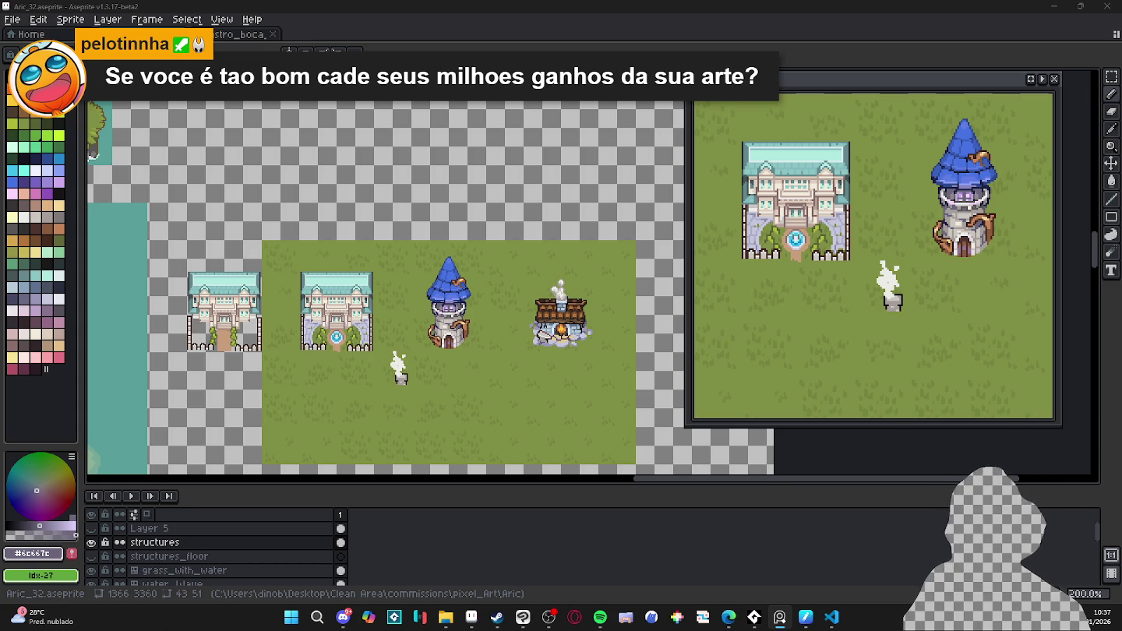
- Eyedrop a light blue and dot five highlight pixels across the tower's roof
scroll(406, 381, "up", 2)
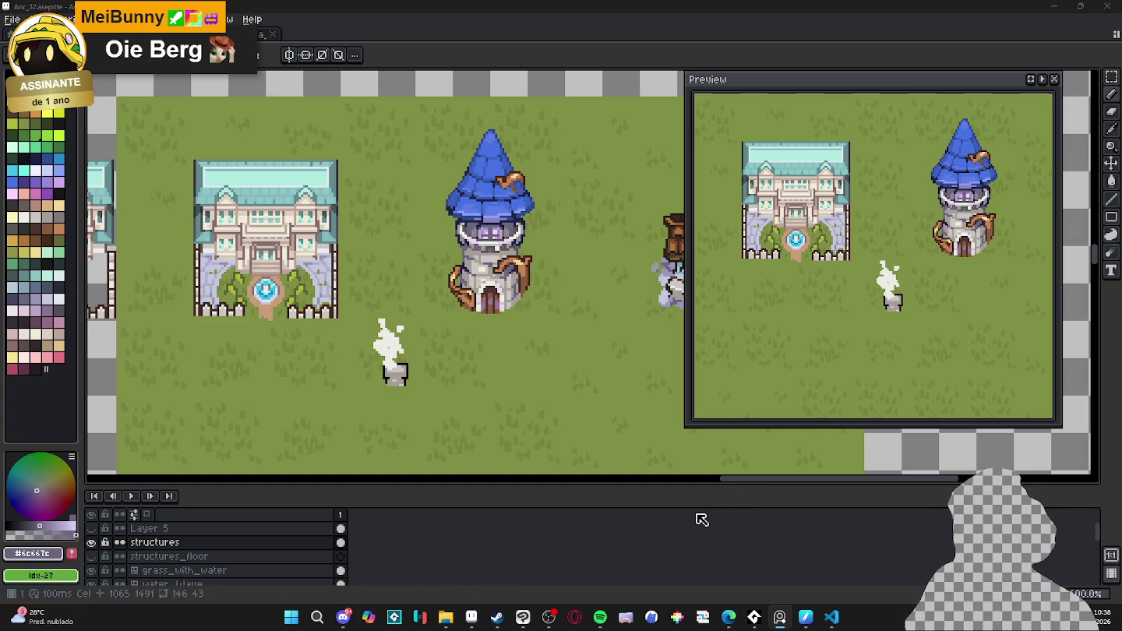
scroll(531, 319, "down", 1)
scroll(532, 319, "up", 1)
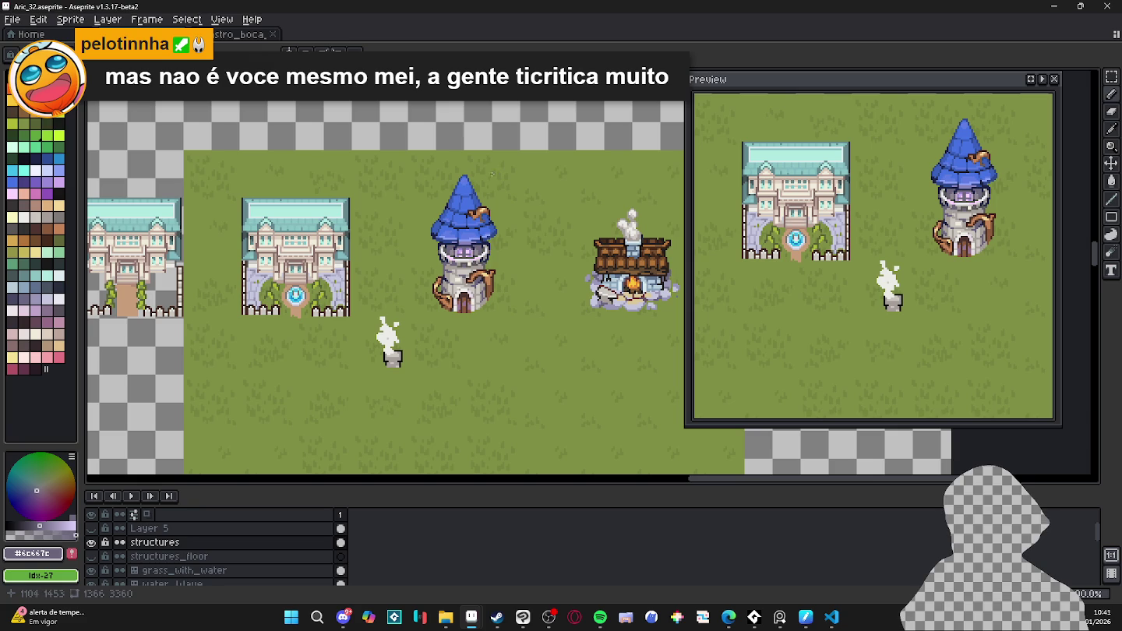
scroll(473, 208, "up", 1)
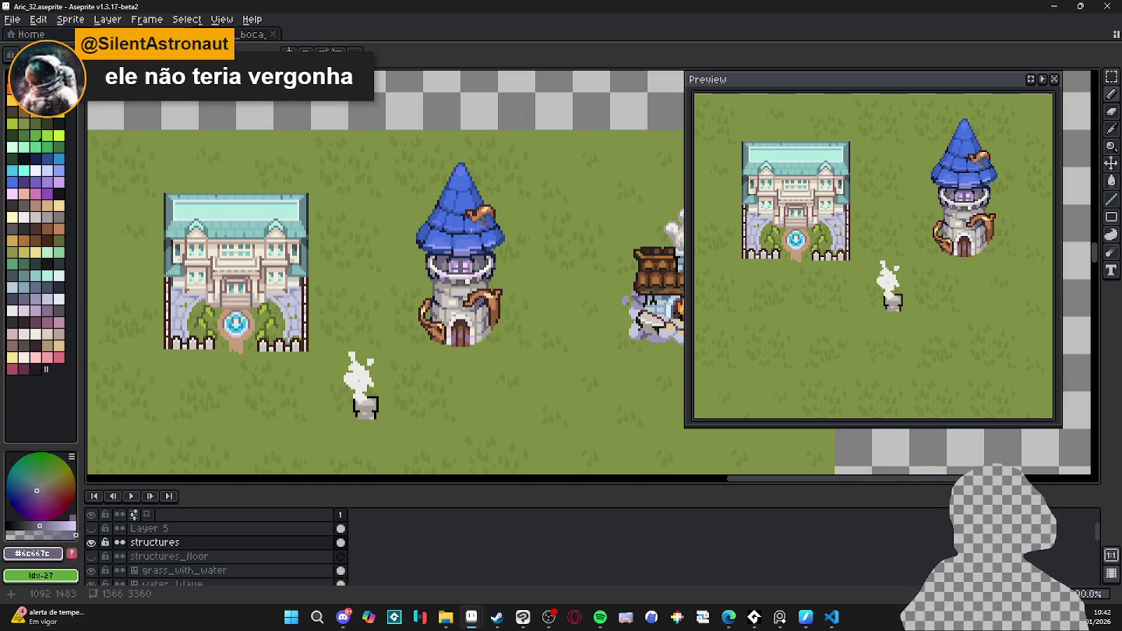
scroll(474, 229, "up", 1)
scroll(467, 242, "up", 3)
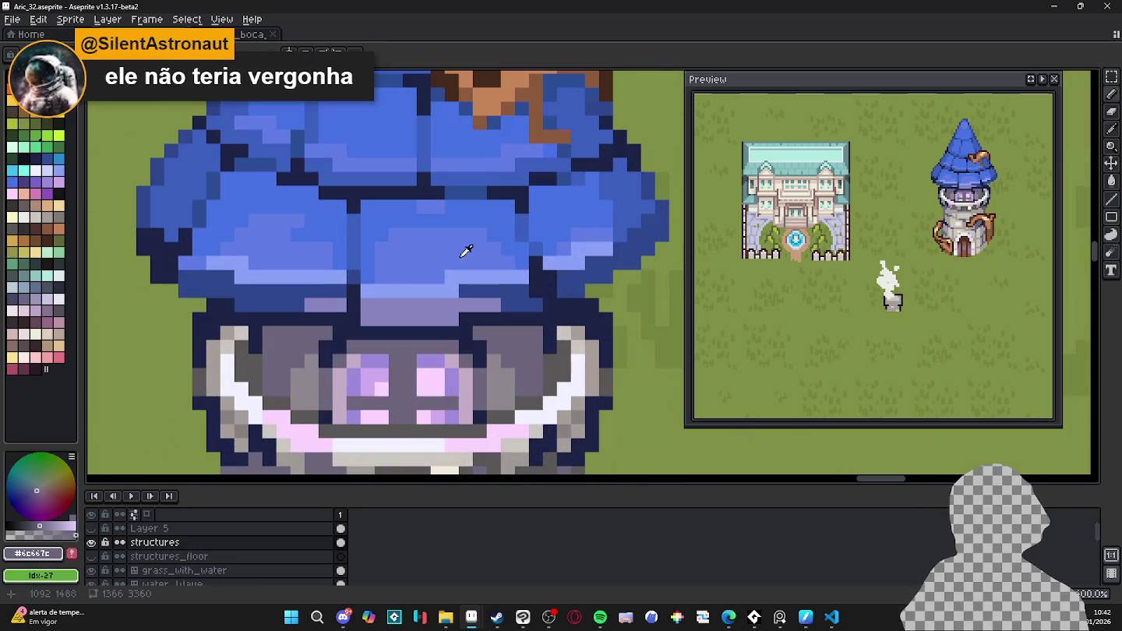
left_click(452, 278, "alt")
left_click(424, 271)
left_click(465, 264)
left_click(480, 262)
left_click(409, 277)
left_click(410, 266)
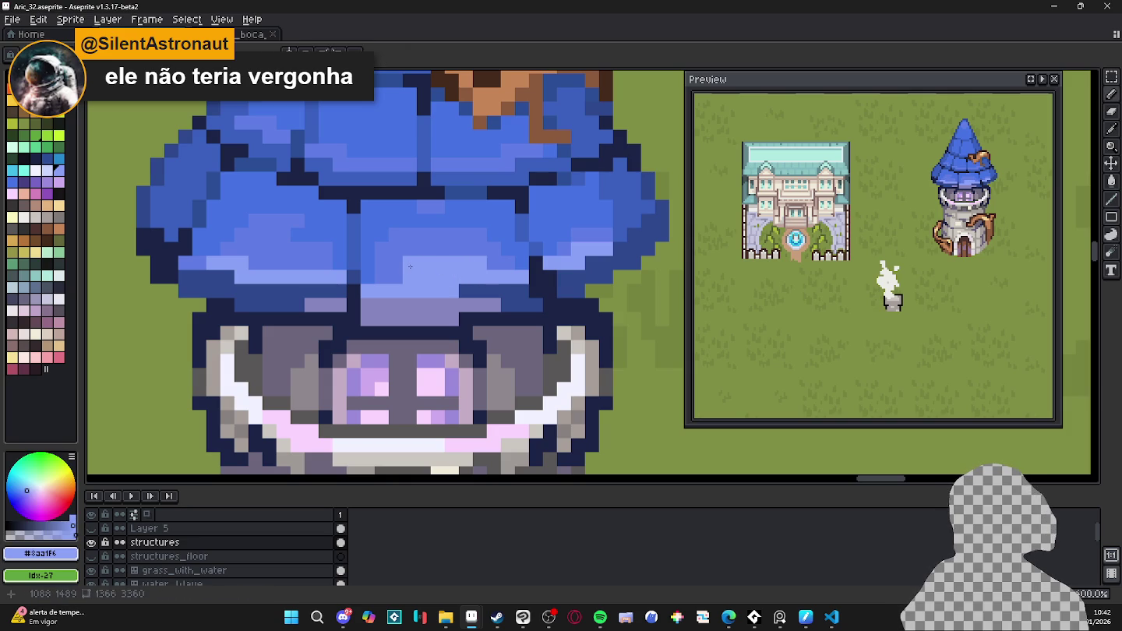
- Add three more light-blue roof pixels, then undo the last two
scroll(405, 267, "down", 1)
scroll(367, 258, "up", 1)
left_click(304, 262)
left_click(288, 261)
left_click(316, 262)
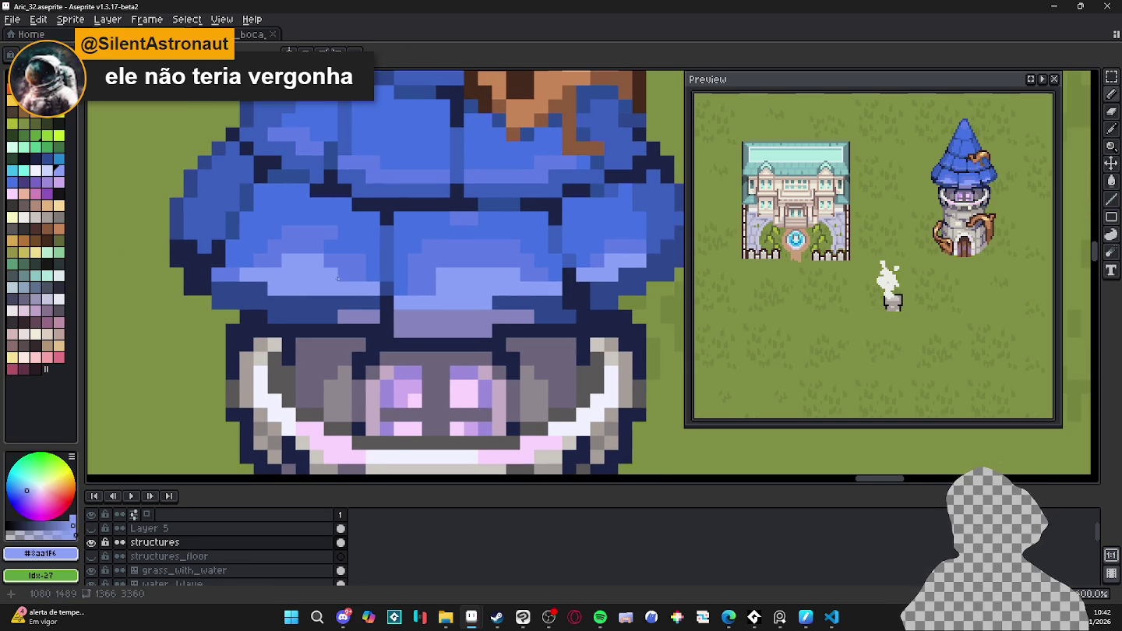
scroll(342, 281, "down", 1)
key("ctrl+z")
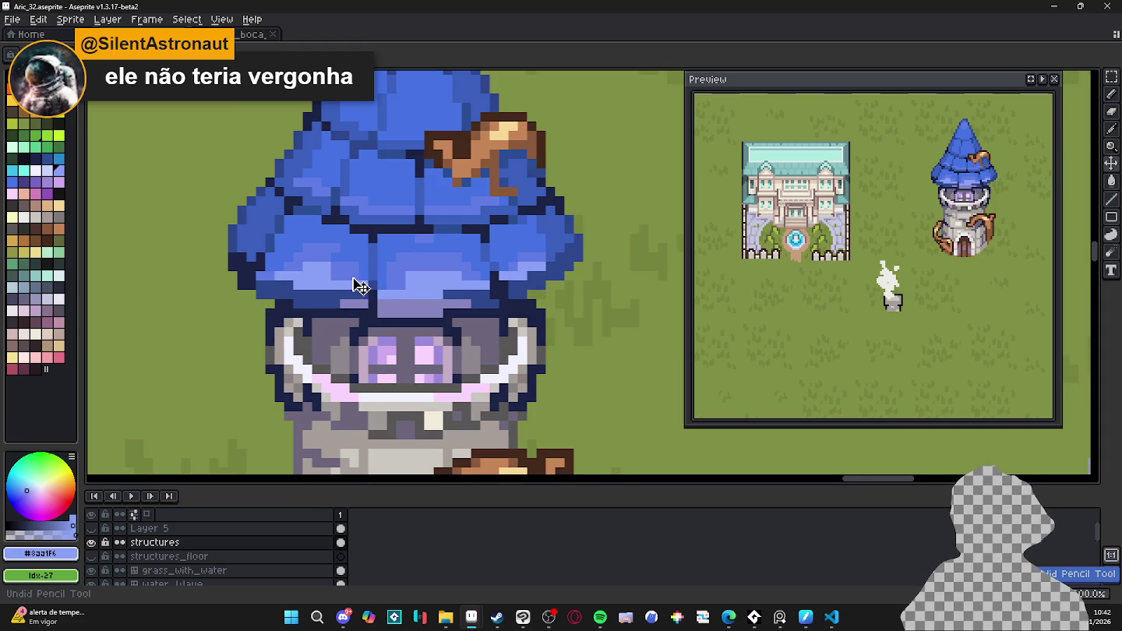
key("ctrl+z")
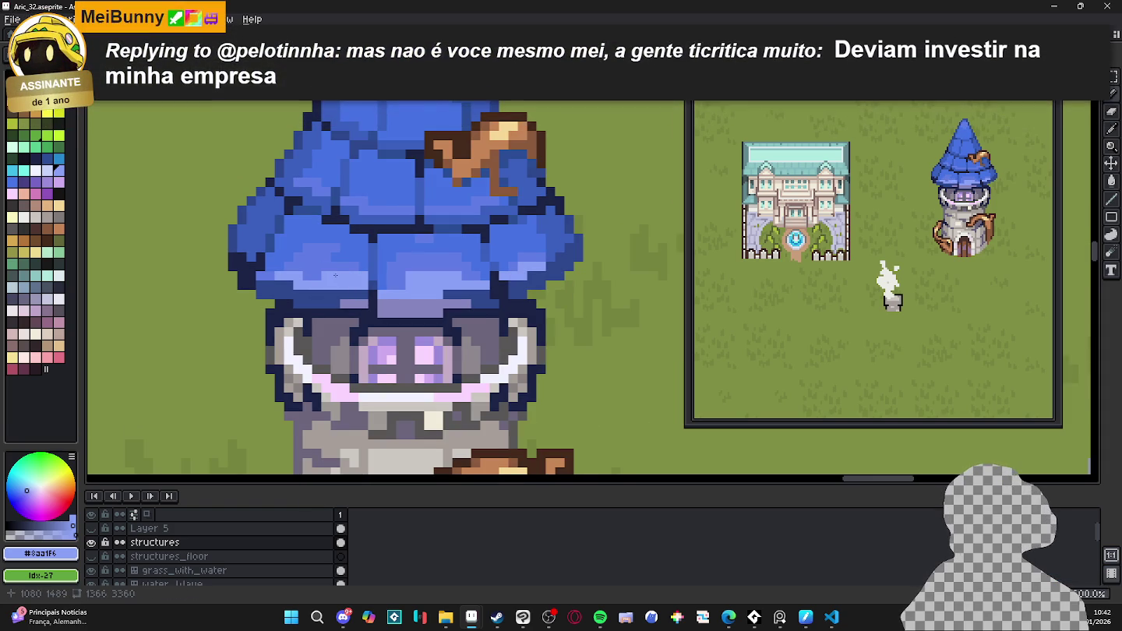
- Paint short light-blue runs on the roof, re-sampling the darker and lighter roof blues
left_click(311, 275)
left_click_drag(307, 266, 324, 266)
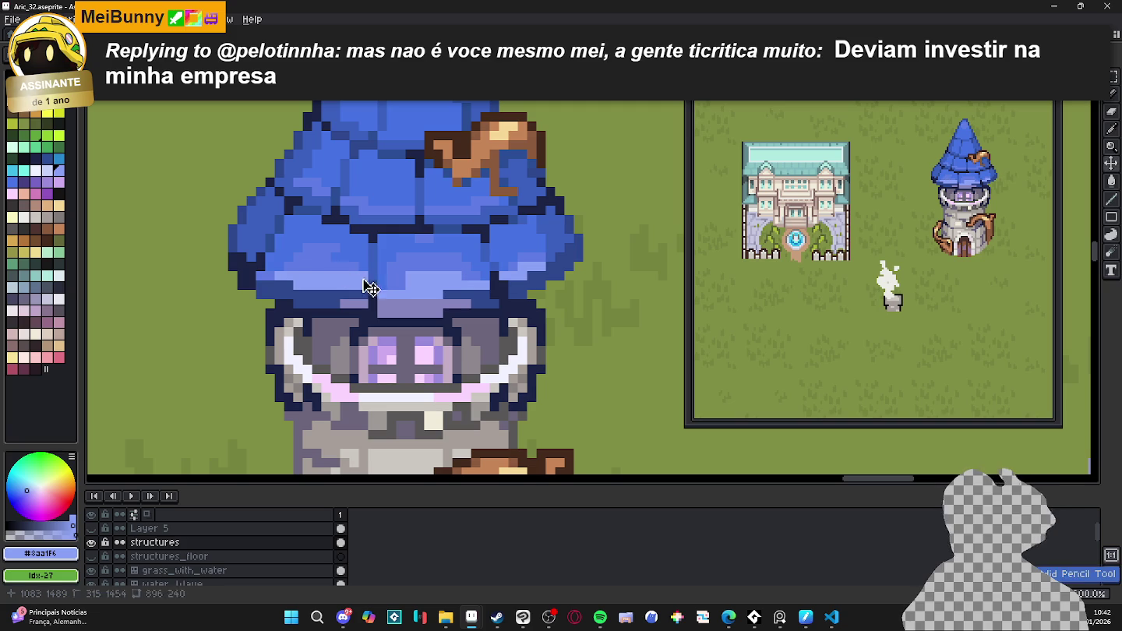
left_click_drag(333, 268, 352, 268)
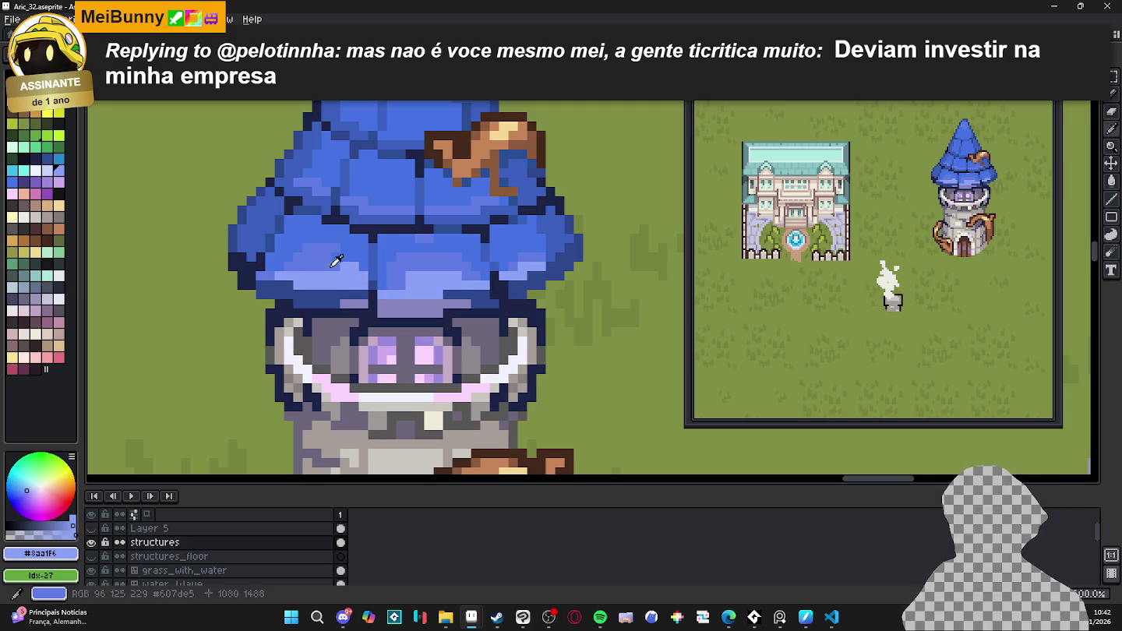
left_click(350, 267, "alt")
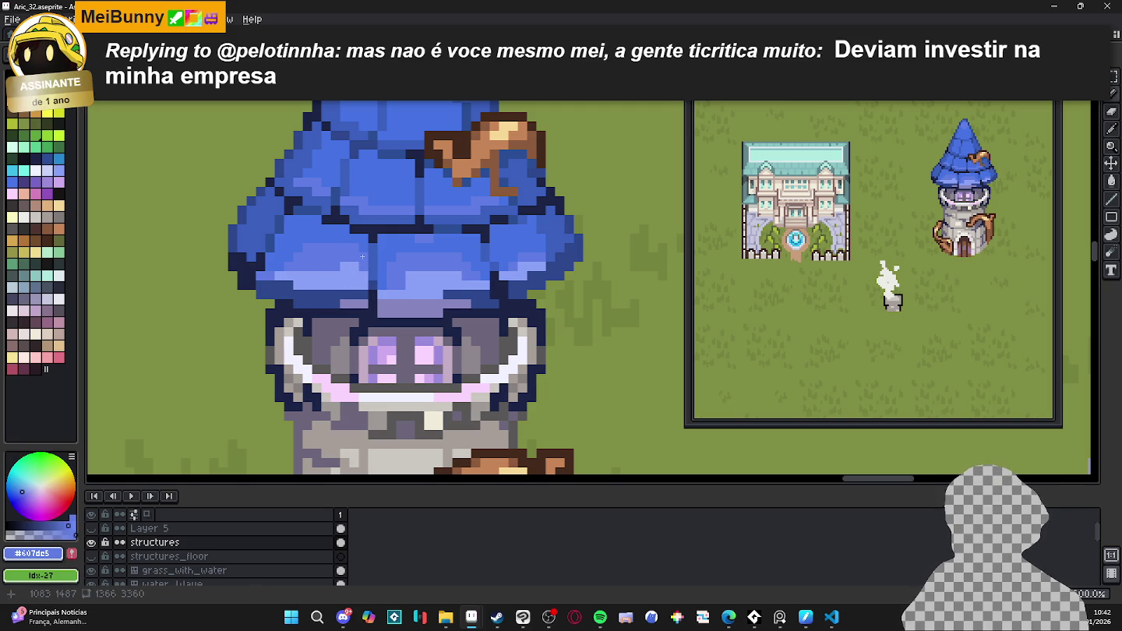
left_click(340, 266, "alt")
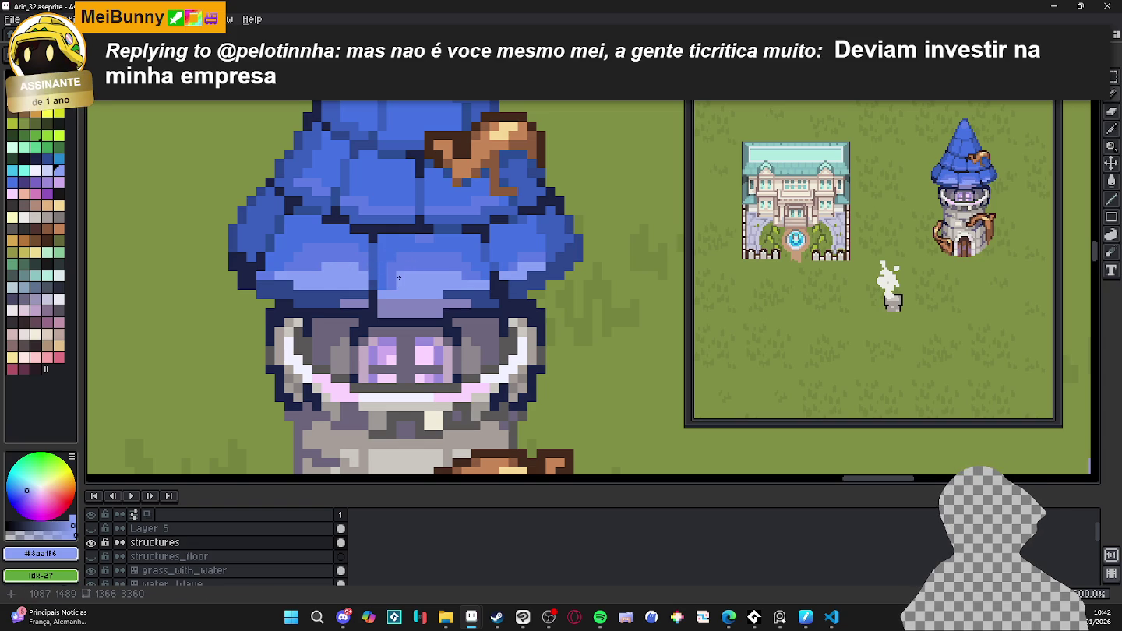
scroll(476, 269, "down", 4)
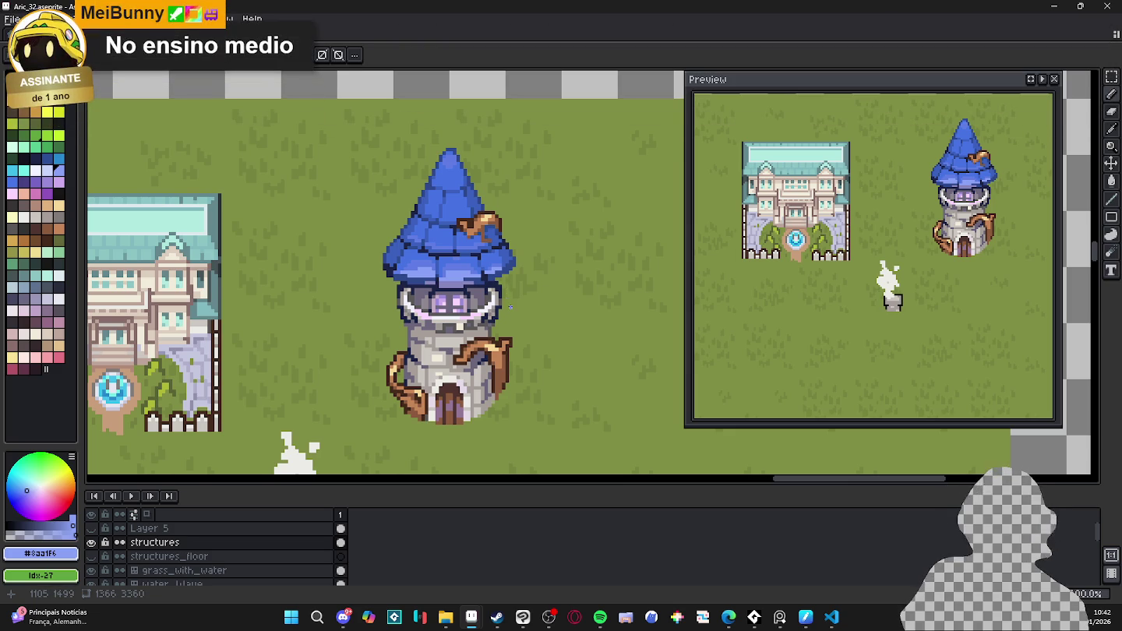
key("ctrl+z")
key("ctrl+z")
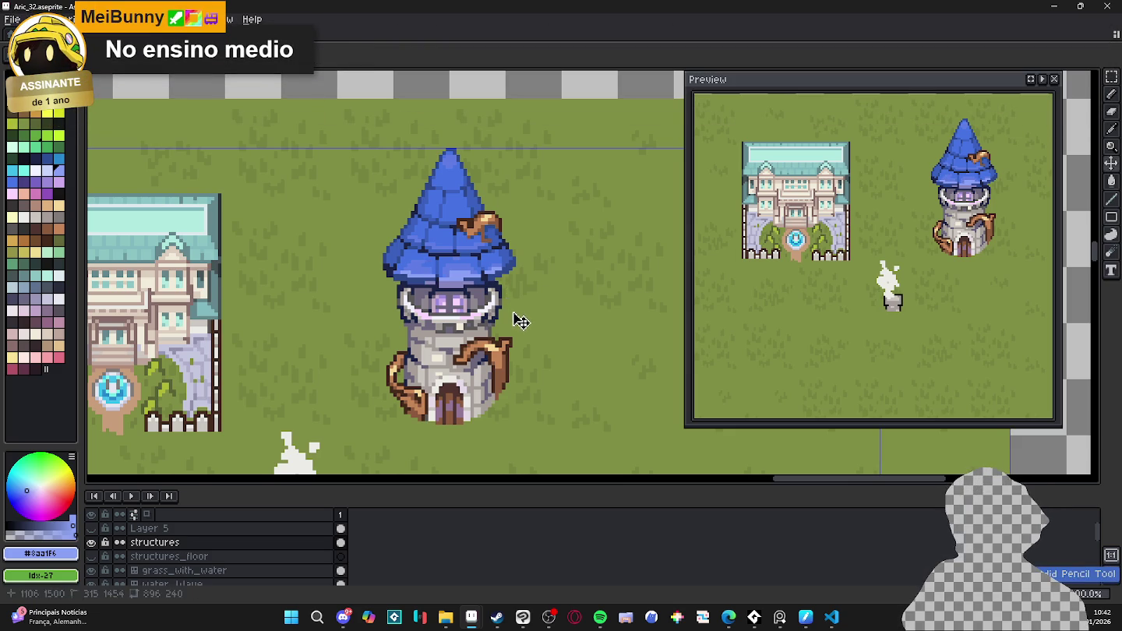
key("ctrl+d")
scroll(455, 271, "up", 2)
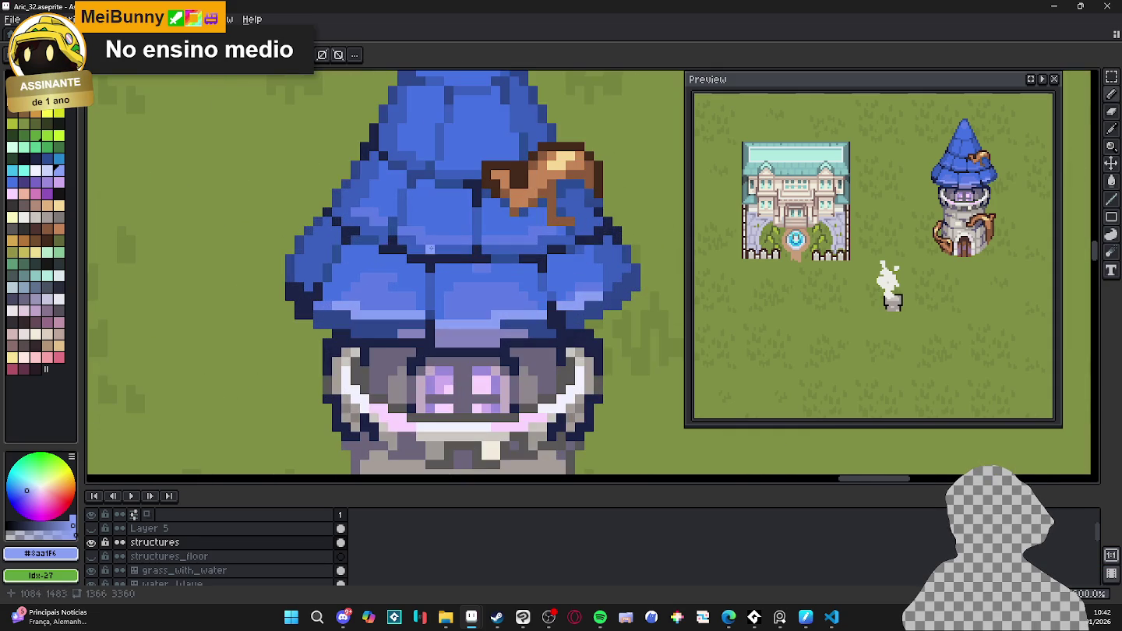
left_click(432, 235, "alt")
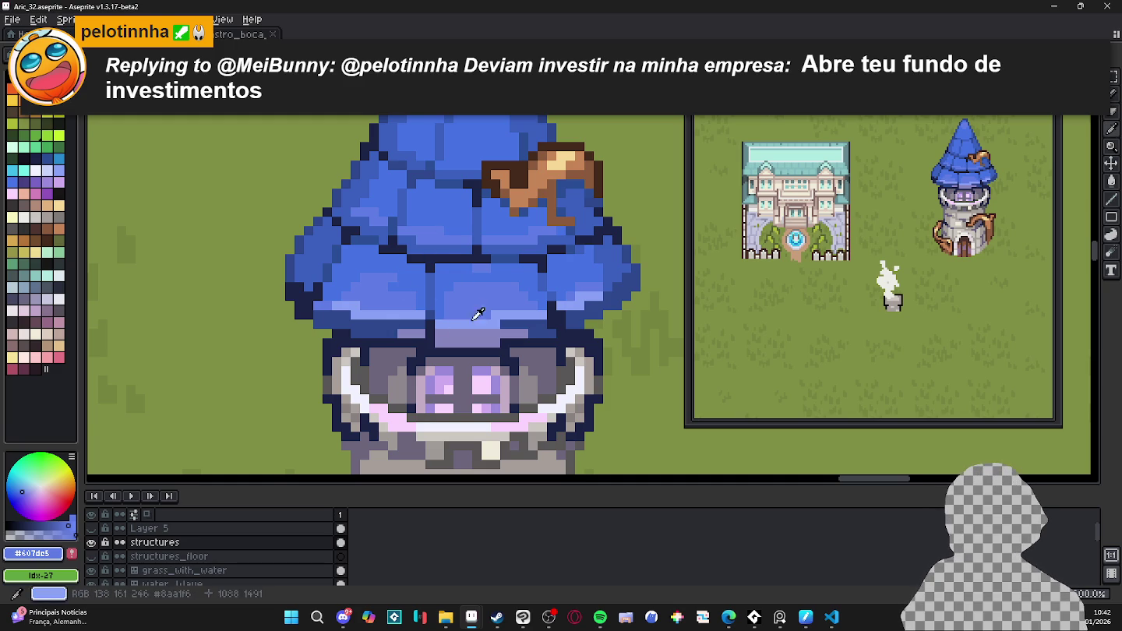
left_click(457, 279, "alt")
left_click(424, 234)
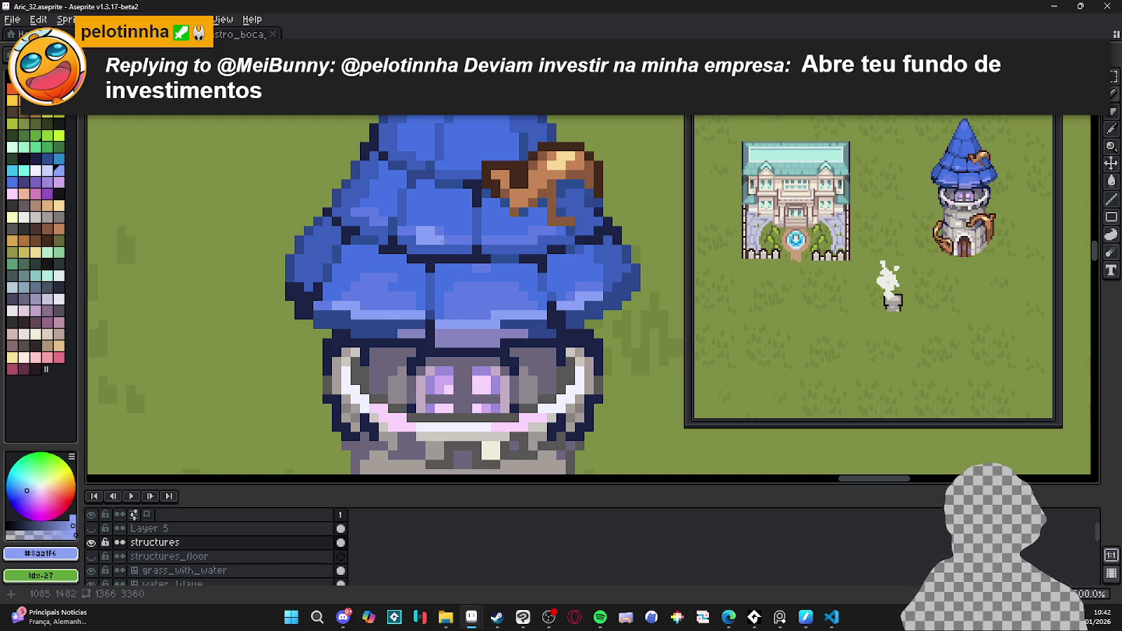
scroll(450, 239, "down", 3)
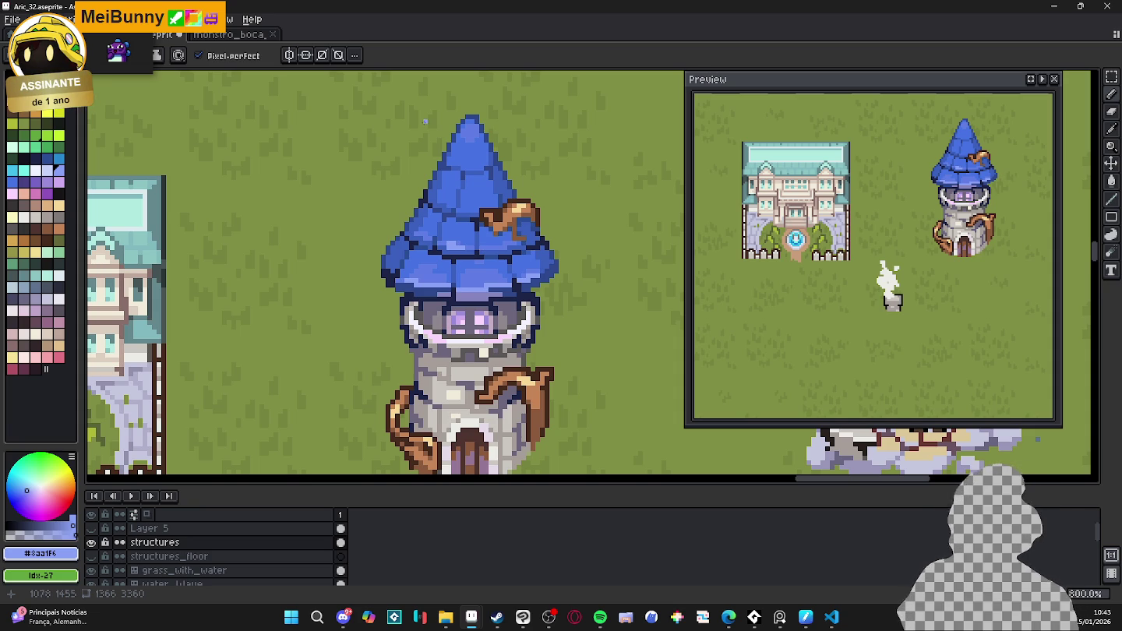
key("ctrl+z")
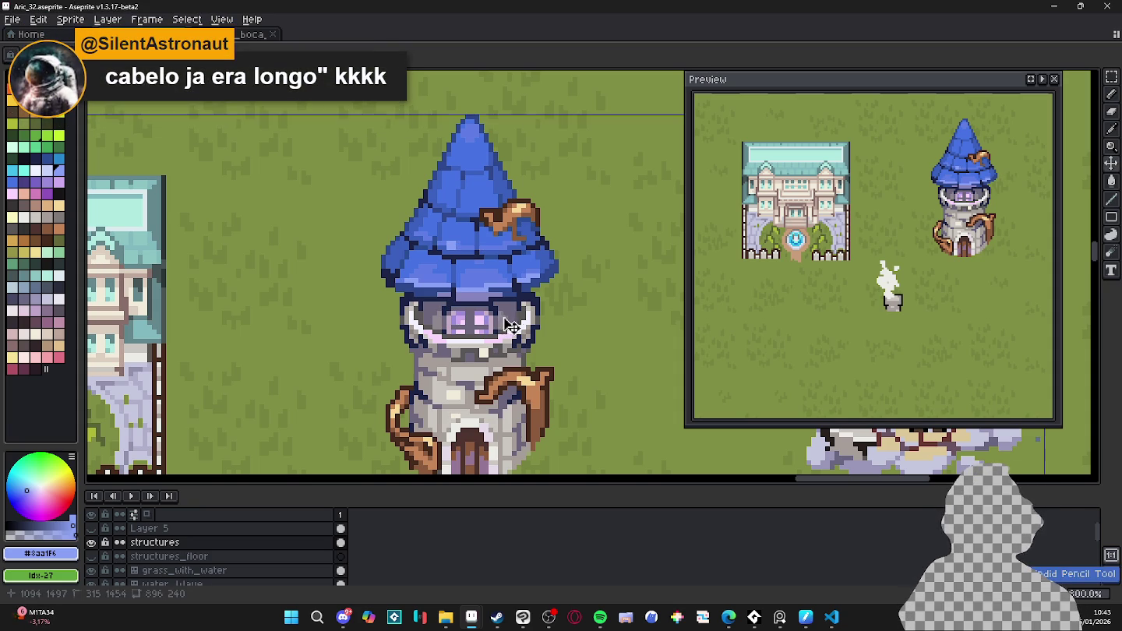
key("ctrl+d")
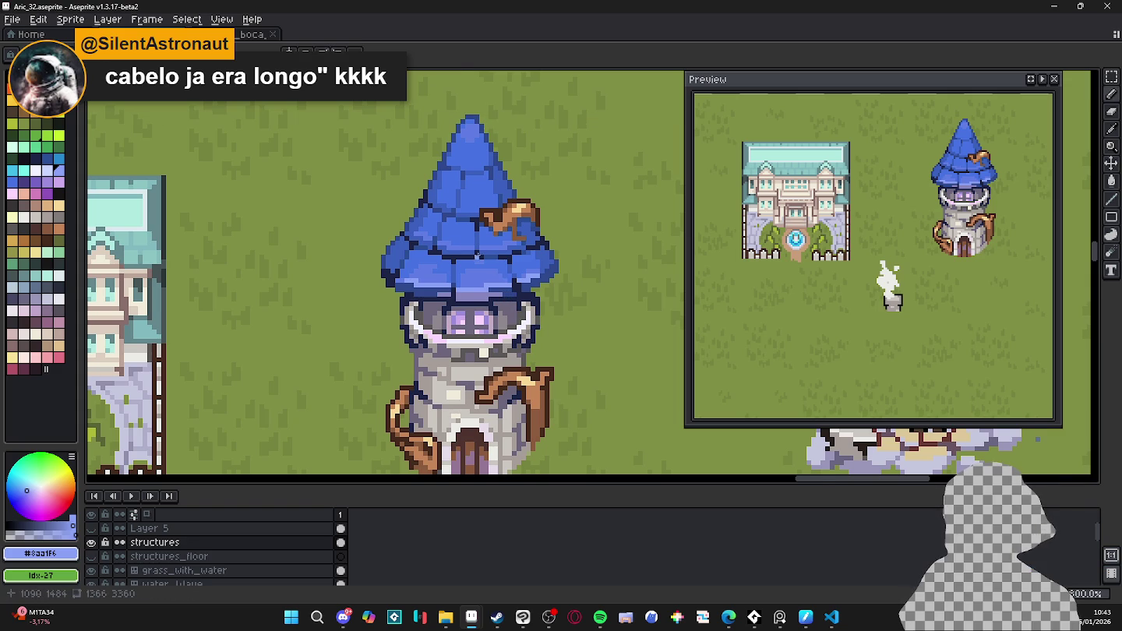
scroll(480, 255, "up", 3)
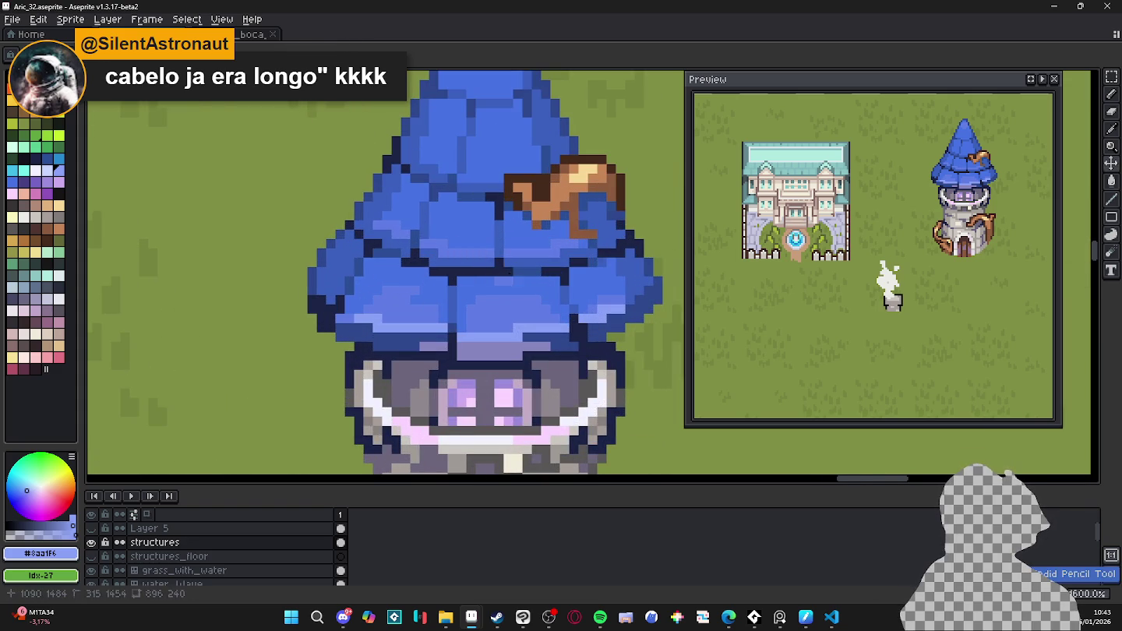
- Sample the darker roof blue and darken the light highlights along the roof's left brim
scroll(509, 275, "down", 3)
scroll(507, 270, "down", 3)
scroll(533, 282, "up", 1)
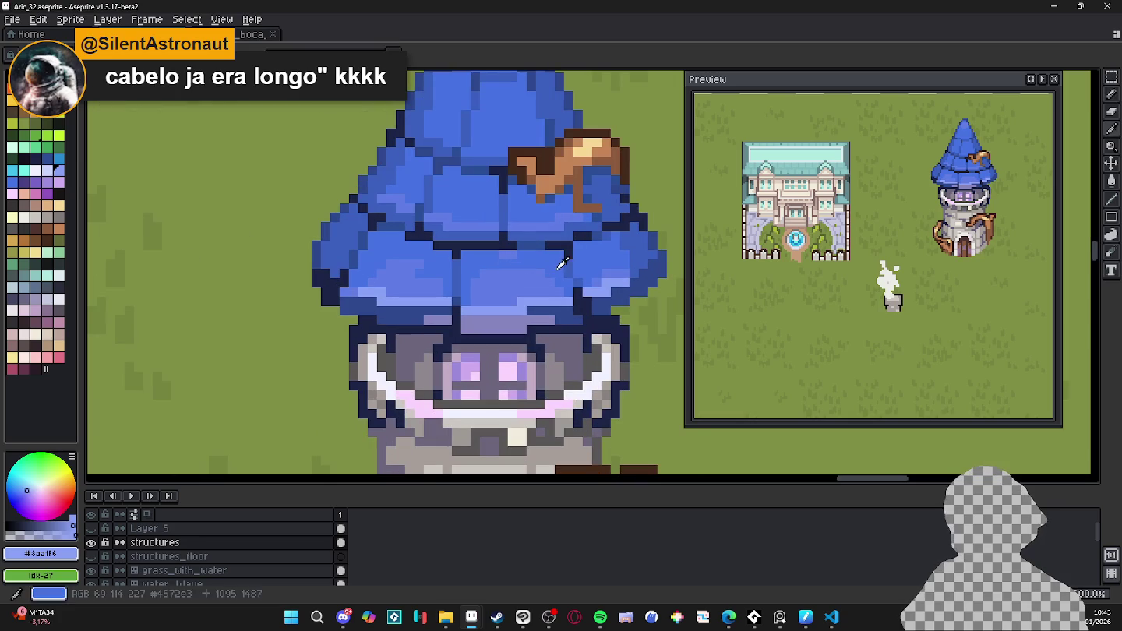
left_click(555, 289, "alt")
mouse_move(567, 298)
left_mouse_down()
mouse_move(522, 298)
mouse_move(491, 277)
mouse_move(483, 297)
mouse_move(515, 300)
left_mouse_up()
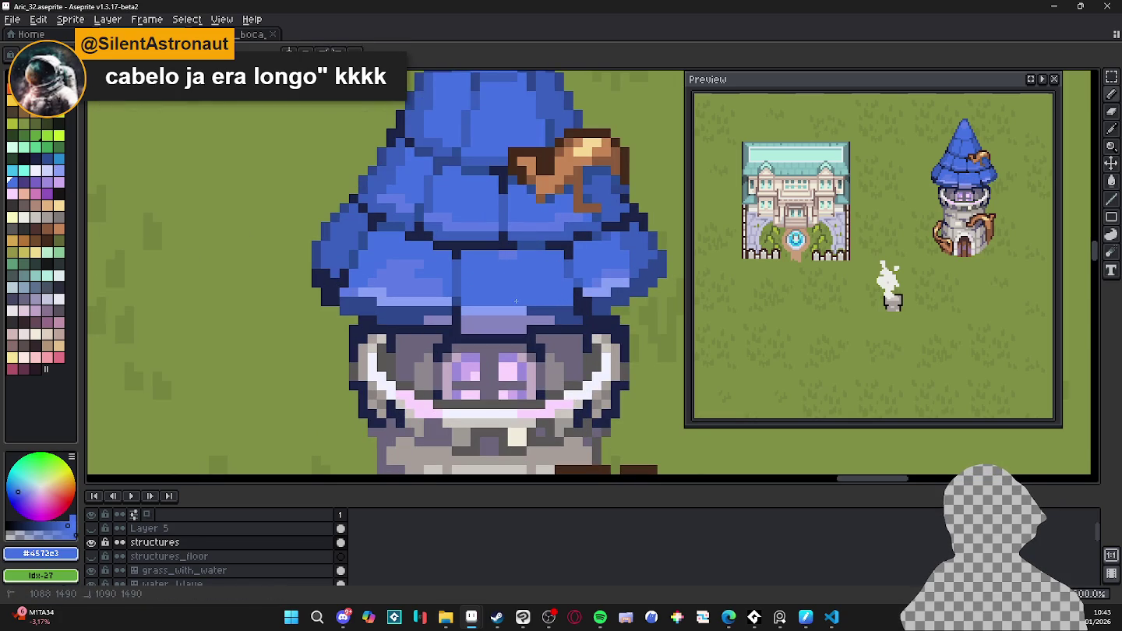
mouse_move(425, 293)
left_mouse_down()
mouse_move(413, 270)
mouse_move(380, 275)
left_mouse_up()
left_click(441, 222)
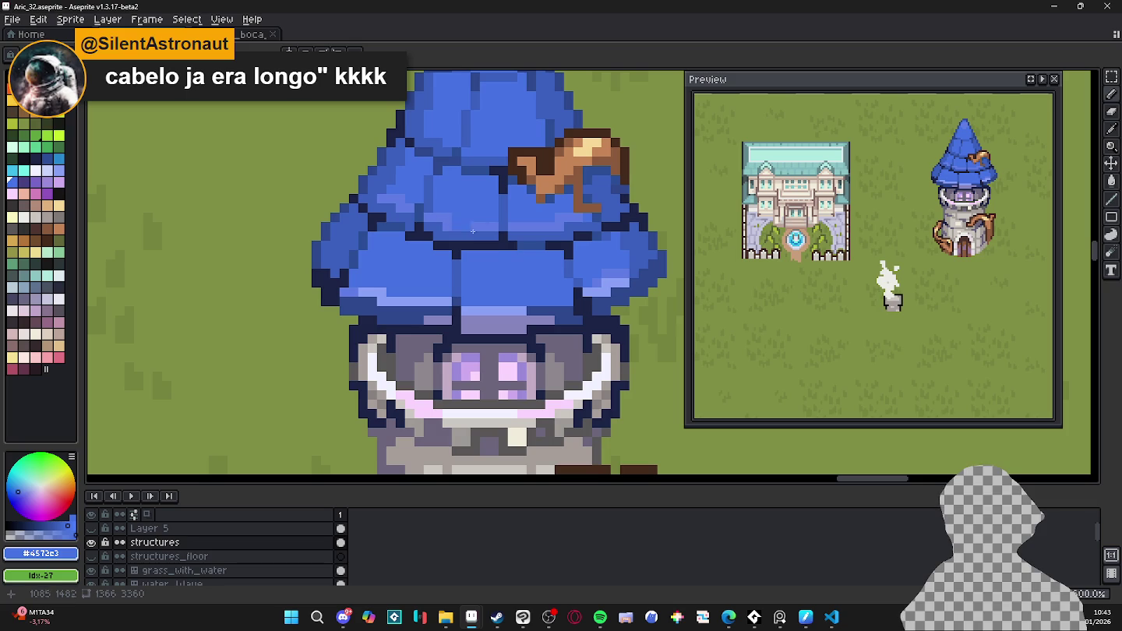
- Darken a row of upper roof pixels and touch up the roof's lower-left and lower edges
left_click_drag(561, 265, 559, 305)
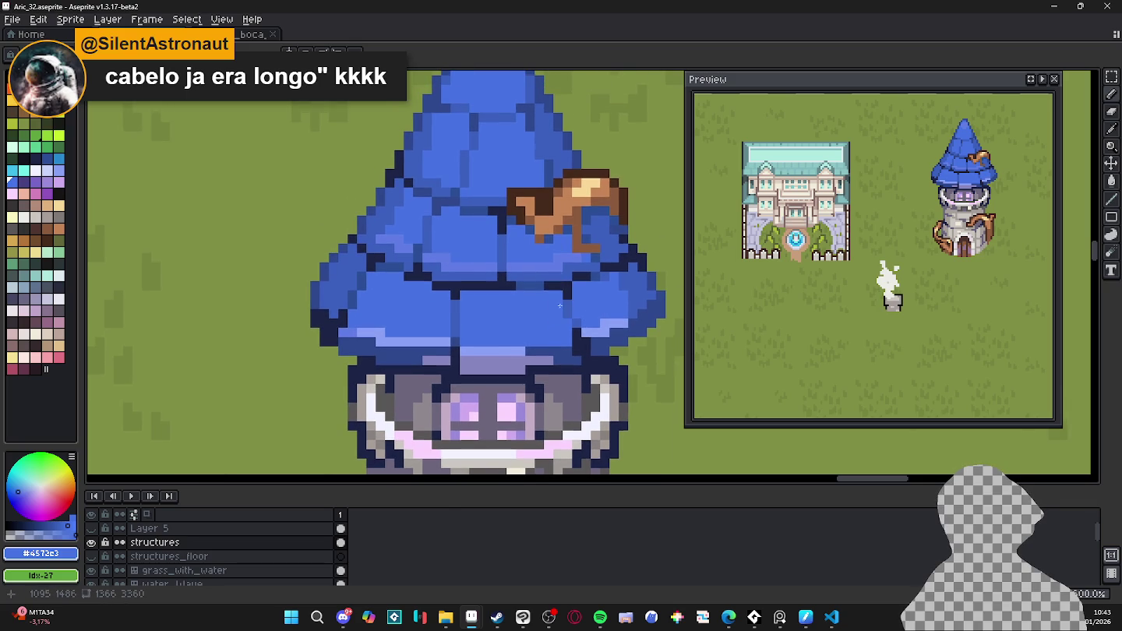
left_click_drag(558, 265, 449, 267)
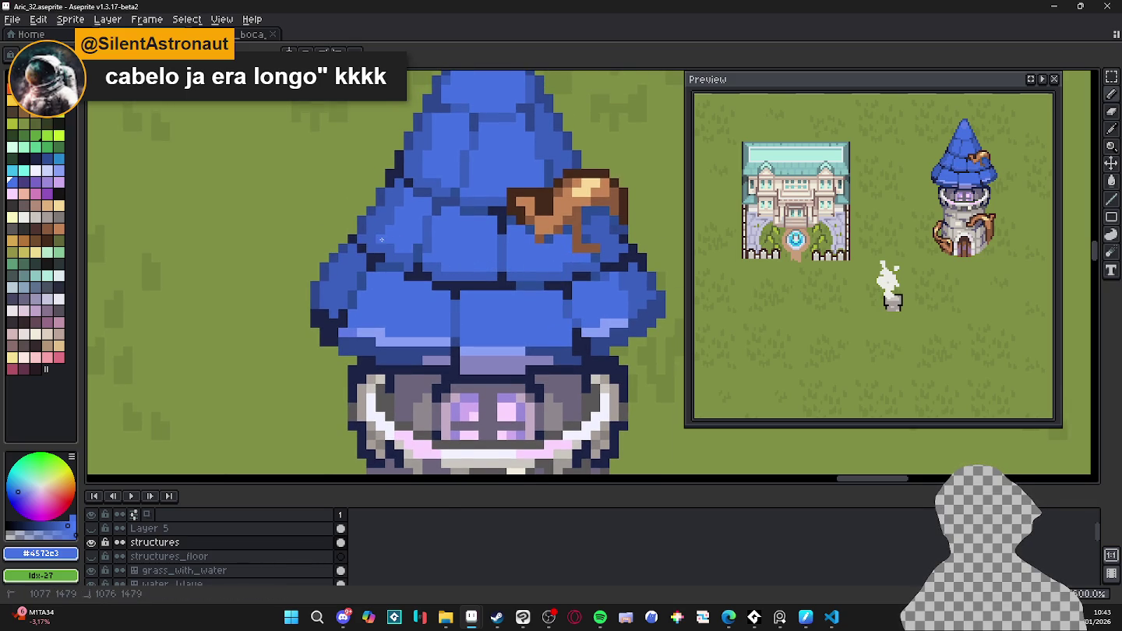
left_click_drag(436, 268, 451, 281)
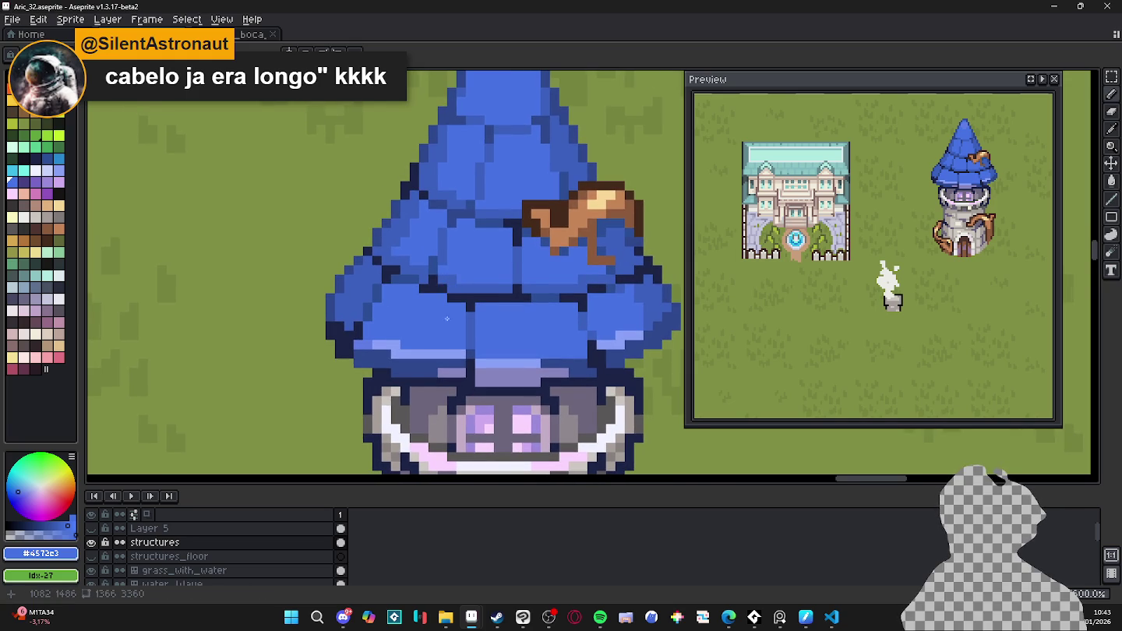
scroll(459, 363, "up", 2)
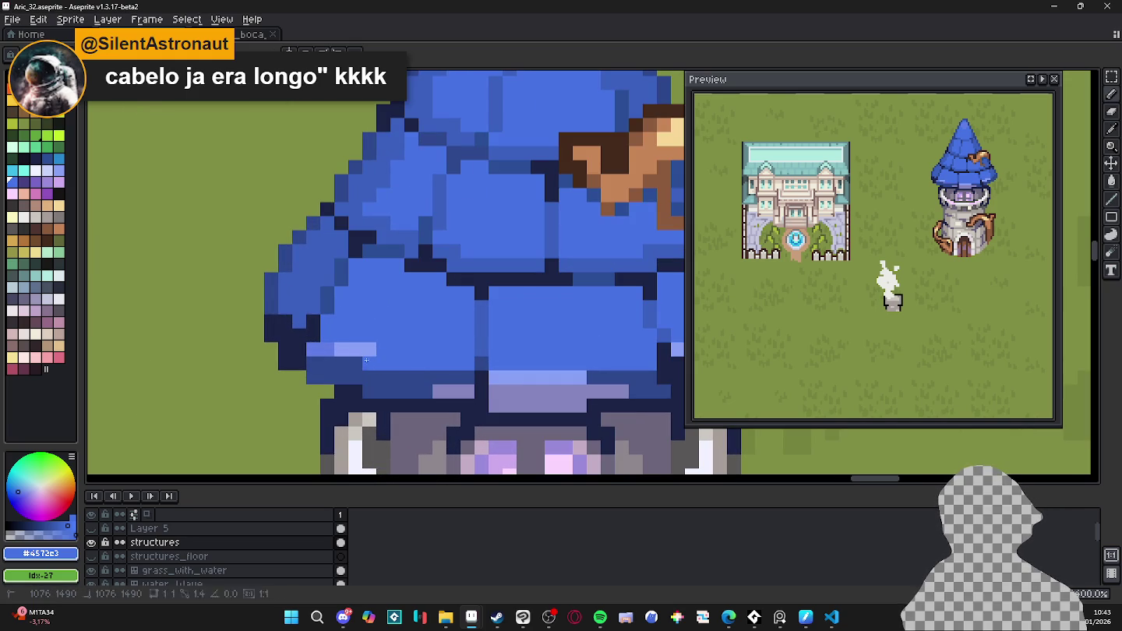
left_click_drag(369, 354, 312, 351)
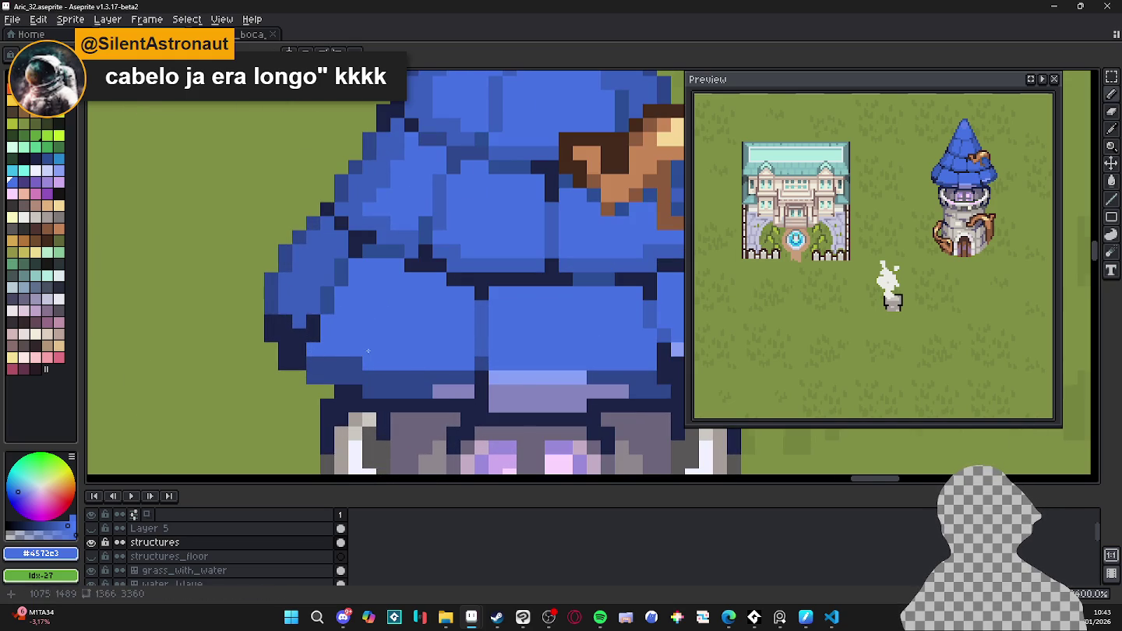
scroll(360, 347, "down", 2)
scroll(452, 362, "up", 2)
left_click(540, 369)
left_click(567, 354)
- Undo a stray light-blue pixel and recolour the remaining strays to mid blue
key("ctrl+z")
left_click(591, 354)
left_click(541, 366)
- Save Aric_32.aseprite and zoom back out
scroll(496, 338, "down", 1)
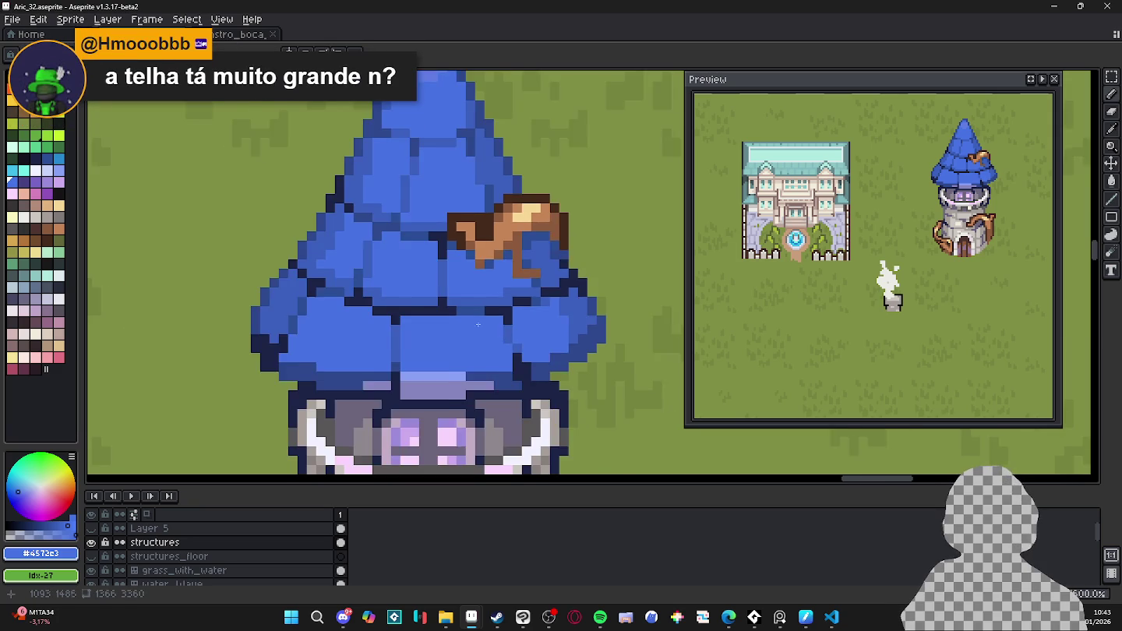
scroll(500, 335, "down", 1)
key("ctrl+s")
scroll(501, 331, "down", 1)
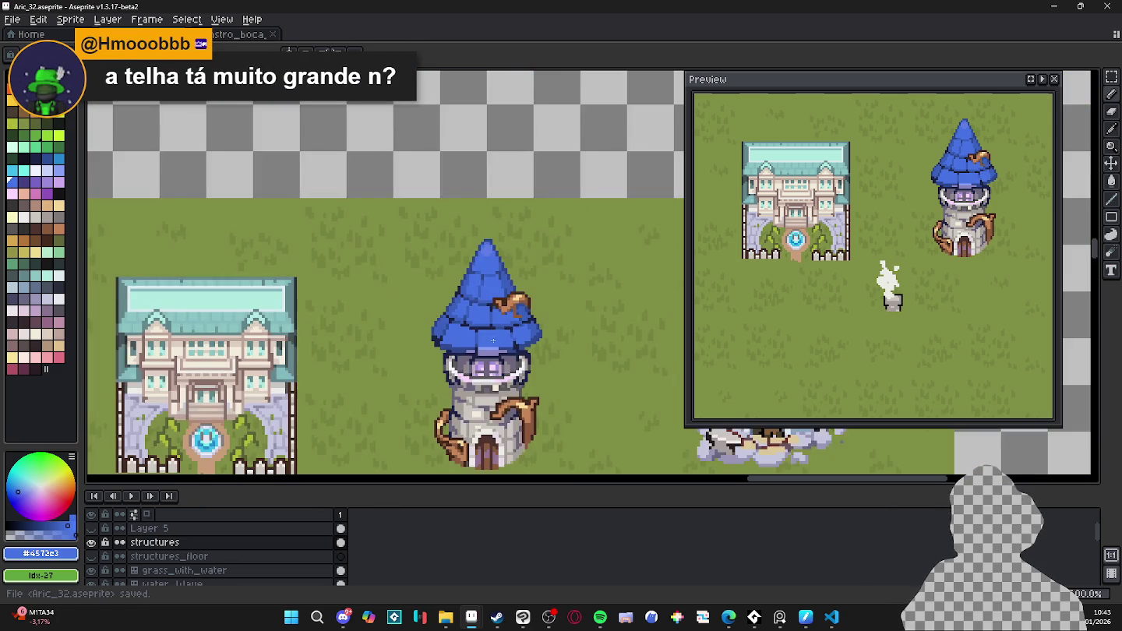
- Zoom and pan to bring the tower's conical roof into close view
scroll(537, 262, "down", 1)
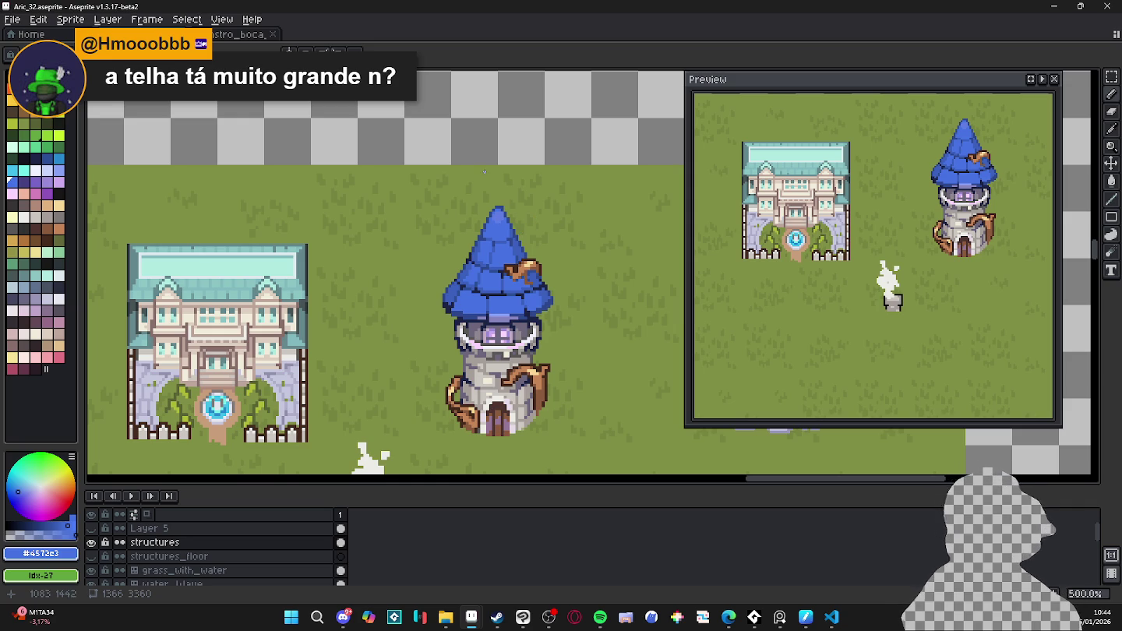
scroll(501, 331, "up", 1)
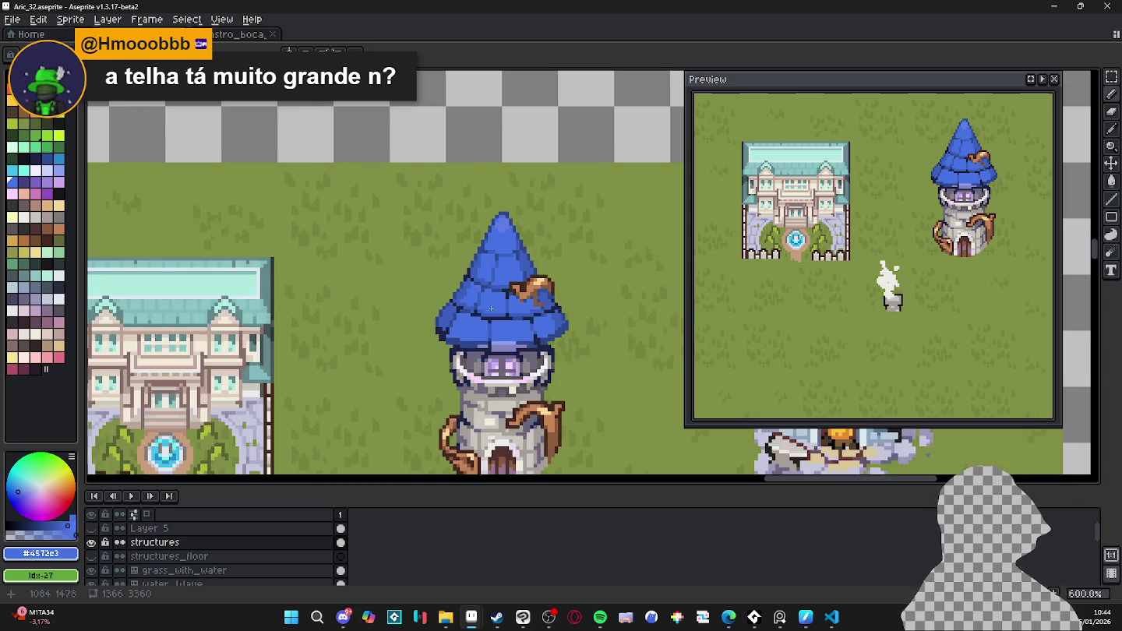
scroll(500, 331, "up", 3)
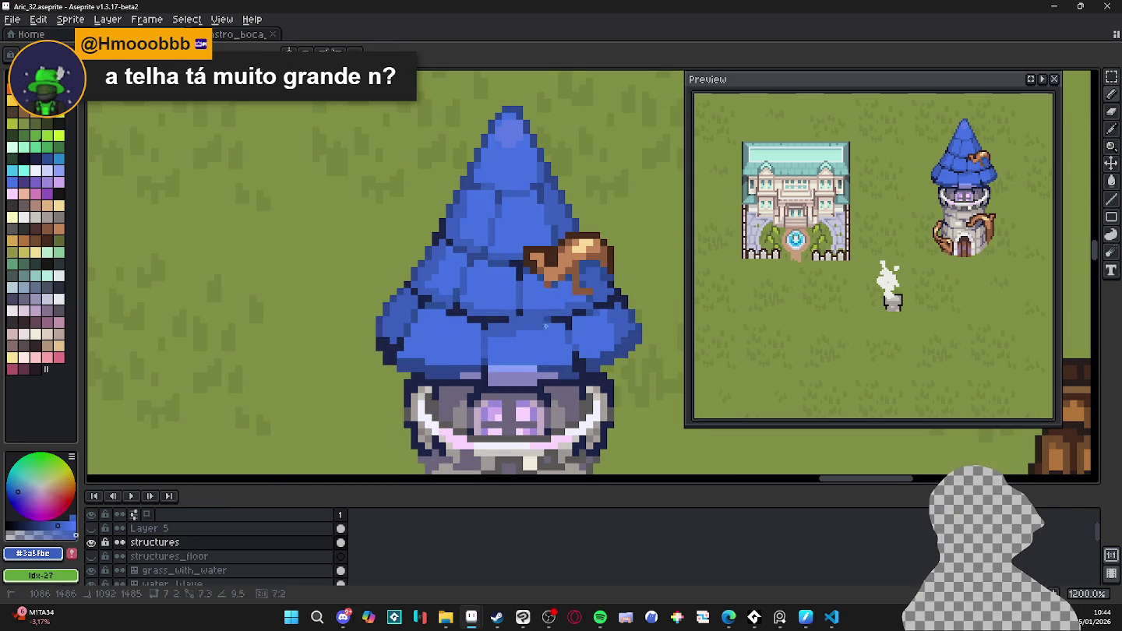
scroll(477, 320, "left", 1)
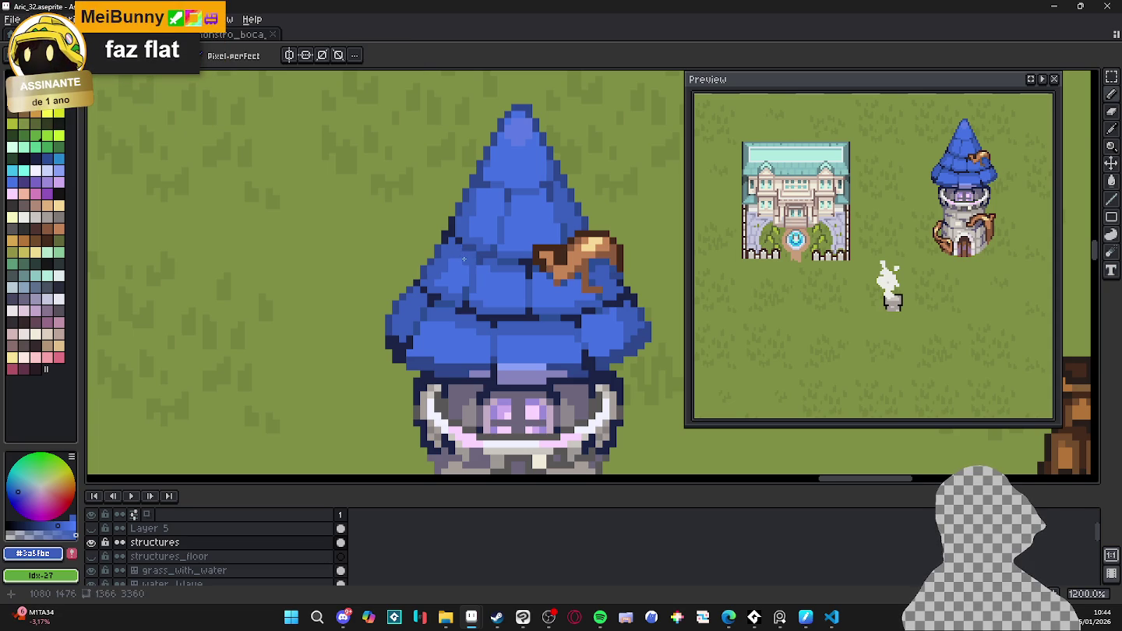
scroll(402, 241, "down", 3)
left_click_drag(565, 296, 557, 293)
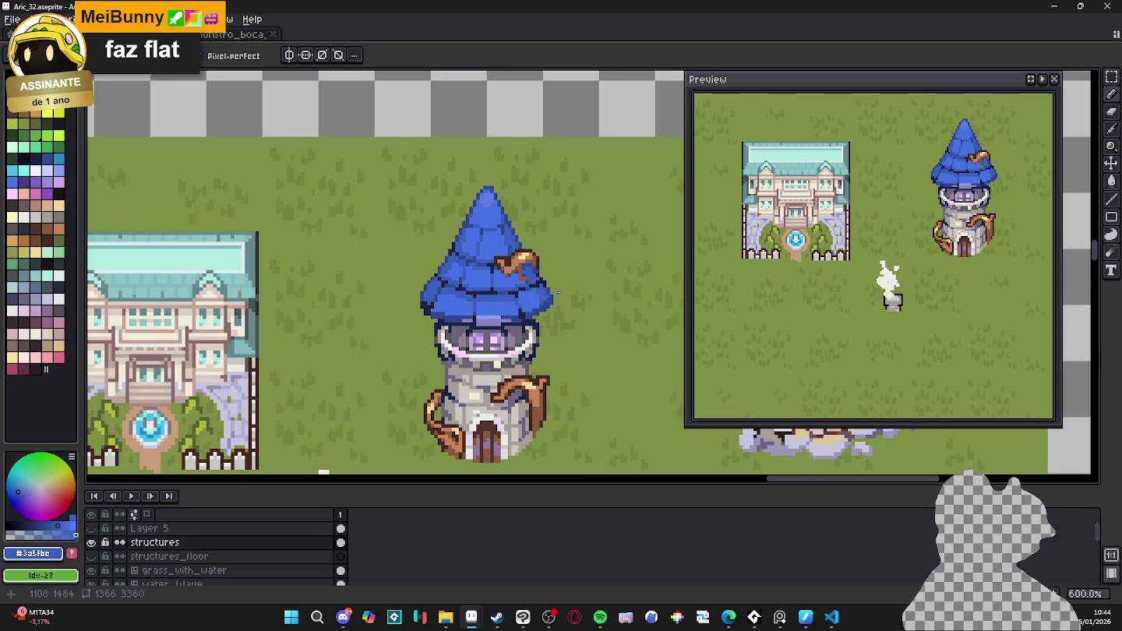
scroll(555, 278, "up", 2)
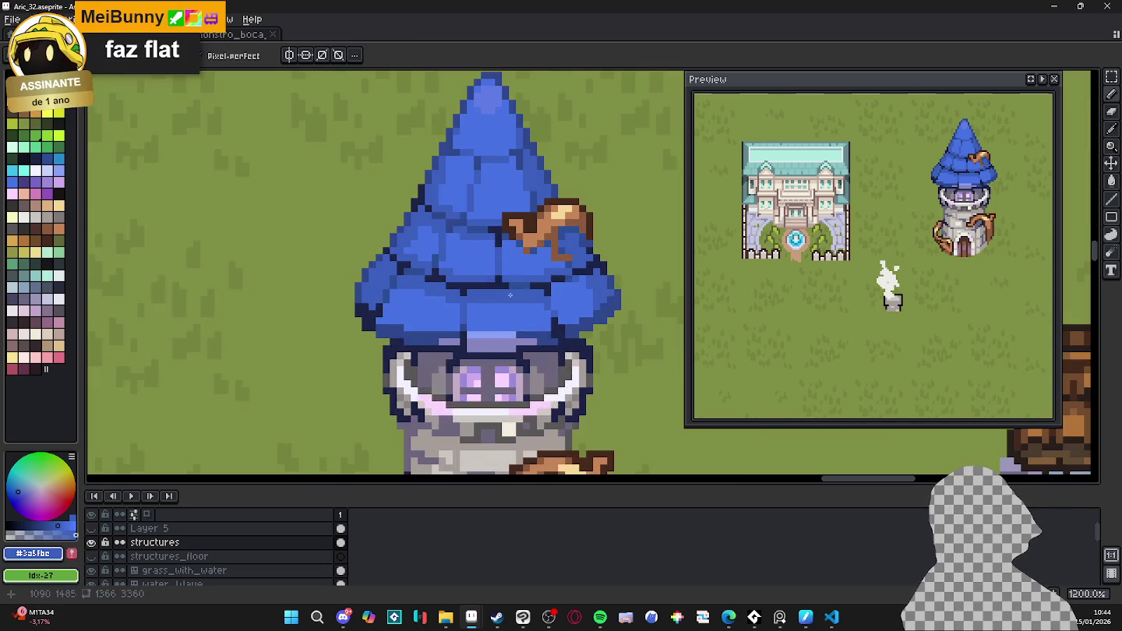
scroll(565, 281, "up", 1)
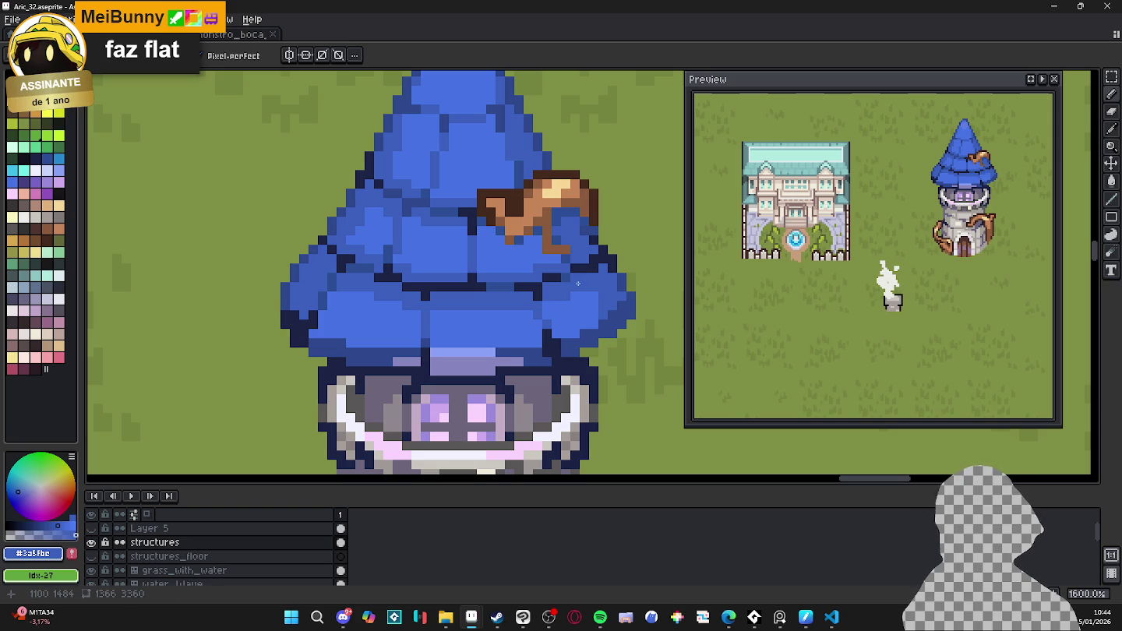
- With the Eyedropper (I), sample the lighter and darker blues from the roof
key("i")
left_click(592, 296)
left_click(593, 314, "alt")
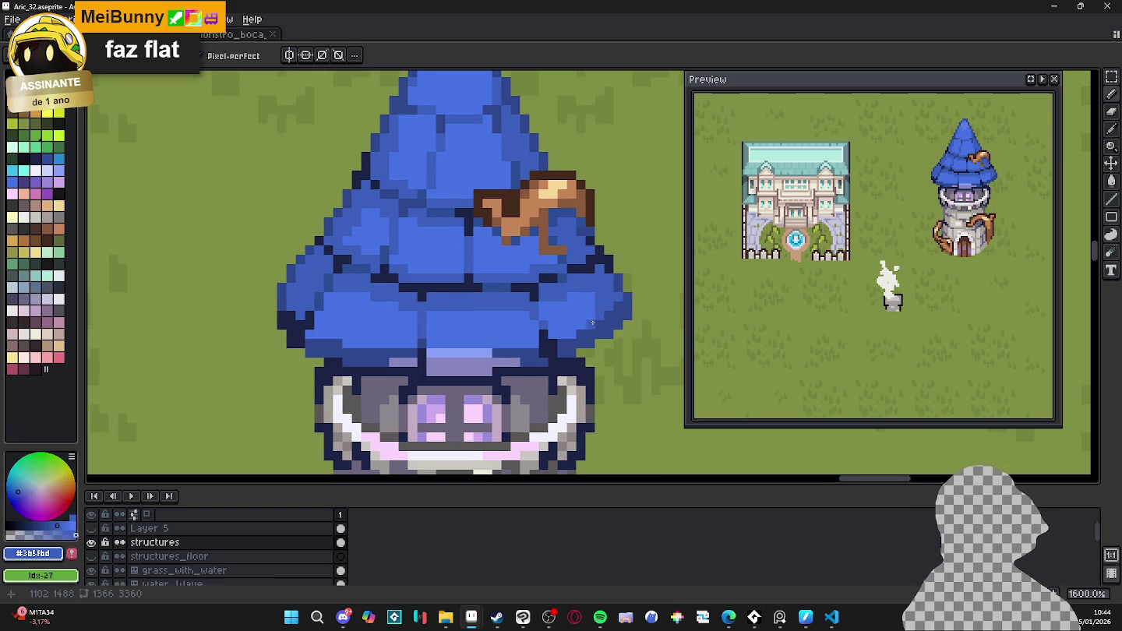
scroll(593, 314, "down", 3)
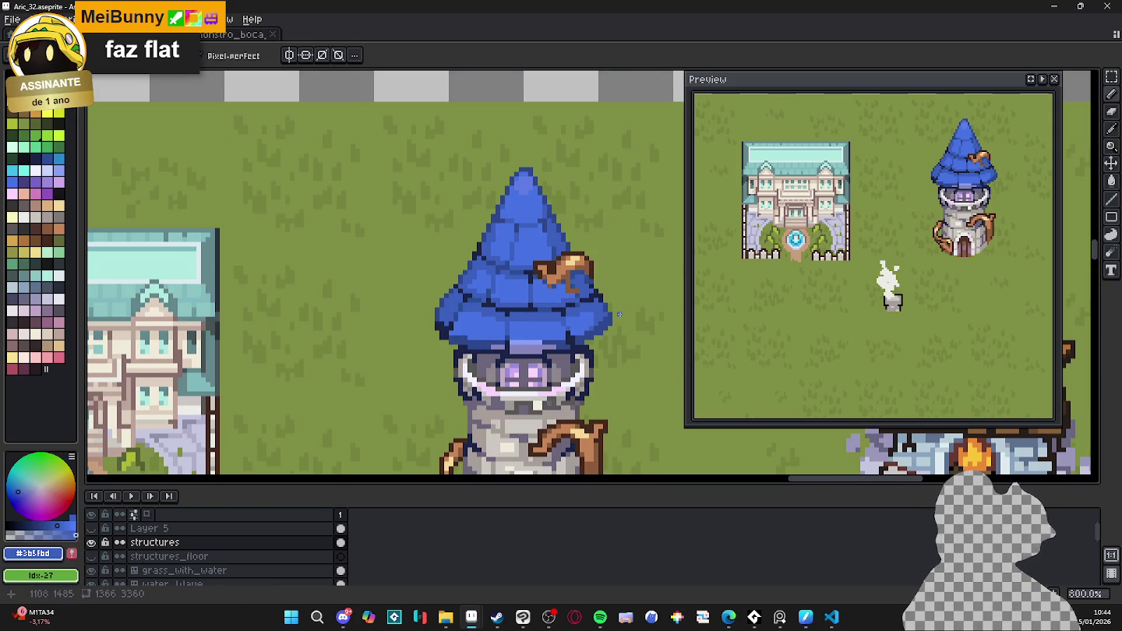
scroll(621, 314, "up", 3)
left_click(614, 310, "alt")
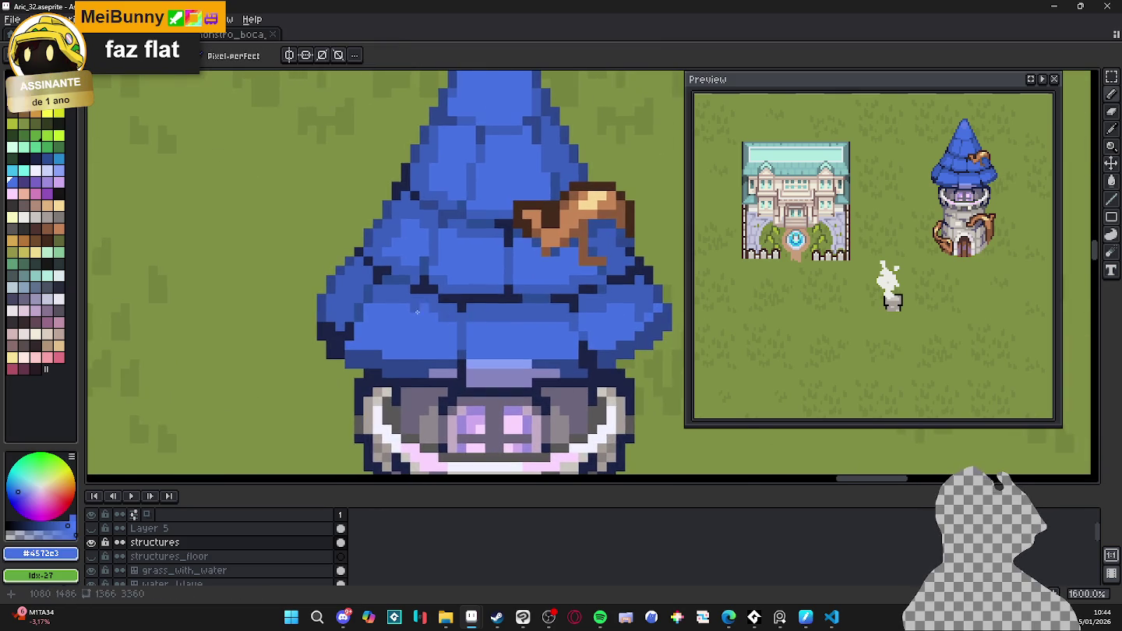
scroll(341, 344, "up", 2)
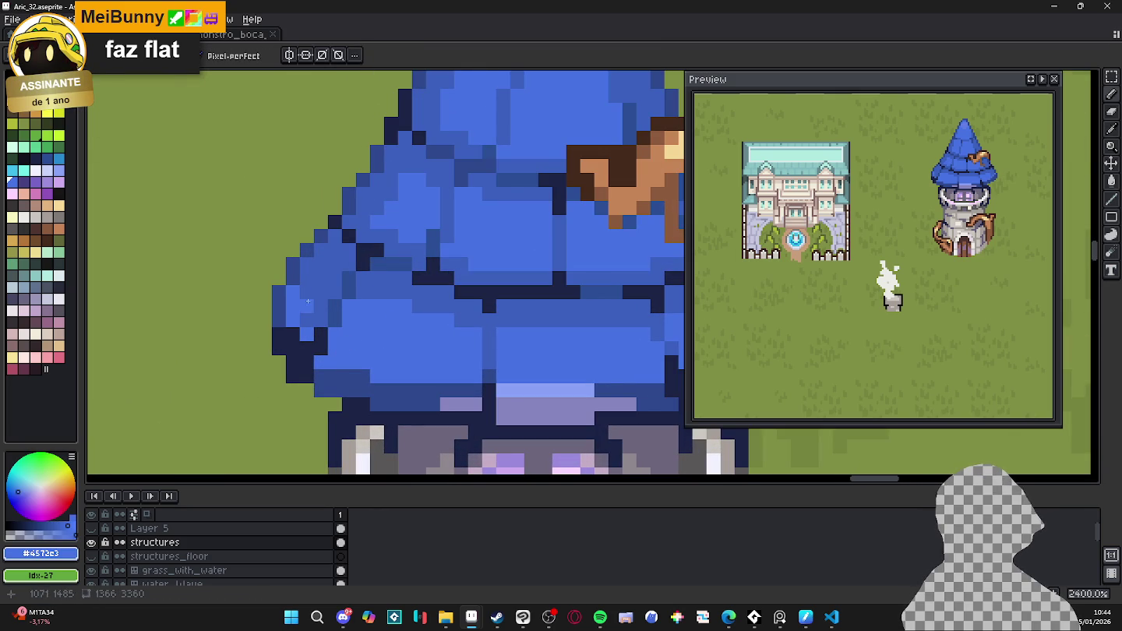
scroll(358, 312, "down", 3)
scroll(390, 309, "down", 1)
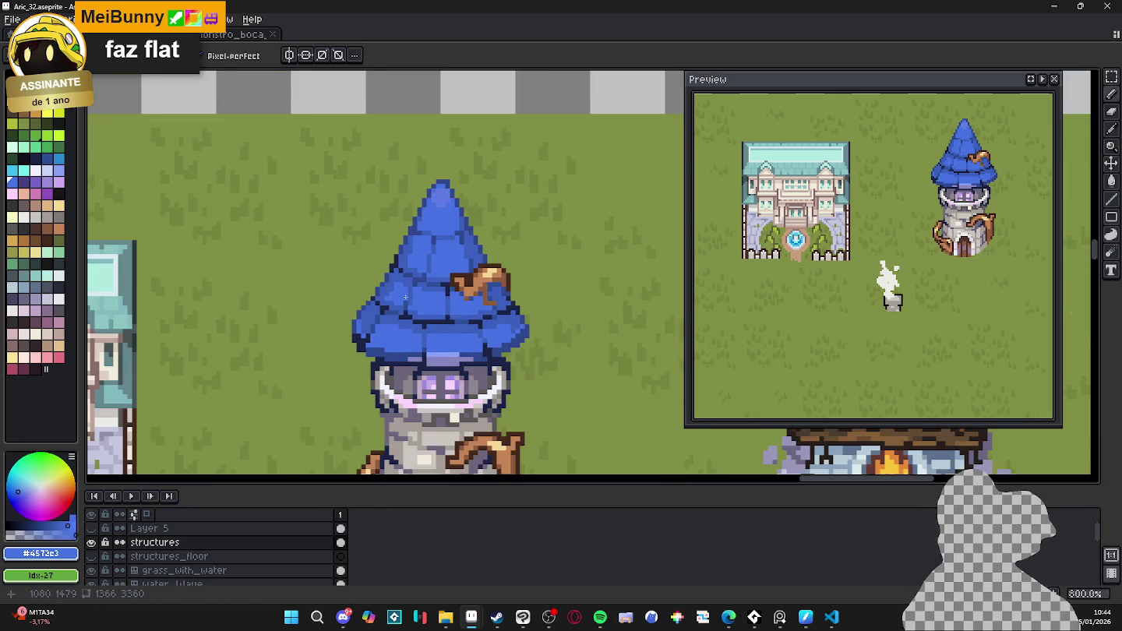
scroll(417, 305, "down", 1)
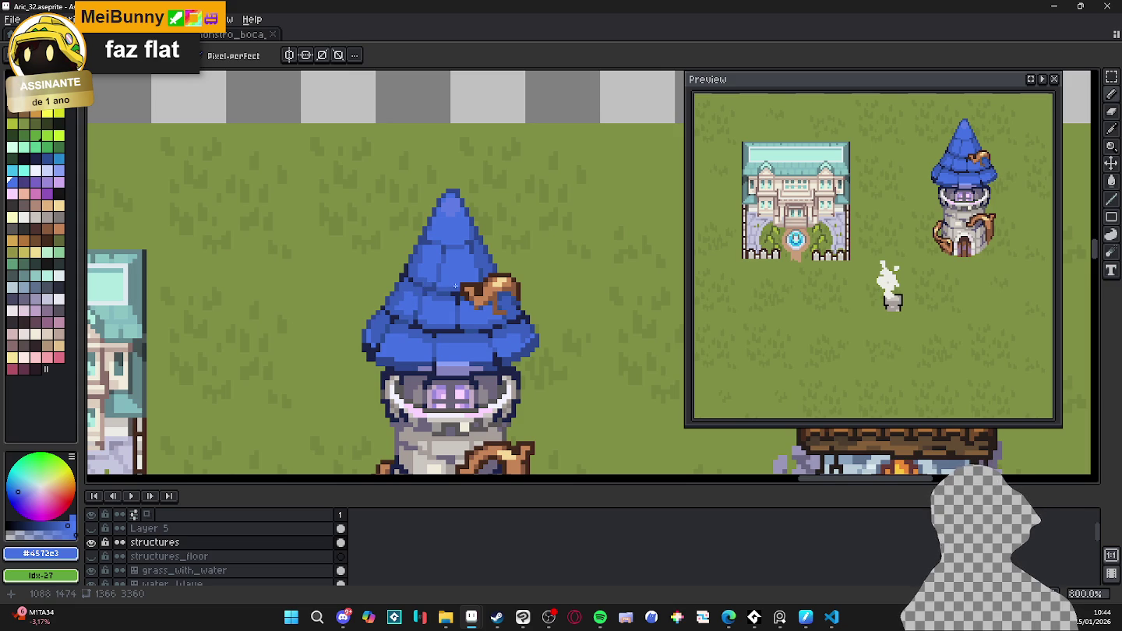
- Re-centre the tower and sample the roof's dark outline, light and mid blues
left_click_drag(462, 313, 467, 321)
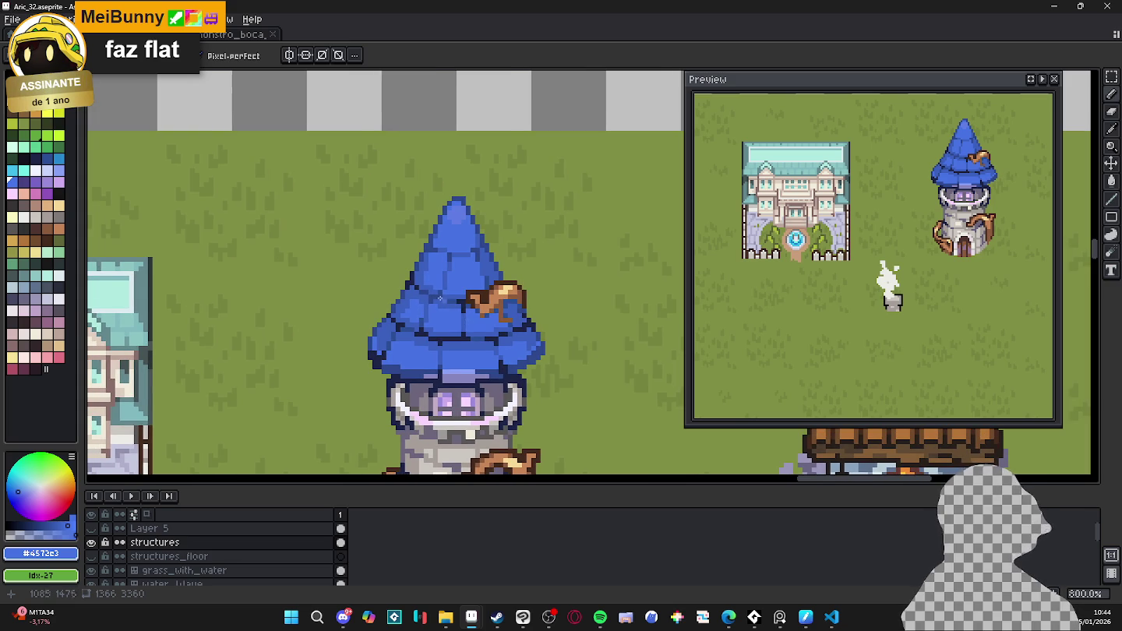
scroll(429, 296, "up", 3)
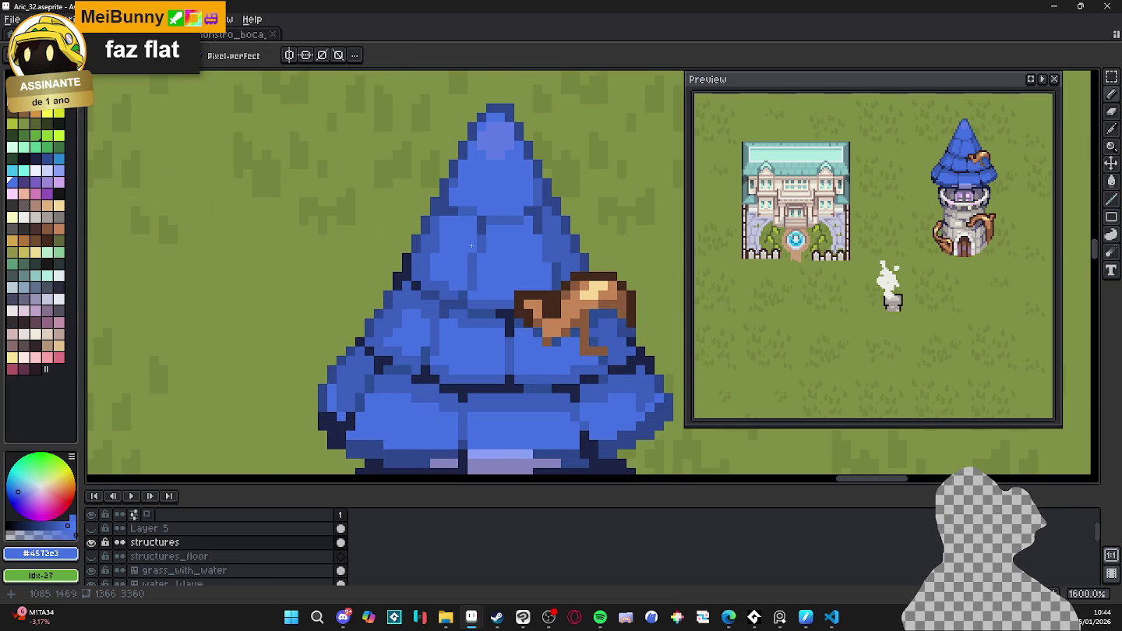
left_click(442, 301, "alt")
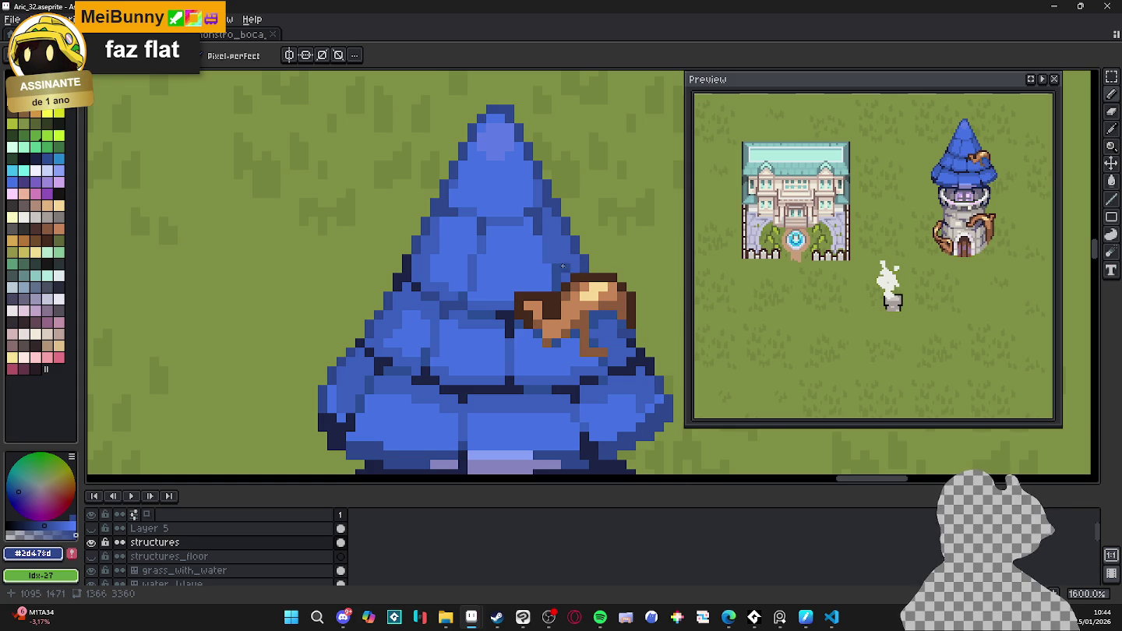
scroll(490, 249, "up", 2)
left_click(500, 237, "alt")
left_click(518, 238, "alt")
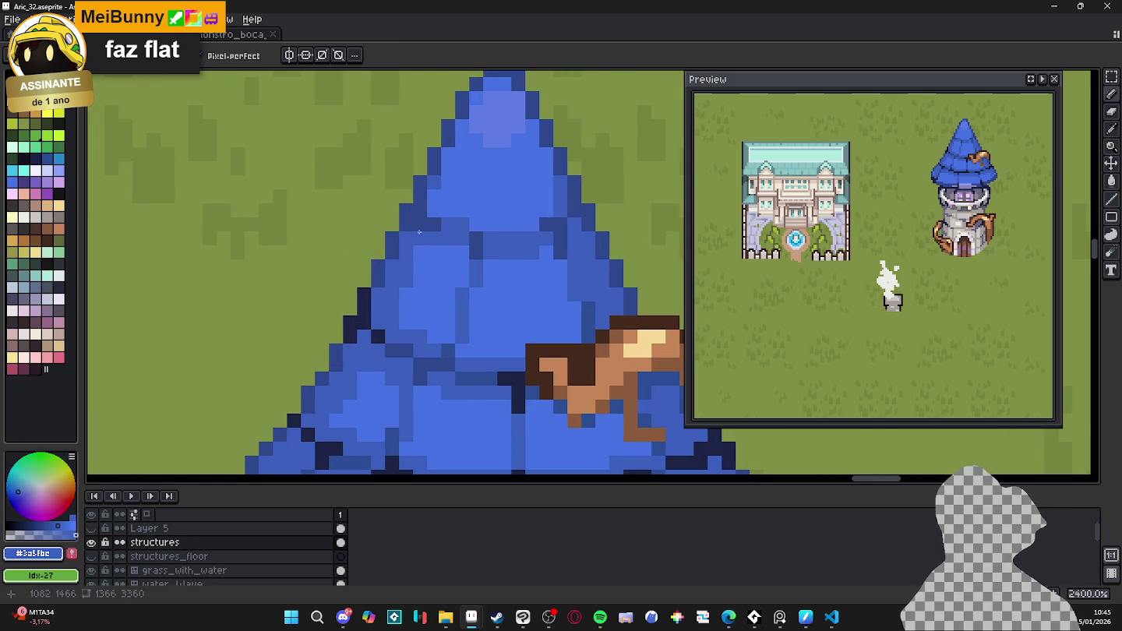
scroll(467, 242, "down", 4)
scroll(525, 241, "up", 3)
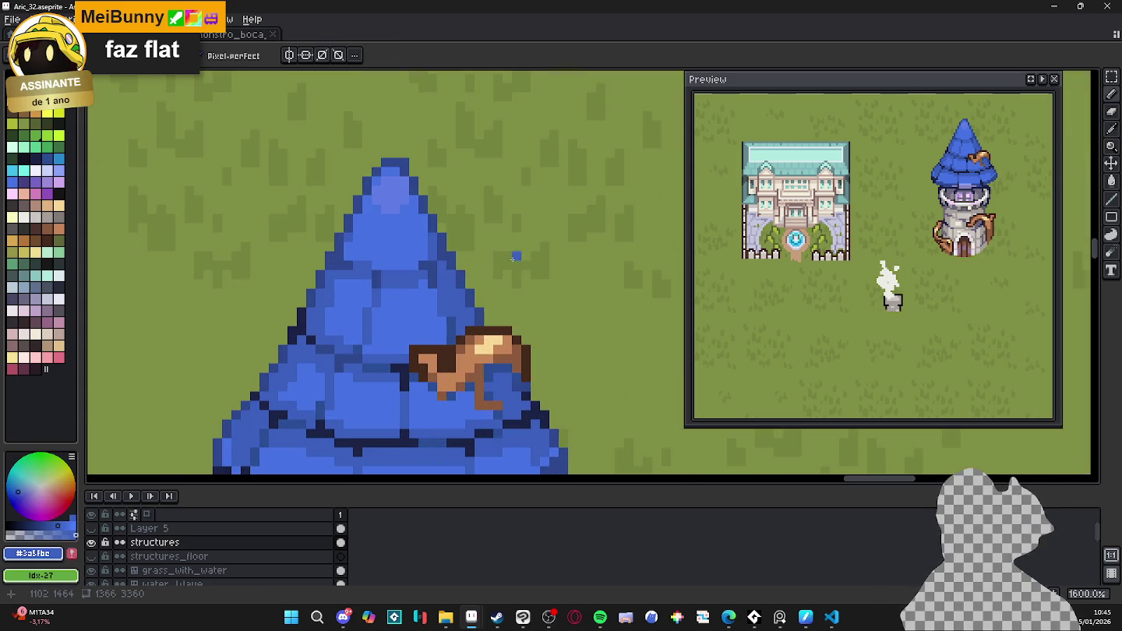
left_click(432, 243, "alt")
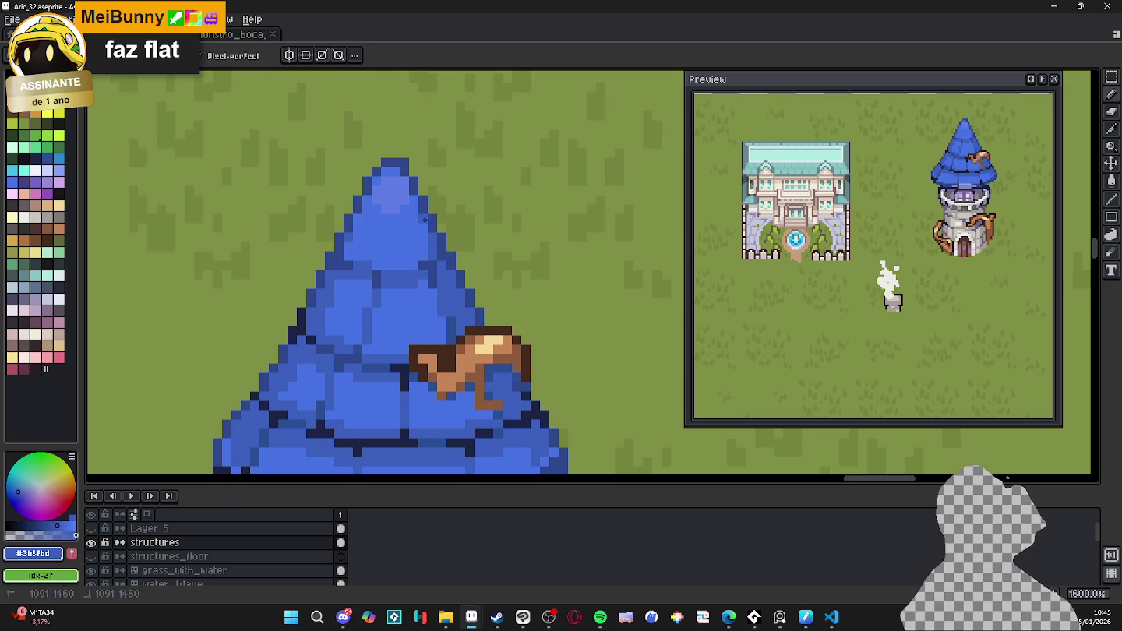
left_click(369, 221, "alt")
- Switch the brush between 2px and 1px and draw a mid-blue shading line up the roof
key("plus")
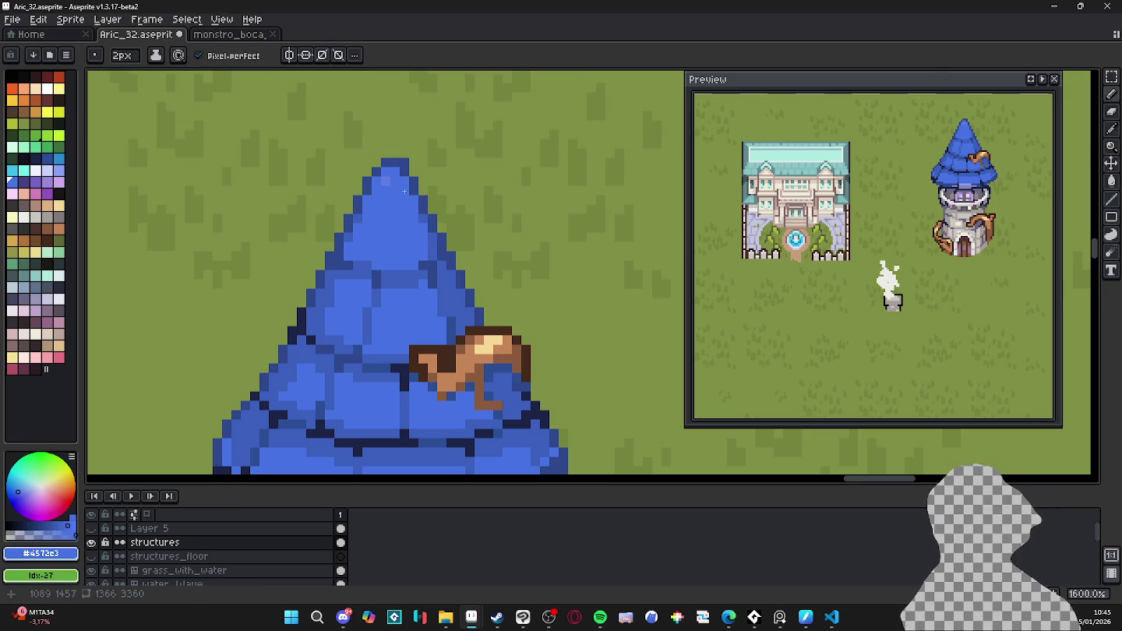
left_click(362, 258, "alt")
key("minus")
left_click_drag(368, 236, 365, 193)
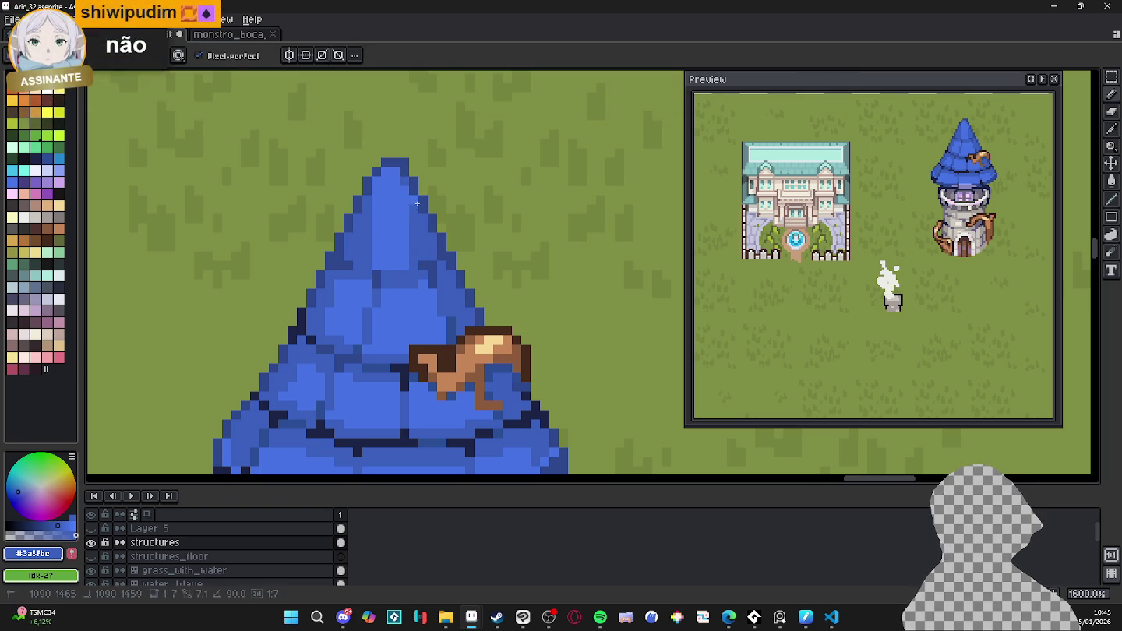
scroll(412, 241, "down", 5)
- Zoom out across the buildings and save the town map
scroll(434, 211, "down", 3)
scroll(429, 291, "up", 3)
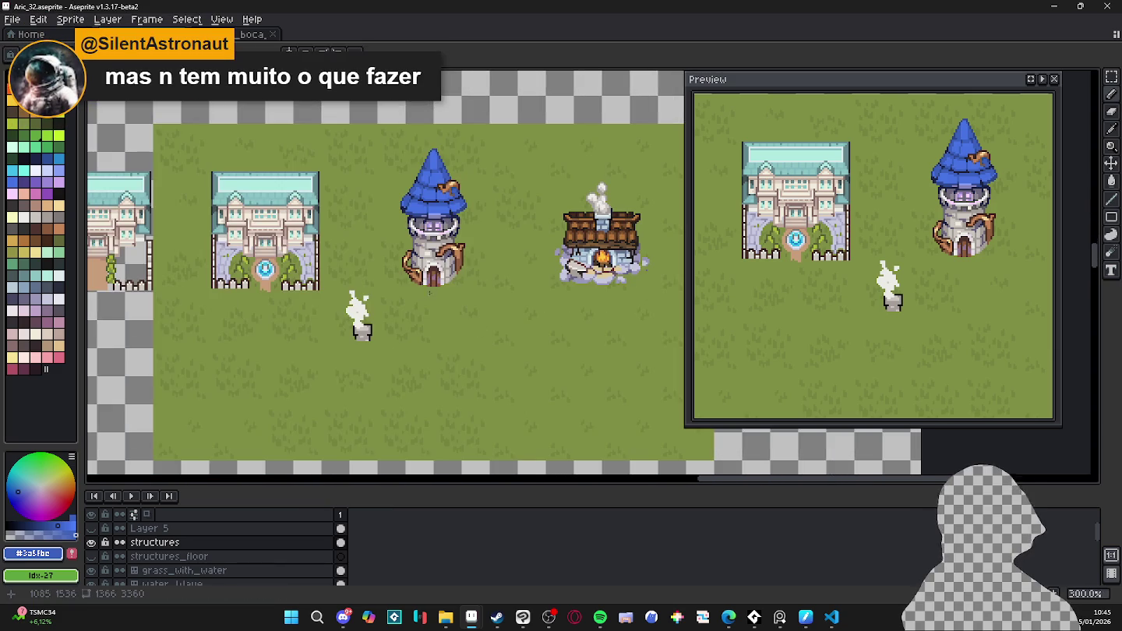
left_click_drag(501, 284, 476, 290)
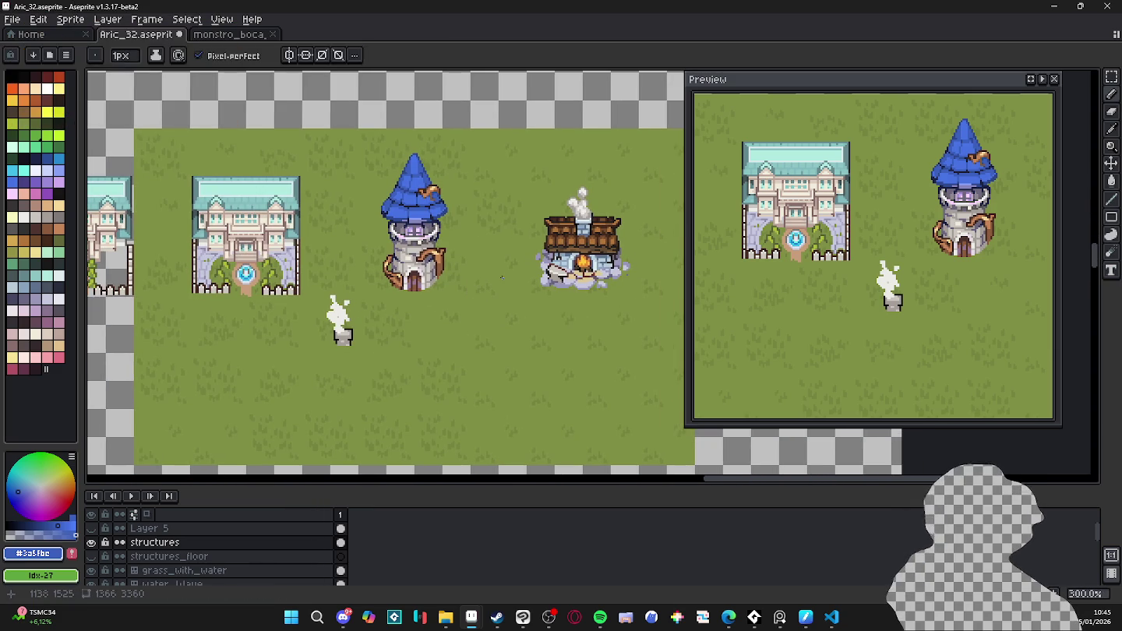
scroll(497, 320, "down", 1)
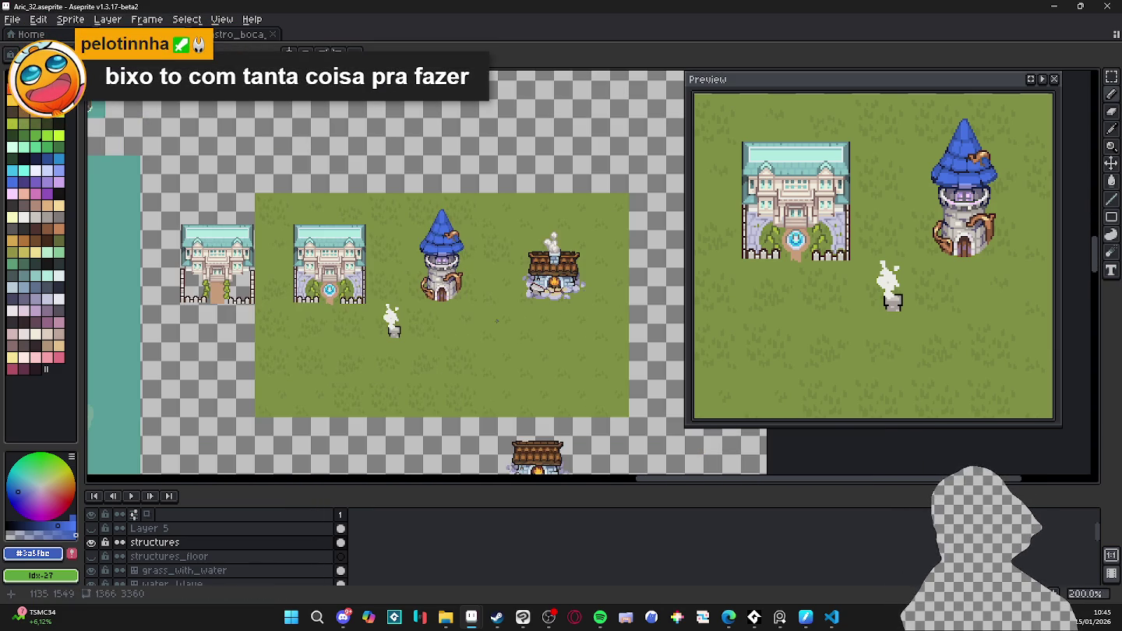
scroll(483, 297, "down", 2)
key("ctrl+s")
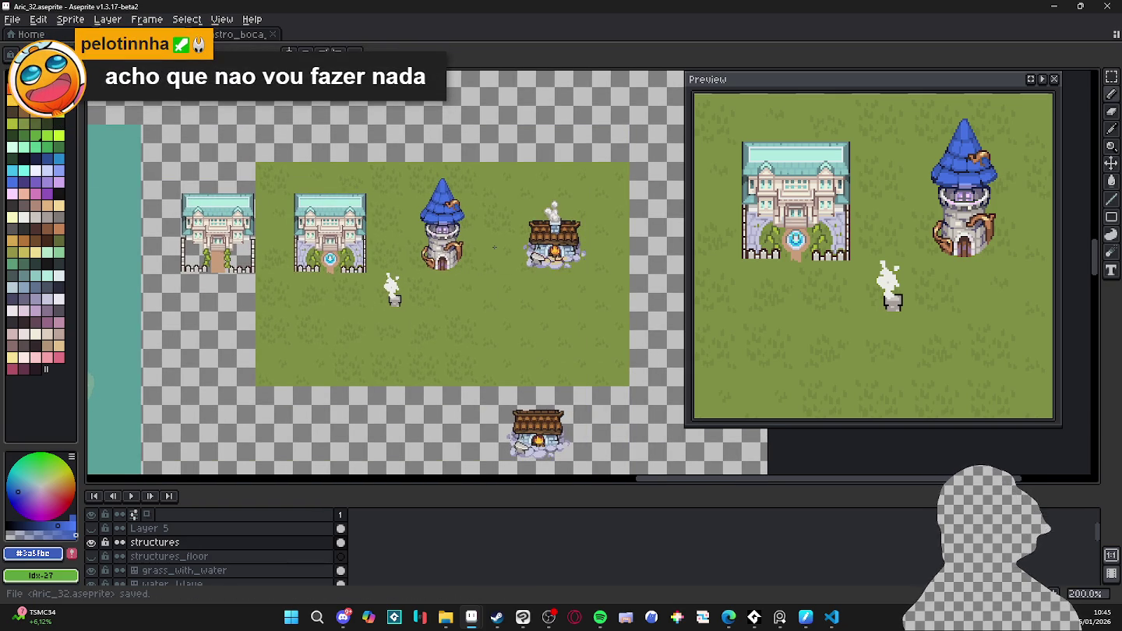
- Show the grid over the canvas briefly, then hide it again
scroll(509, 247, "up", 1)
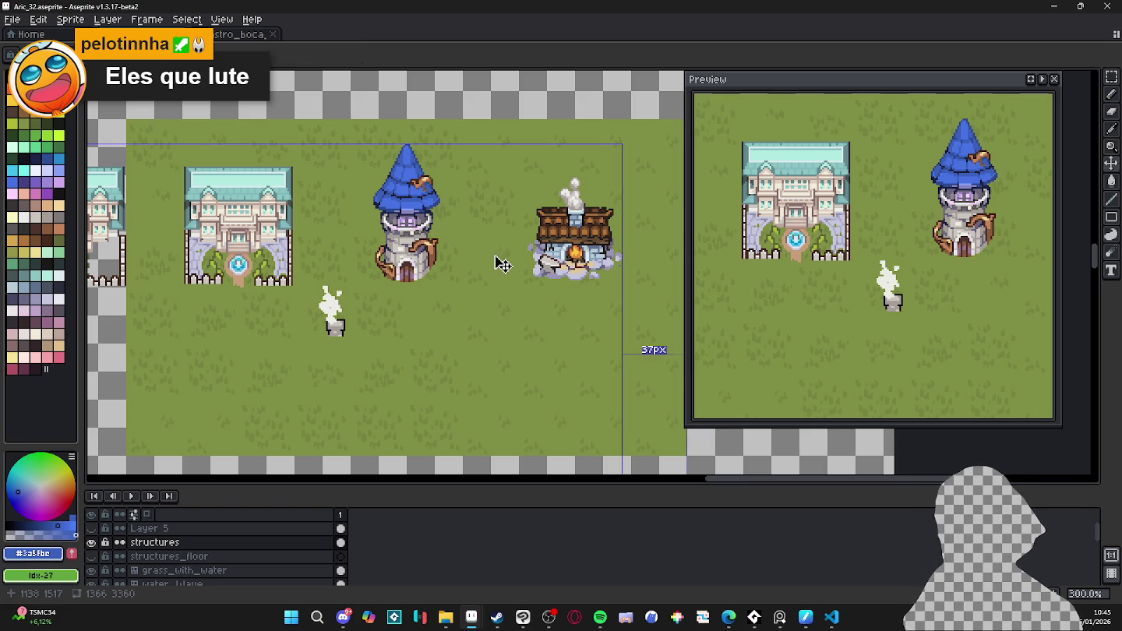
key("ctrl+apostrophe")
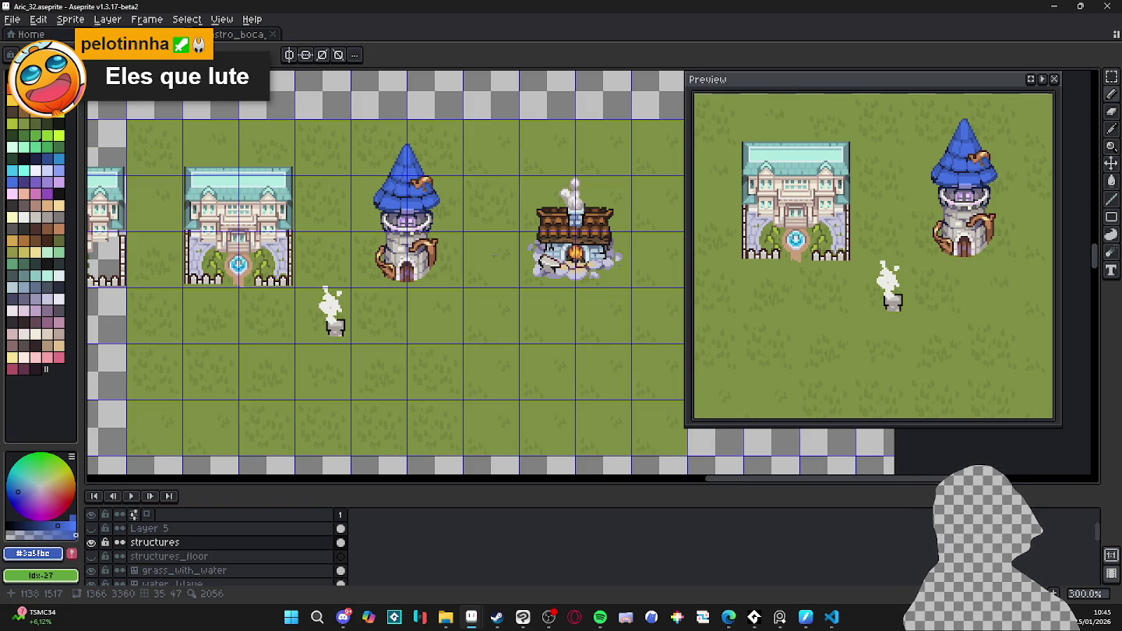
key("ctrl+apostrophe")
scroll(406, 252, "down", 1)
- Turn the grid back on and pan and zoom around the tower and buildings
scroll(417, 262, "up", 1)
left_click_drag(418, 263, 468, 282)
key("ctrl+apostrophe")
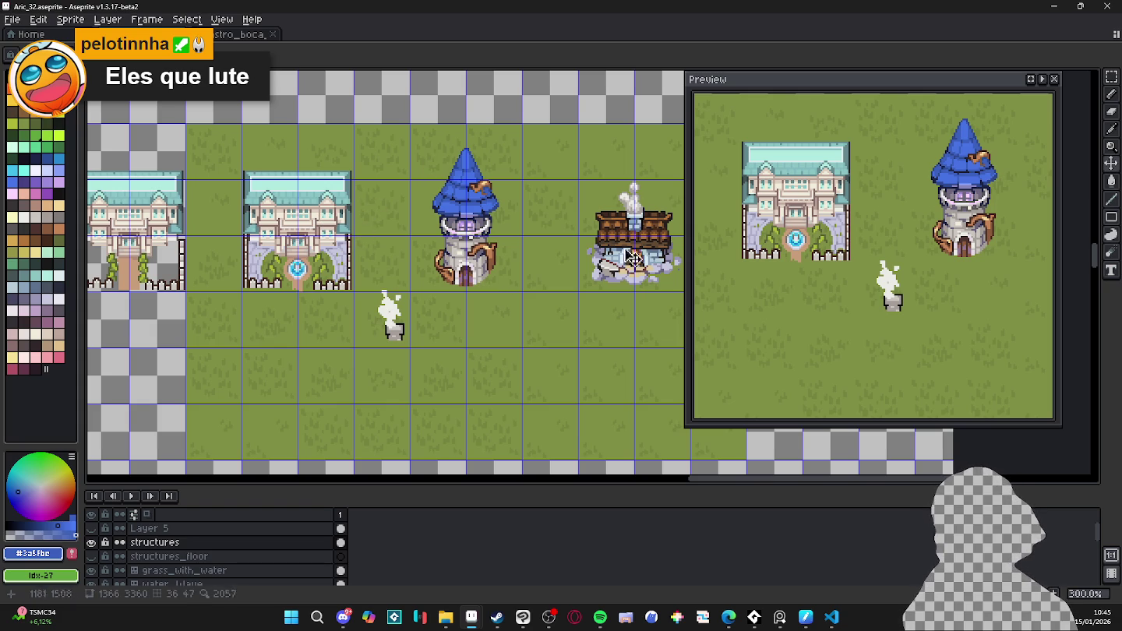
scroll(629, 279, "down", 1)
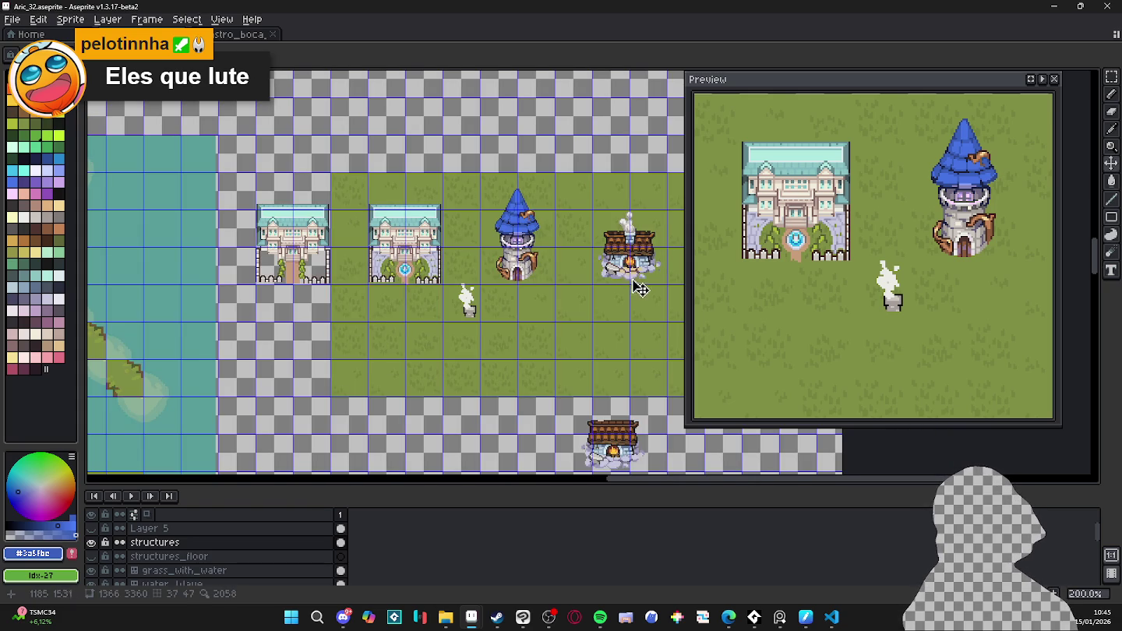
scroll(623, 269, "up", 1)
scroll(556, 242, "down", 1)
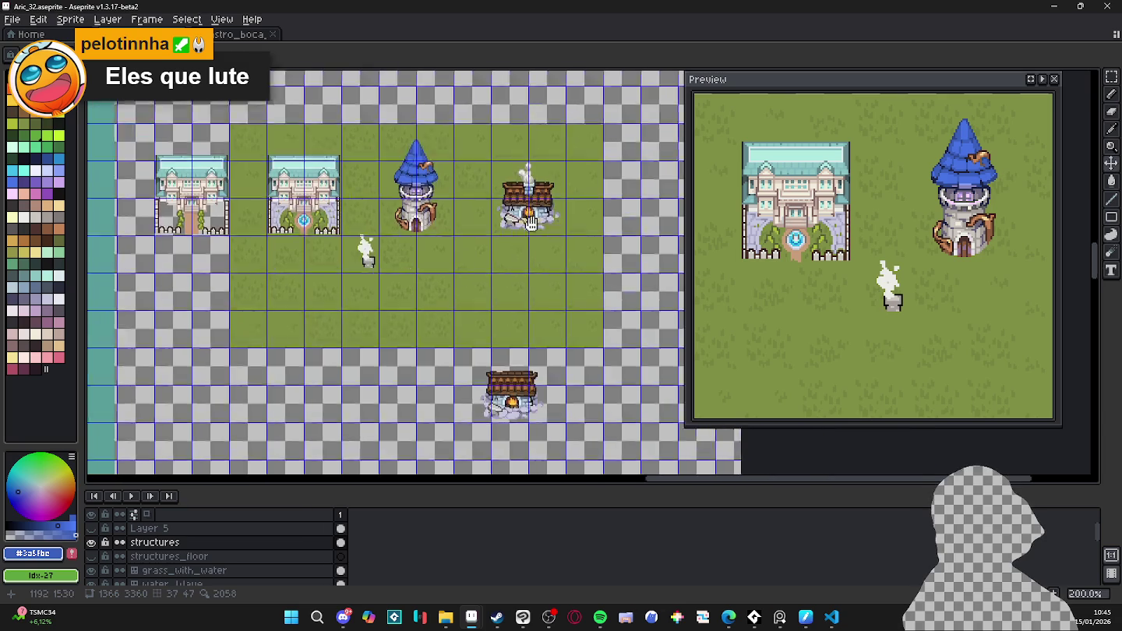
scroll(491, 218, "down", 1)
scroll(467, 201, "up", 2)
scroll(467, 201, "right", 3)
scroll(545, 178, "down", 2)
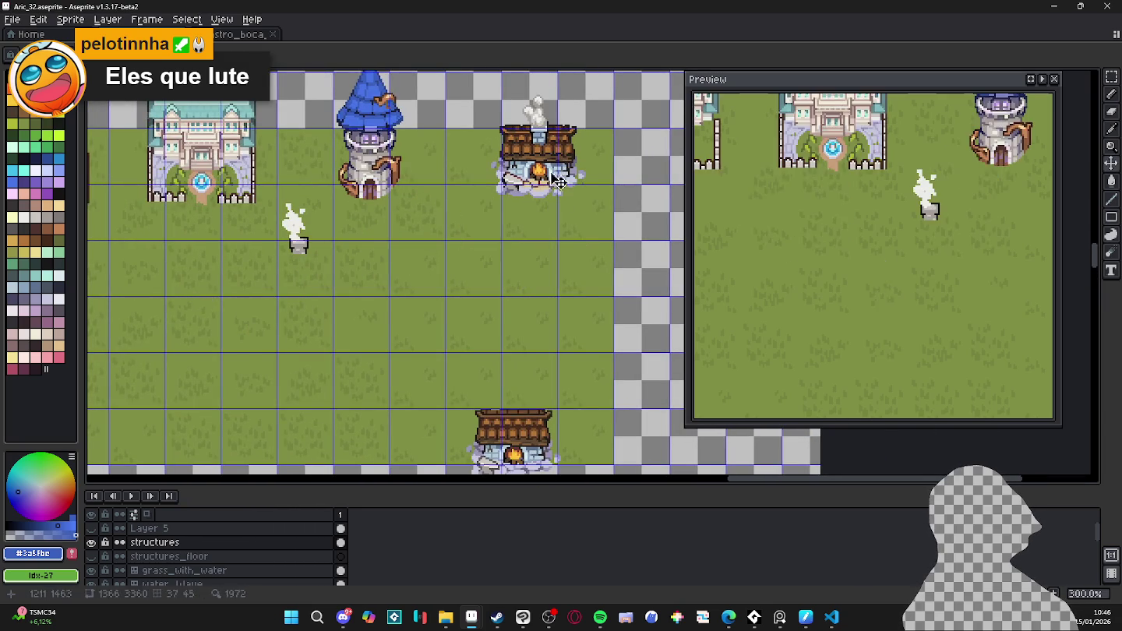
scroll(558, 175, "down", 1)
scroll(543, 301, "down", 1)
mouse_move(513, 371)
left_mouse_down()
mouse_move(522, 272)
mouse_move(494, 357)
left_mouse_up()
scroll(518, 263, "up", 1)
scroll(519, 264, "up", 1)
scroll(537, 282, "down", 1)
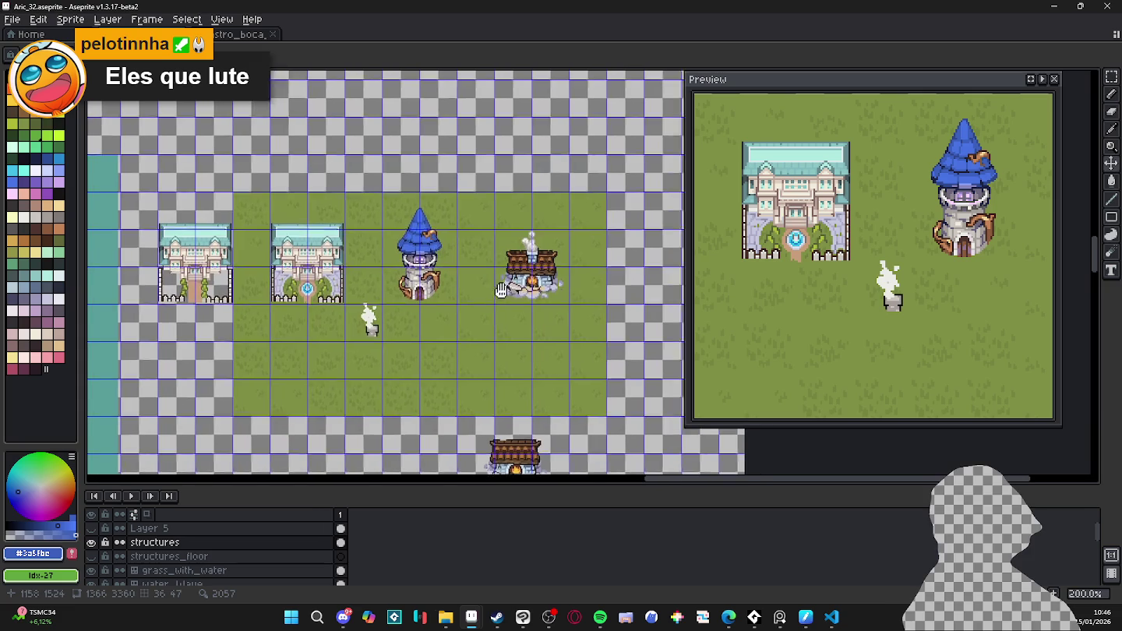
scroll(510, 296, "up", 1)
scroll(507, 300, "up", 1)
scroll(491, 308, "down", 1)
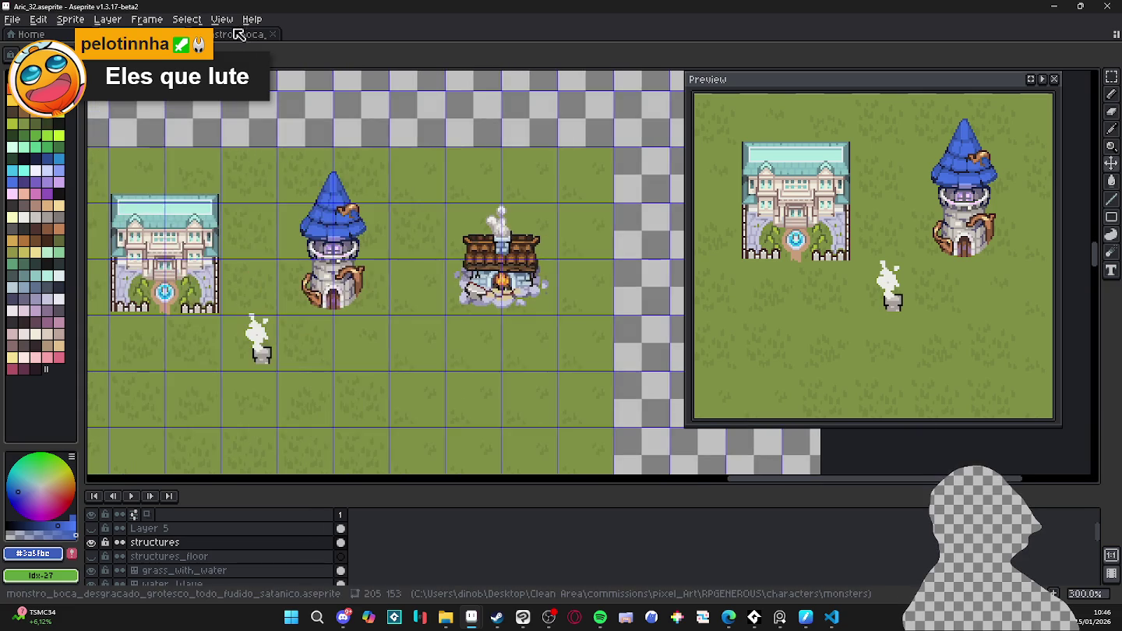
- Glance at the monstro_boca tab, return to the town map, and bring up the File menu
left_click(237, 35)
left_click(179, 35)
scroll(375, 285, "down", 1)
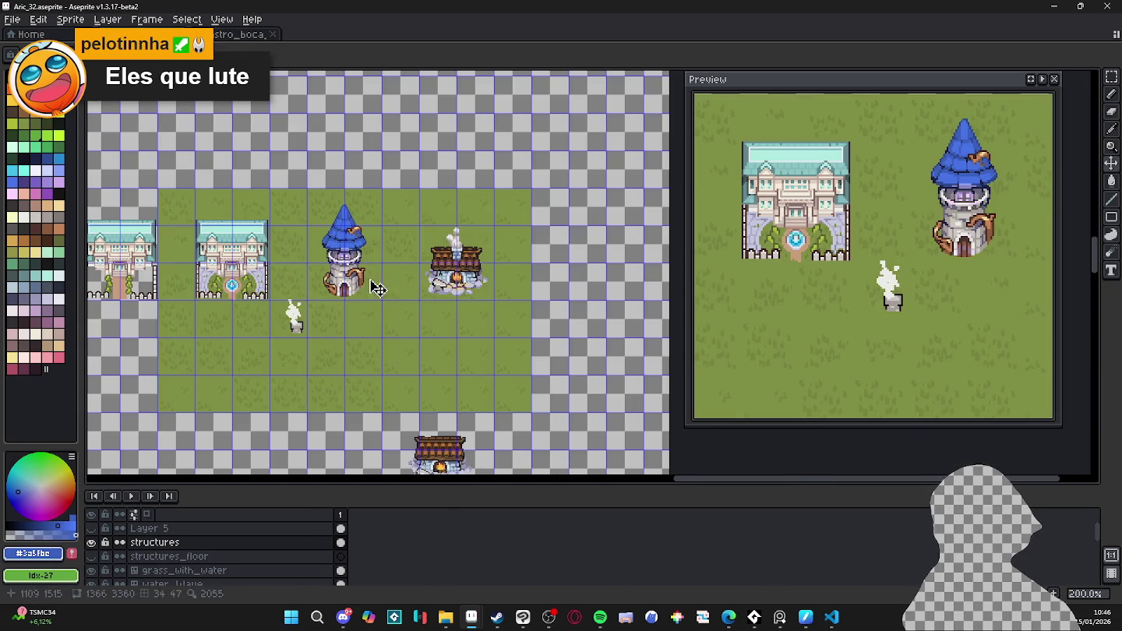
left_click(728, 617)
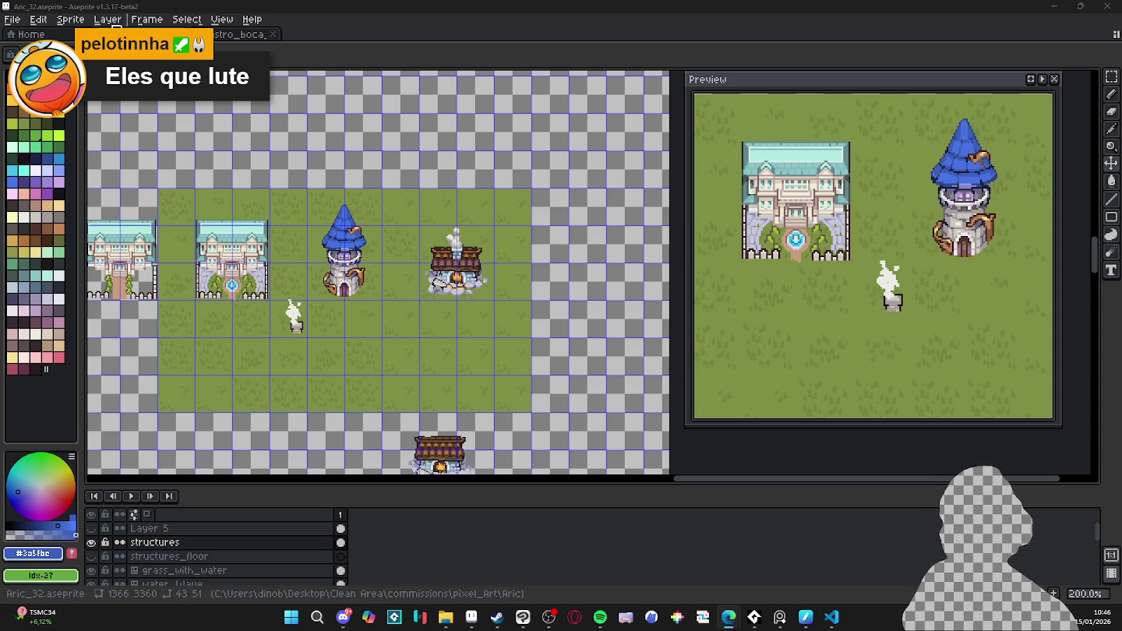
left_click(14, 20)
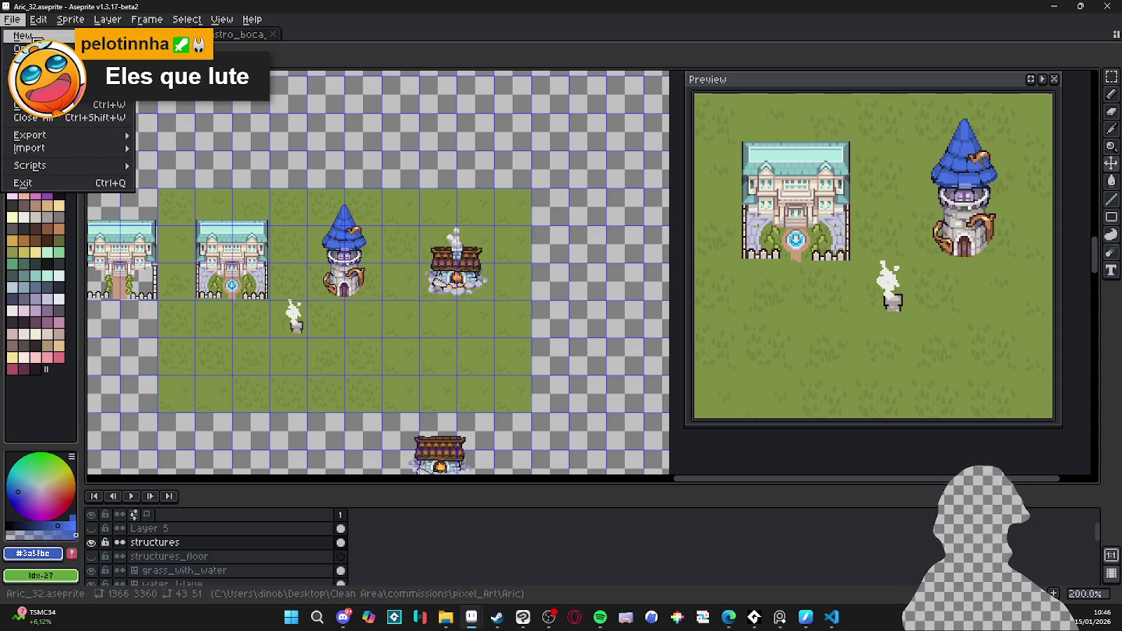
- Create a new default sprite and paste in the copied tower, forge and grass crop
left_click(25, 37)
left_click(524, 433)
key("ctrl+v")
scroll(561, 311, "up", 2)
scroll(561, 313, "right", 5)
scroll(546, 296, "right", 3)
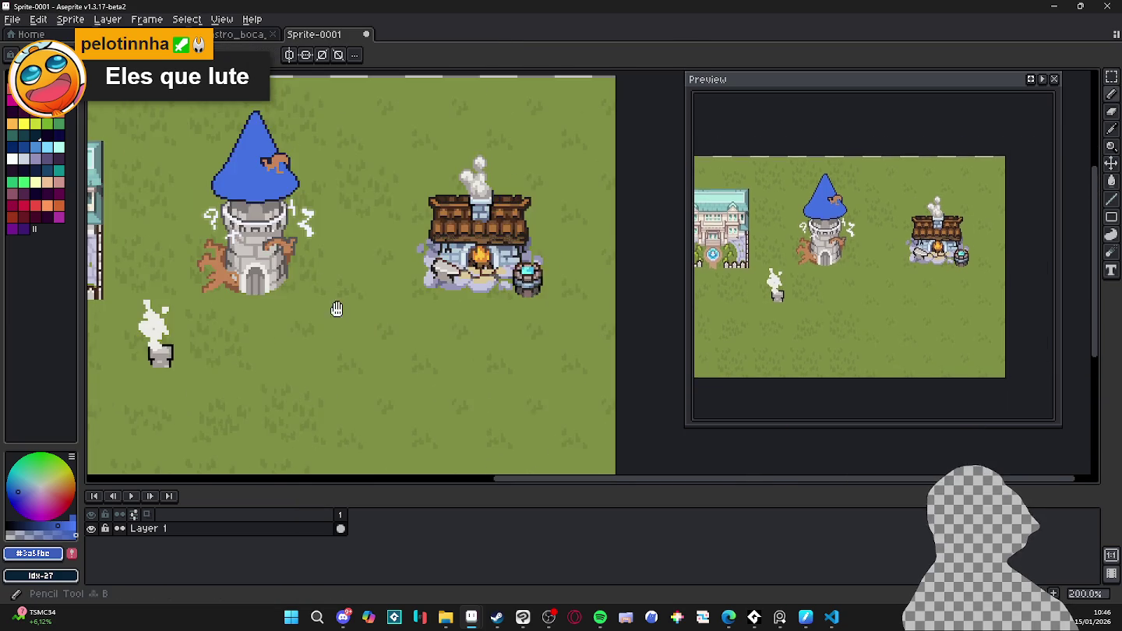
scroll(529, 281, "up", 1)
scroll(528, 278, "up", 2)
scroll(528, 278, "up", 1)
scroll(527, 277, "down", 2)
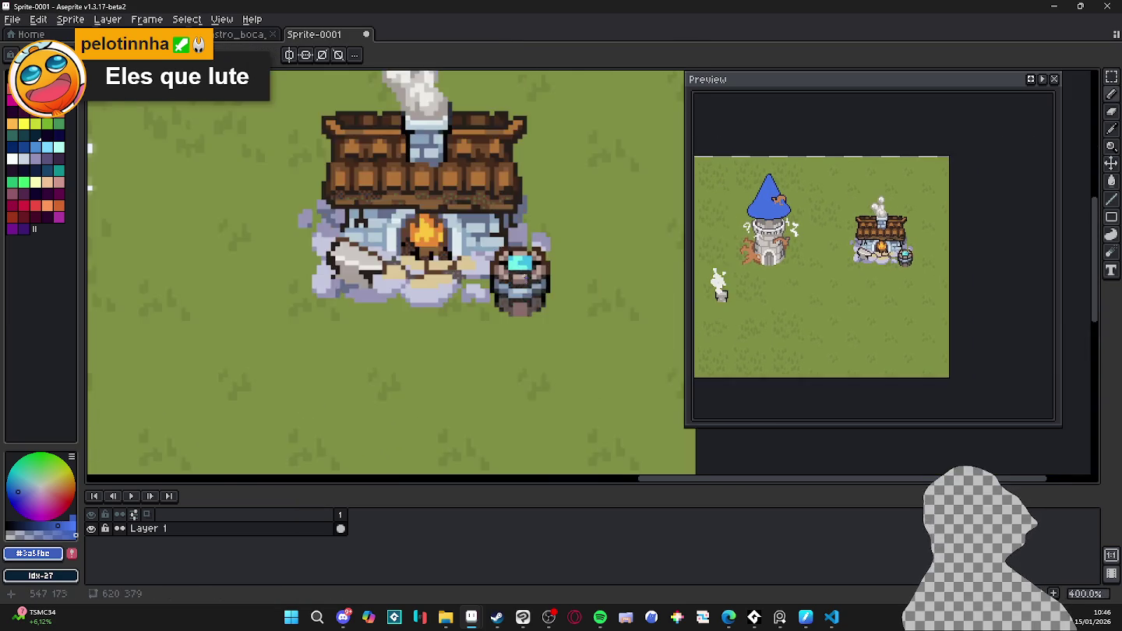
scroll(482, 257, "down", 1)
- Check the monstro_boca tab, then return to the Aric_32 town map
left_click(258, 41)
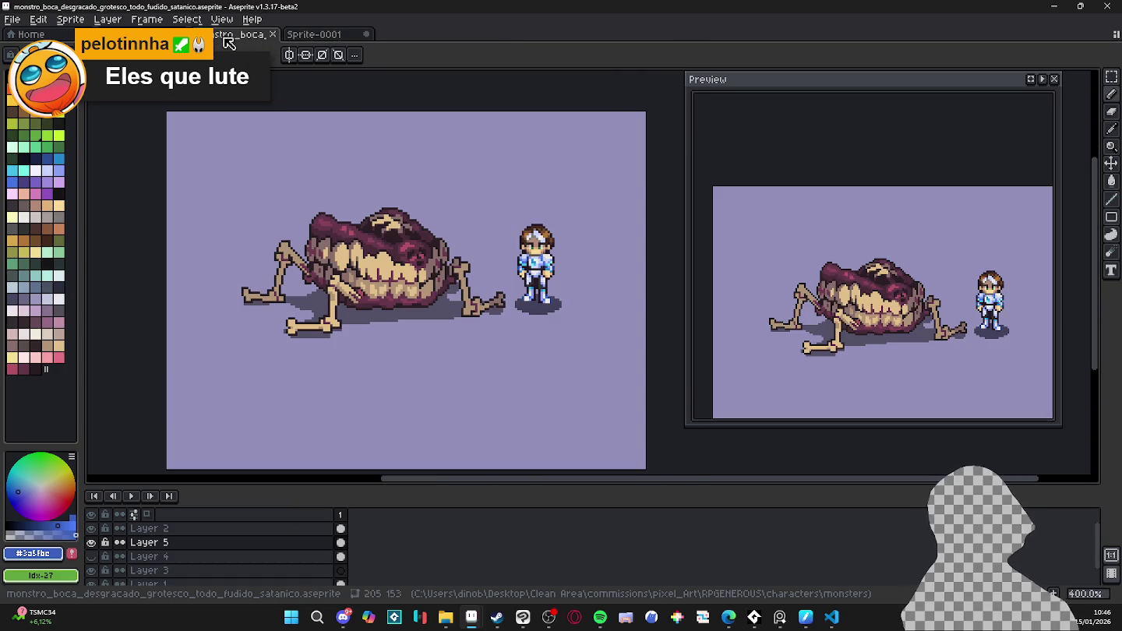
left_click(137, 34)
scroll(356, 296, "up", 1)
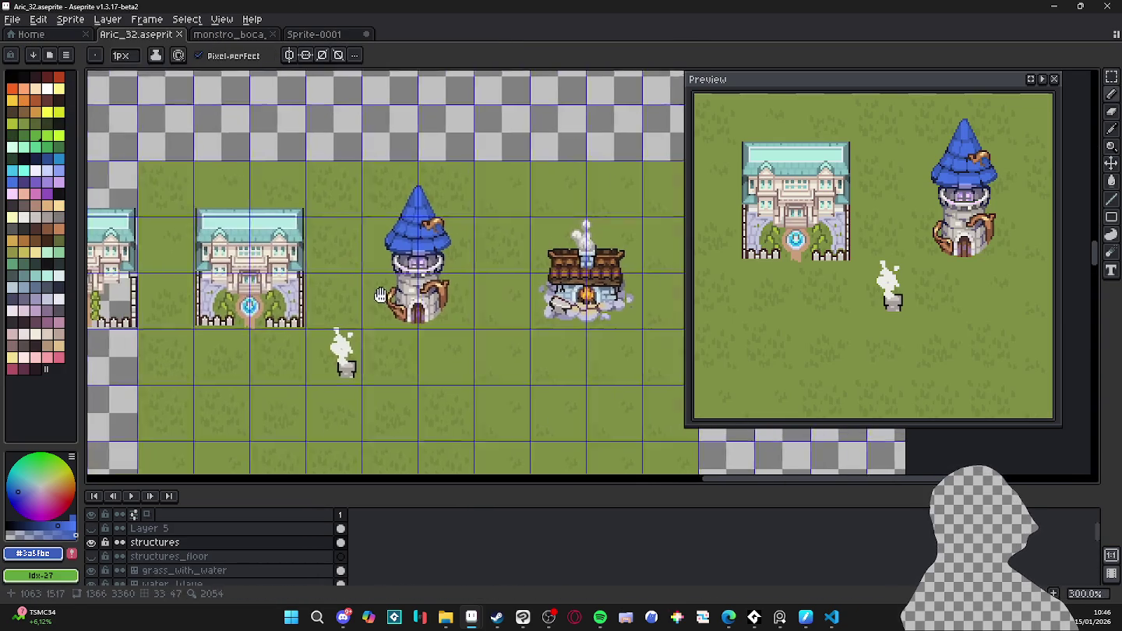
- Re-show the grid, marquee the forge's 64×64 cell, and shrink it to 24×24 beside the mansion
key("ctrl+apostrophe")
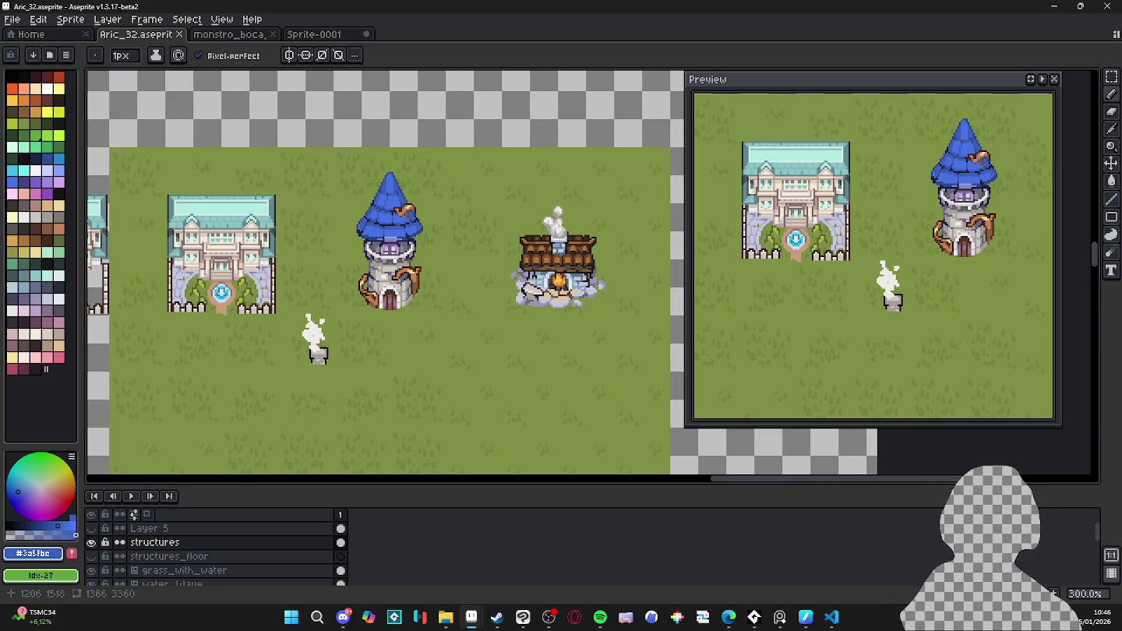
scroll(576, 323, "down", 1)
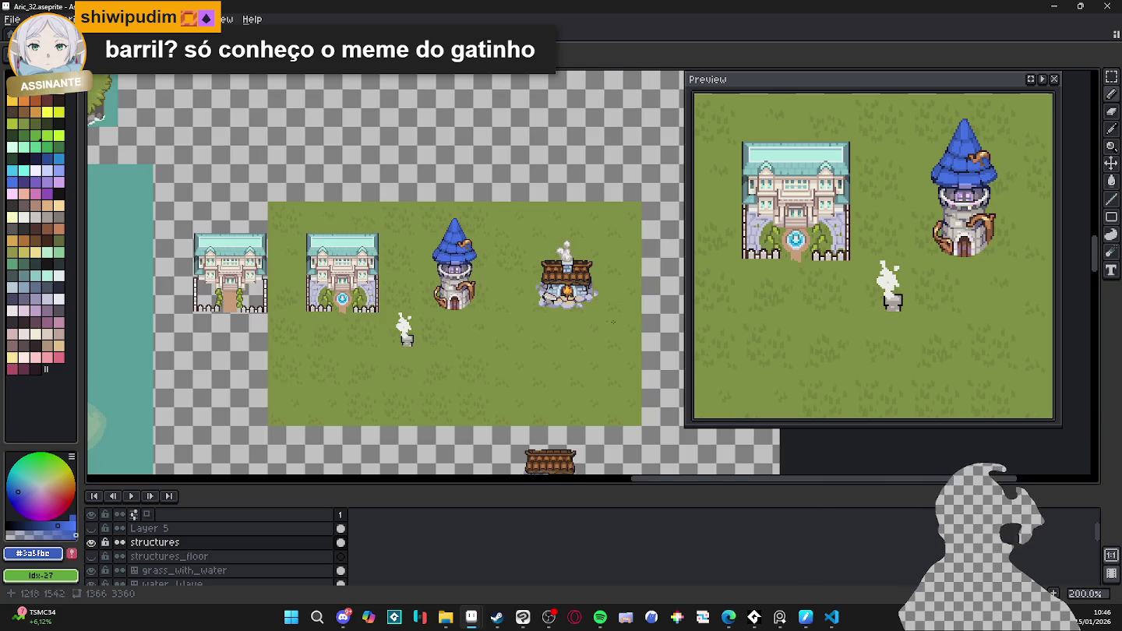
scroll(480, 308, "up", 1)
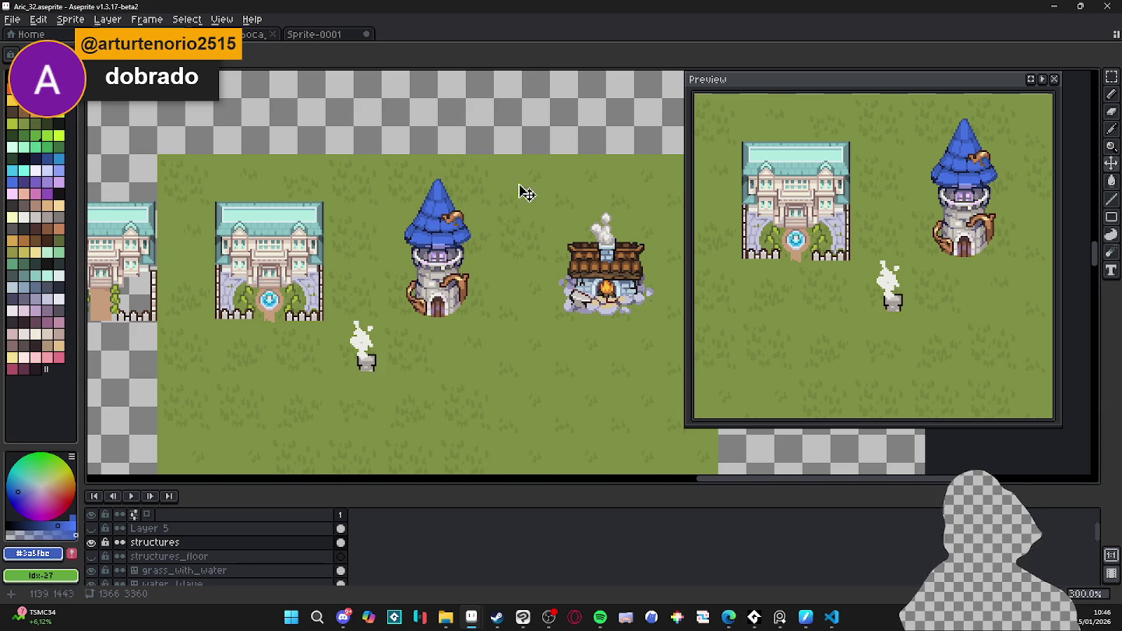
key("ctrl+apostrophe")
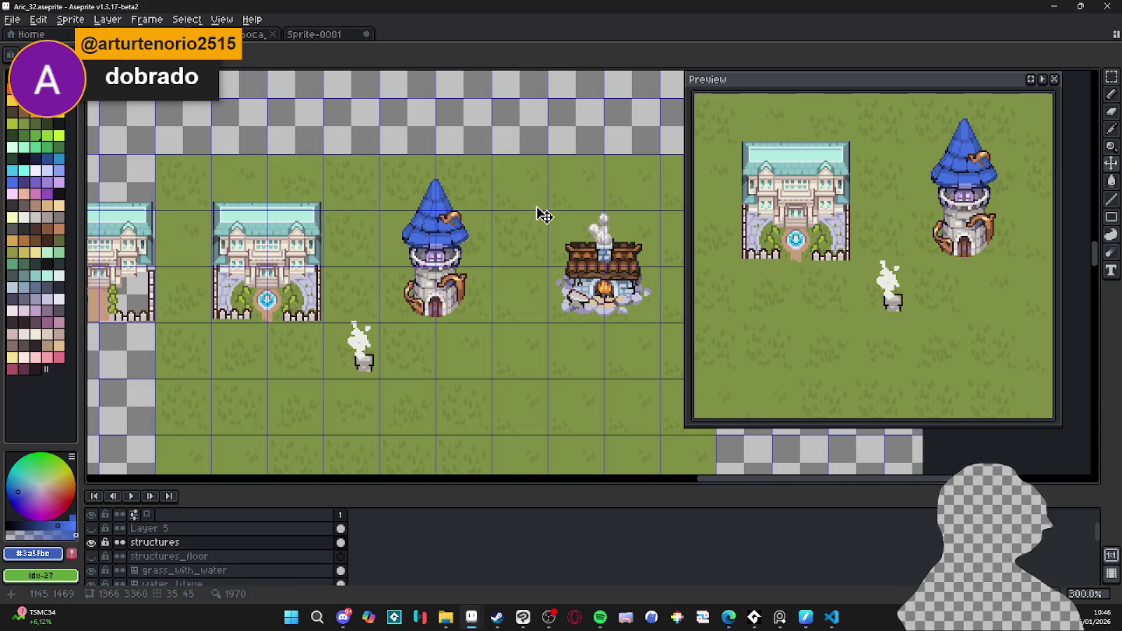
key("m")
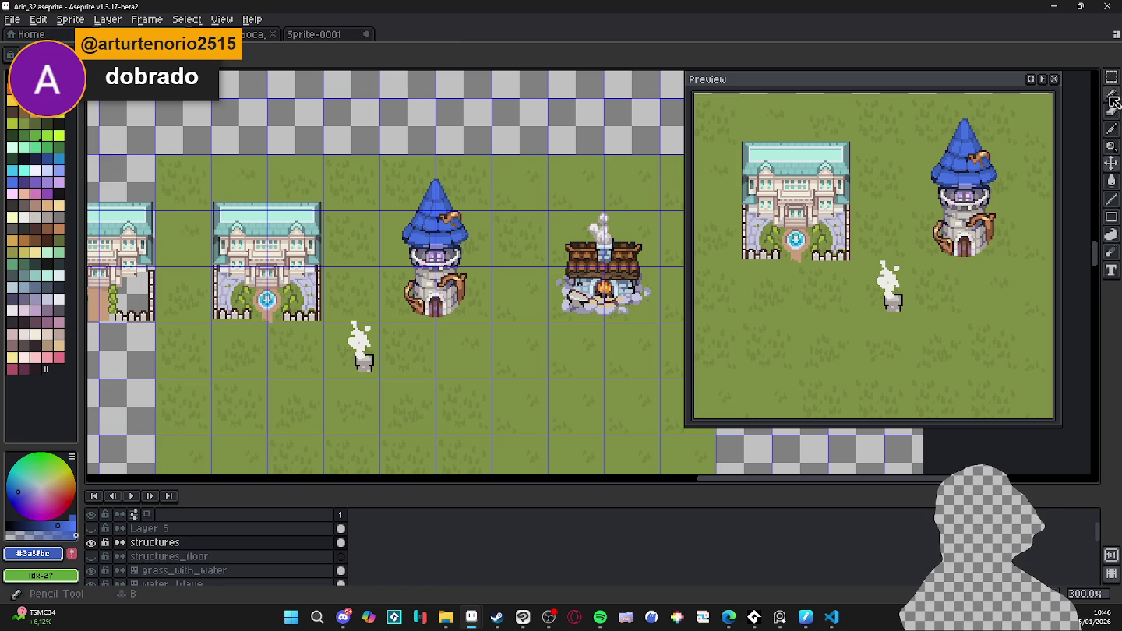
left_click_drag(589, 243, 581, 239)
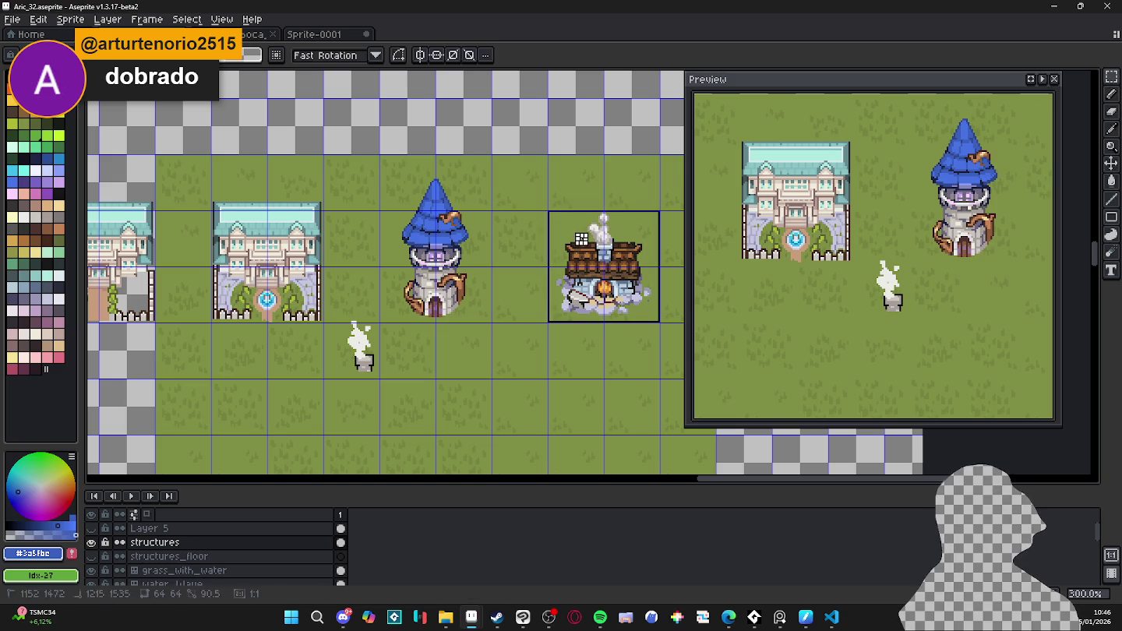
mouse_move(663, 208)
left_mouse_down()
mouse_move(601, 269)
mouse_move(361, 277)
mouse_move(368, 258)
left_mouse_up()
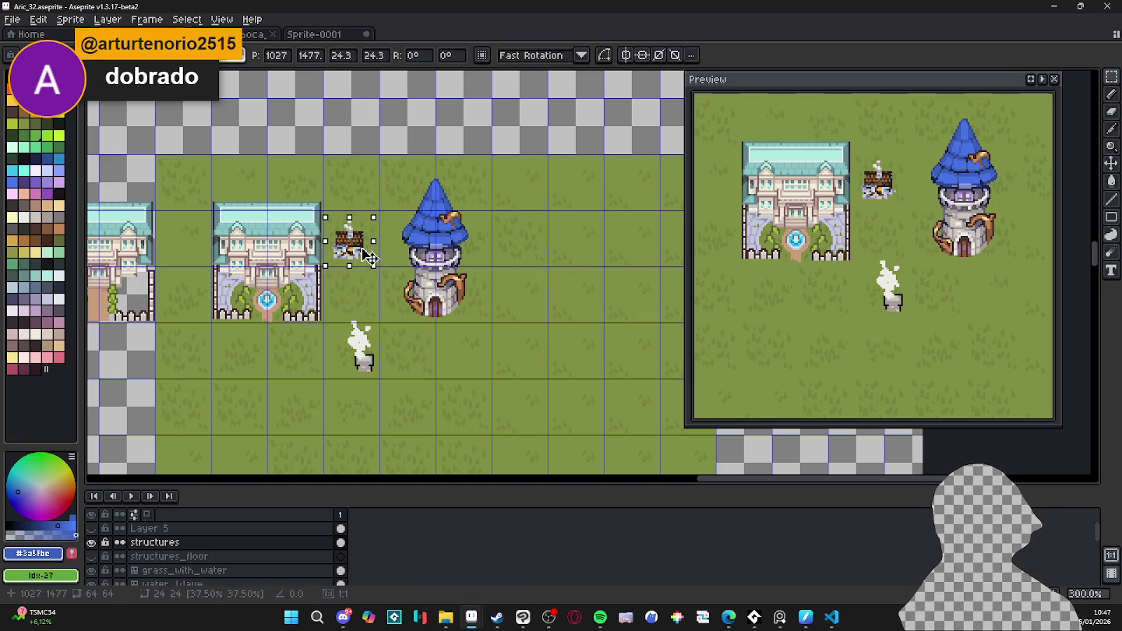
- Commit the shrunken forge, then try scaling the wizard tower down beside it
key("Return")
left_click_drag(377, 153, 509, 353)
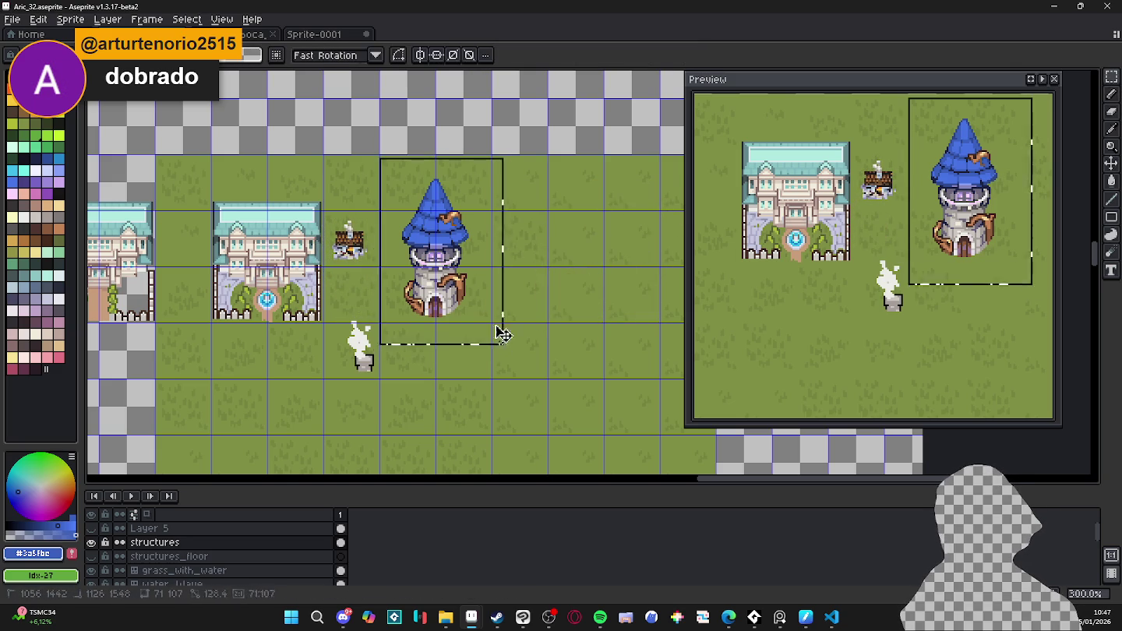
left_click_drag(509, 151, 459, 211)
mouse_move(411, 277)
left_mouse_down()
mouse_move(376, 256)
mouse_move(403, 205)
left_mouse_up()
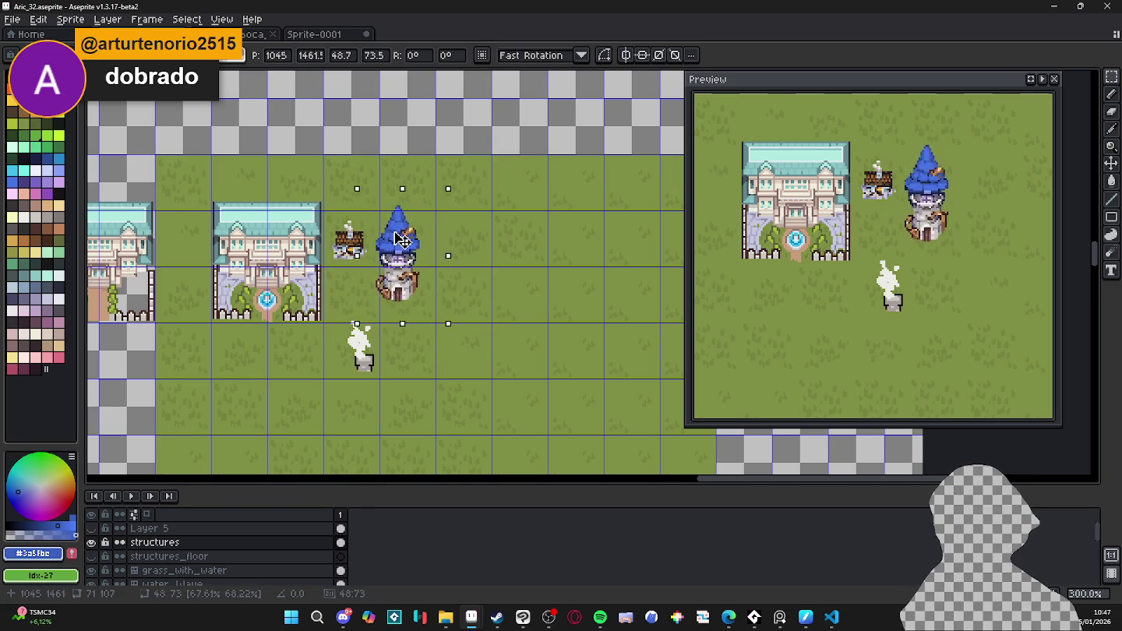
key("ctrl+d")
- Hide the pixel grid and undo the tower shrink, restoring it to full size
key("ctrl+'")
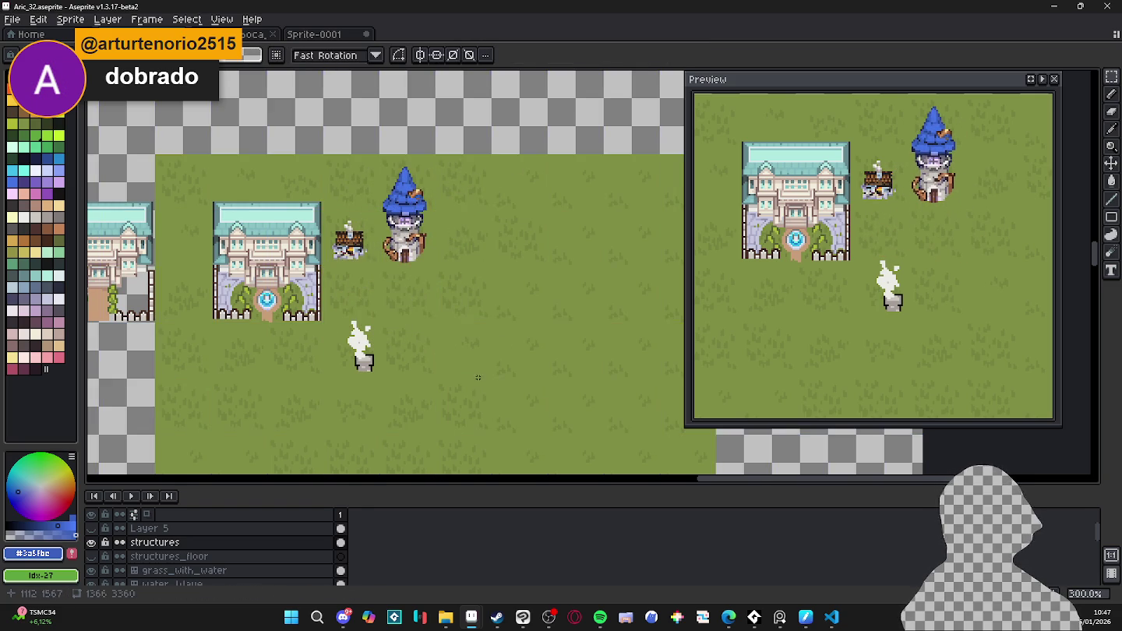
scroll(461, 385, "down", 2)
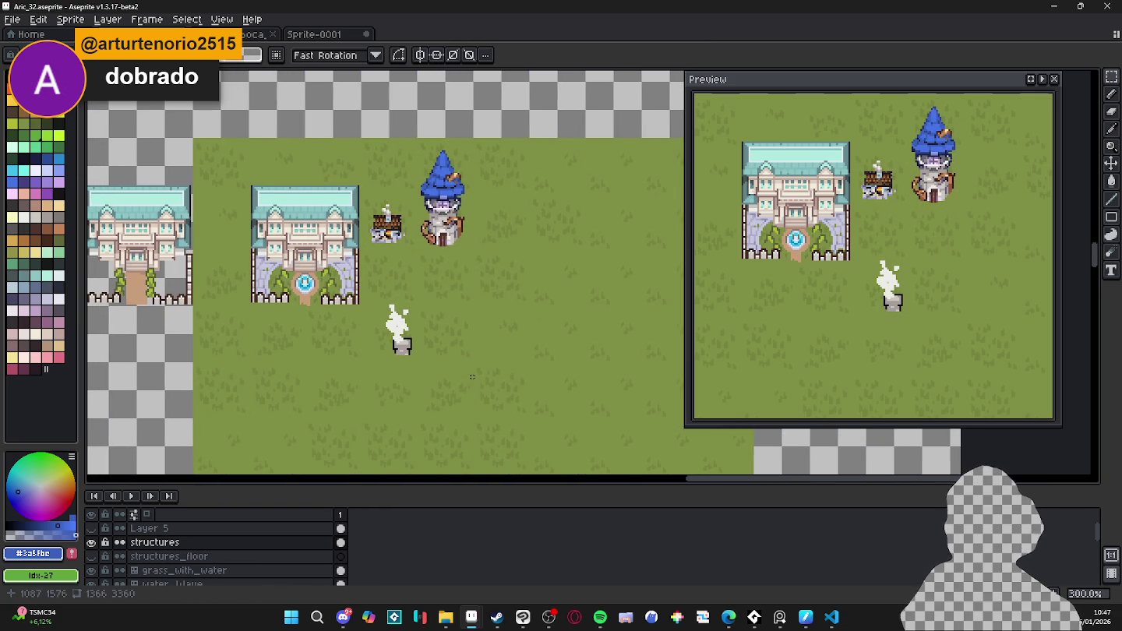
scroll(473, 377, "down", 1)
key("ctrl+z")
key("ctrl+z")
key("ctrl+z")
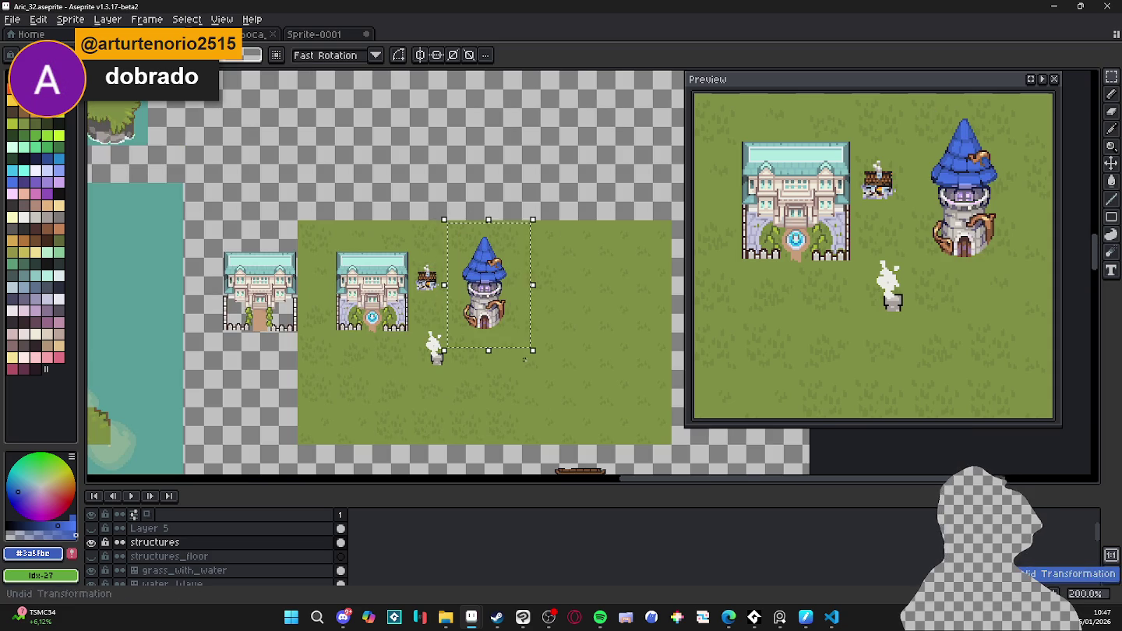
key("ctrl+z")
key("ctrl+z")
key("ctrl+z")
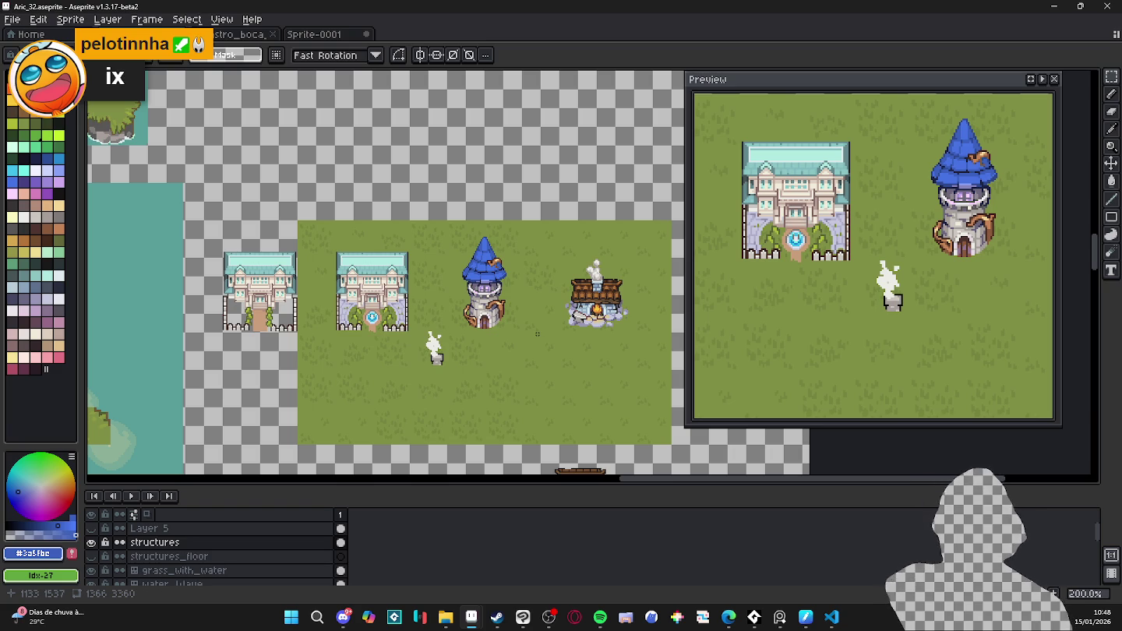
- Centre the view on the mansion, tower and forge and show the pixel grid
scroll(480, 280, "up", 1)
left_click_drag(479, 281, 376, 255)
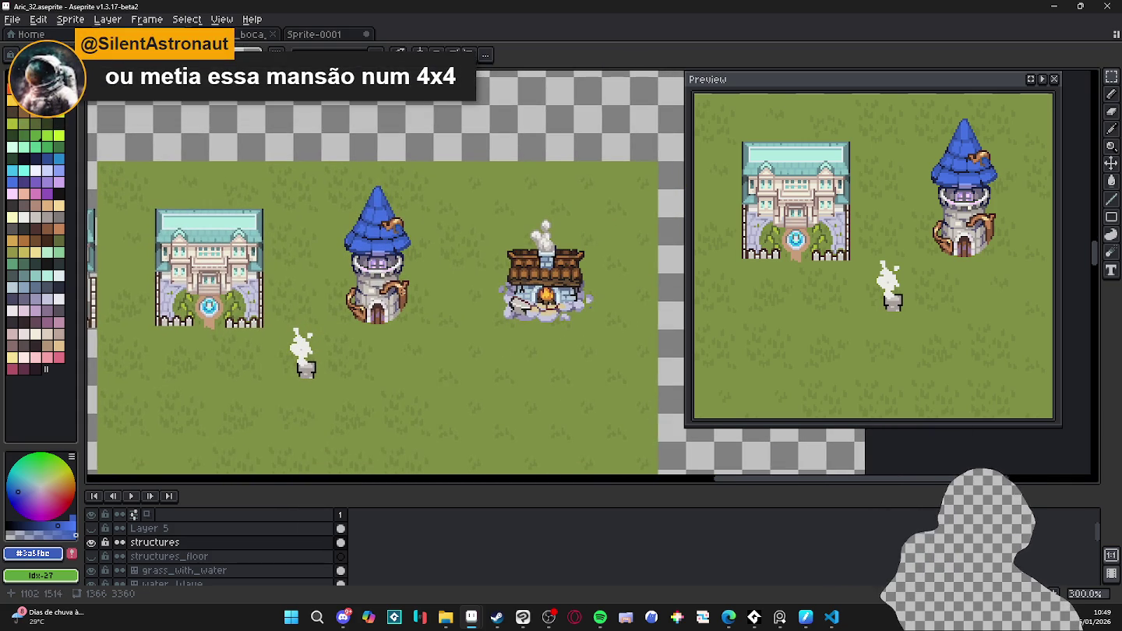
scroll(270, 282, "down", 1)
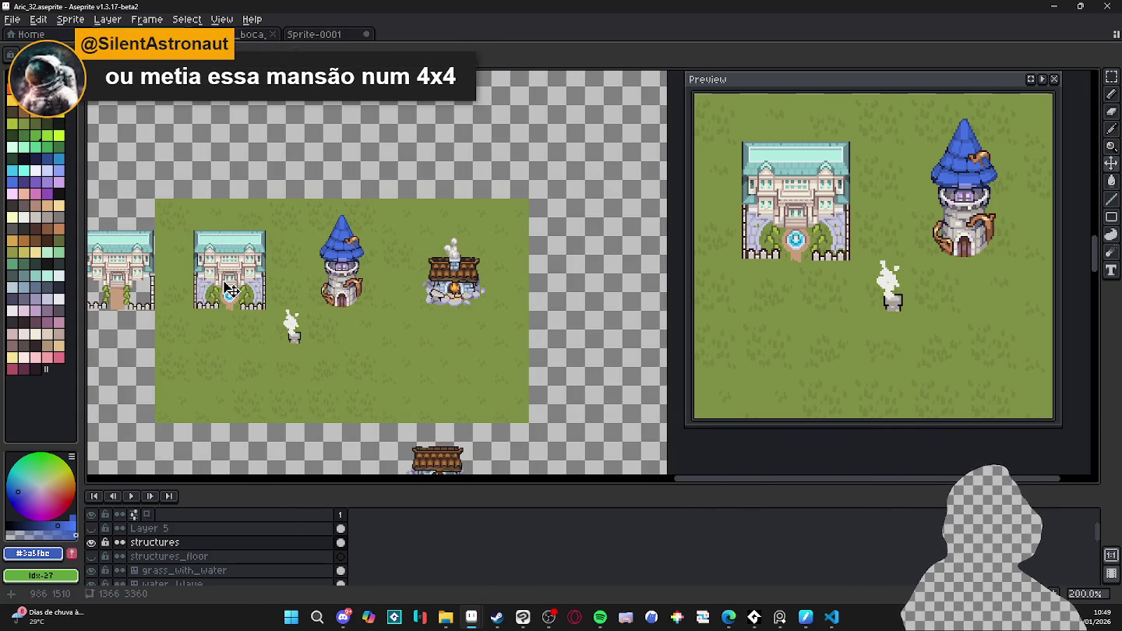
key("ctrl+apostrophe")
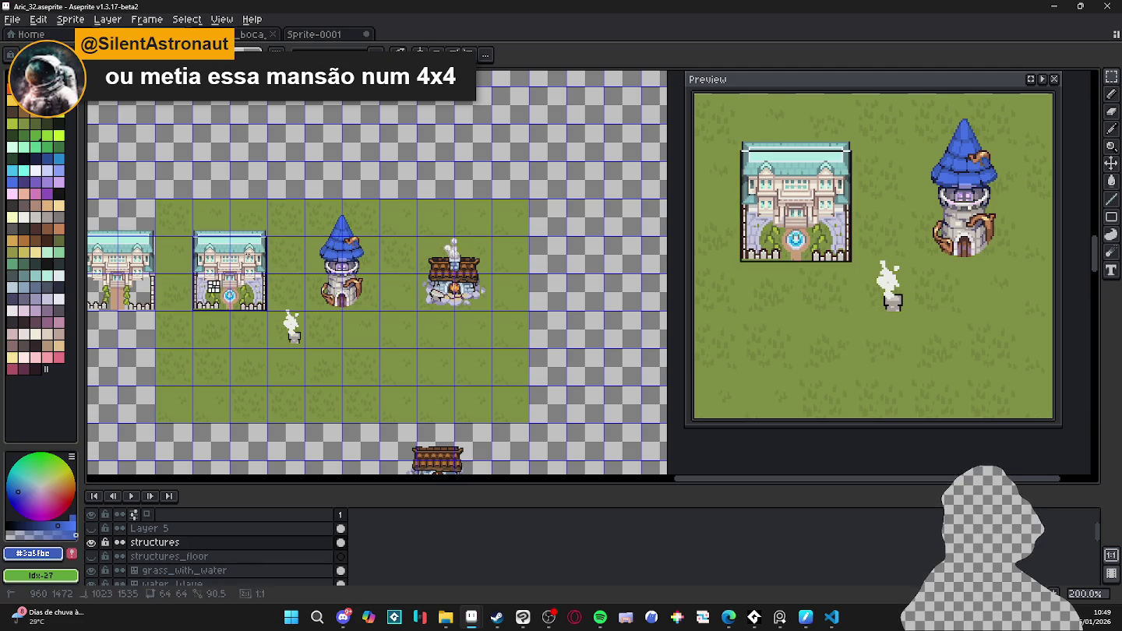
- Move the mansion up one grid cell, undo a trial enlargement, then hide the grid
left_click_drag(254, 273, 256, 188)
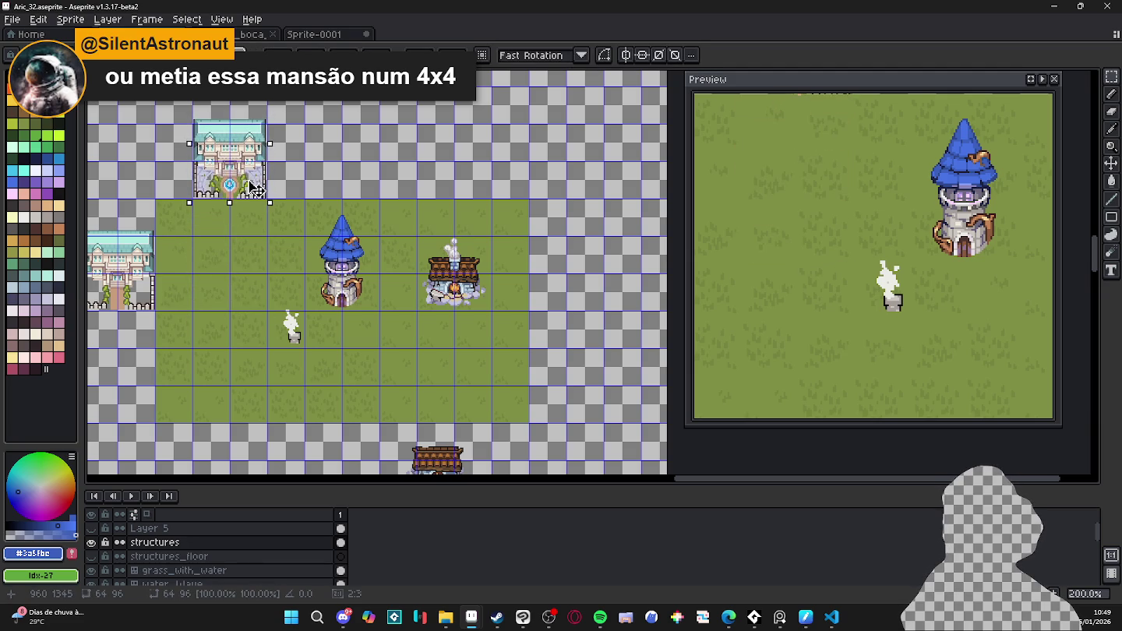
left_click_drag(270, 144, 322, 111)
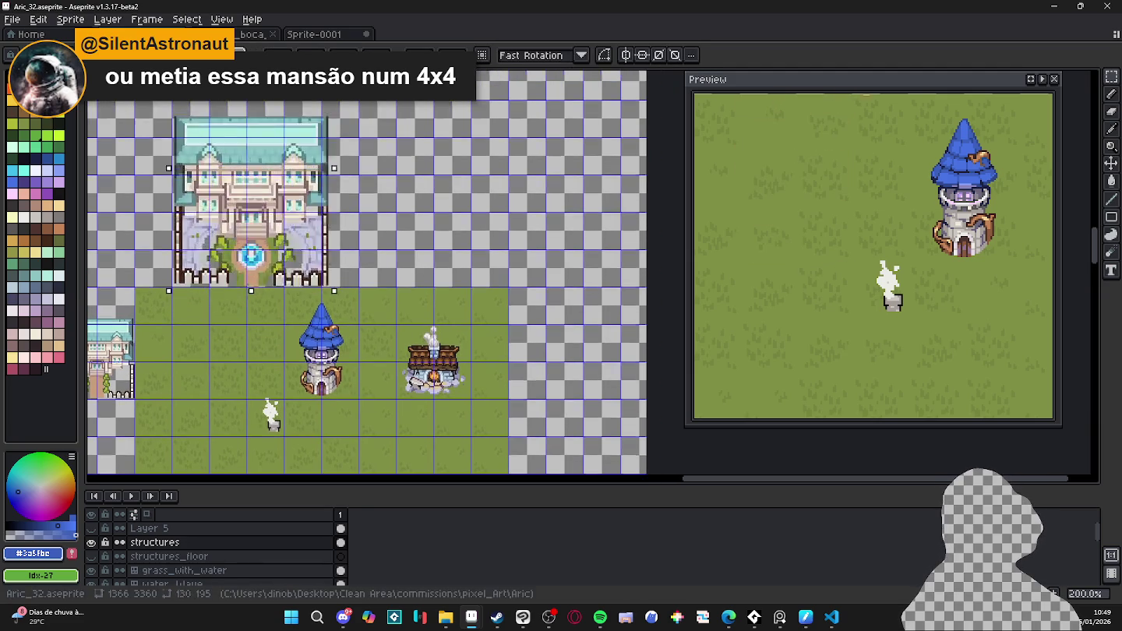
left_click_drag(317, 111, 359, 117)
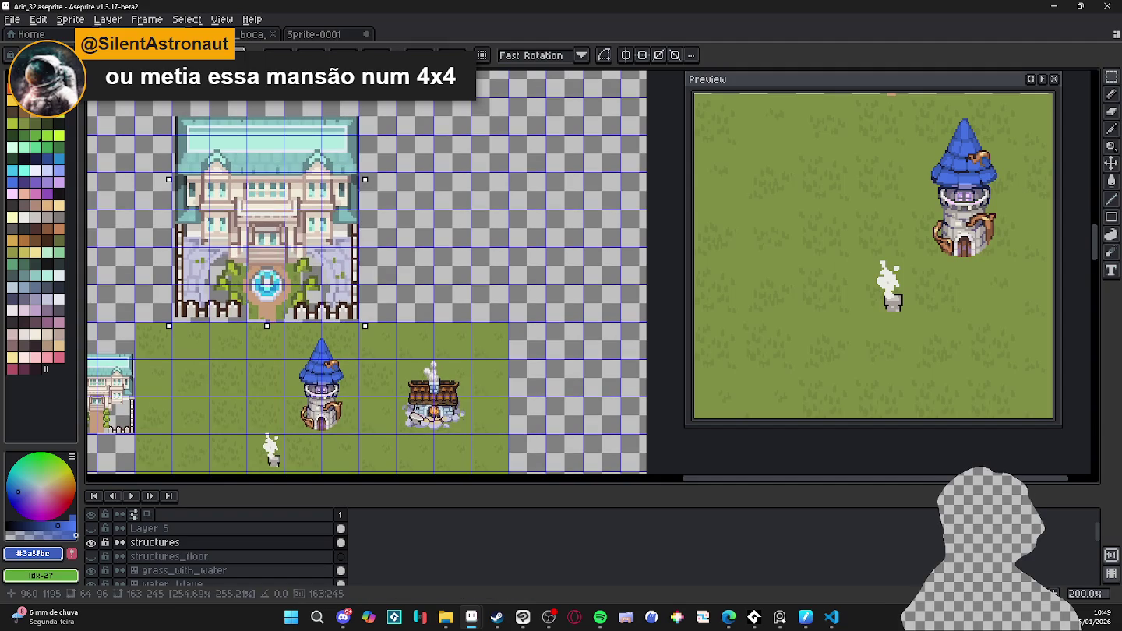
key("Return")
scroll(530, 278, "down", 1)
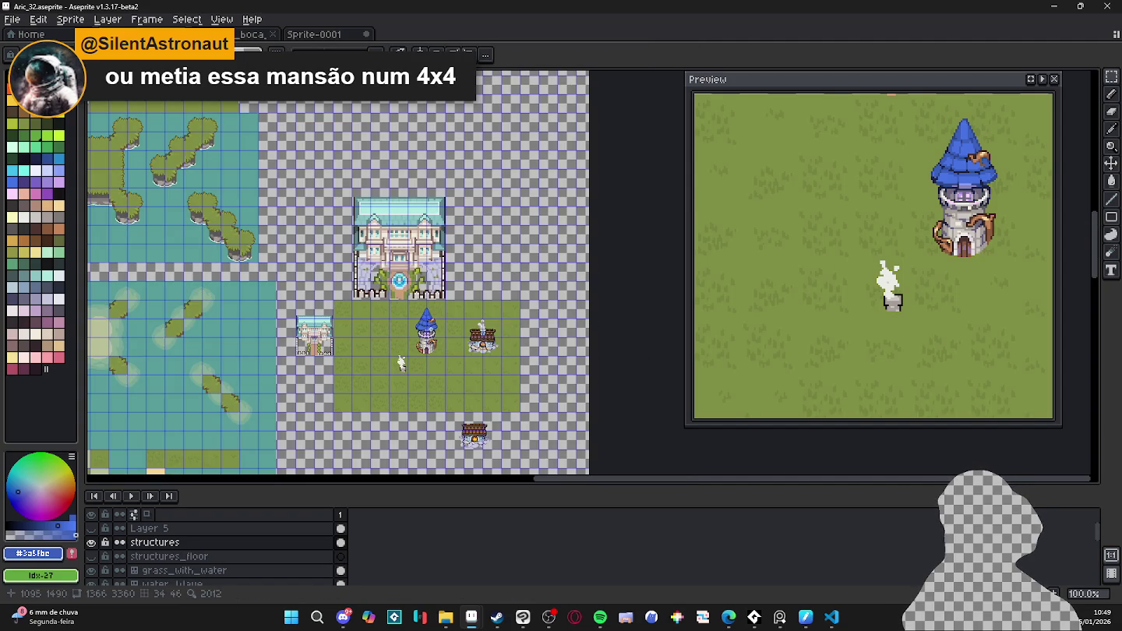
key("ctrl+z")
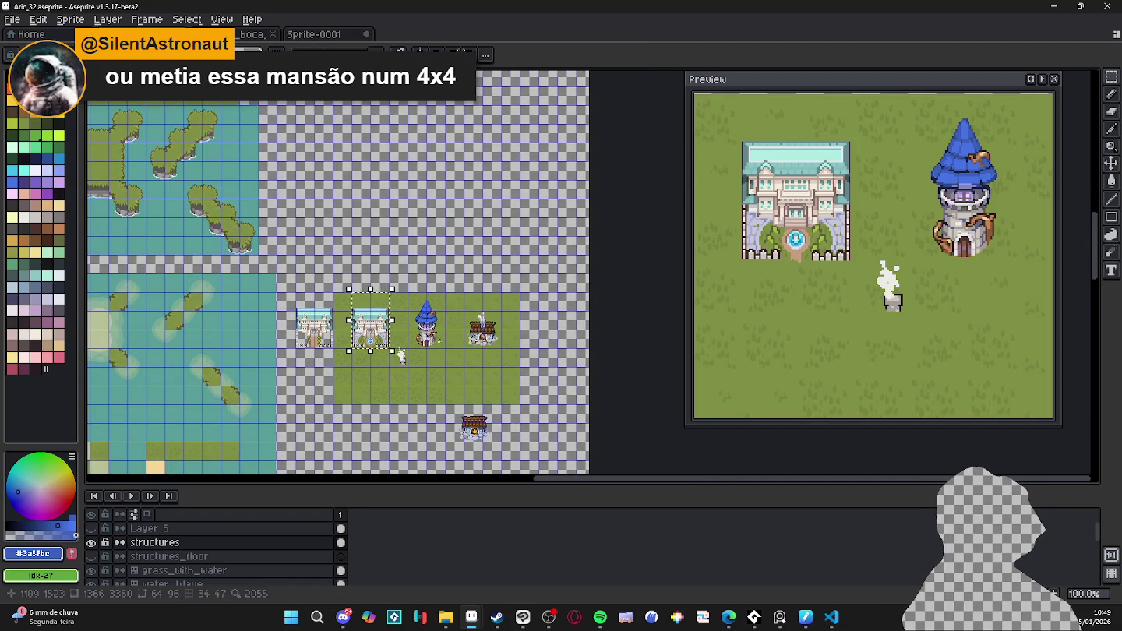
scroll(453, 341, "up", 1)
left_click_drag(453, 340, 423, 276)
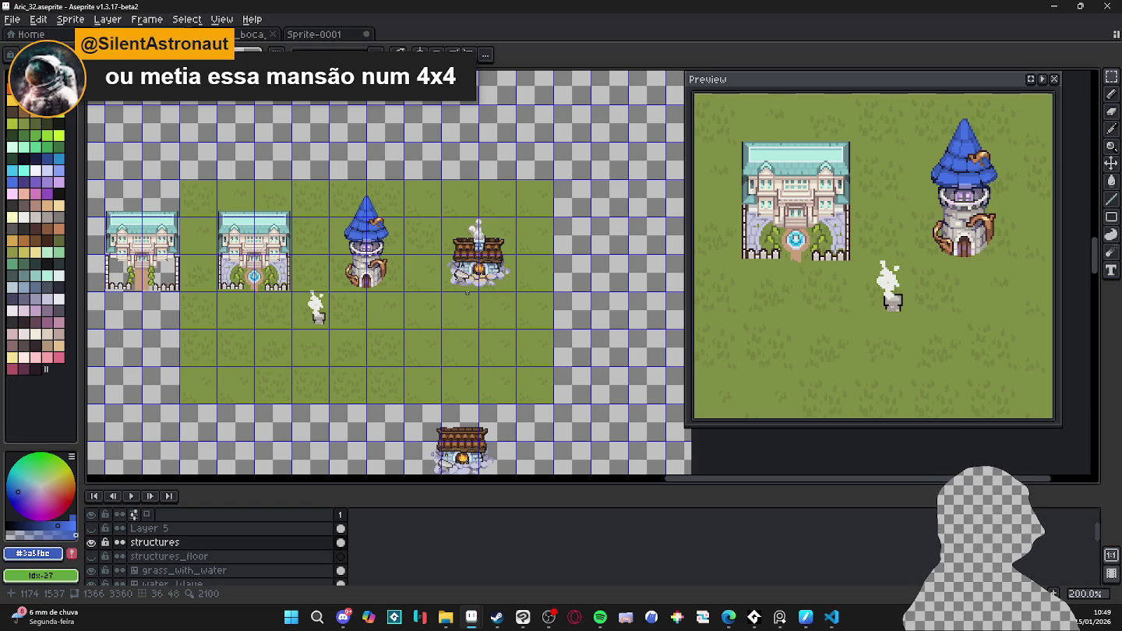
key("ctrl+apostrophe")
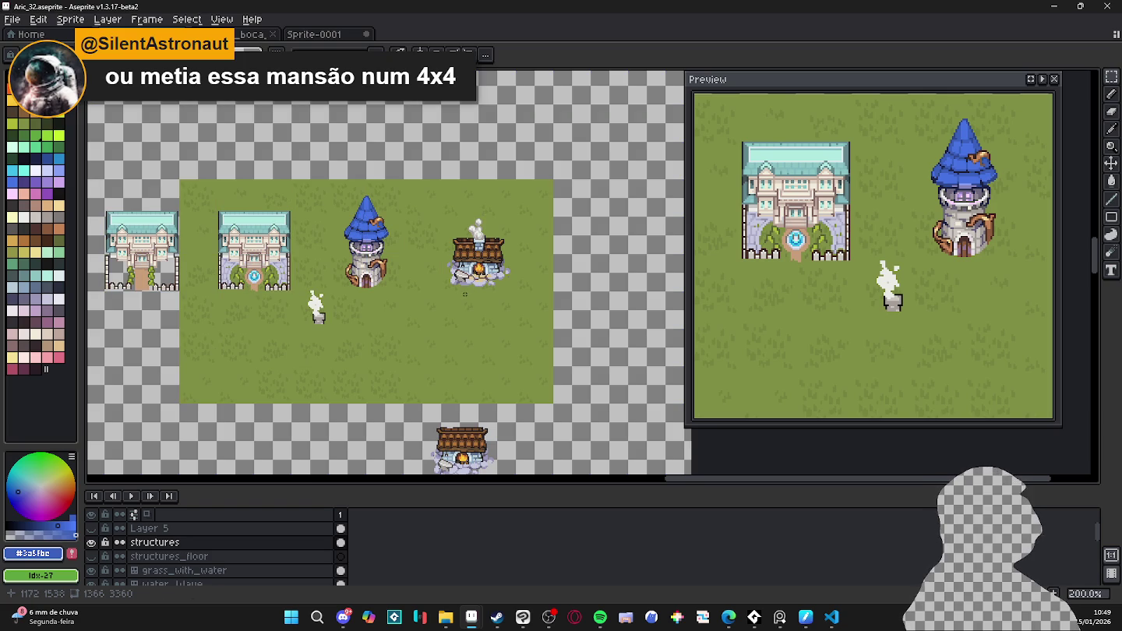
- Paint two short purple strokes on the tower's blue hat with the Pencil
key("b")
scroll(375, 225, "up", 3)
scroll(348, 247, "up", 1)
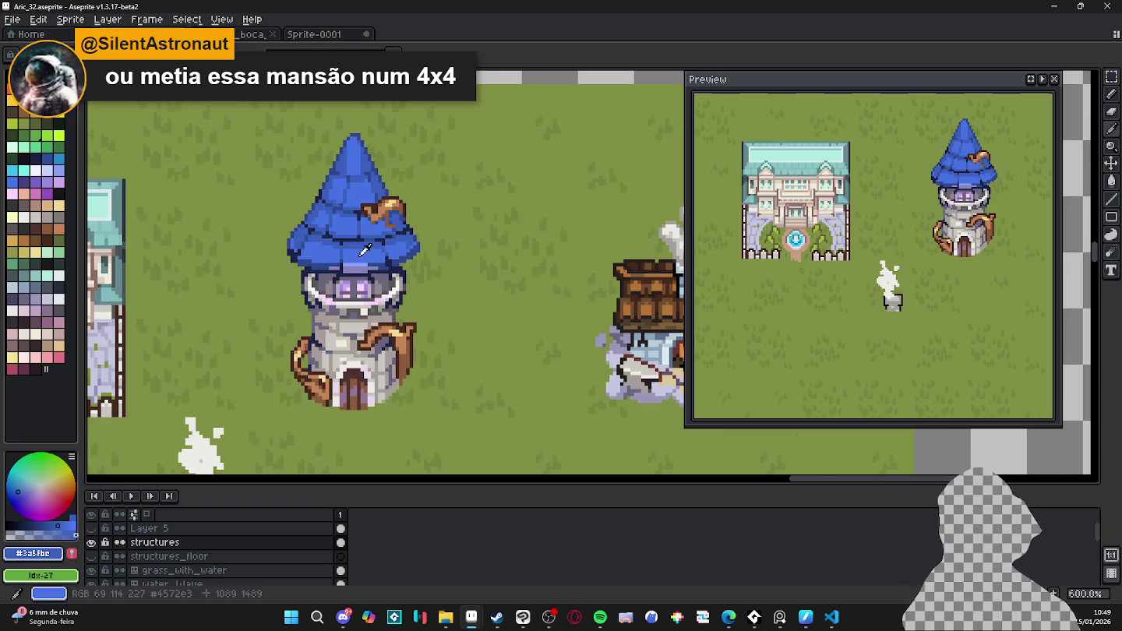
left_click(13, 181)
left_click(46, 185)
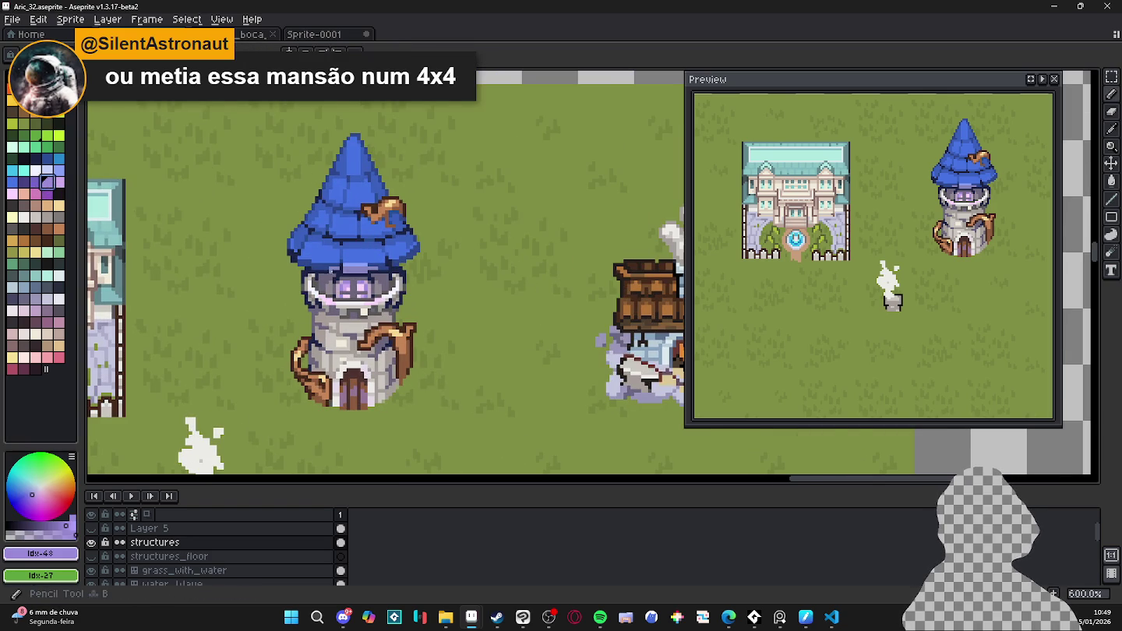
scroll(362, 260, "up", 1)
left_click_drag(364, 253, 353, 252)
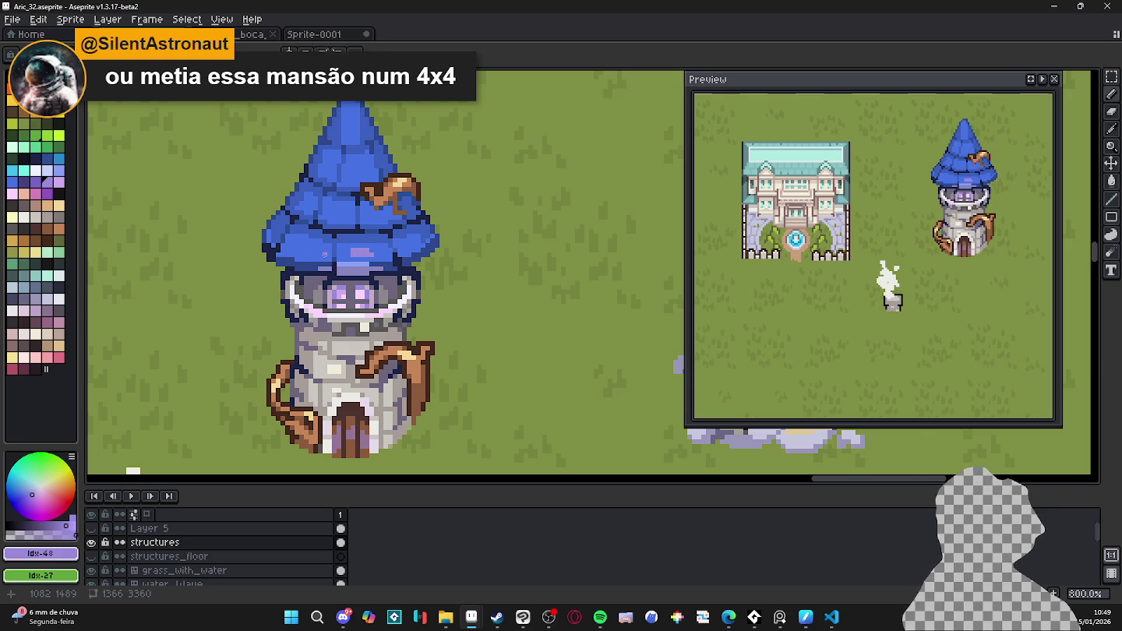
left_click_drag(325, 254, 314, 254)
- Sample the hat's darker blue and repaint pixels along its brown band in dark blue
left_click(348, 131, "alt")
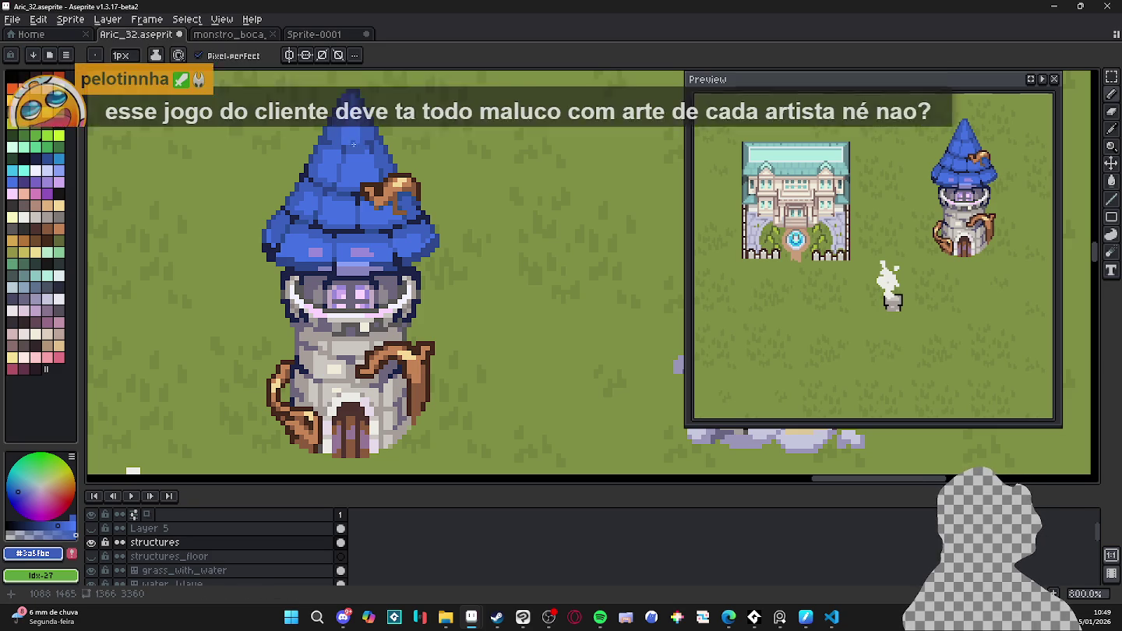
left_click(358, 146, "alt")
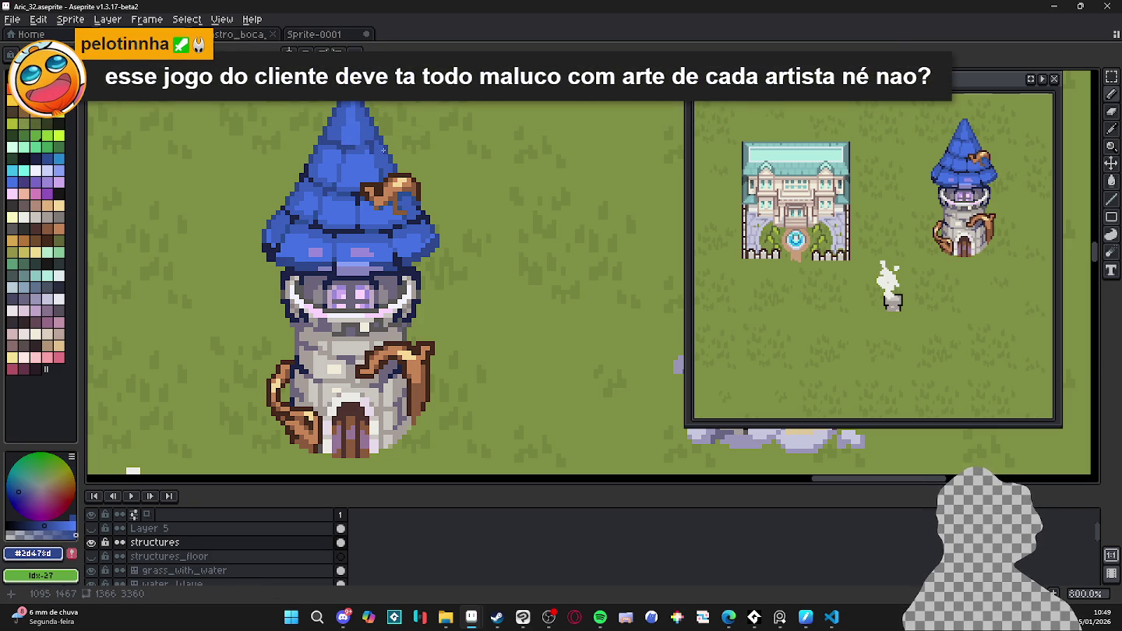
left_click(354, 101, "alt")
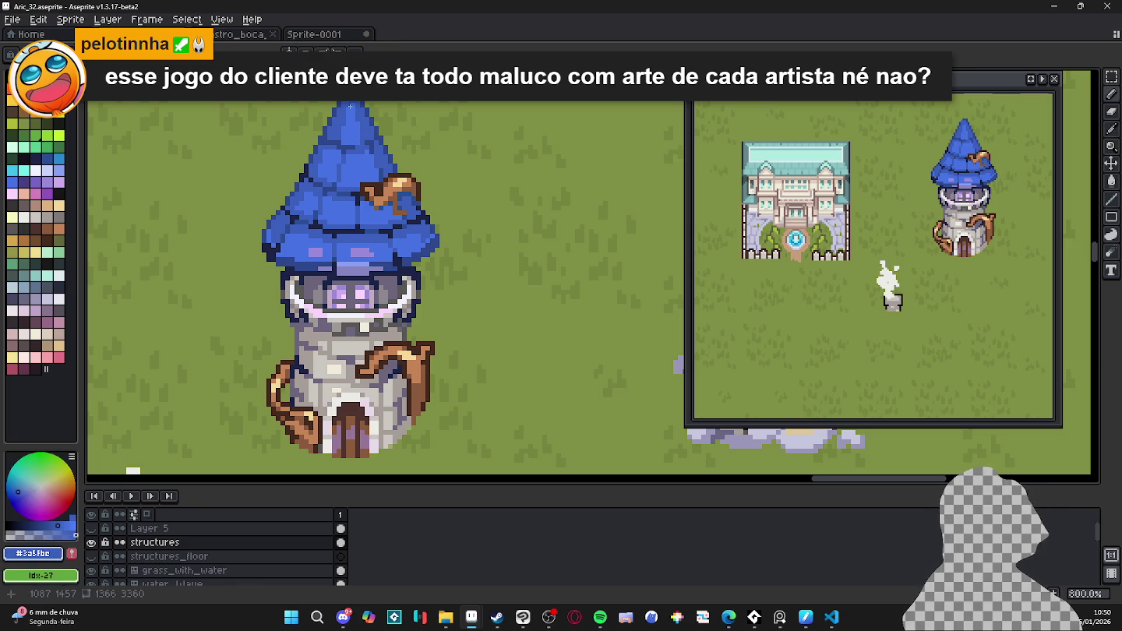
scroll(313, 182, "up", 2)
left_click(312, 182, "alt")
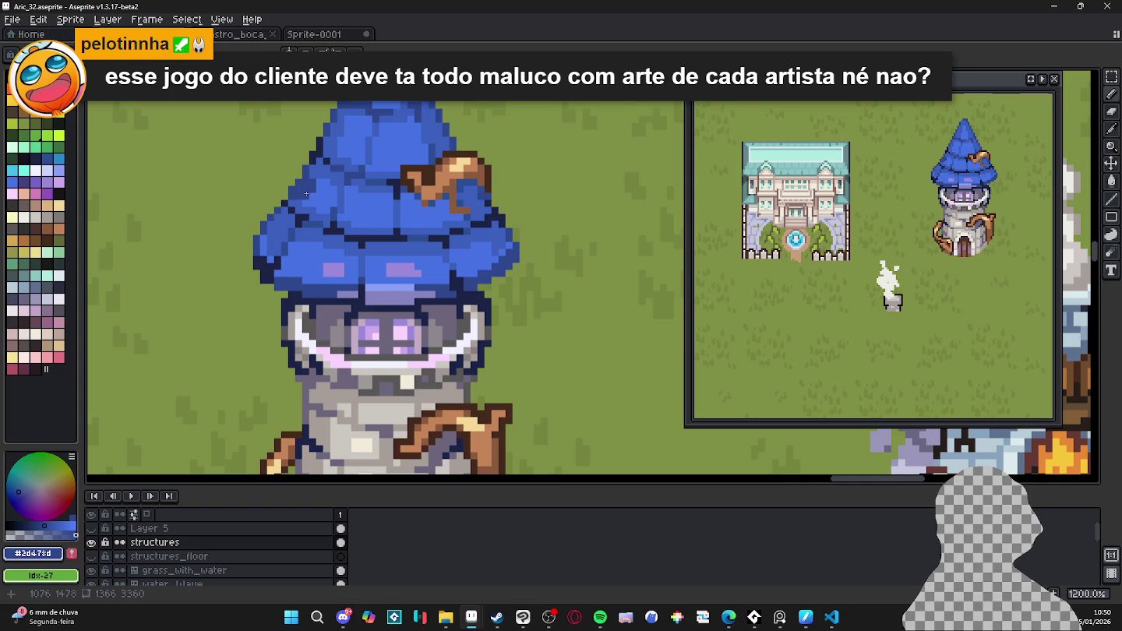
left_click_drag(296, 207, 289, 217)
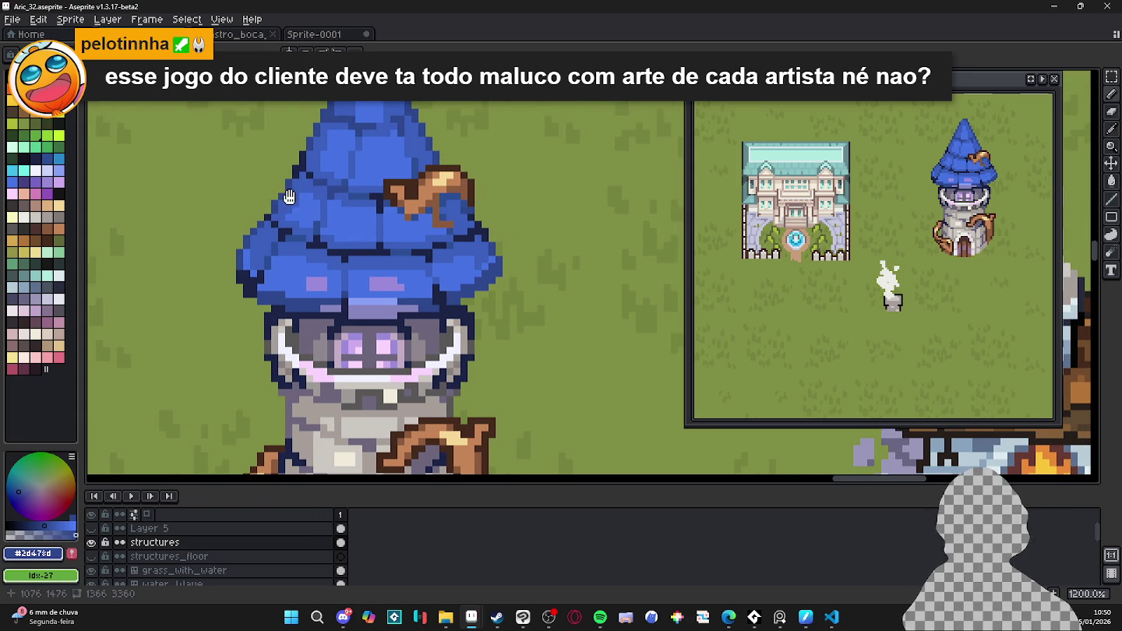
left_click_drag(289, 197, 286, 209)
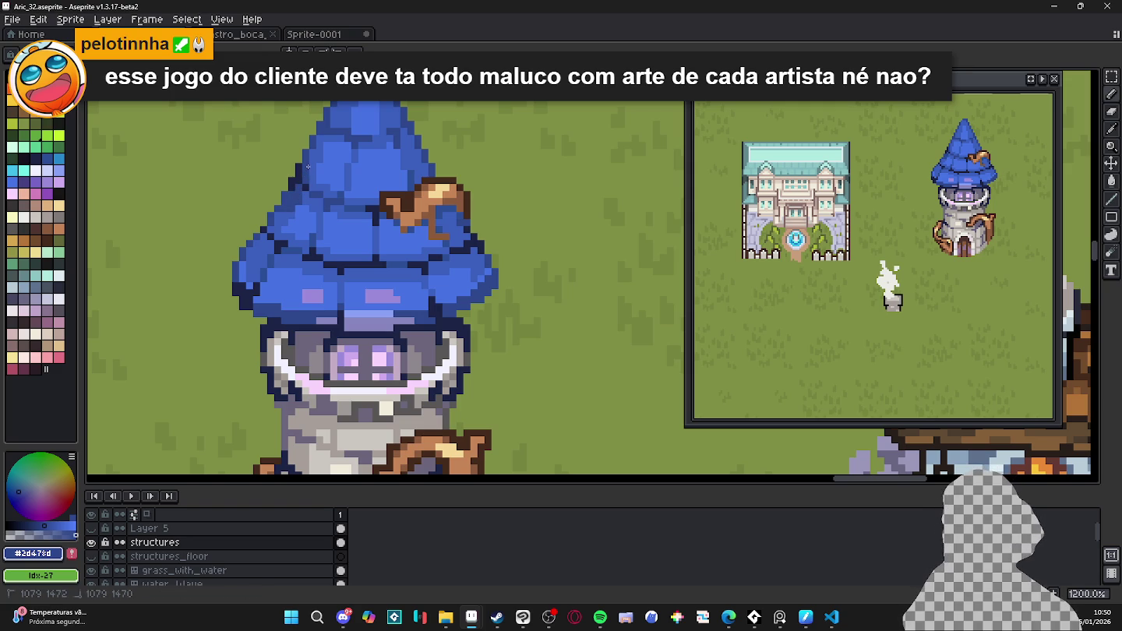
left_click_drag(333, 178, 288, 185)
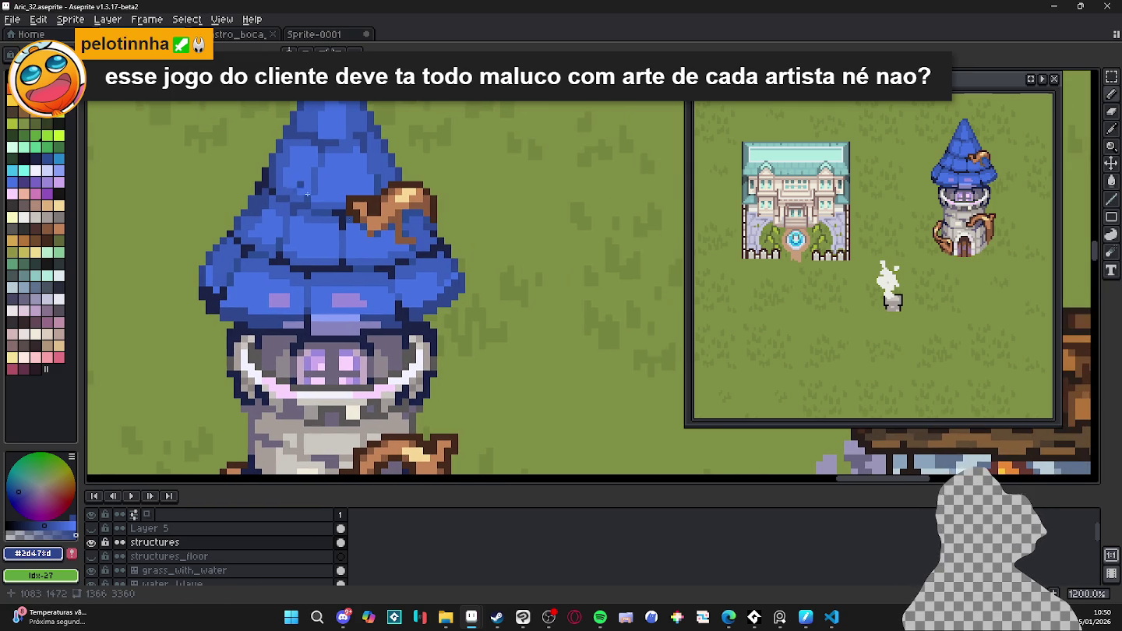
left_click_drag(419, 227, 417, 214)
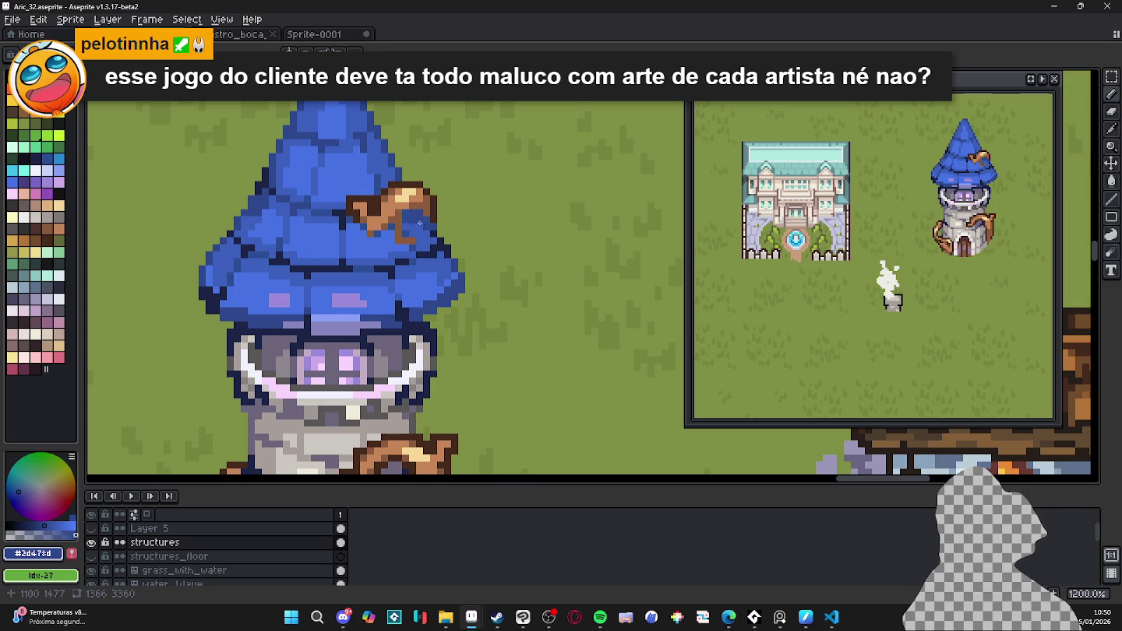
left_click_drag(427, 231, 419, 233)
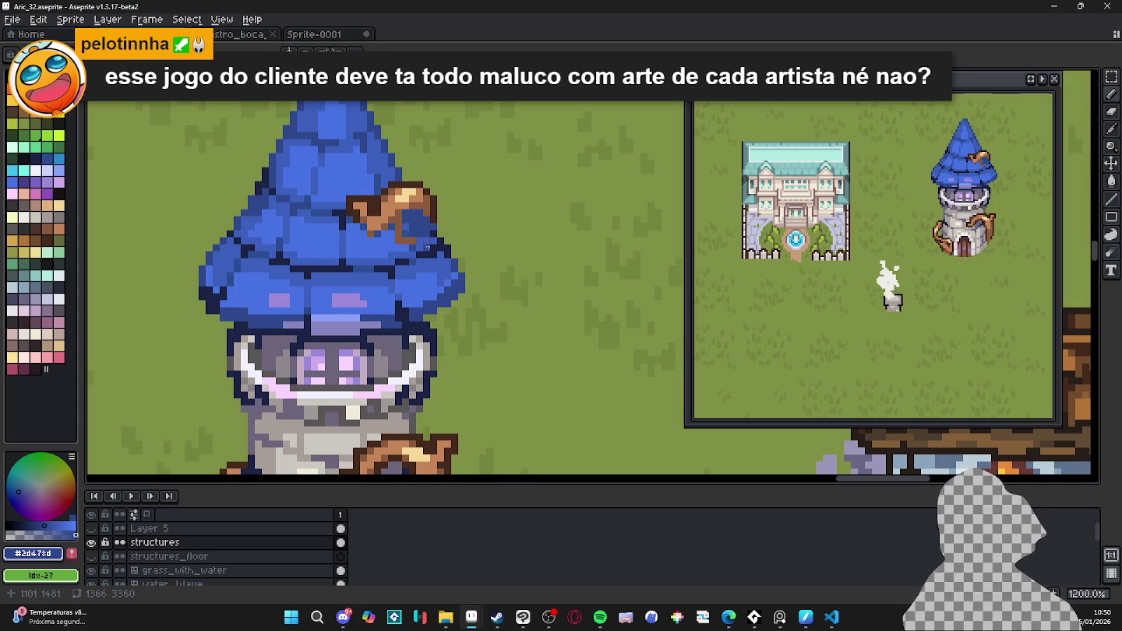
left_click_drag(415, 232, 429, 241)
scroll(430, 242, "down", 5)
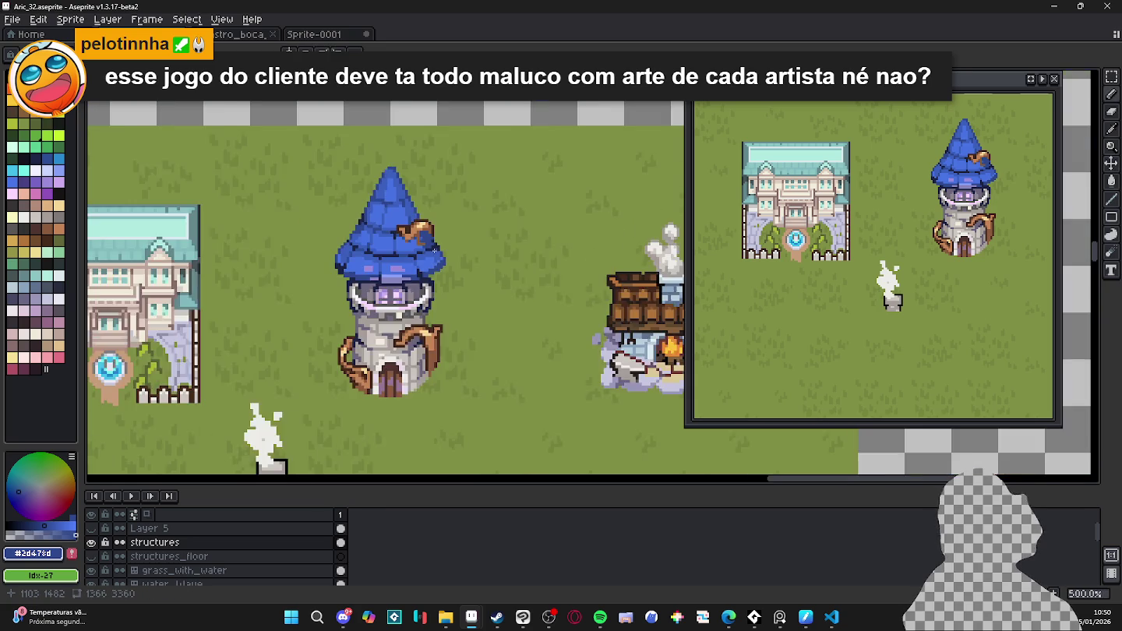
- Zoom in and out around the town map to inspect the tower's hat
scroll(430, 242, "down", 1)
scroll(429, 242, "down", 2)
scroll(429, 242, "down", 2)
scroll(422, 288, "up", 1)
scroll(422, 288, "up", 1)
scroll(423, 287, "up", 1)
scroll(422, 287, "down", 1)
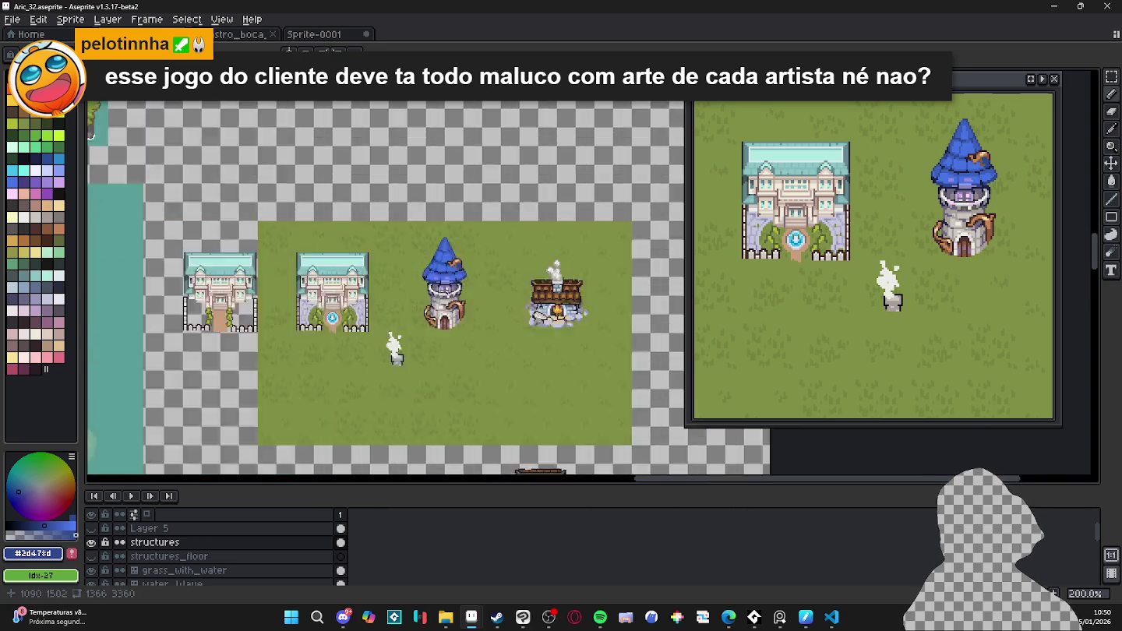
scroll(417, 269, "up", 3)
scroll(463, 254, "down", 2)
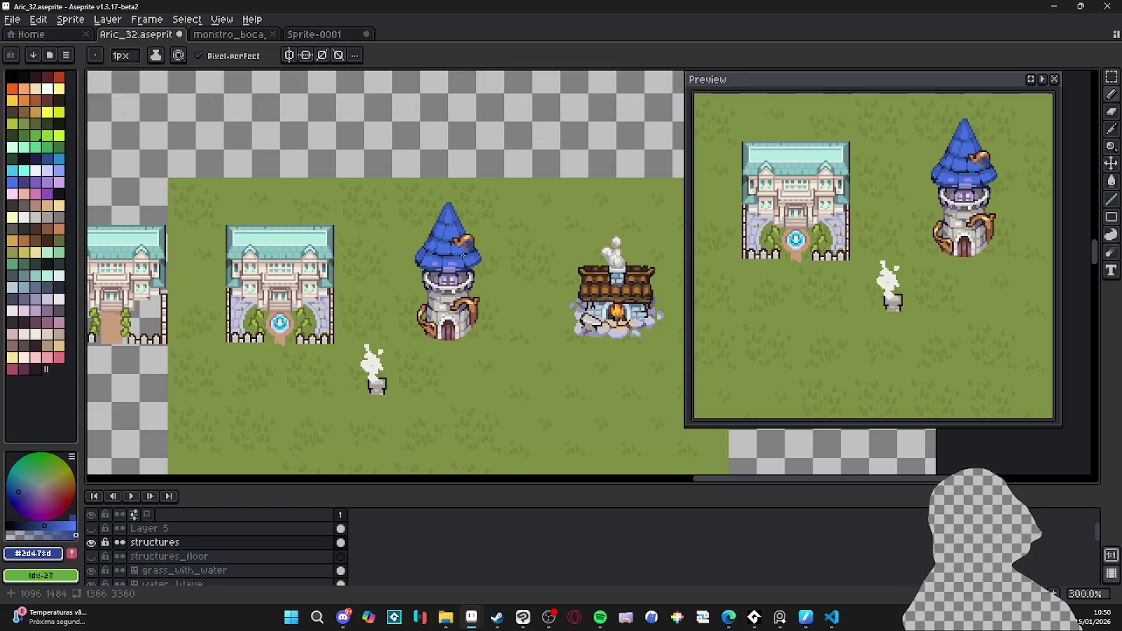
scroll(465, 254, "up", 6)
scroll(464, 242, "up", 1)
scroll(464, 235, "up", 2)
scroll(464, 235, "down", 1)
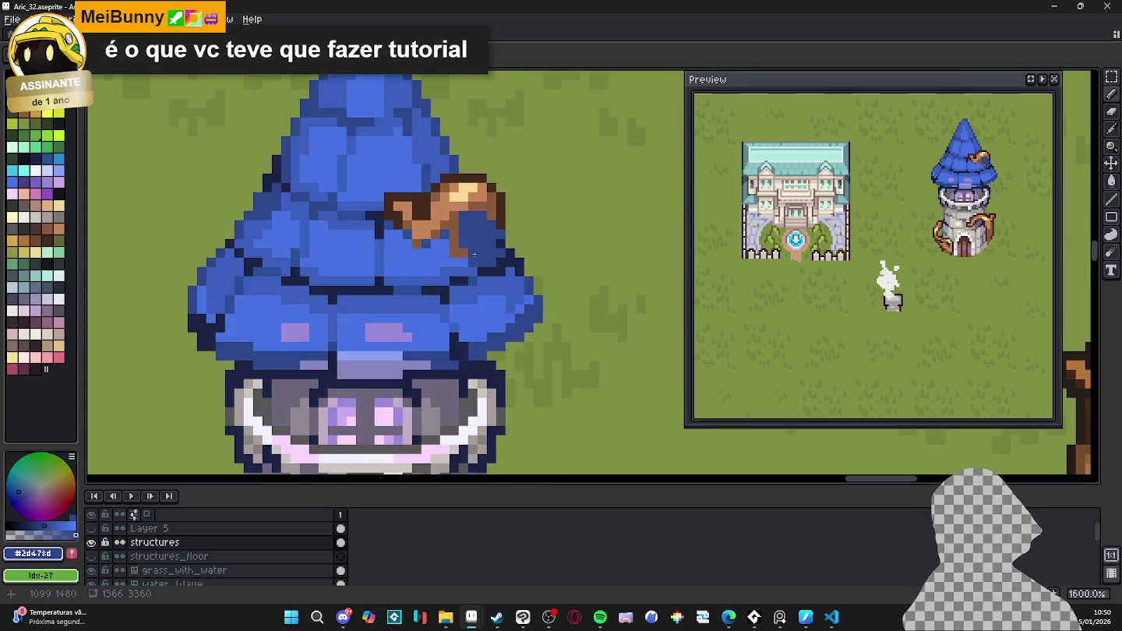
scroll(475, 261, "up", 2)
scroll(484, 303, "down", 3)
scroll(491, 297, "down", 2)
scroll(500, 288, "up", 2)
- Sample the hat's light and dark blues and add several dark blue pixels to the hat
left_click(499, 288, "alt")
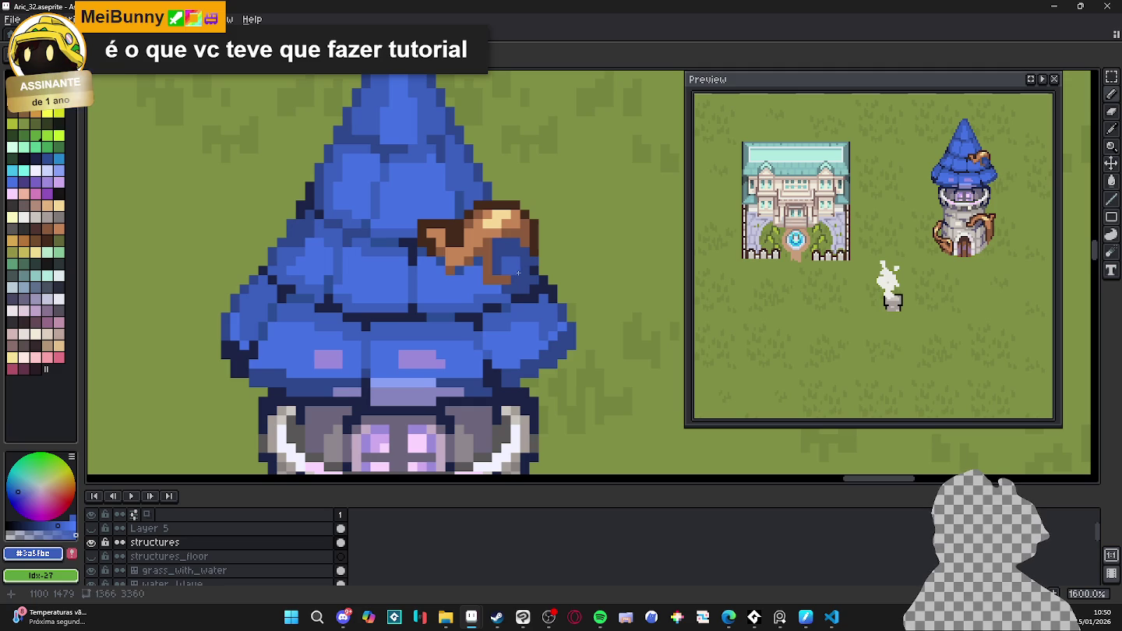
left_click(511, 248, "alt")
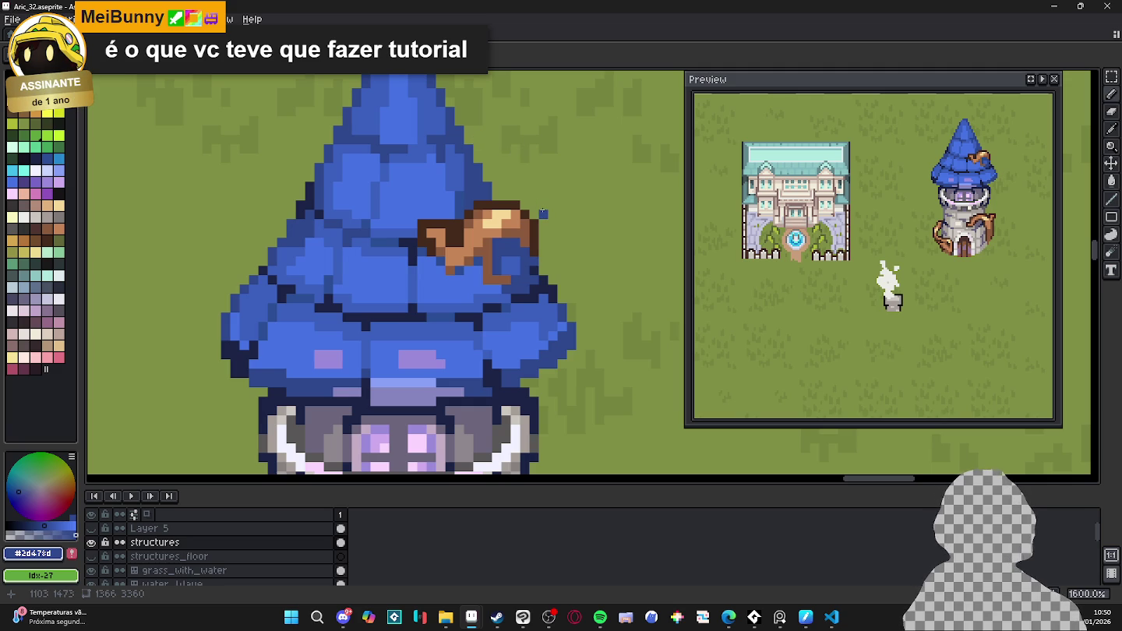
scroll(533, 212, "down", 3)
scroll(513, 266, "down", 1)
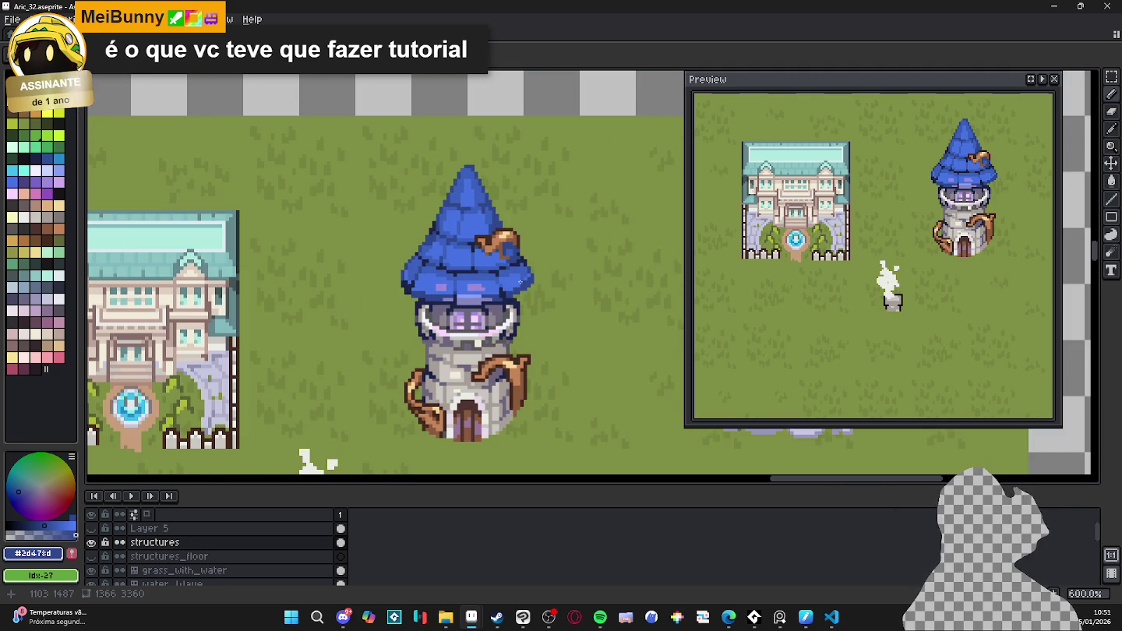
scroll(511, 265, "up", 5)
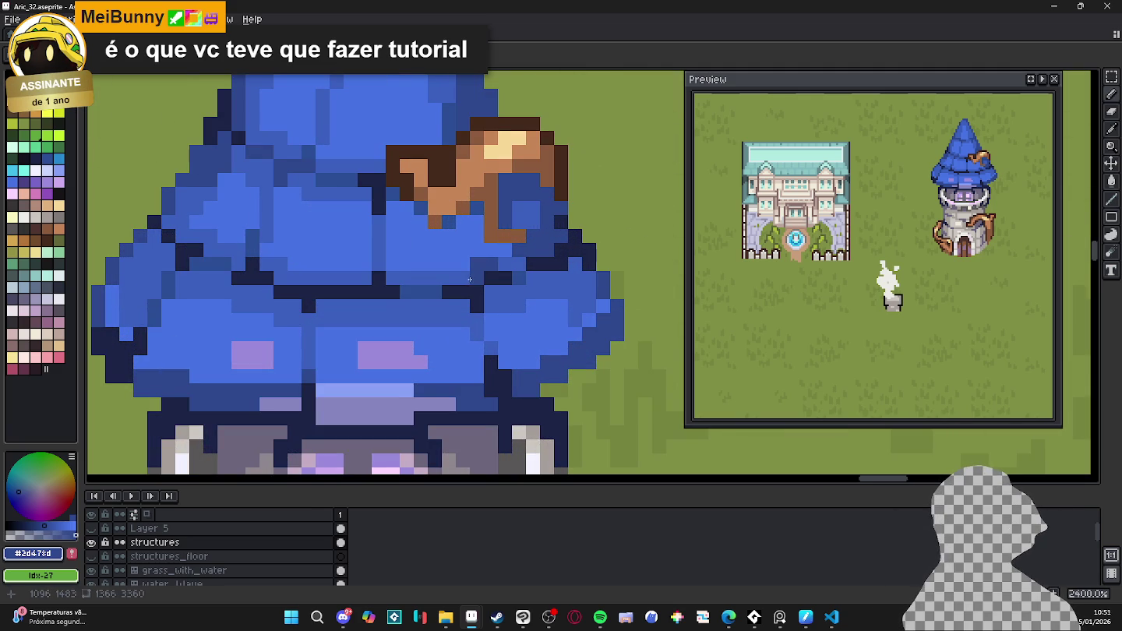
scroll(473, 276, "down", 5)
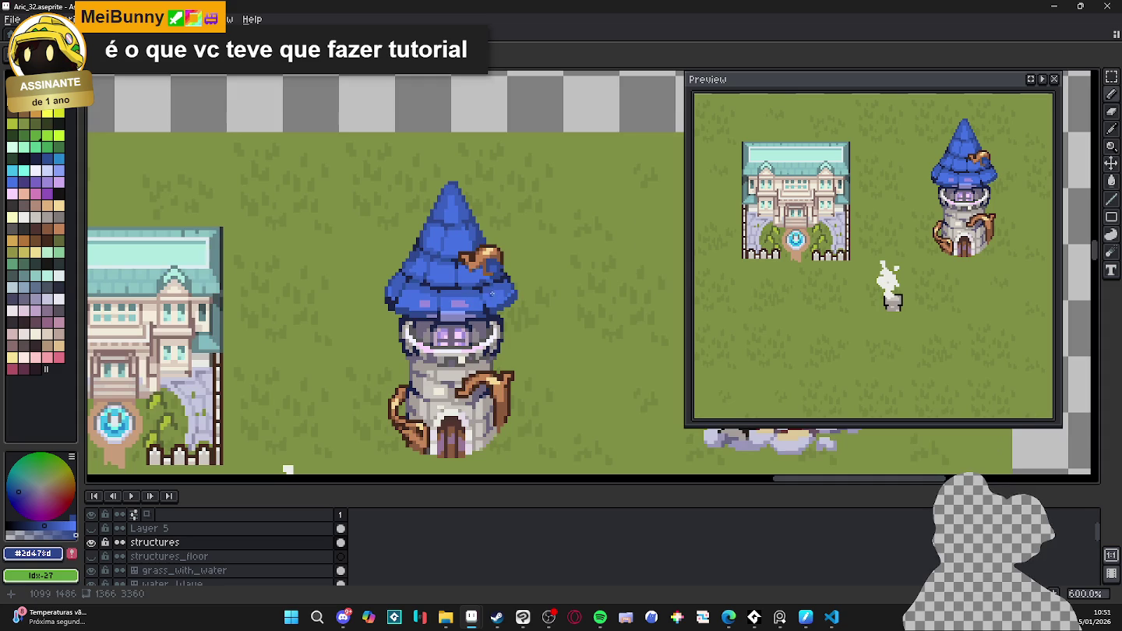
scroll(474, 282, "up", 5)
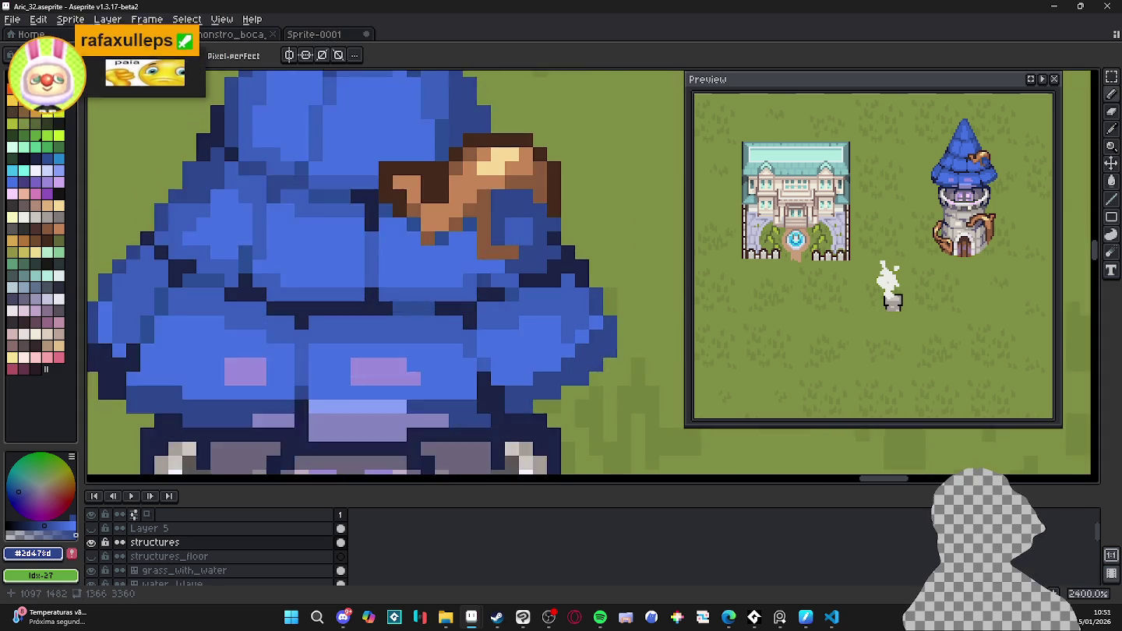
scroll(473, 282, "up", 2)
left_click_drag(474, 282, 477, 280)
left_click(466, 299)
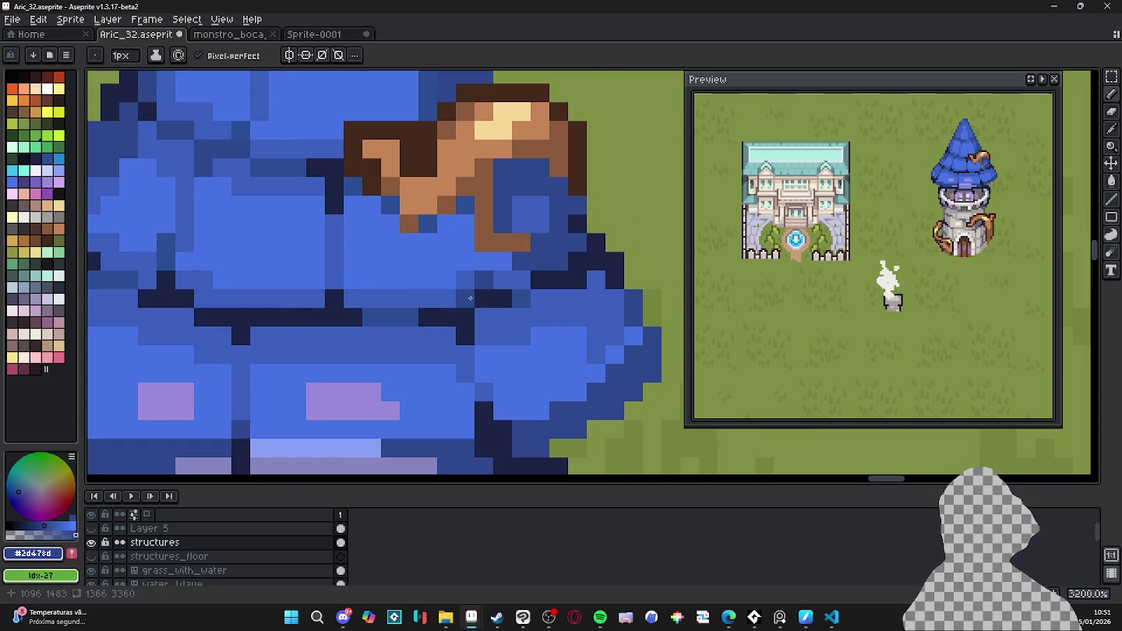
left_click(465, 278)
left_click(452, 296)
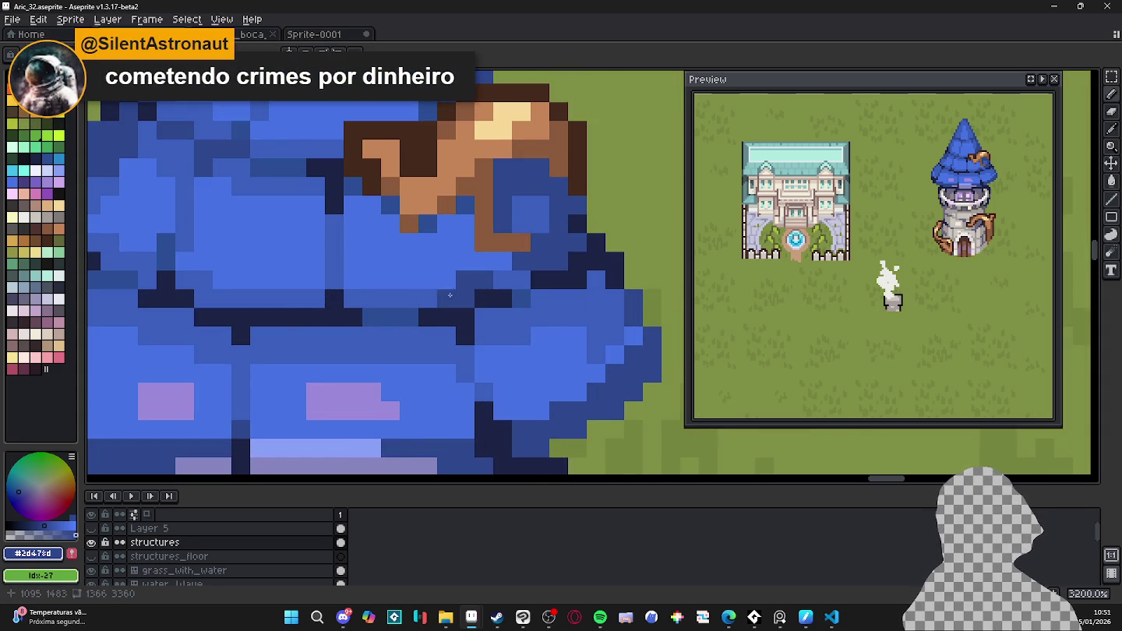
- Zoom around the map and switch to the Rectangular Marquee tool with M
scroll(440, 298, "down", 1)
scroll(466, 304, "down", 5)
scroll(487, 307, "down", 2)
scroll(487, 307, "down", 2)
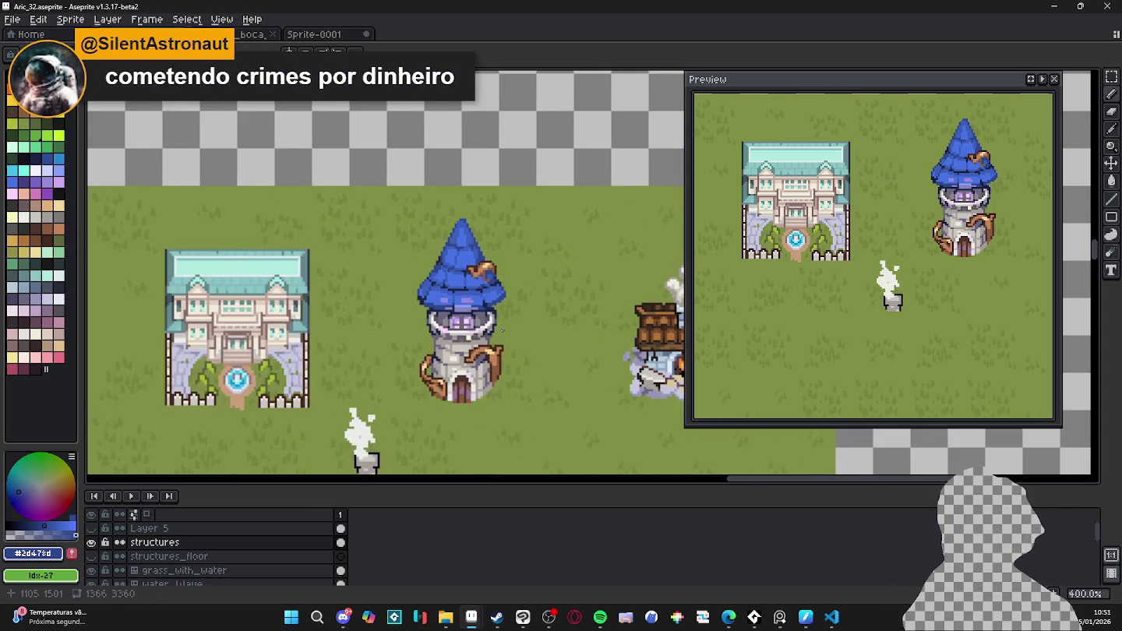
scroll(517, 335, "right", 1)
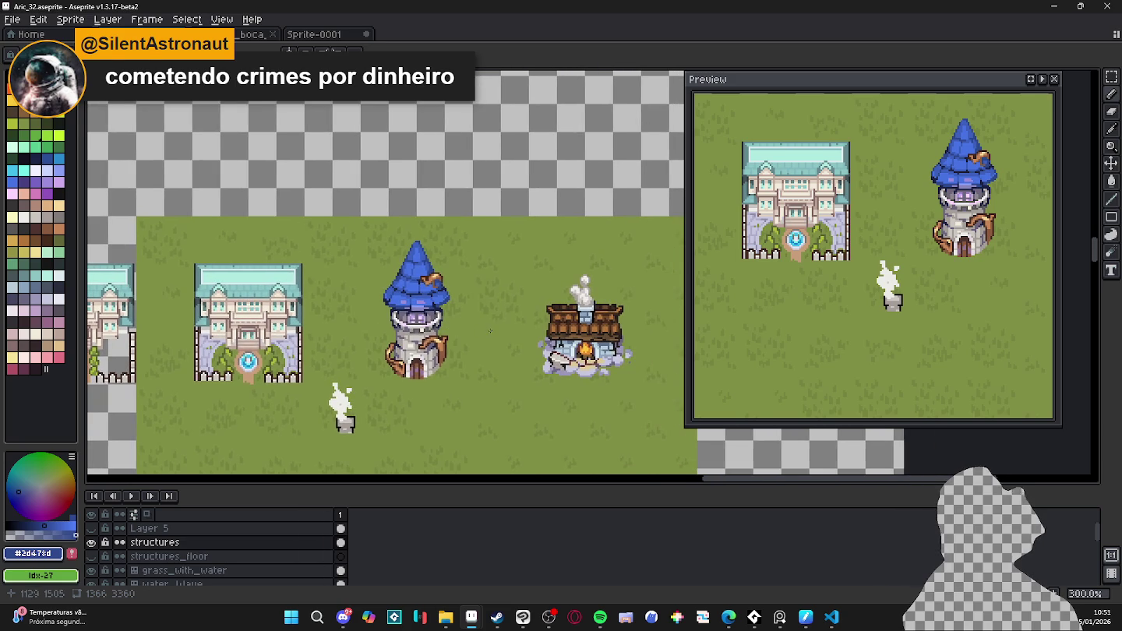
scroll(517, 334, "down", 1)
scroll(458, 347, "up", 1)
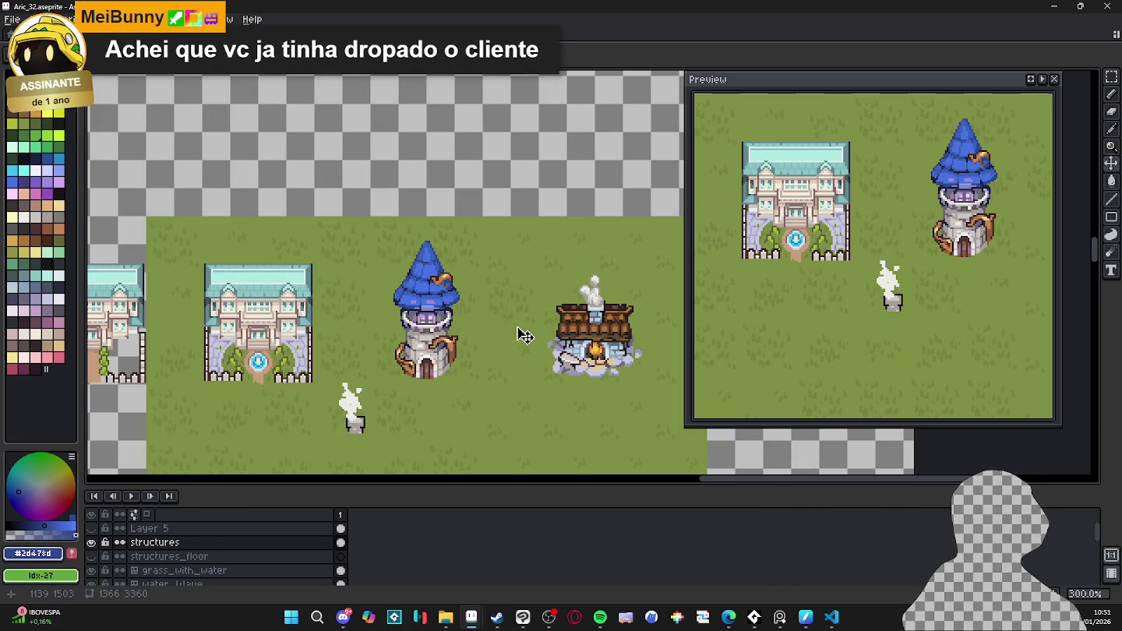
scroll(430, 270, "up", 4)
scroll(431, 270, "up", 3)
scroll(431, 271, "down", 1)
scroll(430, 269, "down", 5)
scroll(445, 328, "down", 1)
scroll(467, 389, "down", 1)
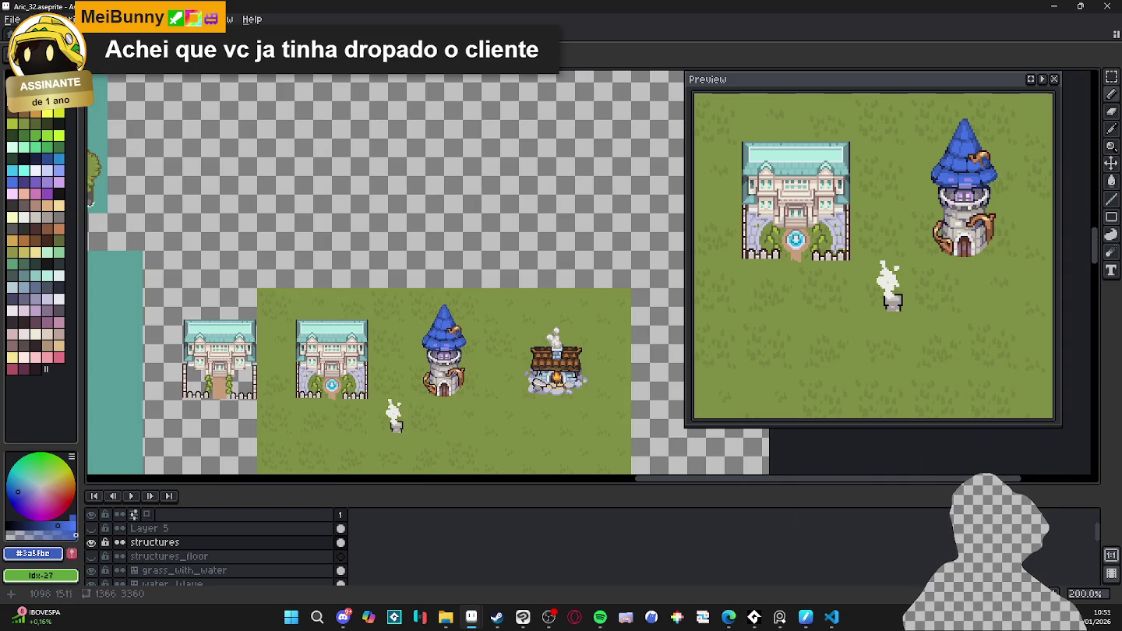
scroll(472, 359, "up", 1)
scroll(468, 358, "down", 1)
scroll(413, 359, "up", 1)
scroll(414, 359, "down", 1)
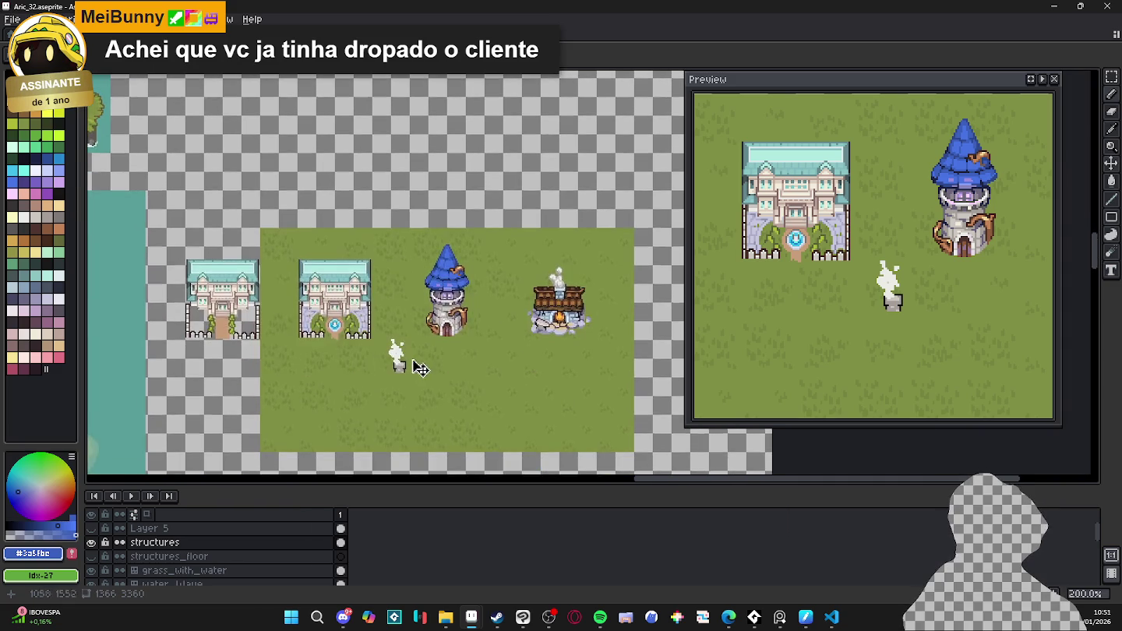
scroll(413, 358, "up", 1)
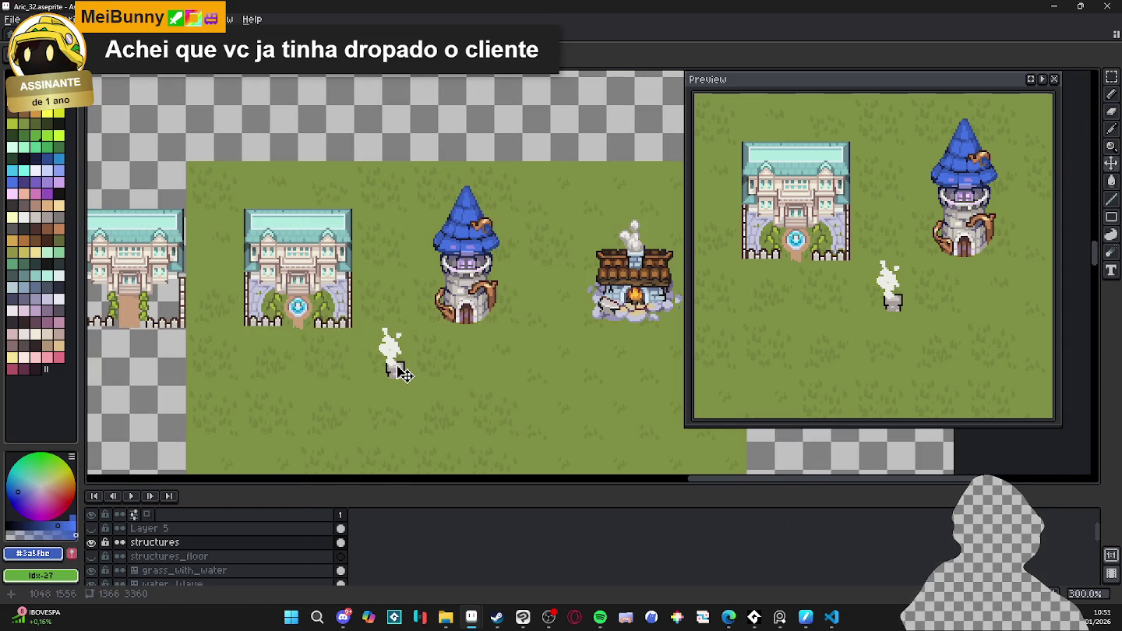
key("m")
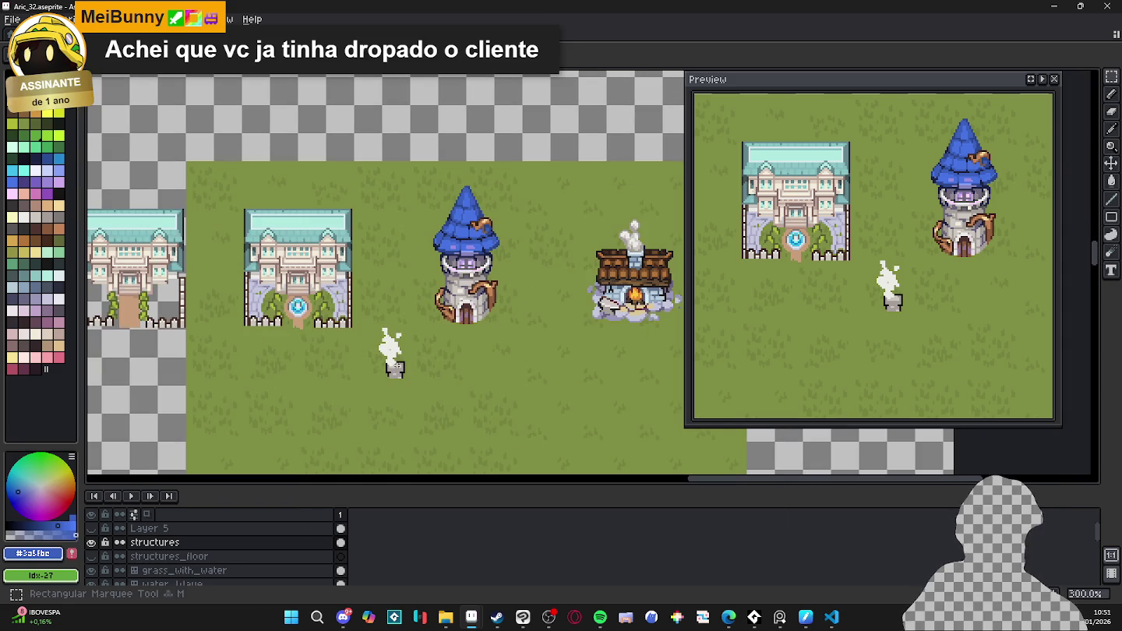
scroll(382, 314, "up", 1)
- Select and delete the smoke puff below the tower
left_click_drag(342, 250, 416, 392)
key("Delete")
scroll(389, 327, "down", 3)
scroll(515, 288, "up", 6)
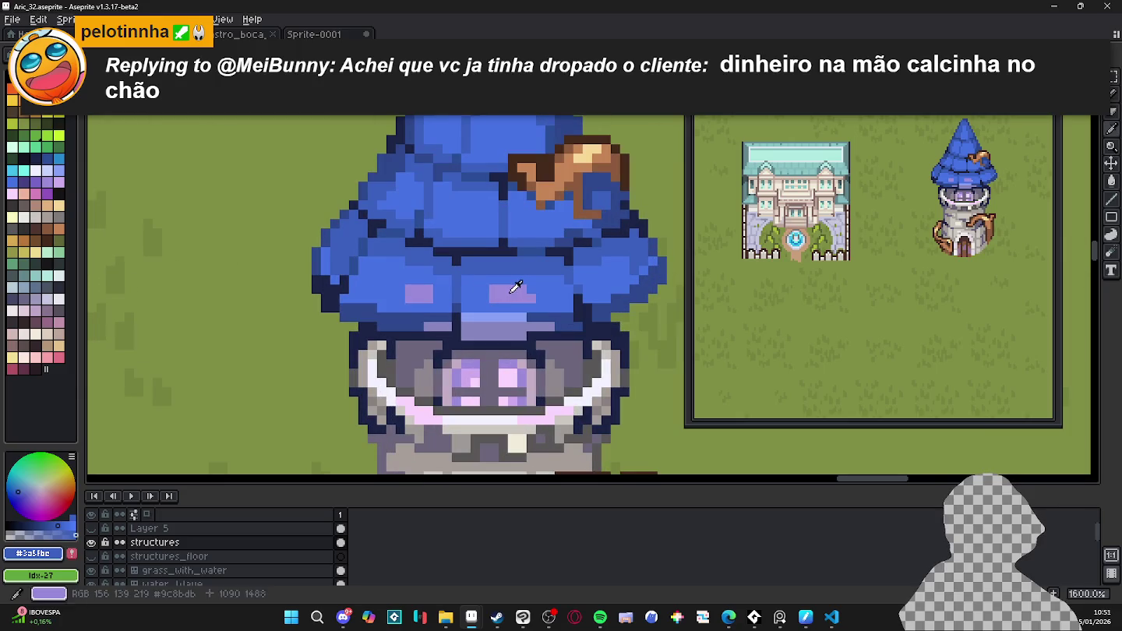
- Add a lavender highlight pixel to the roof and paint over the purple roof marks in blue
left_click(512, 291)
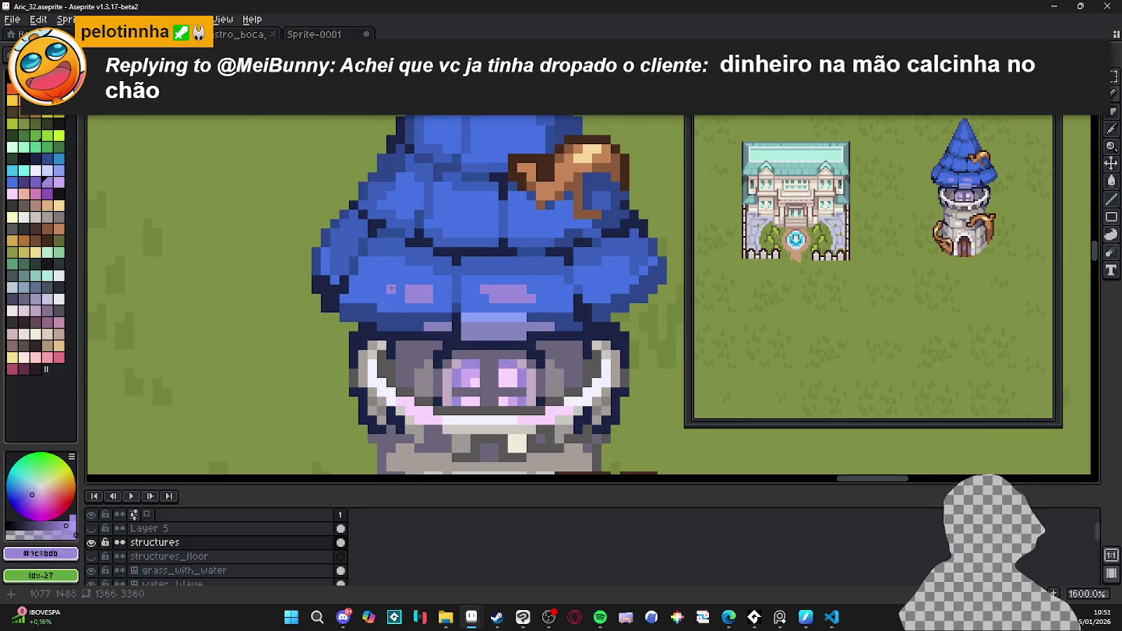
left_click(391, 289)
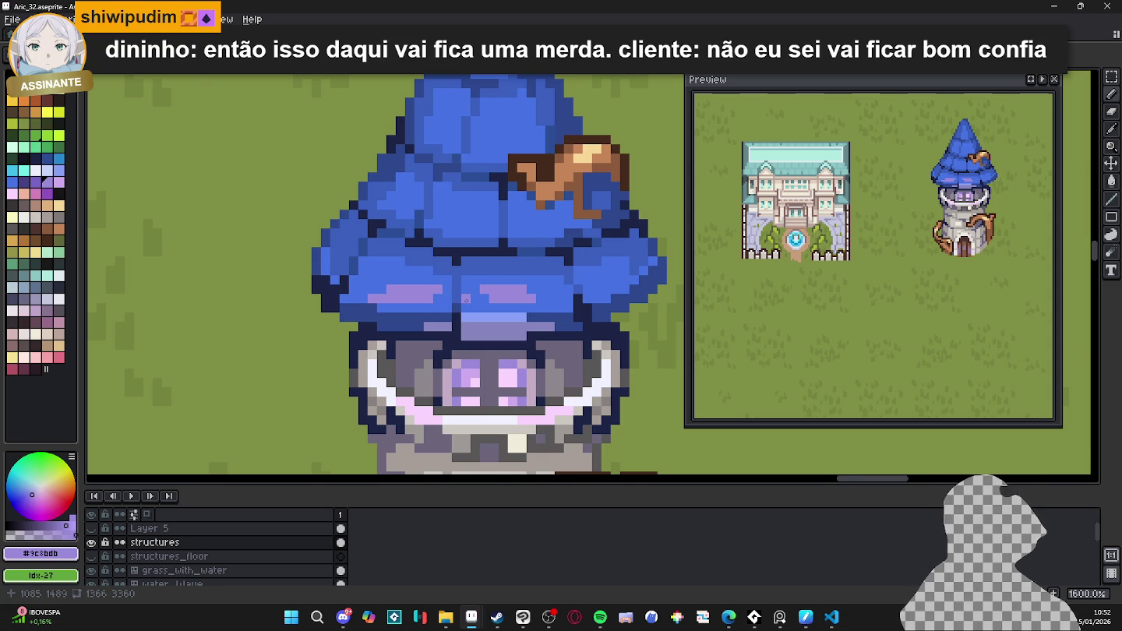
scroll(465, 300, "down", 1)
scroll(351, 306, "up", 2)
left_click(352, 306, "alt")
left_click_drag(351, 306, 312, 308)
left_click(369, 289)
scroll(392, 302, "down", 2)
scroll(392, 302, "up", 2)
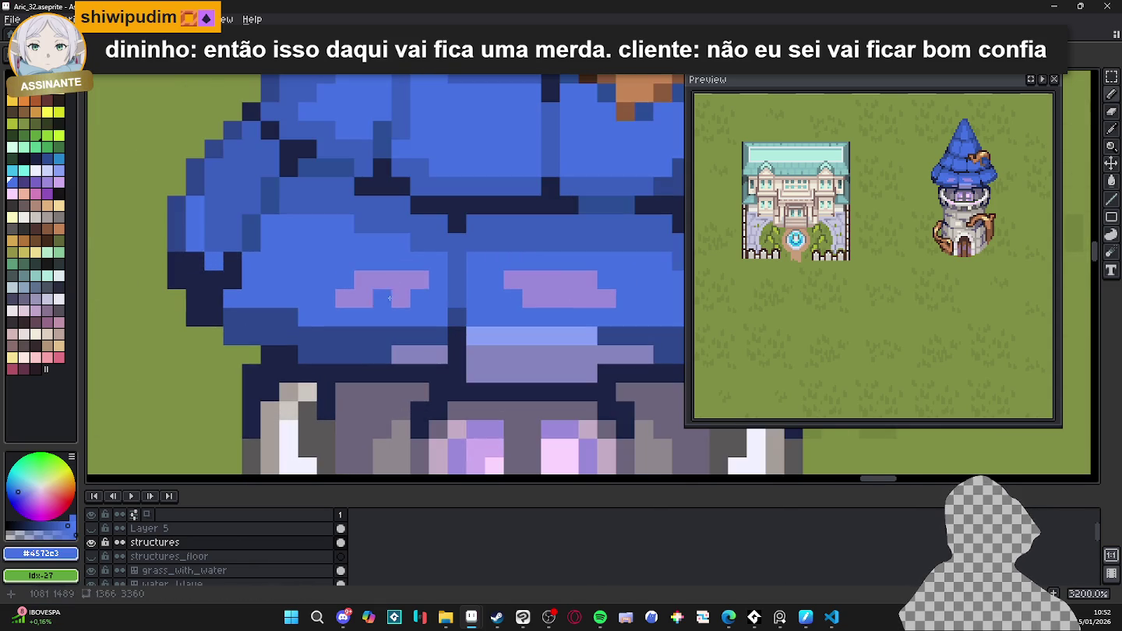
left_click(429, 295, "alt")
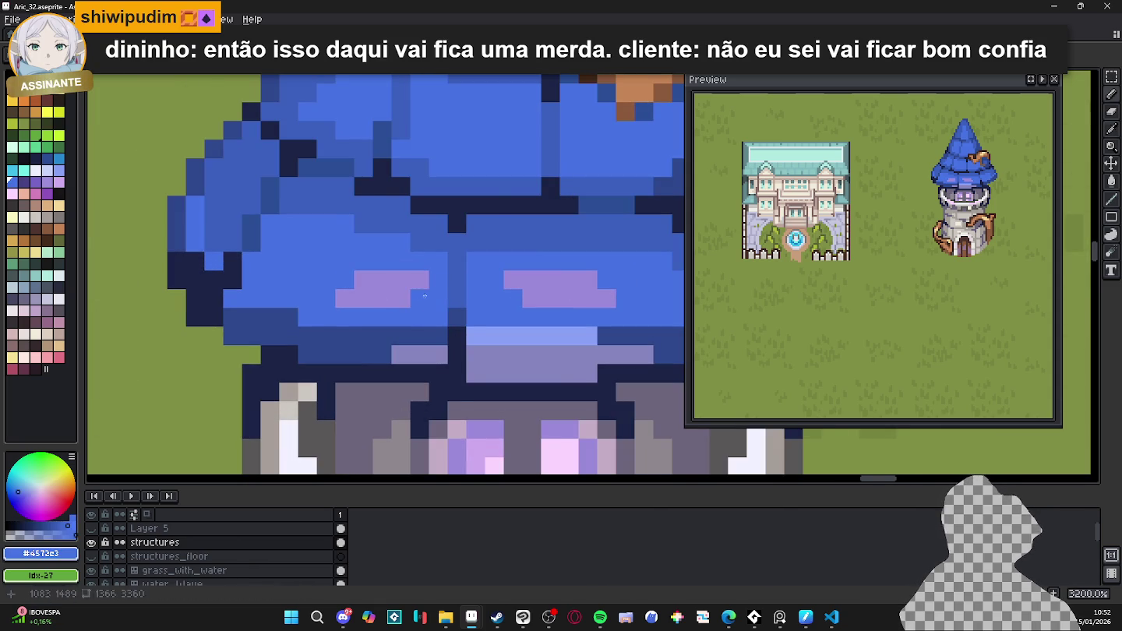
scroll(430, 295, "down", 1)
- Extend the lavender highlight band by a few pixels, undoing the last one
left_click(508, 294, "alt")
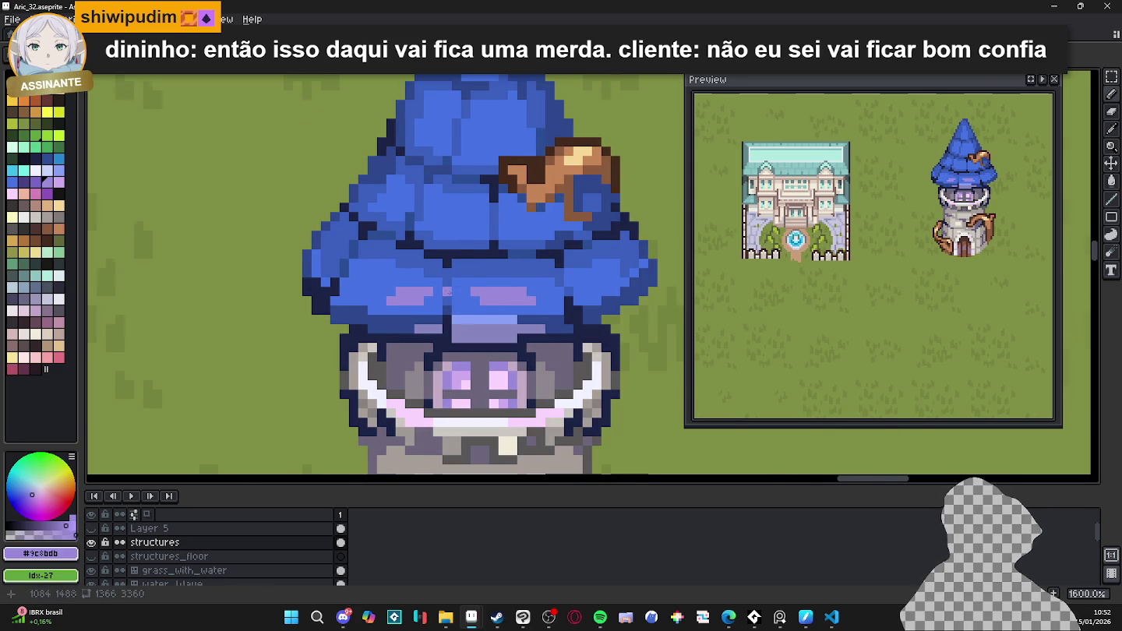
scroll(426, 293, "up", 1)
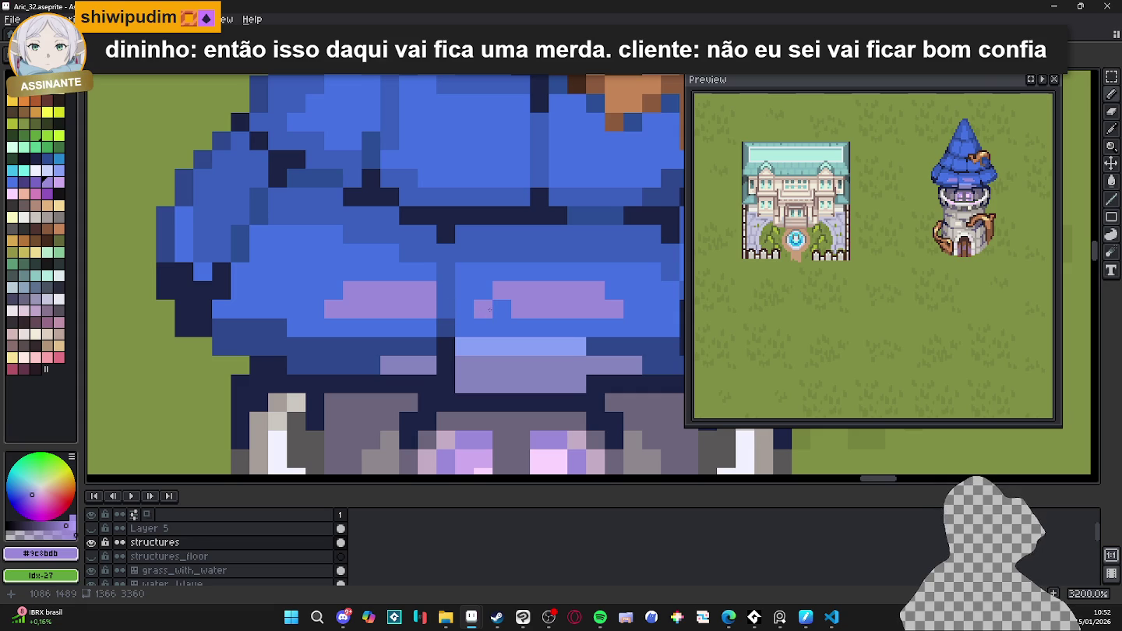
left_click(482, 292)
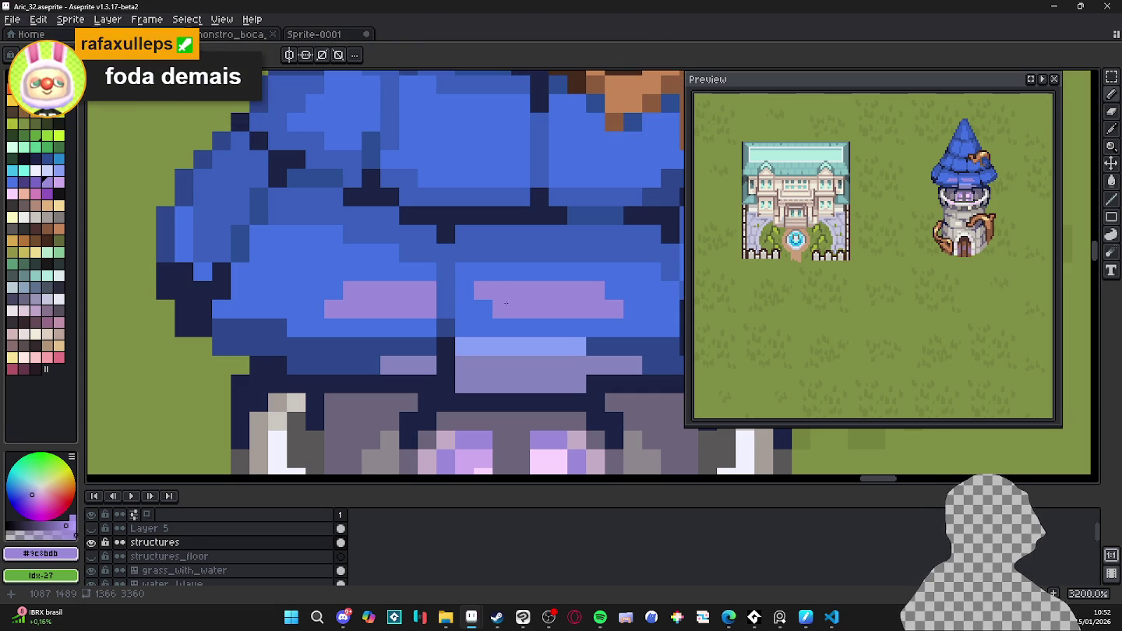
scroll(612, 310, "down", 1)
left_click_drag(613, 310, 569, 327)
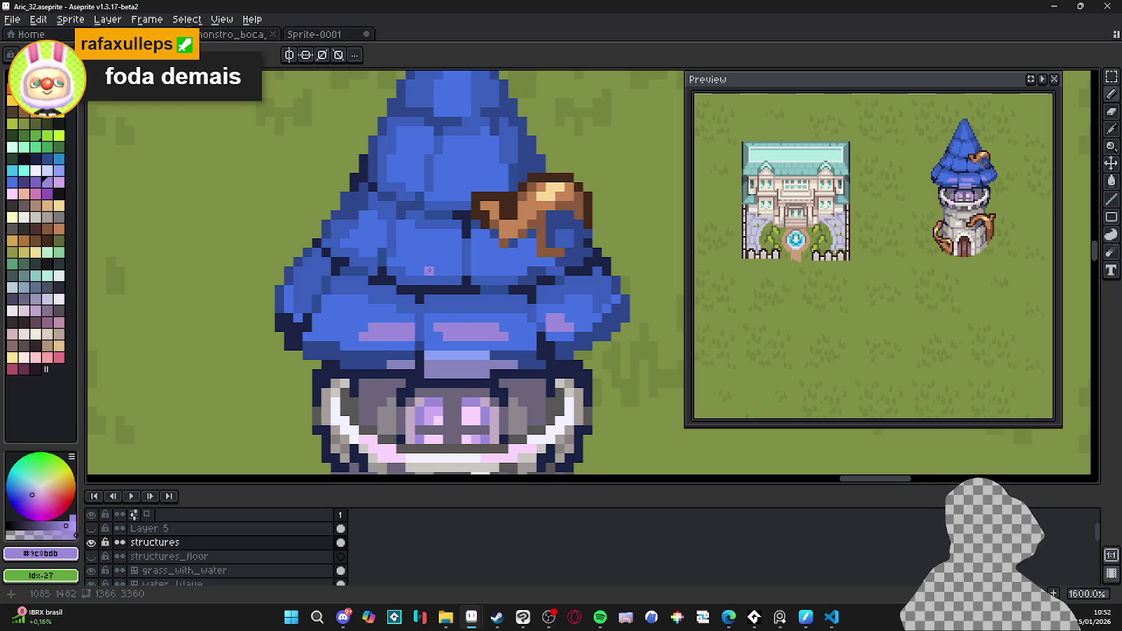
scroll(430, 275, "up", 1)
scroll(432, 278, "up", 1)
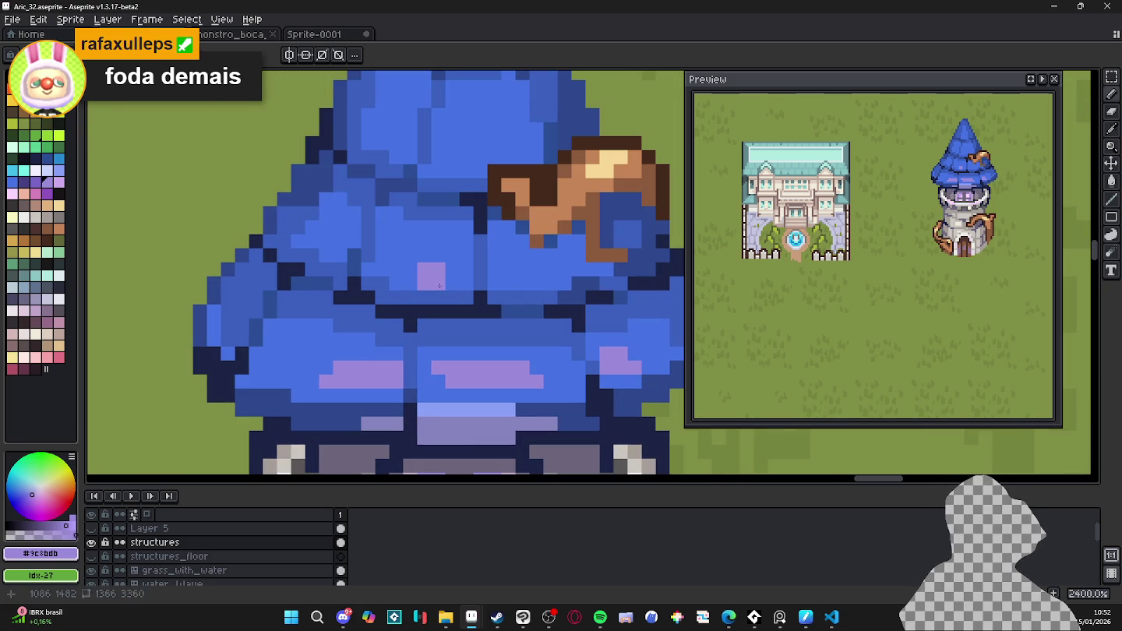
left_click(452, 283)
left_click(453, 270)
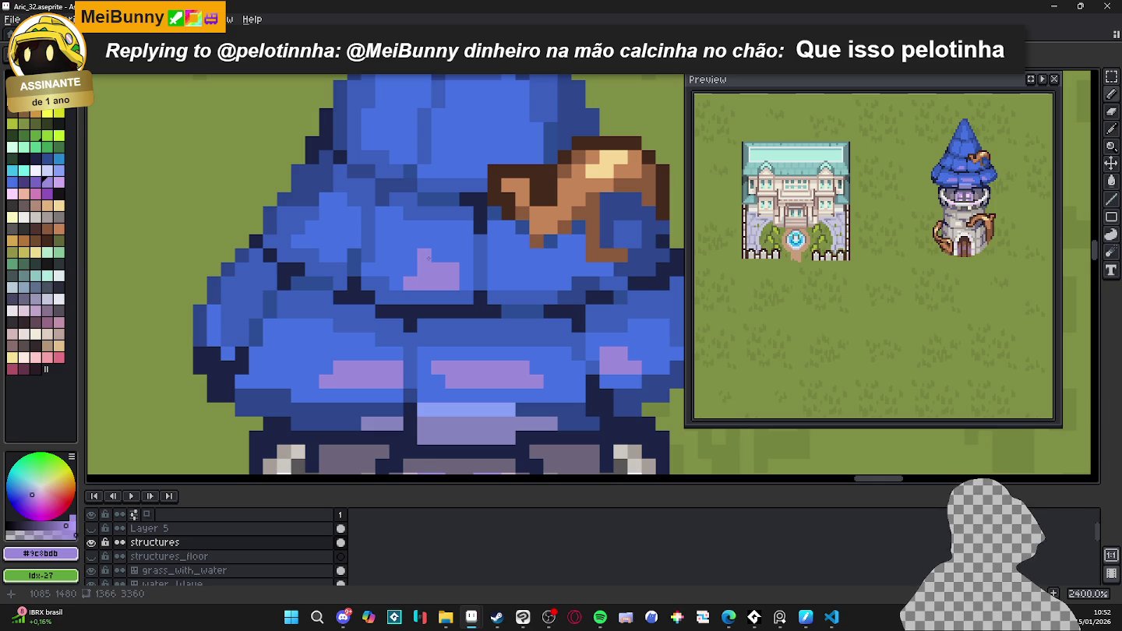
scroll(459, 289, "down", 3)
key("ctrl+z")
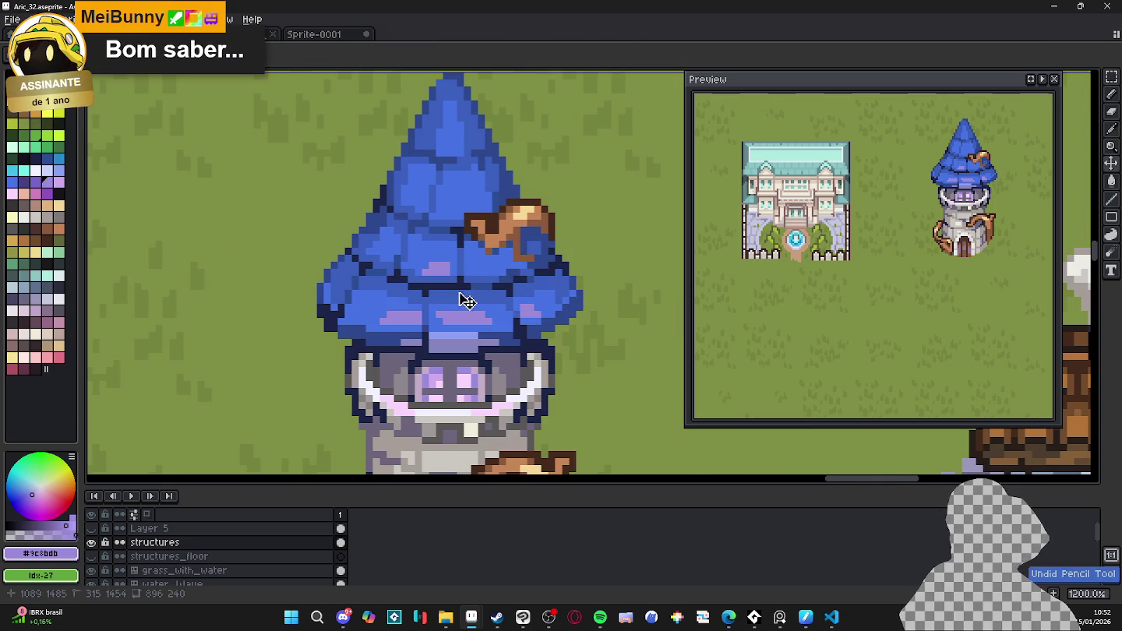
- Cover the purple pixels and left lavender stripe with blue, extending the lower lavender stripe one pixel
scroll(476, 320, "up", 1)
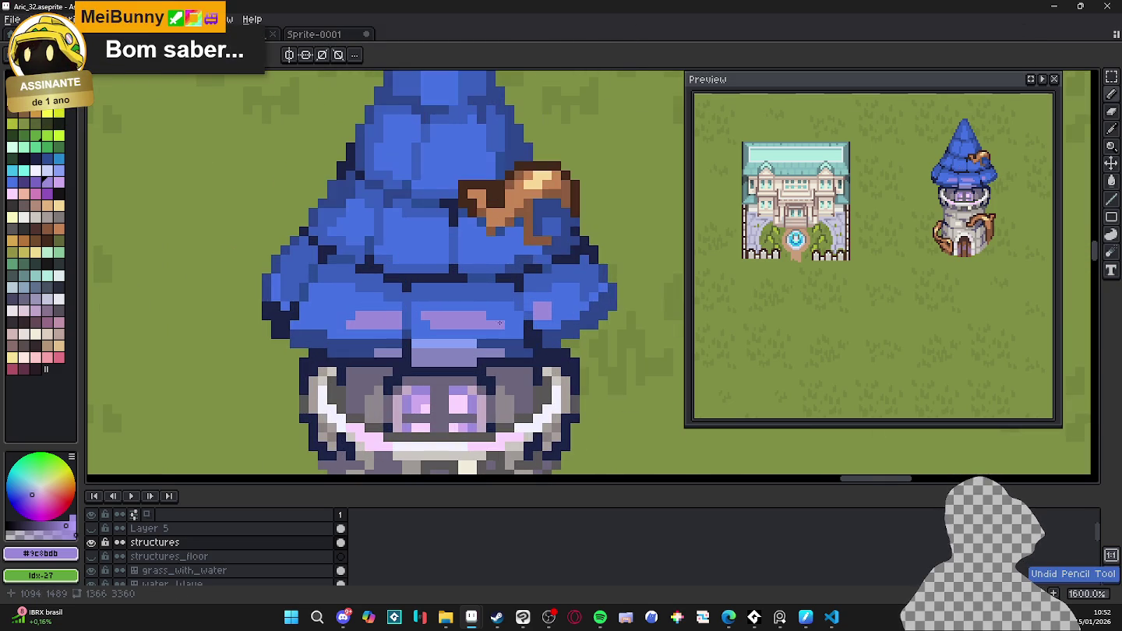
left_click(533, 315, "alt")
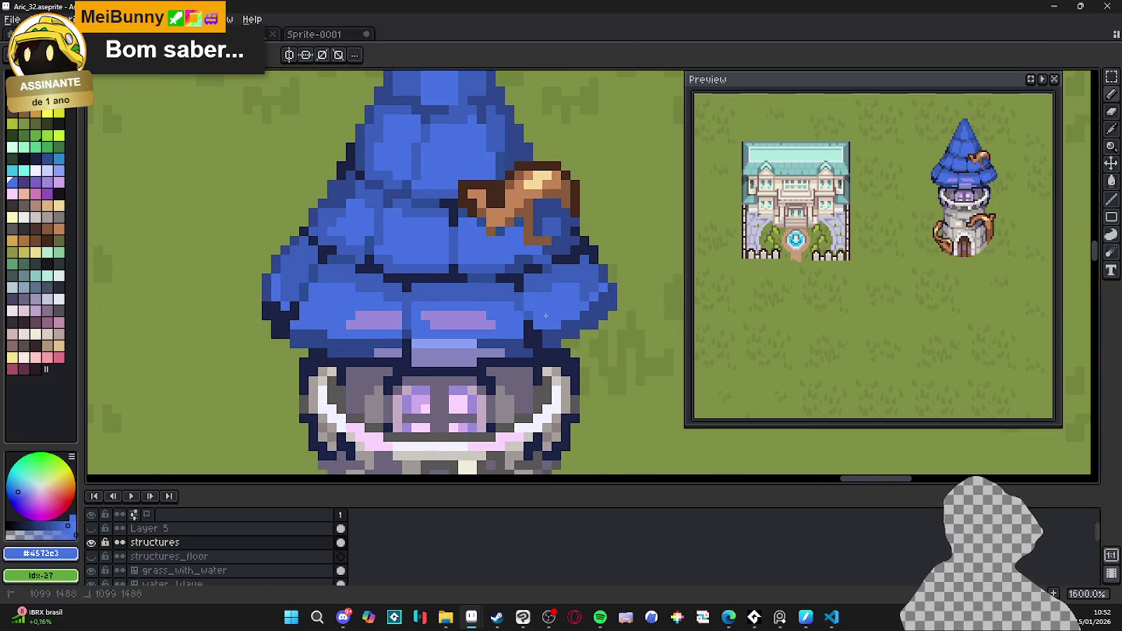
left_click_drag(437, 316, 425, 316)
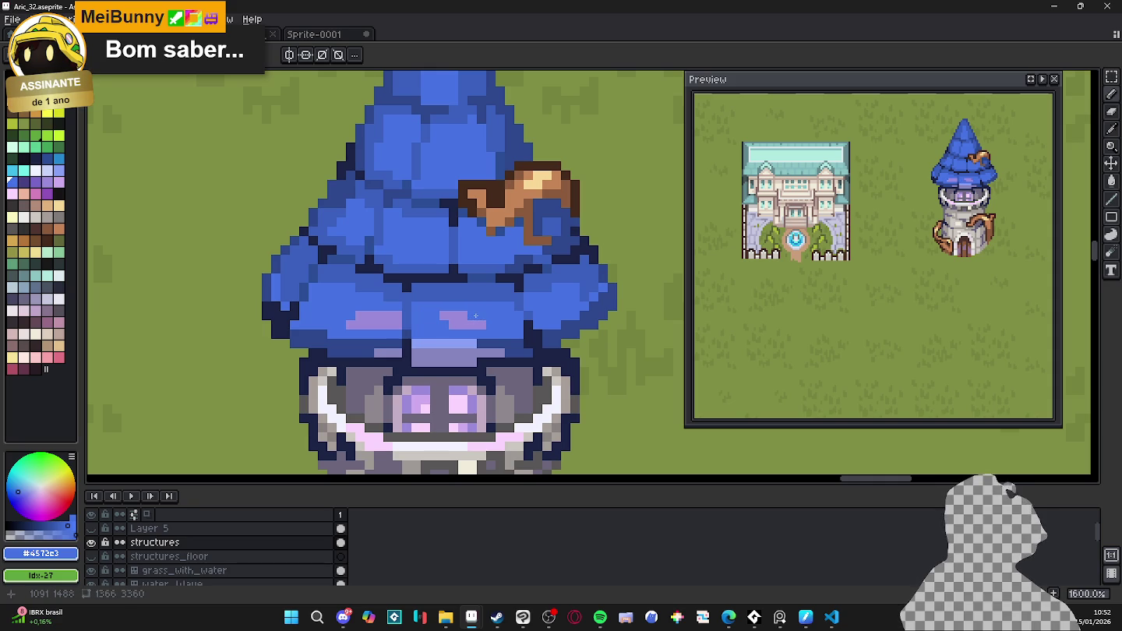
scroll(353, 340, "up", 1)
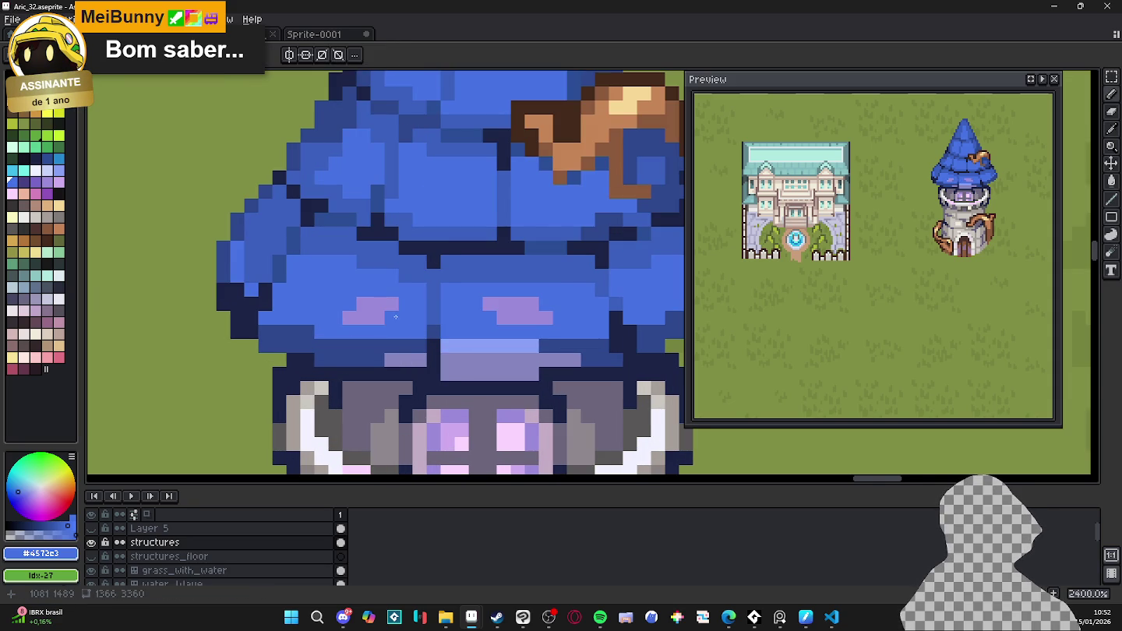
scroll(397, 313, "down", 2)
scroll(399, 319, "up", 1)
left_click_drag(390, 312, 369, 312)
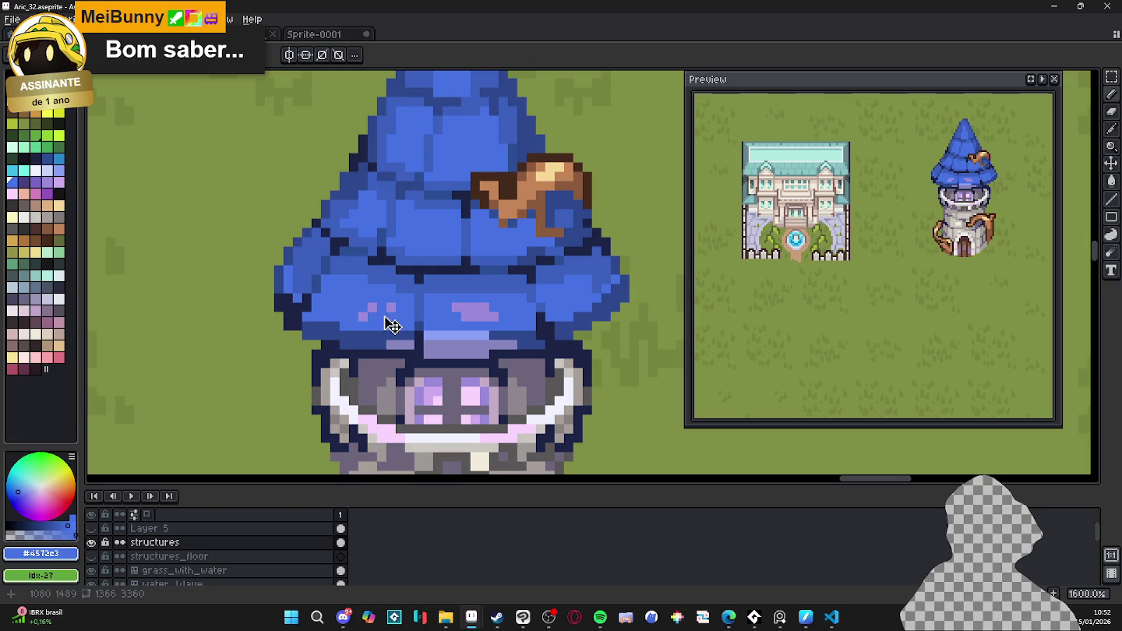
scroll(459, 312, "up", 1)
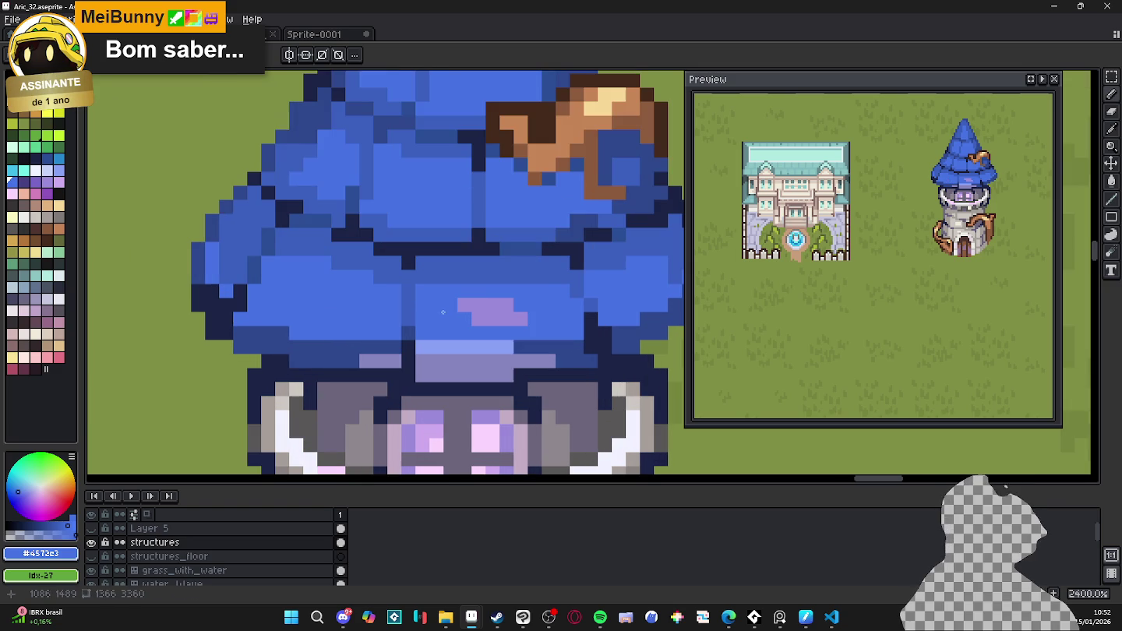
left_click(460, 313, "alt")
left_click(461, 315)
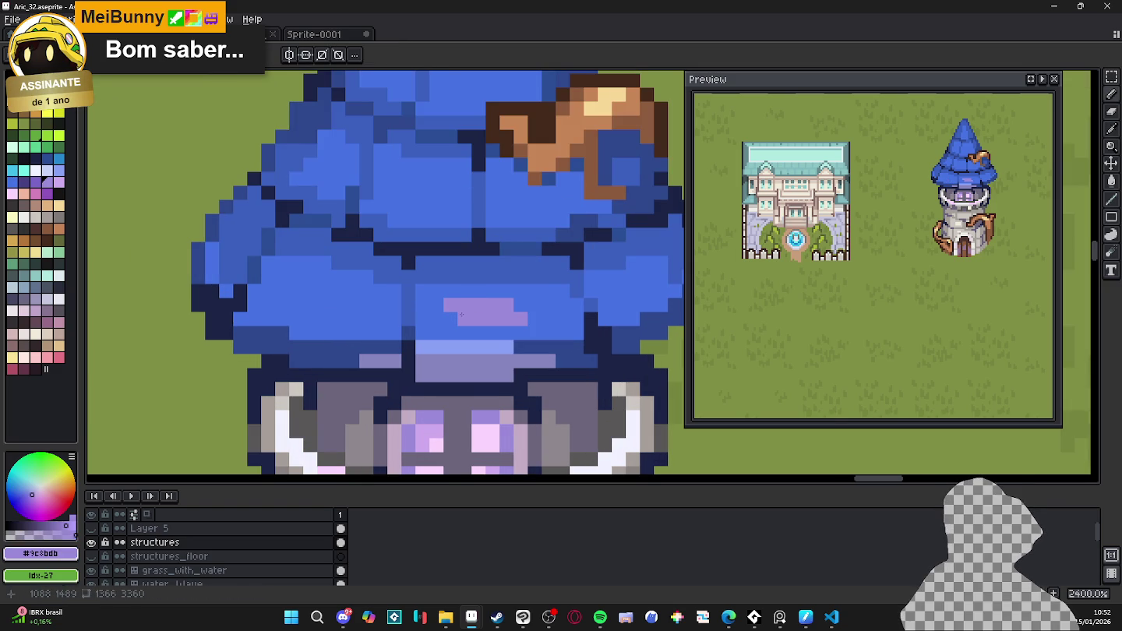
scroll(462, 314, "down", 1)
scroll(471, 310, "down", 1)
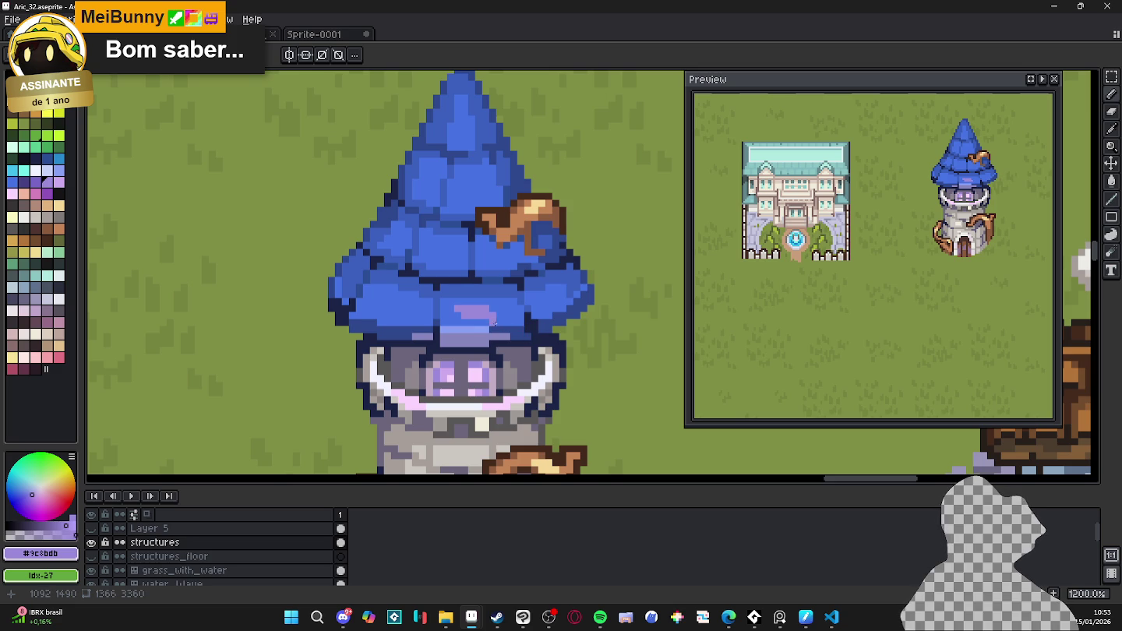
- Sample the hat's dark and mid blues, then undo the last two pencil strokes
left_click(494, 328, "alt")
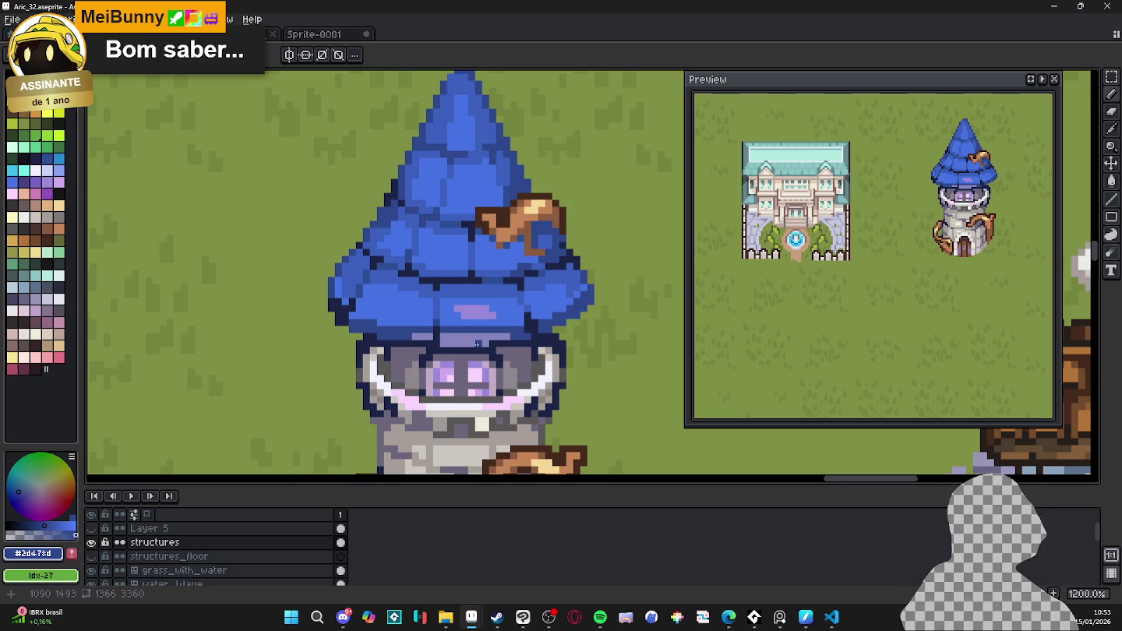
scroll(478, 344, "up", 1)
left_click(420, 322, "alt")
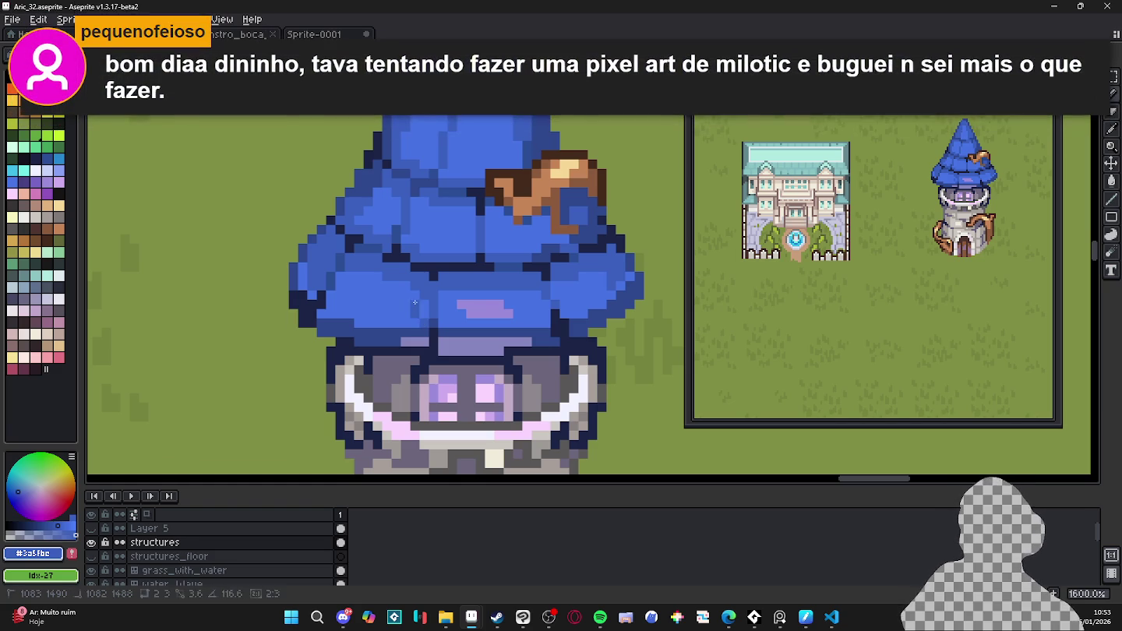
left_click(431, 322, "alt")
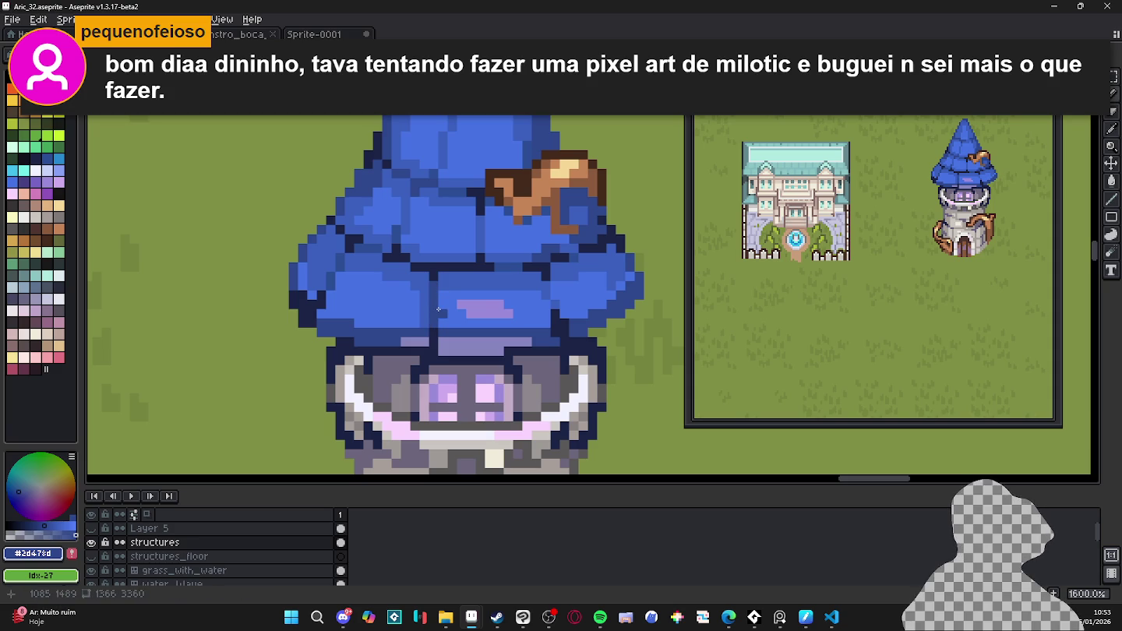
key("ctrl+z")
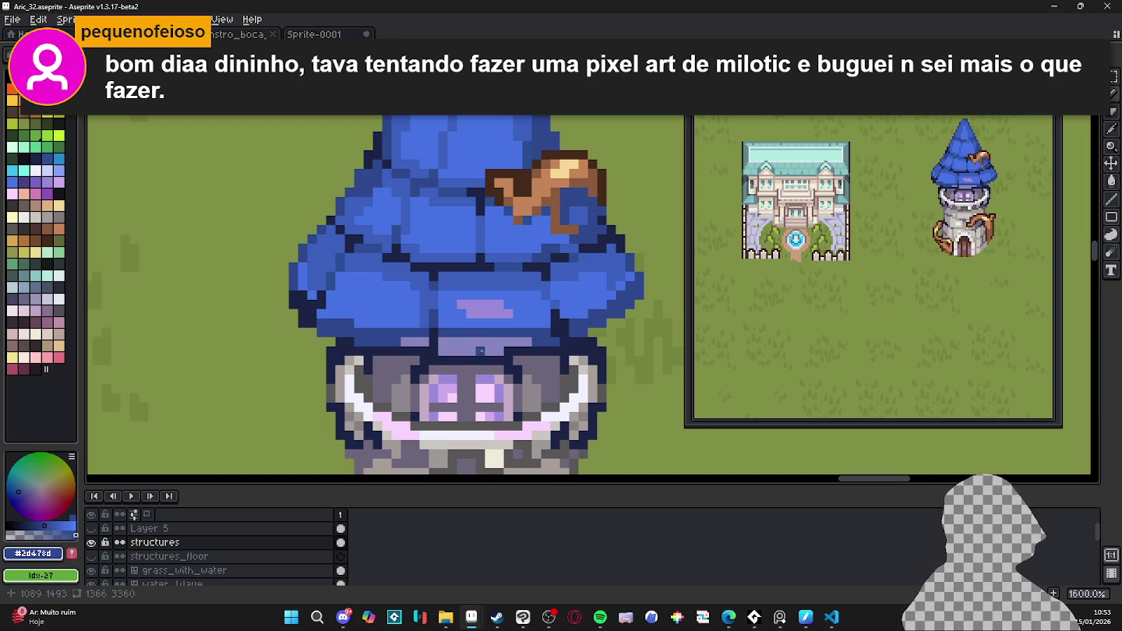
scroll(479, 347, "down", 1)
scroll(555, 329, "up", 1)
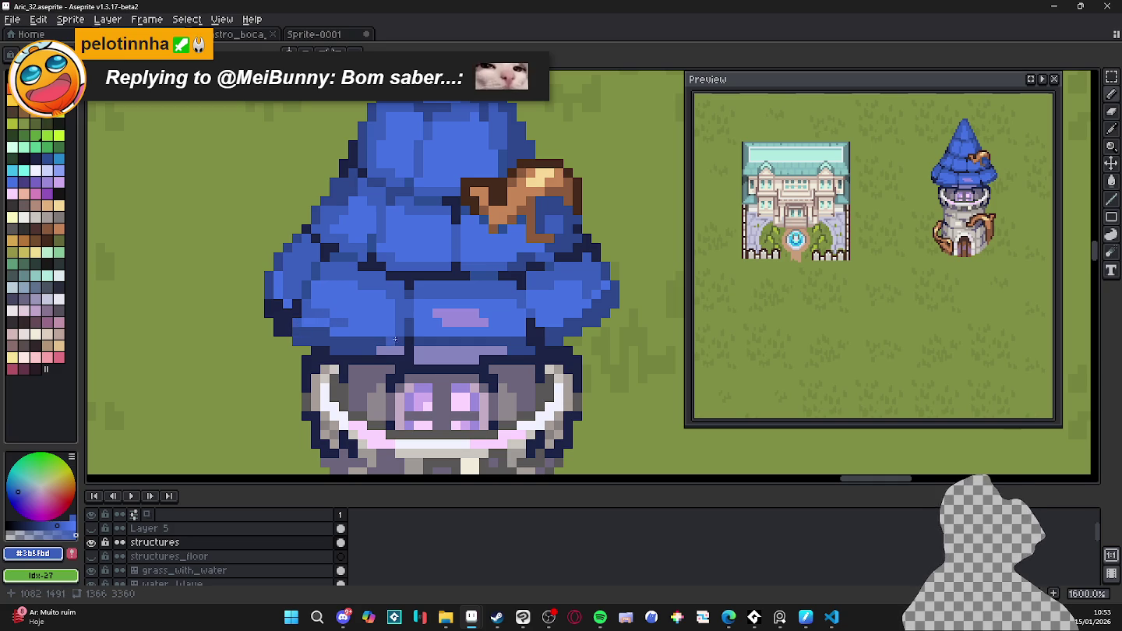
key("ctrl+z")
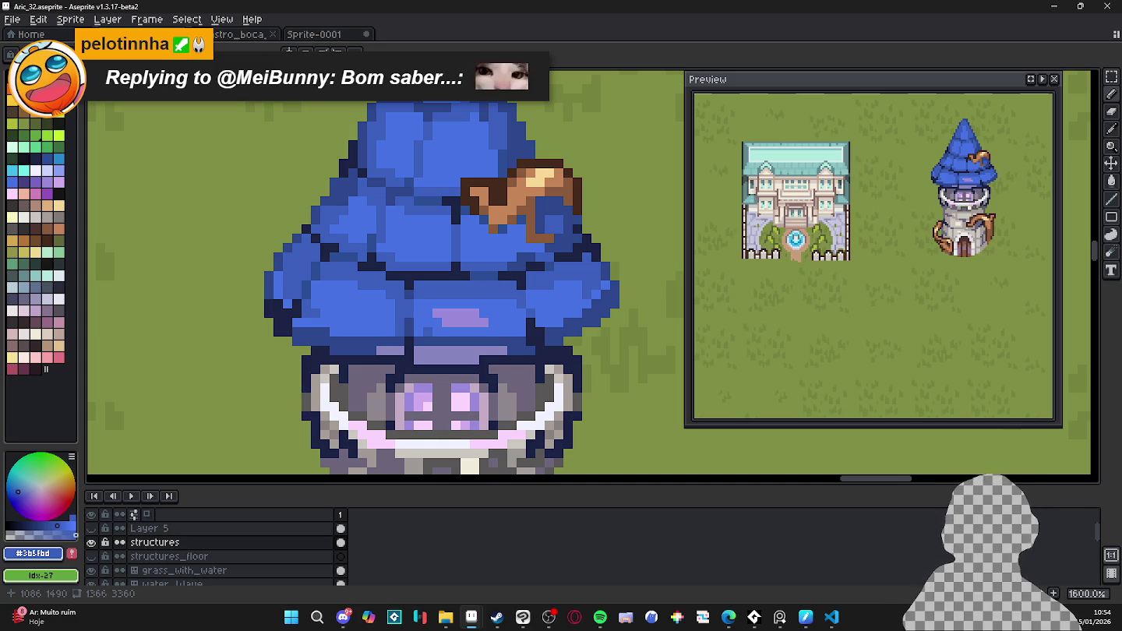
- Save the town map and unhide Layer 5's tower sparkles and forge bucket
scroll(351, 277, "down", 4)
scroll(351, 277, "down", 2)
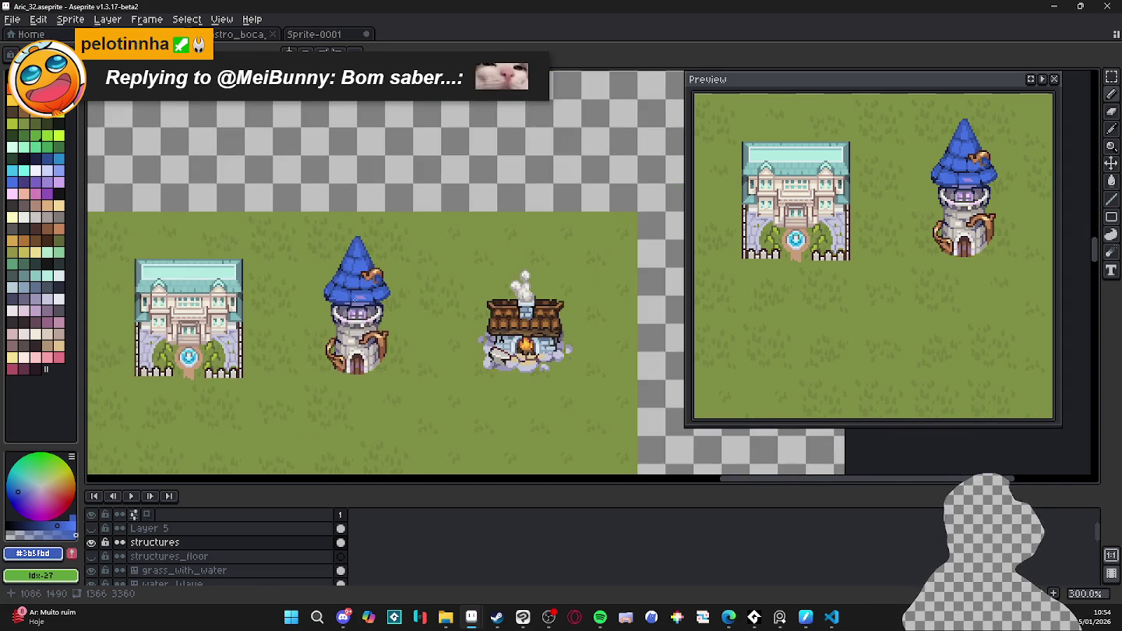
scroll(374, 277, "left", 2)
key("ctrl+s")
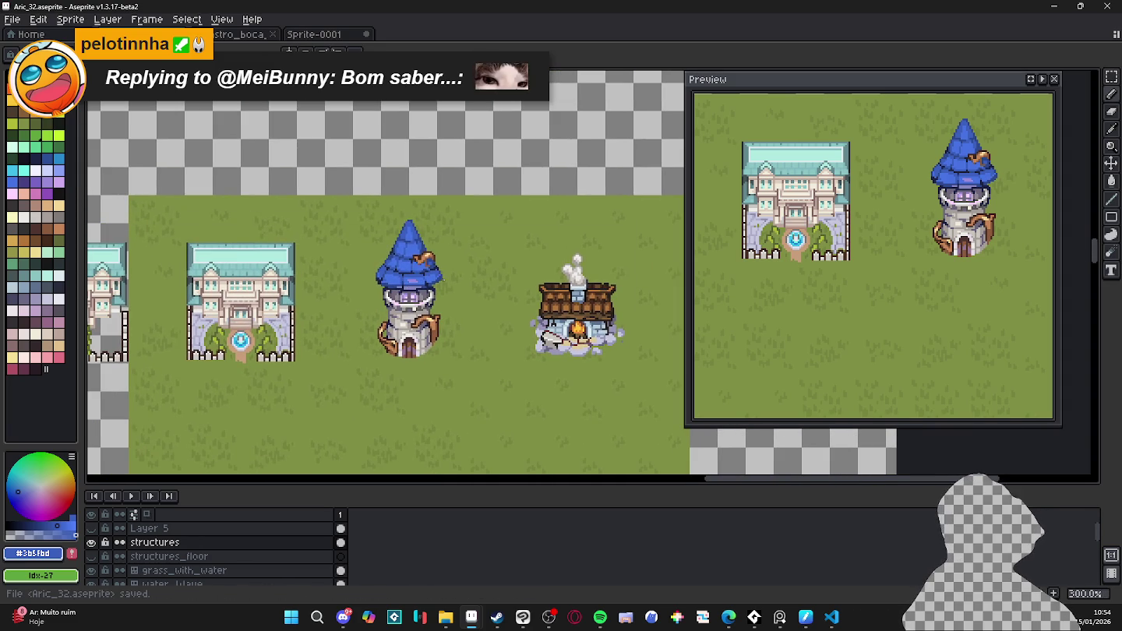
left_click(92, 529)
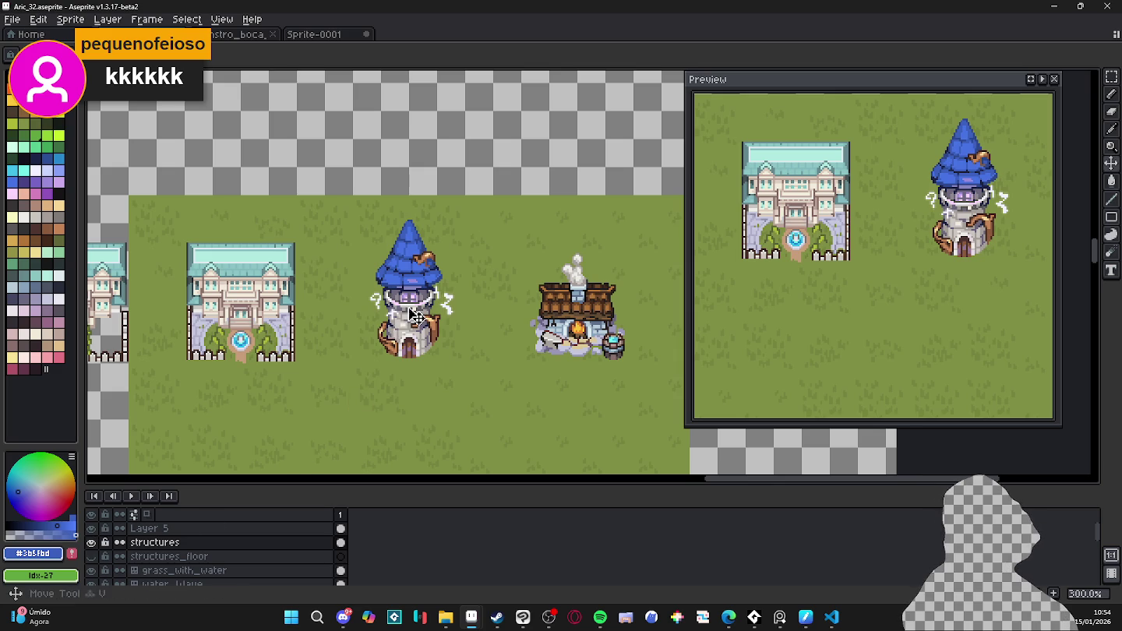
scroll(518, 394, "down", 1)
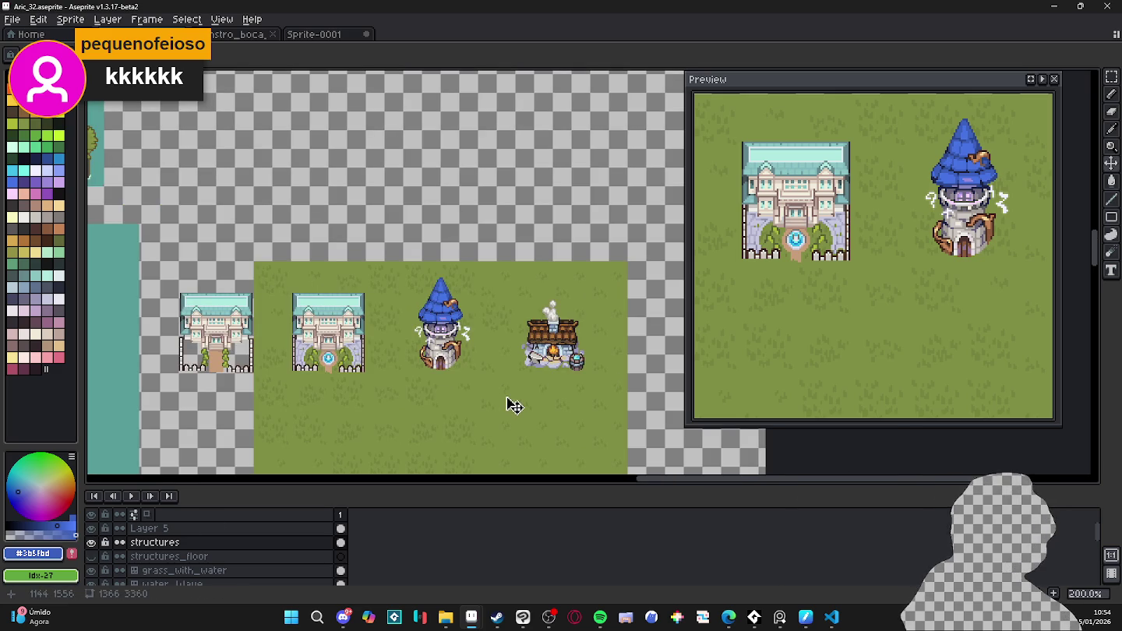
key("m")
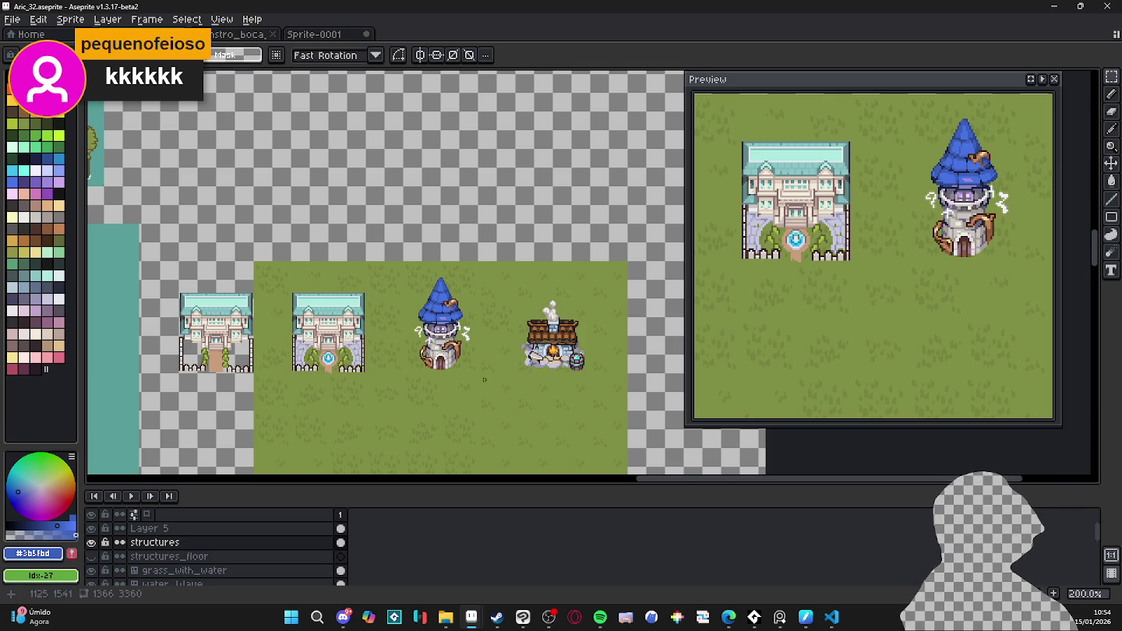
- Turn on the tile grid over the whole town map
scroll(445, 362, "up", 1)
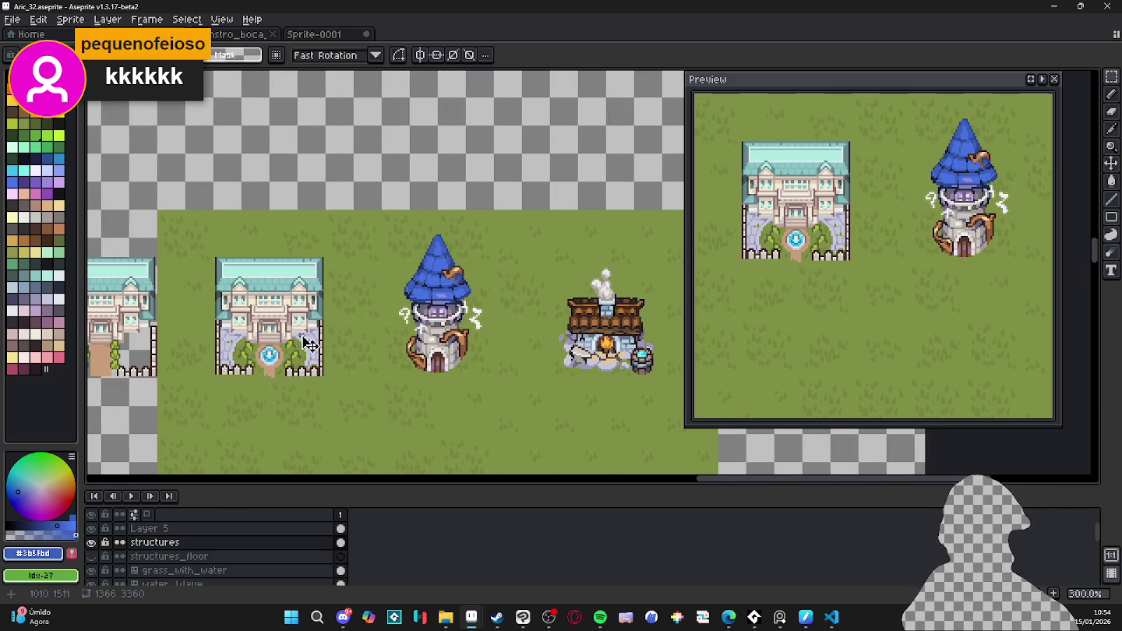
key("ctrl+a")
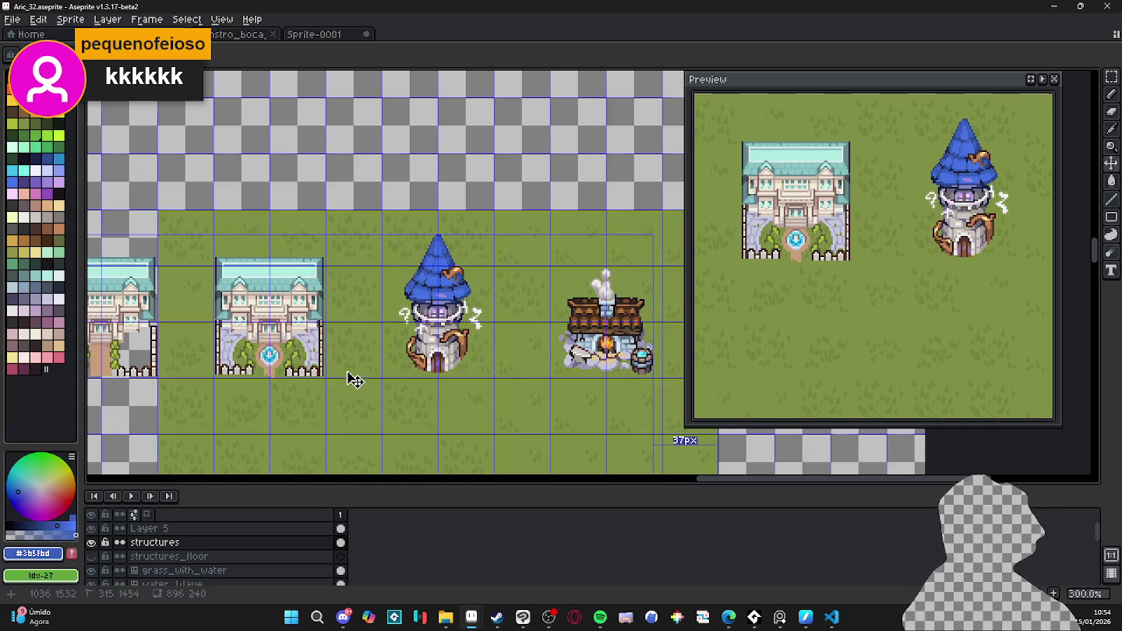
key("ctrl+apostrophe")
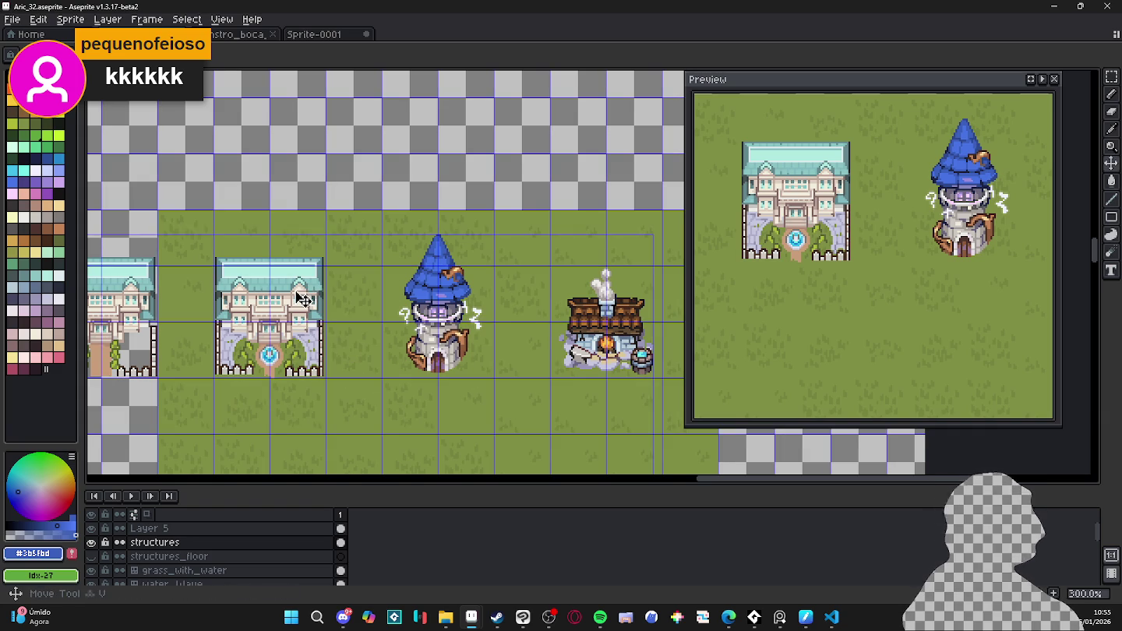
- Marquee-select the mansion tile along the grid, deselect it, and save the map
key("m")
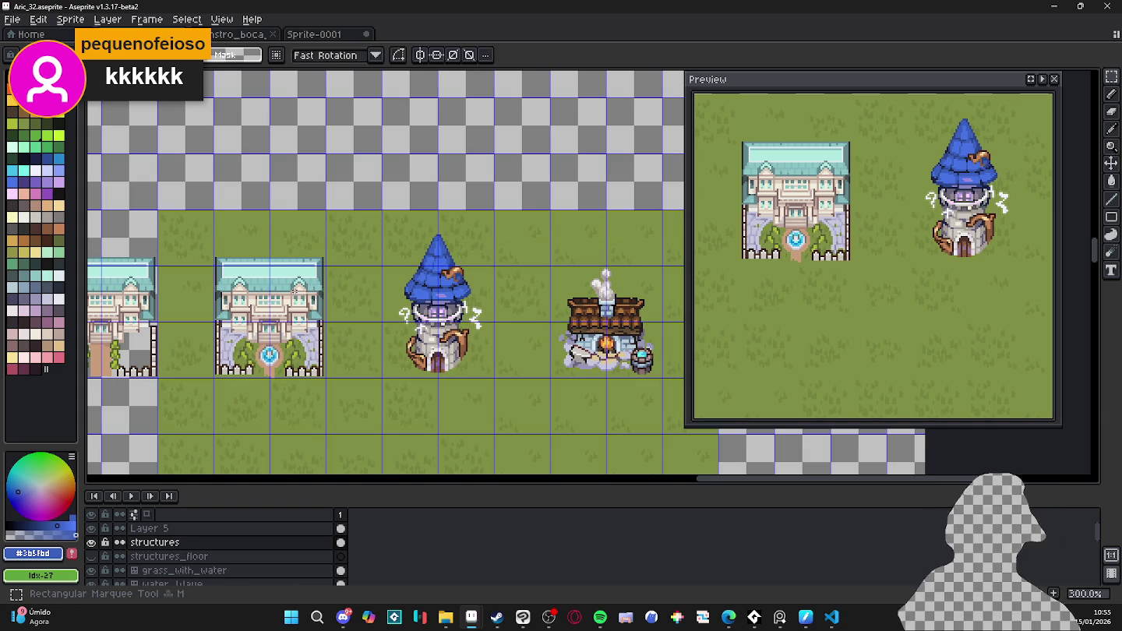
left_click_drag(321, 372, 222, 222)
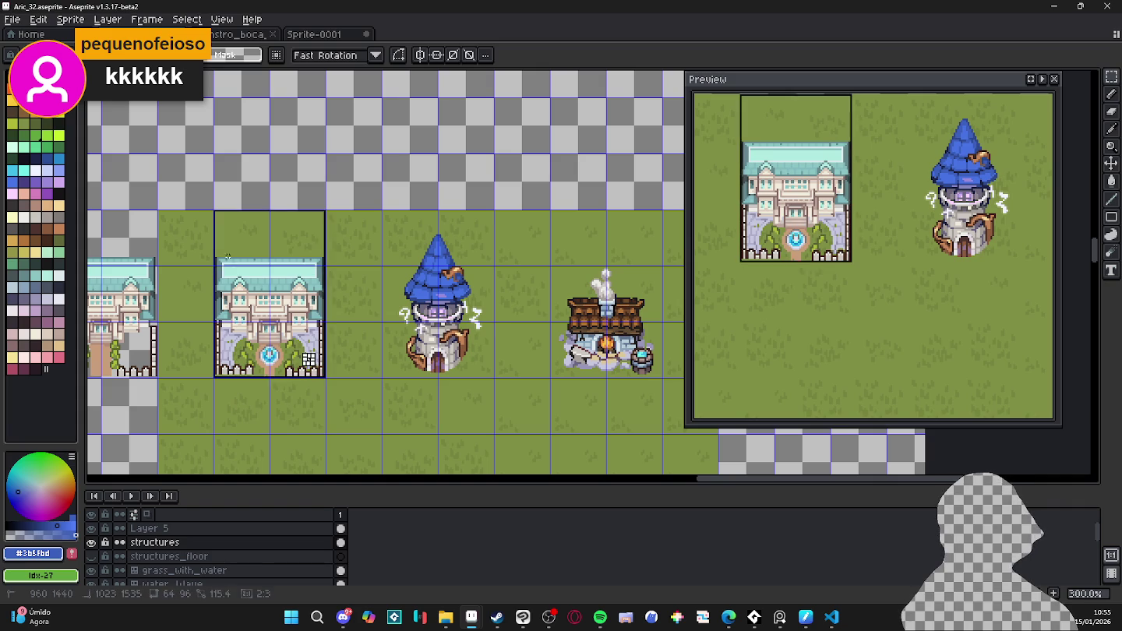
key("ctrl+d")
scroll(383, 283, "down", 1)
key("ctrl+s")
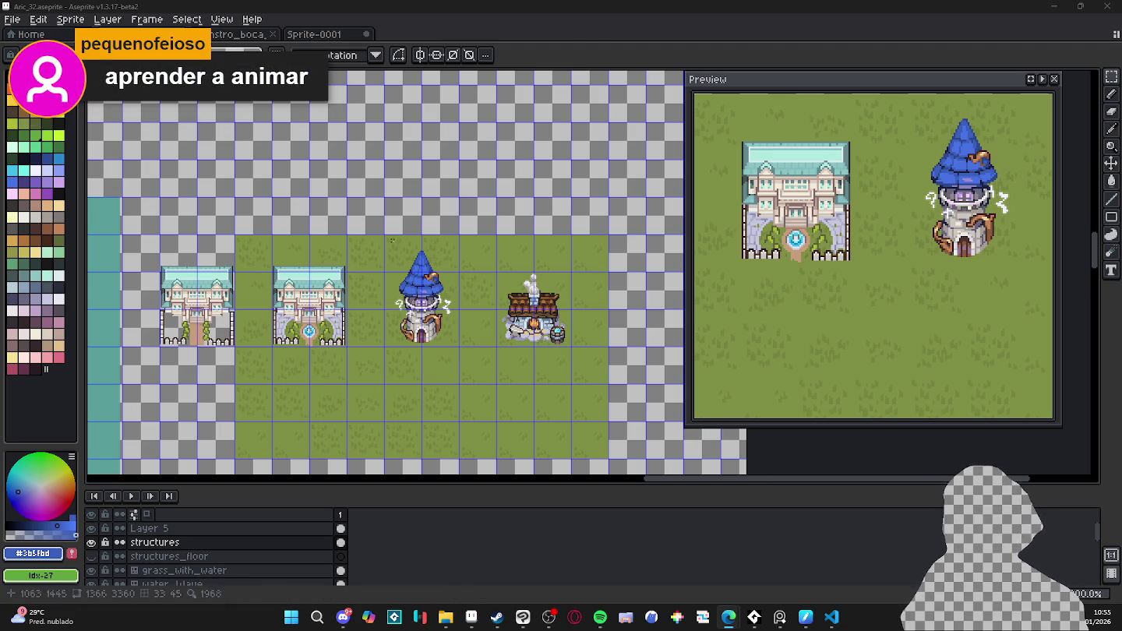
- Toggle the tile grid off and on to compare the map with and without it
scroll(377, 245, "down", 1)
key("ctrl+apostrophe")
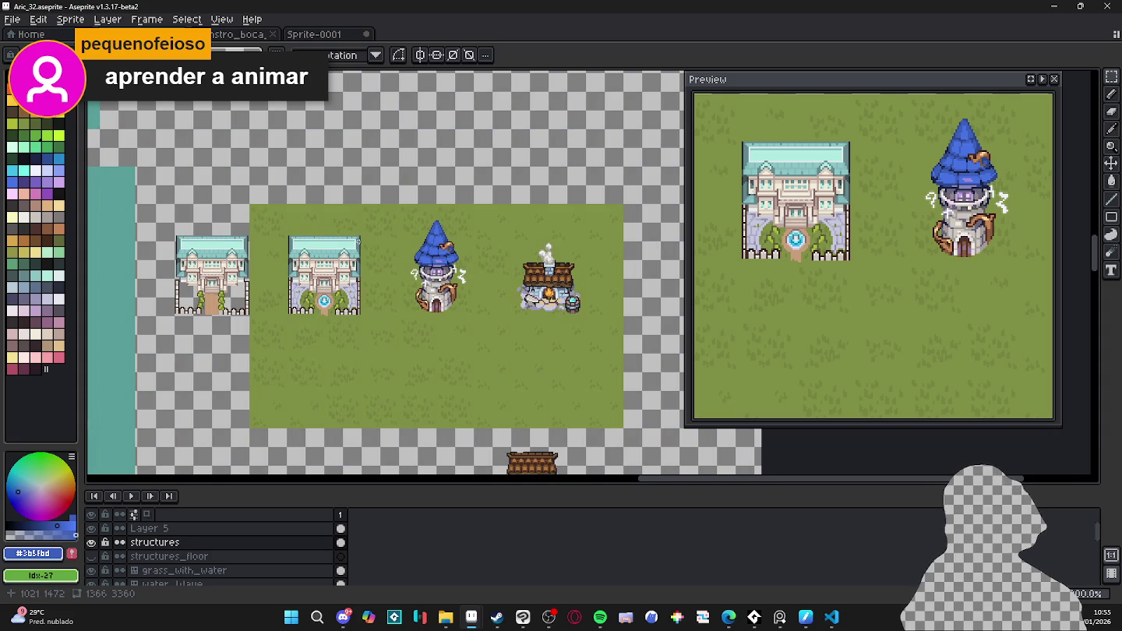
key("ctrl+apostrophe")
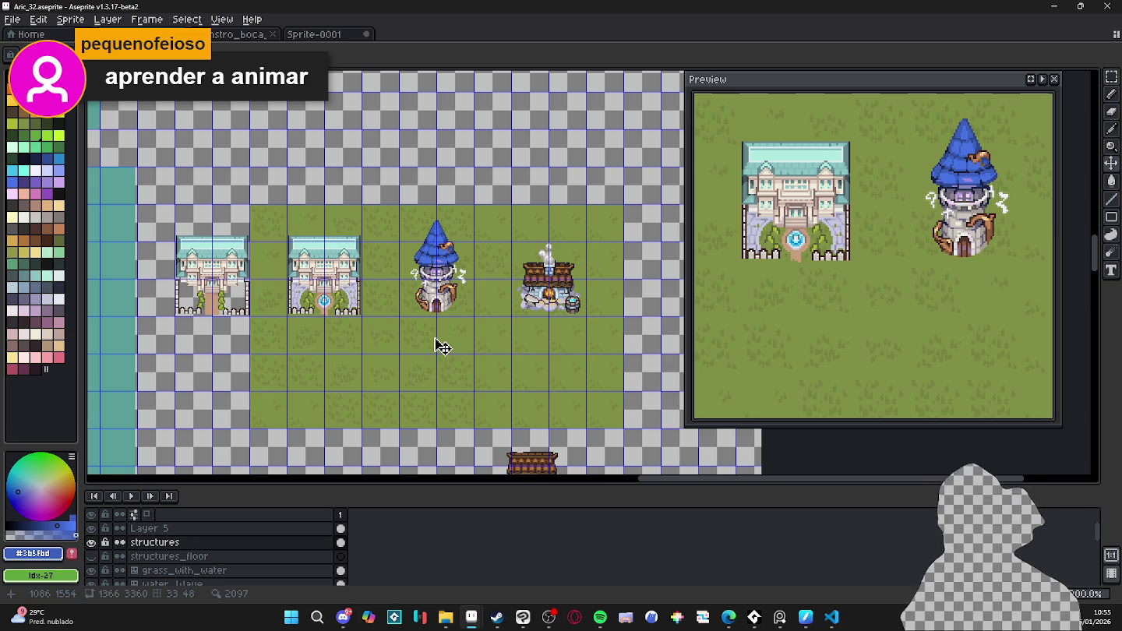
key("ctrl+apostrophe")
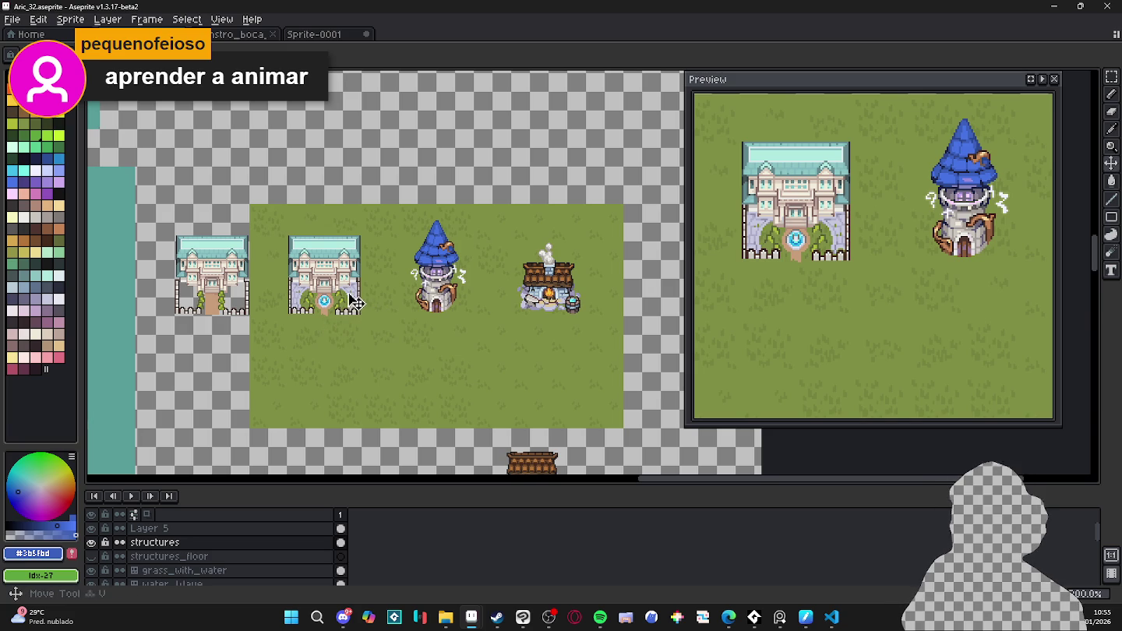
scroll(410, 283, "up", 1)
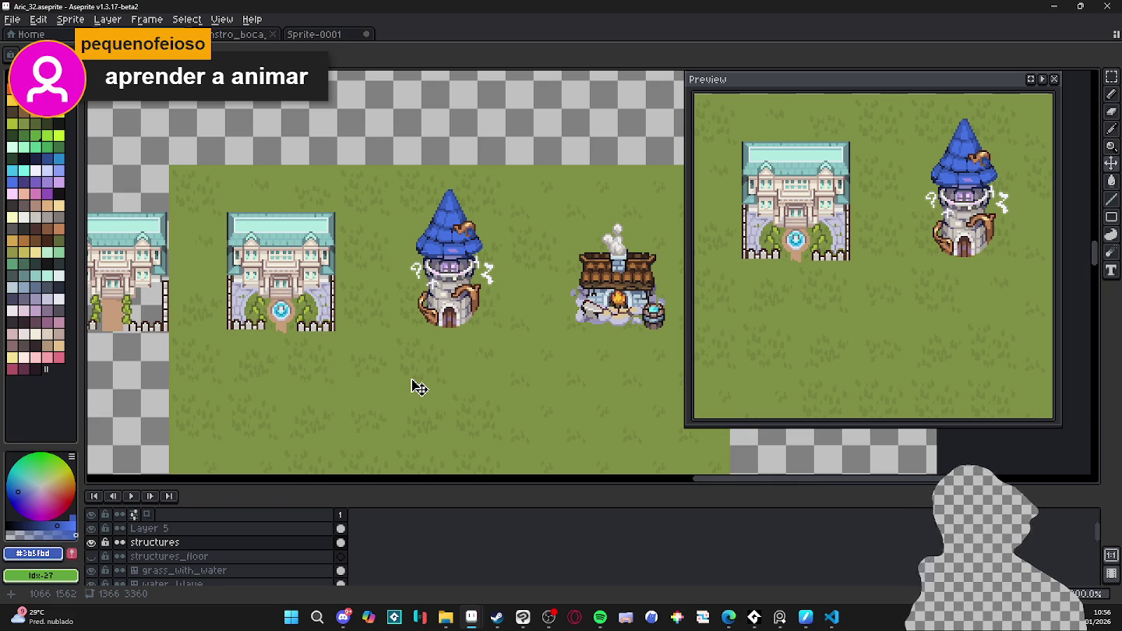
scroll(402, 397, "down", 1)
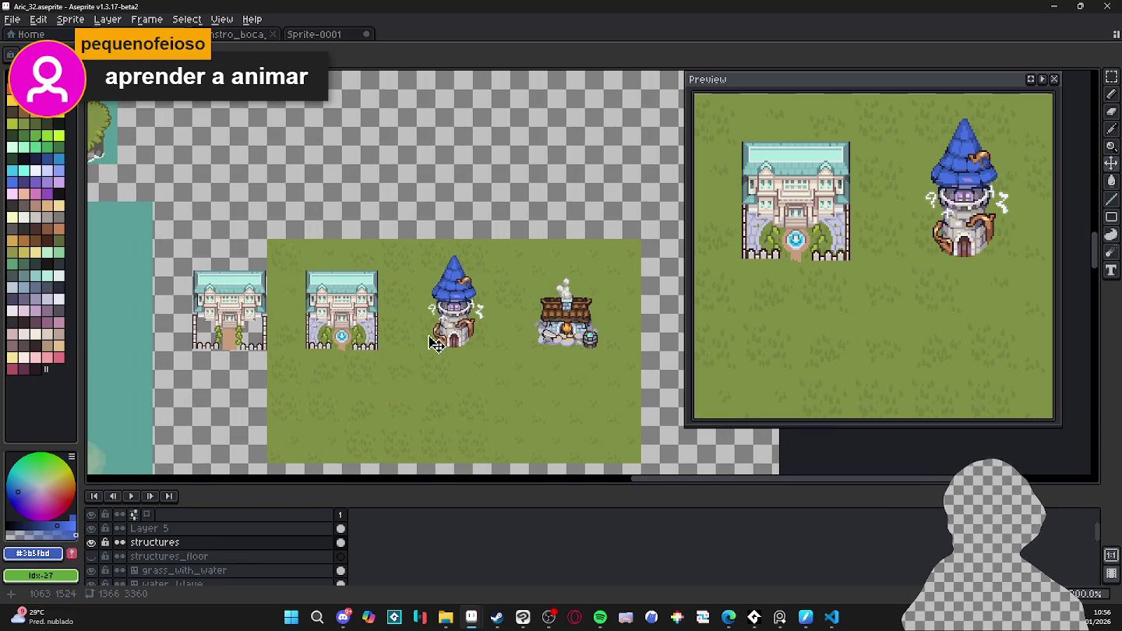
scroll(429, 344, "up", 1)
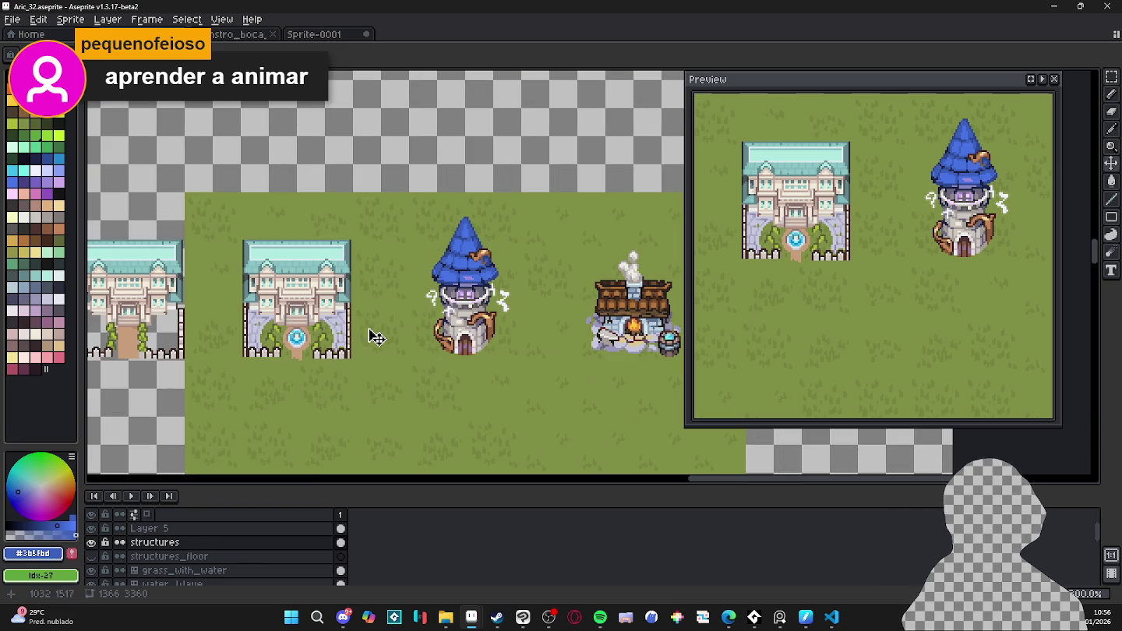
- With the grid shown, marquee-select the blue tower's tile and save the map
key("ctrl+apostrophe")
key("m")
mouse_move(491, 335)
left_mouse_down()
mouse_move(418, 253)
mouse_move(463, 210)
left_mouse_up()
key("ctrl+s")
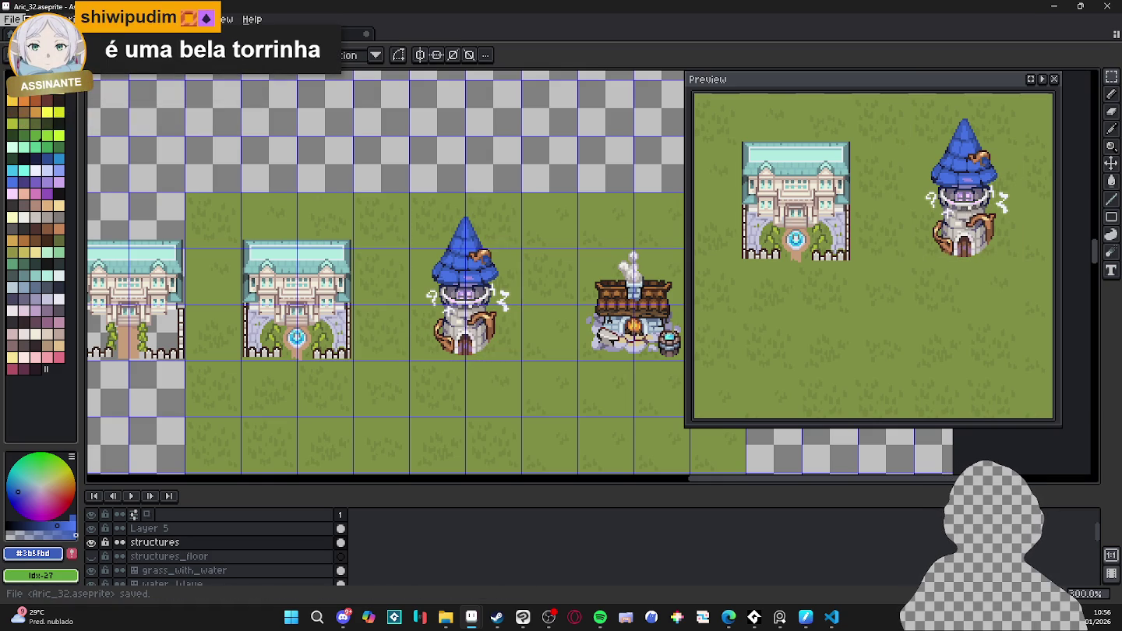
left_click(23, 19)
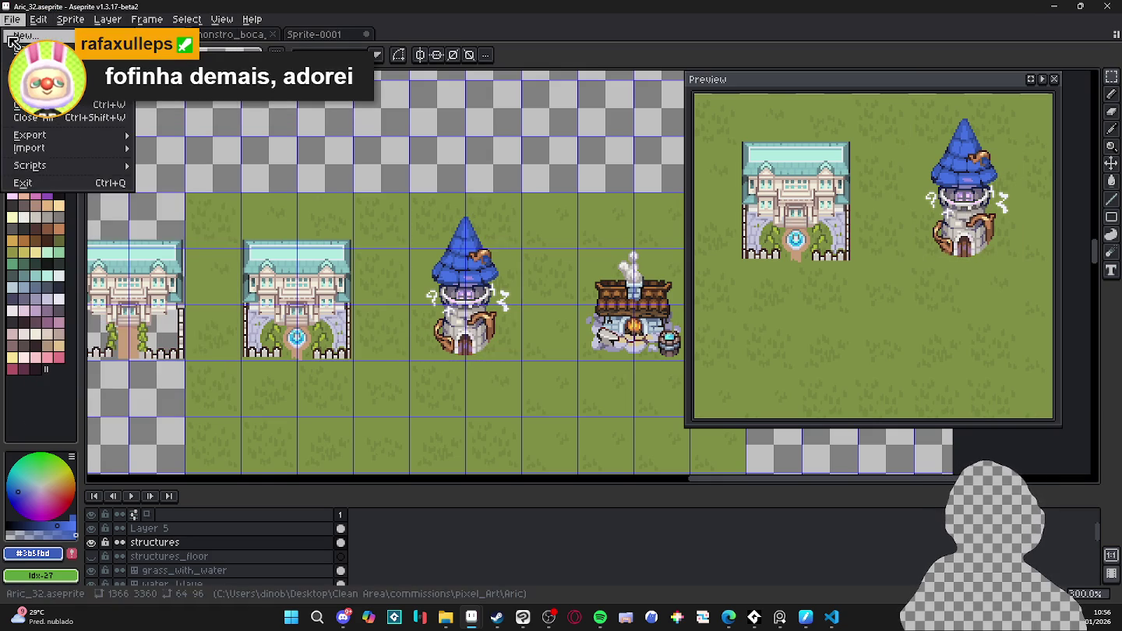
- Create a new sprite and paste the copied blue tower into it
left_click(31, 34)
left_click(524, 432)
key("ctrl+v")
scroll(516, 341, "up", 1)
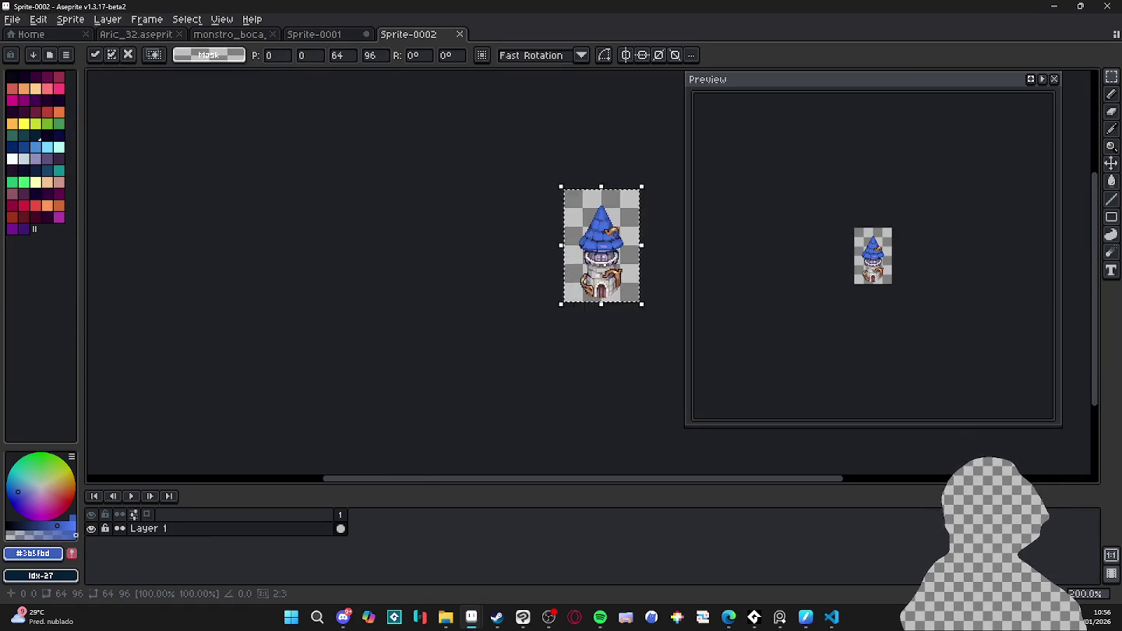
scroll(366, 319, "up", 1)
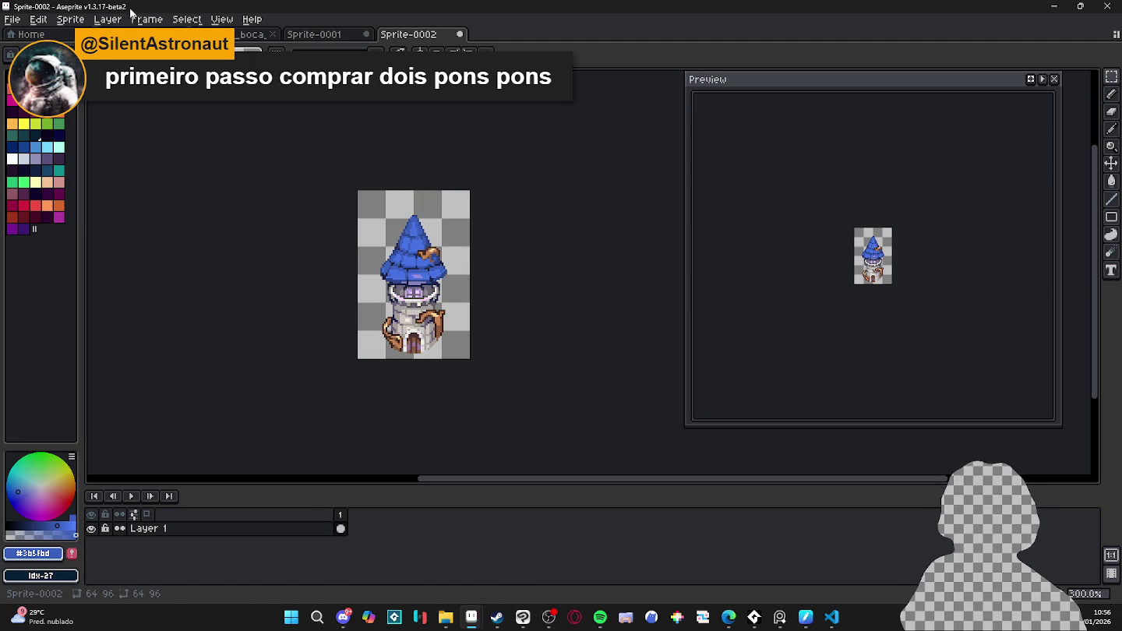
- Resize the sprite to 200% with RotSprite, inspect it, then undo the resize
left_click(70, 19)
left_click(97, 82)
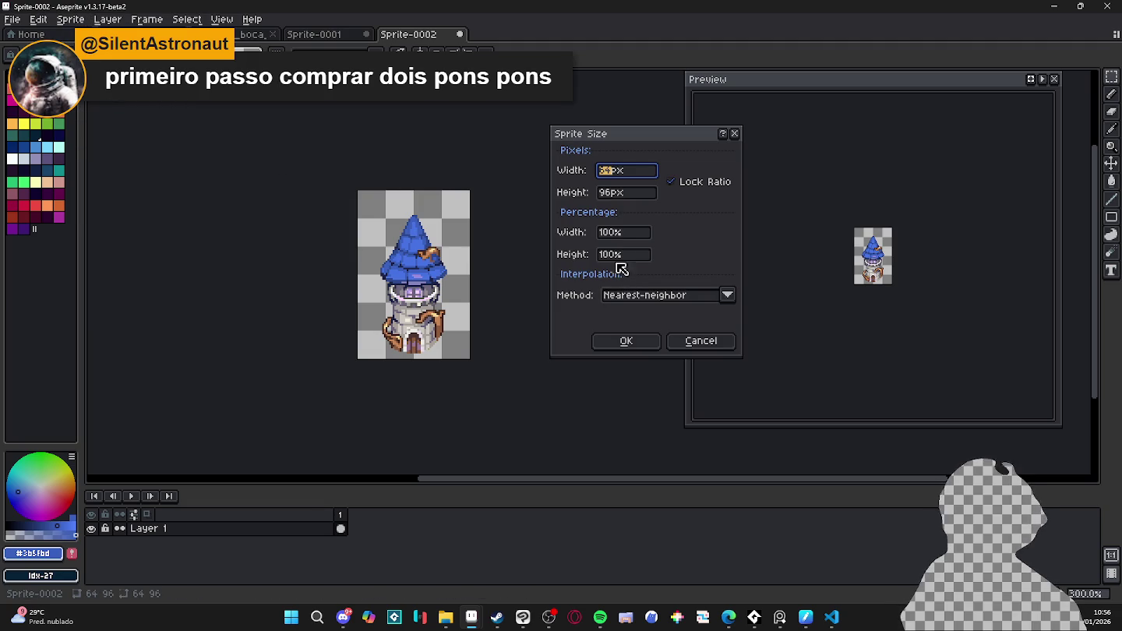
left_click(607, 233)
left_click(647, 295)
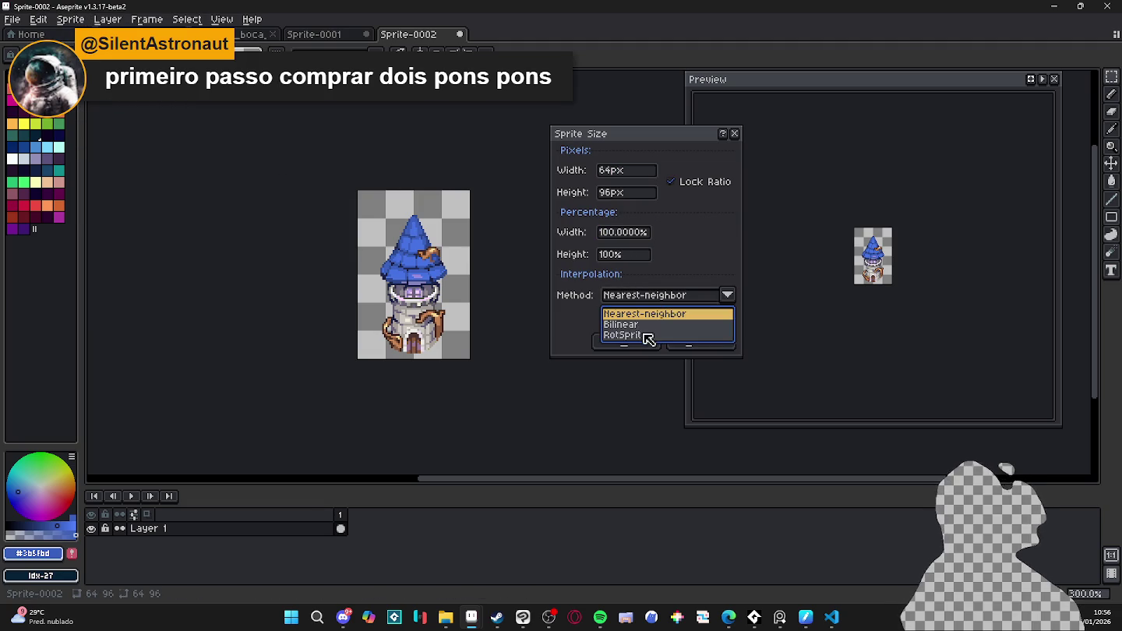
left_click(647, 336)
left_click(627, 232)
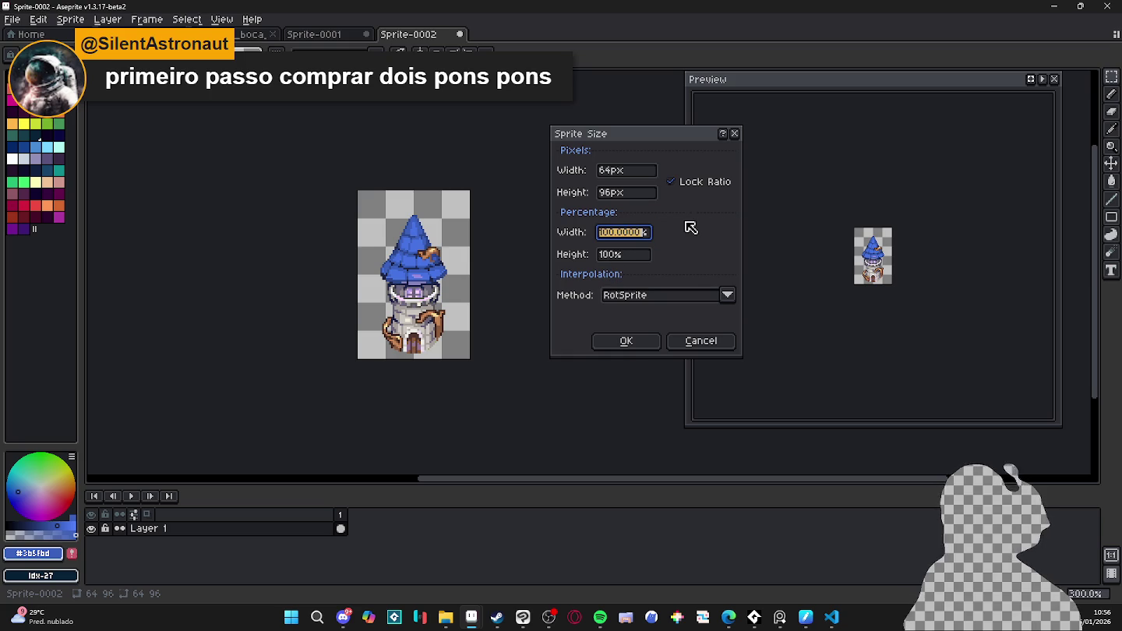
type("200")
key("Return")
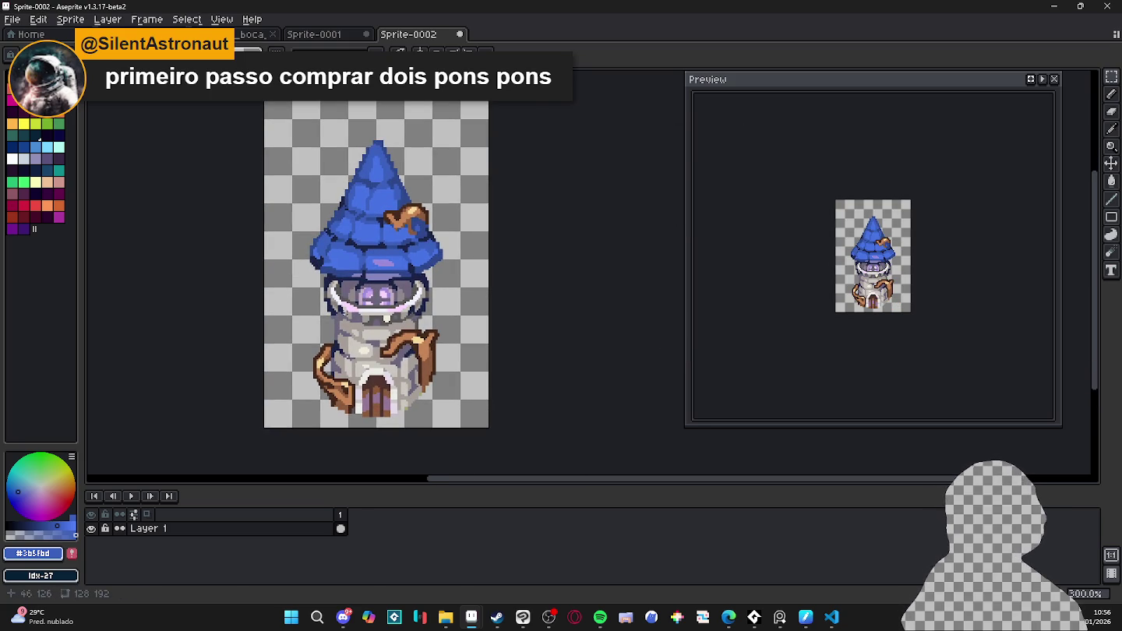
scroll(344, 312, "up", 1)
scroll(396, 257, "down", 1)
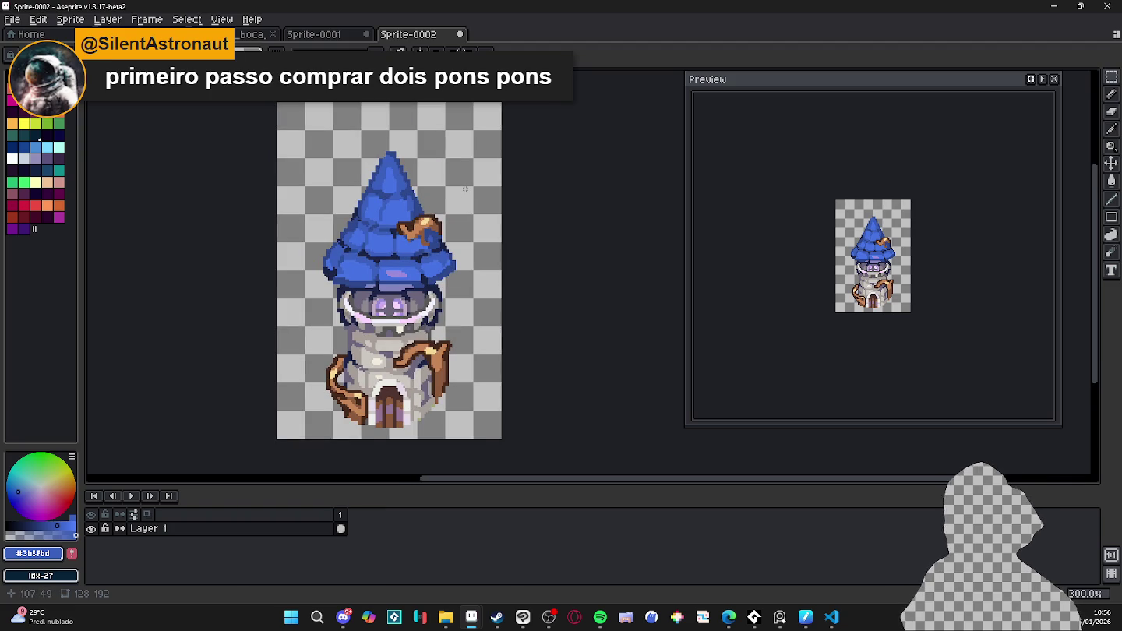
key("ctrl+z")
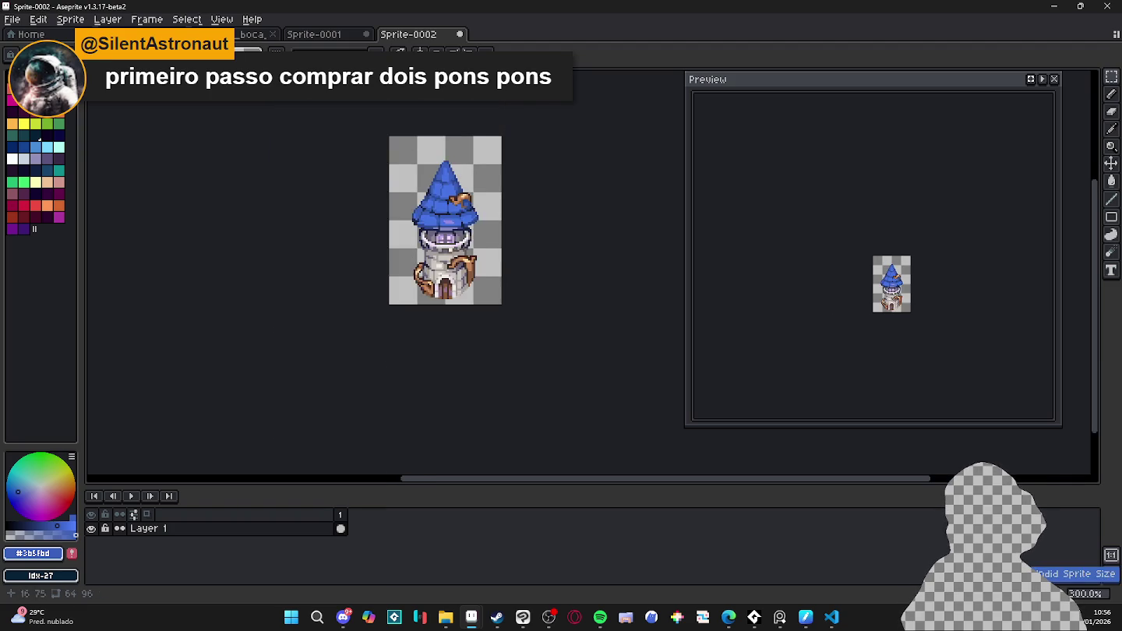
- Resize the tower sprite again to 200% (128×192) using RotSprite interpolation
scroll(411, 259, "up", 1)
scroll(412, 258, "up", 1)
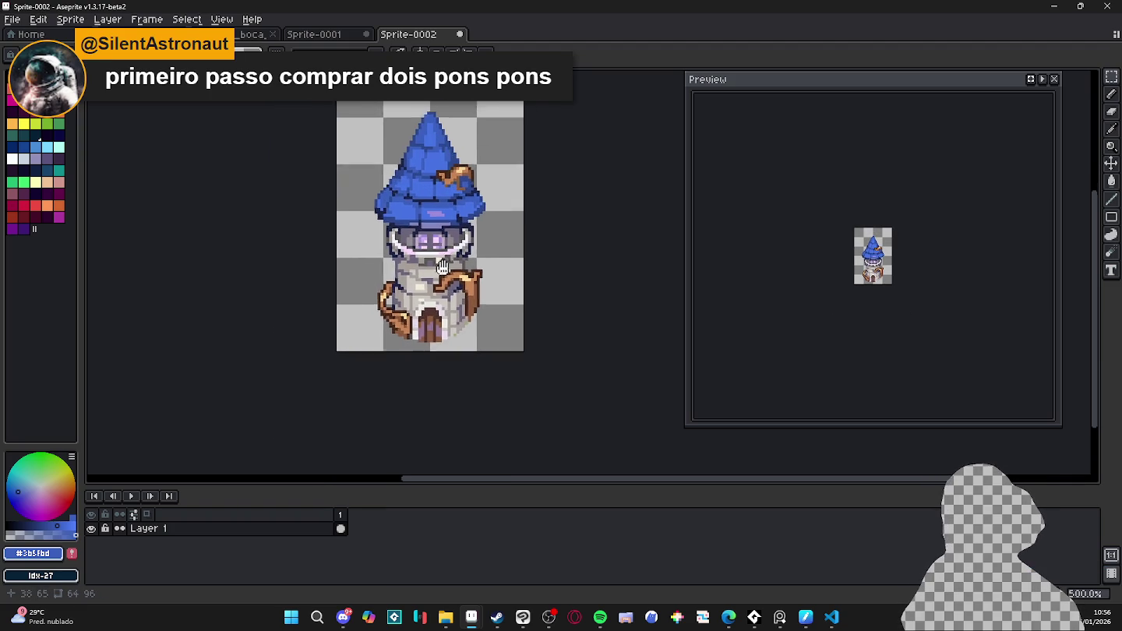
left_click(70, 18)
left_click(117, 80)
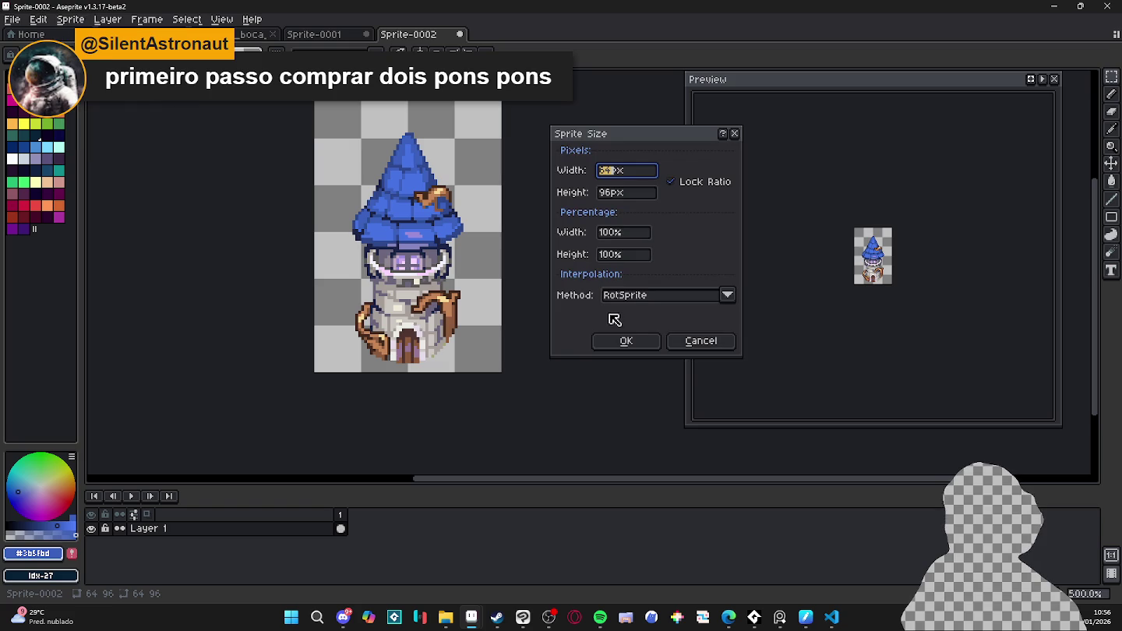
left_click(635, 298)
left_click(645, 340)
double_click(623, 232)
type("200")
key("Return")
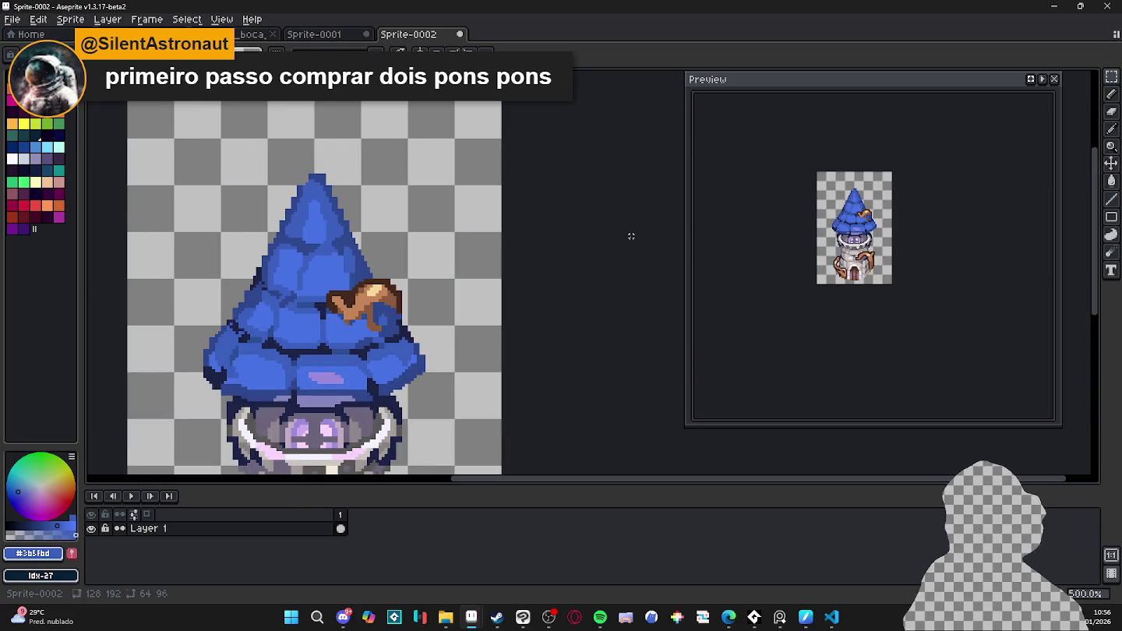
scroll(631, 236, "down", 2)
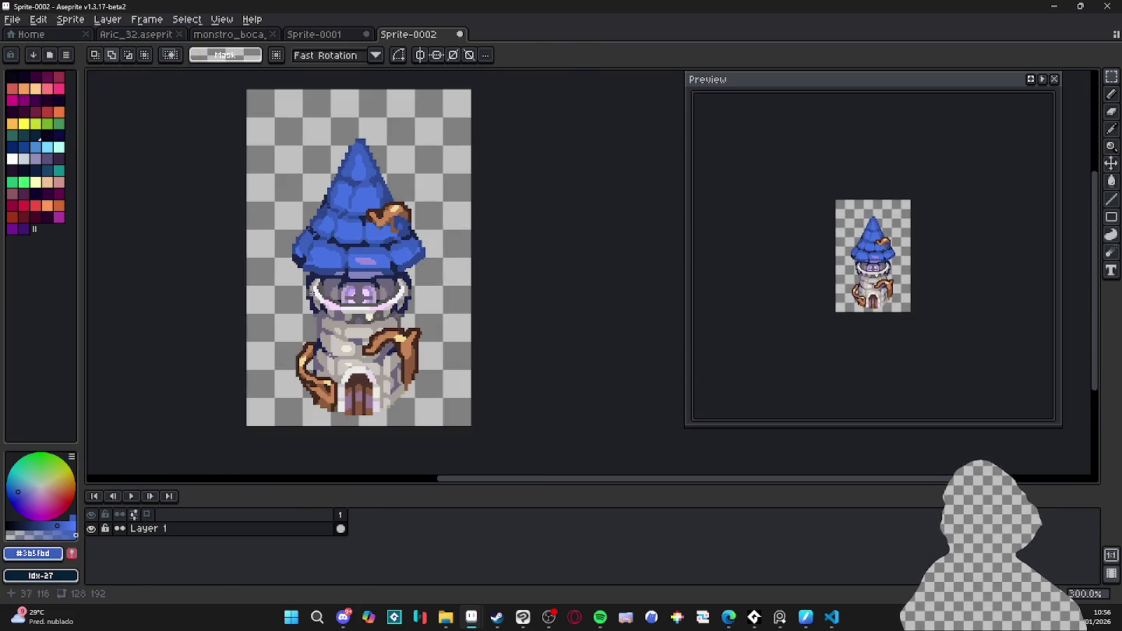
- Undo the last eraser stroke and the 200% resize, returning the tower to 64×96
scroll(340, 384, "up", 1)
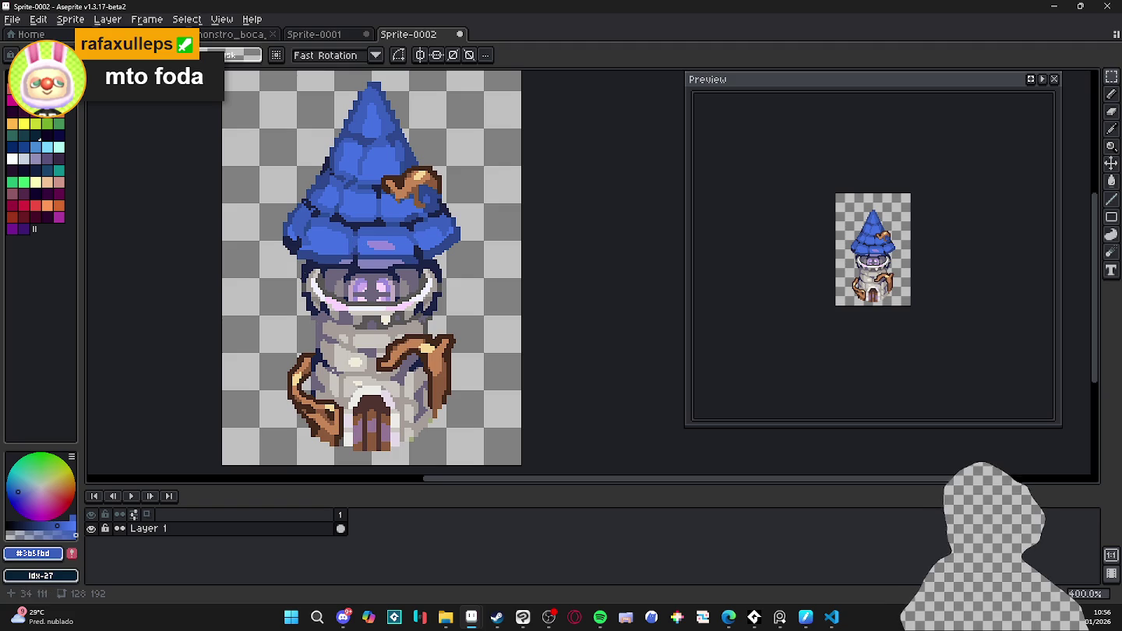
scroll(394, 201, "down", 1)
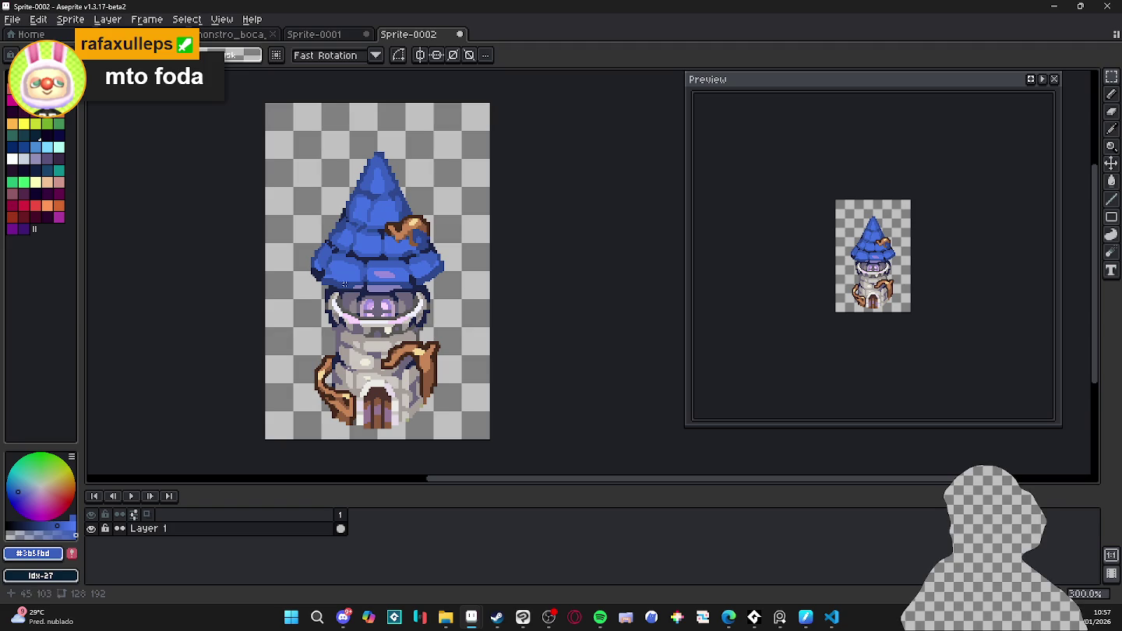
scroll(347, 185, "up", 4)
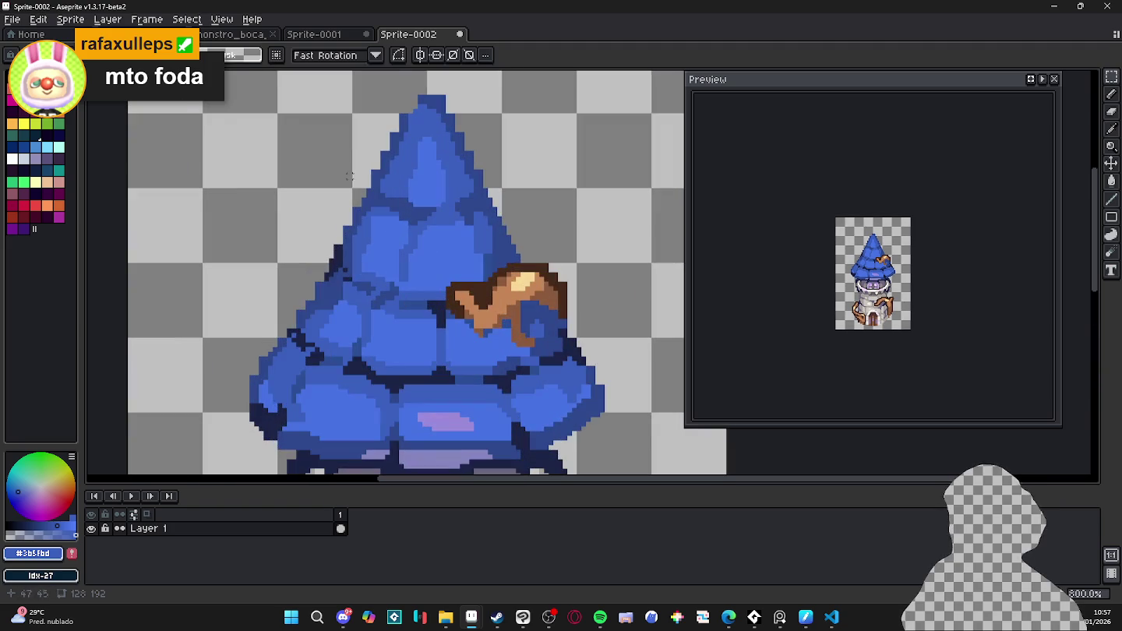
key("b")
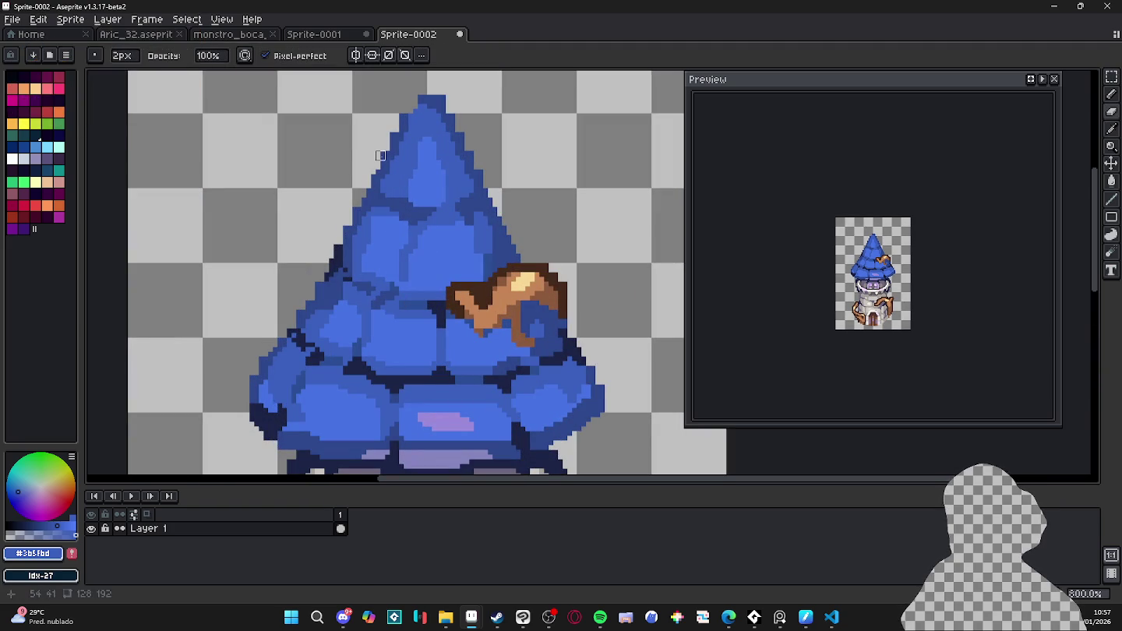
key("ctrl+z")
scroll(391, 158, "down", 1)
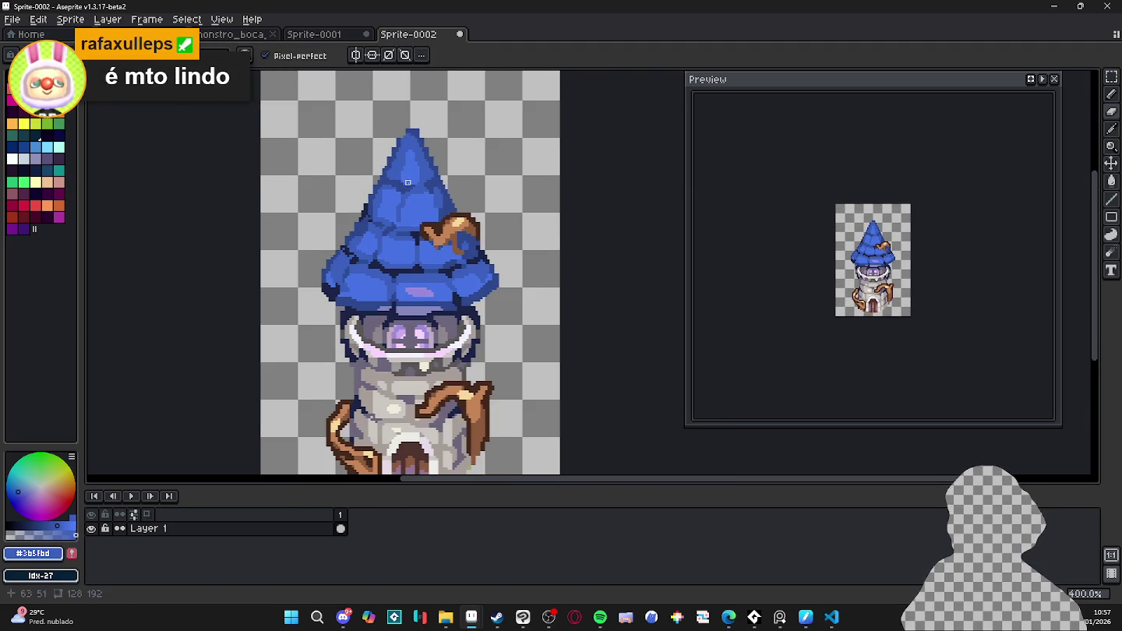
key("ctrl+z")
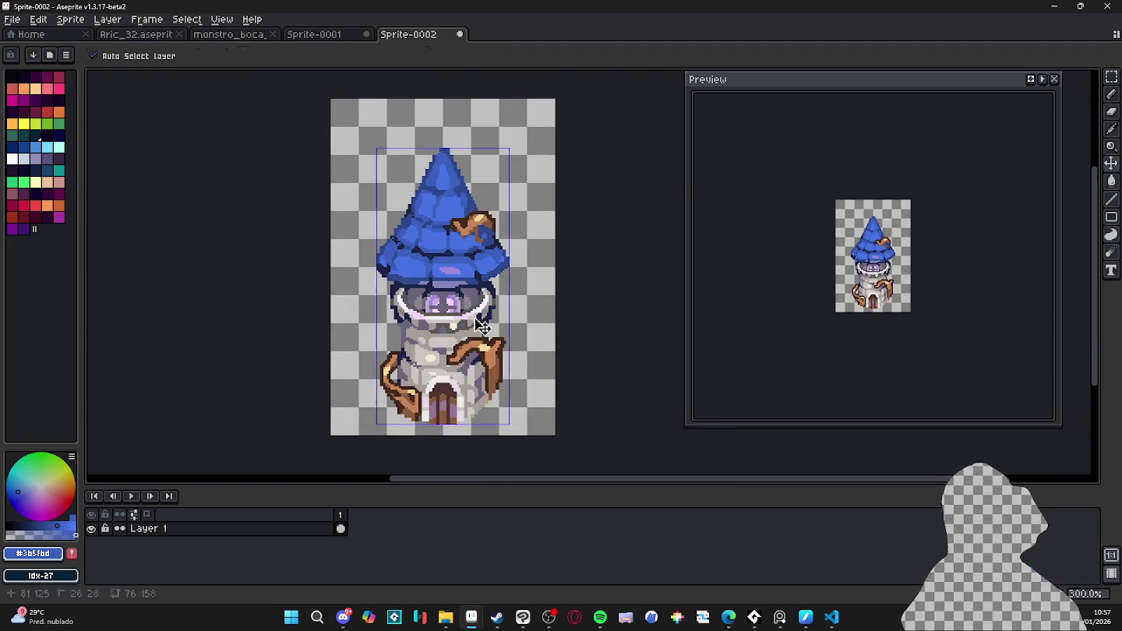
key("ctrl+z")
- Pick the dark navy outline colour from the tower
scroll(455, 291, "up", 1)
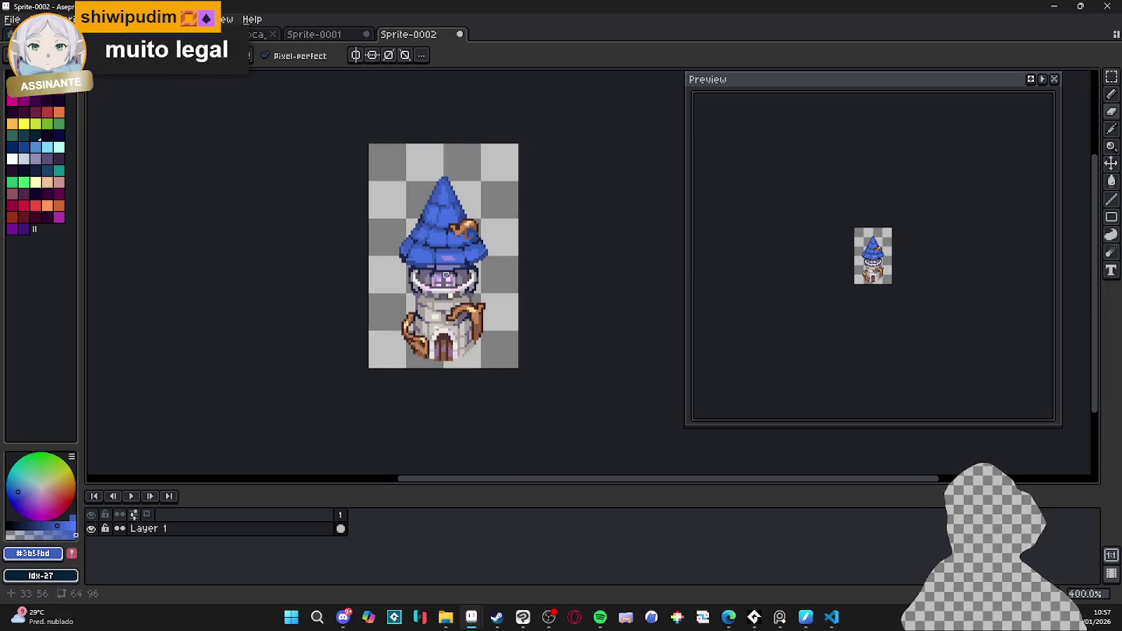
scroll(455, 294, "up", 1)
scroll(456, 294, "up", 1)
scroll(397, 293, "up", 4)
scroll(396, 293, "down", 4)
scroll(397, 292, "up", 6)
scroll(450, 245, "down", 4)
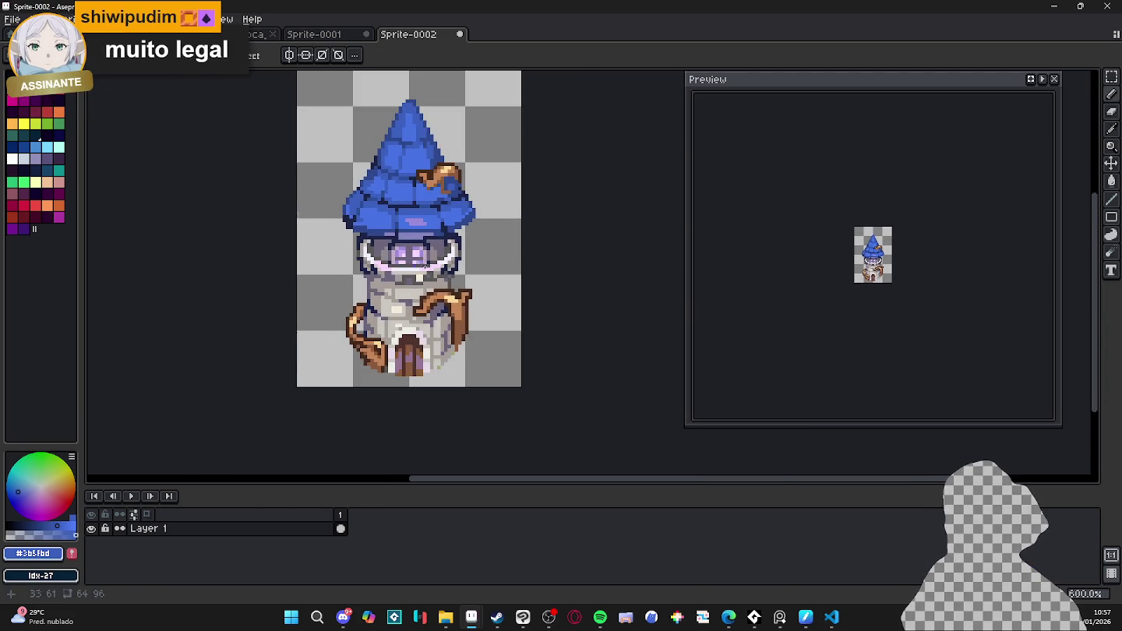
left_click(448, 245, "alt")
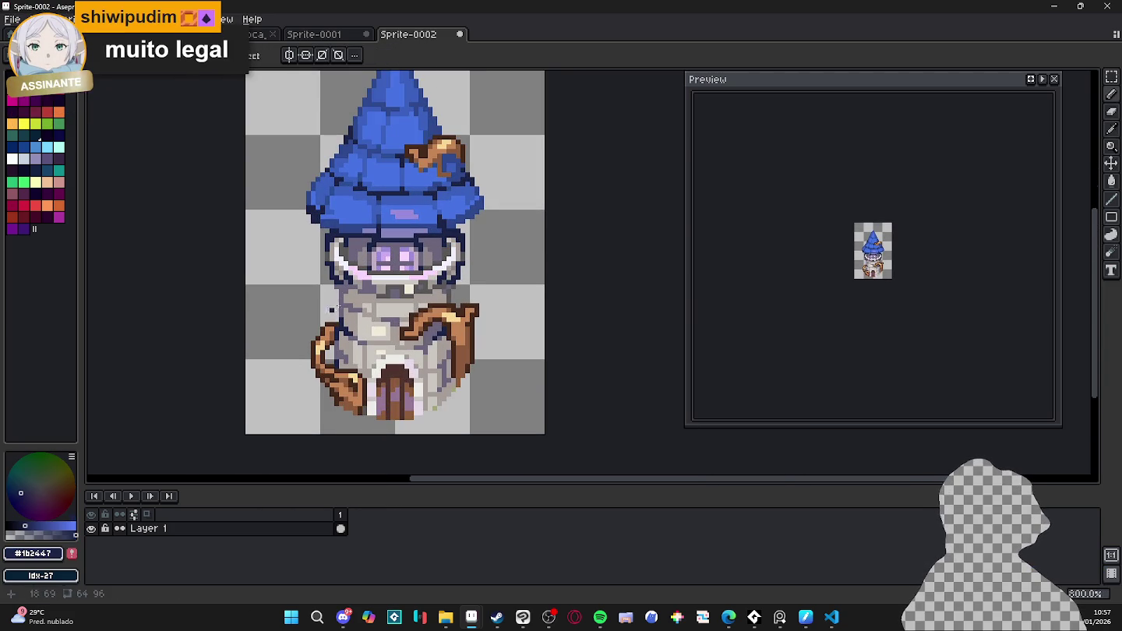
- Switch to the Sprite-0001 grass scene with the manor, tower and forge
scroll(331, 289, "up", 2)
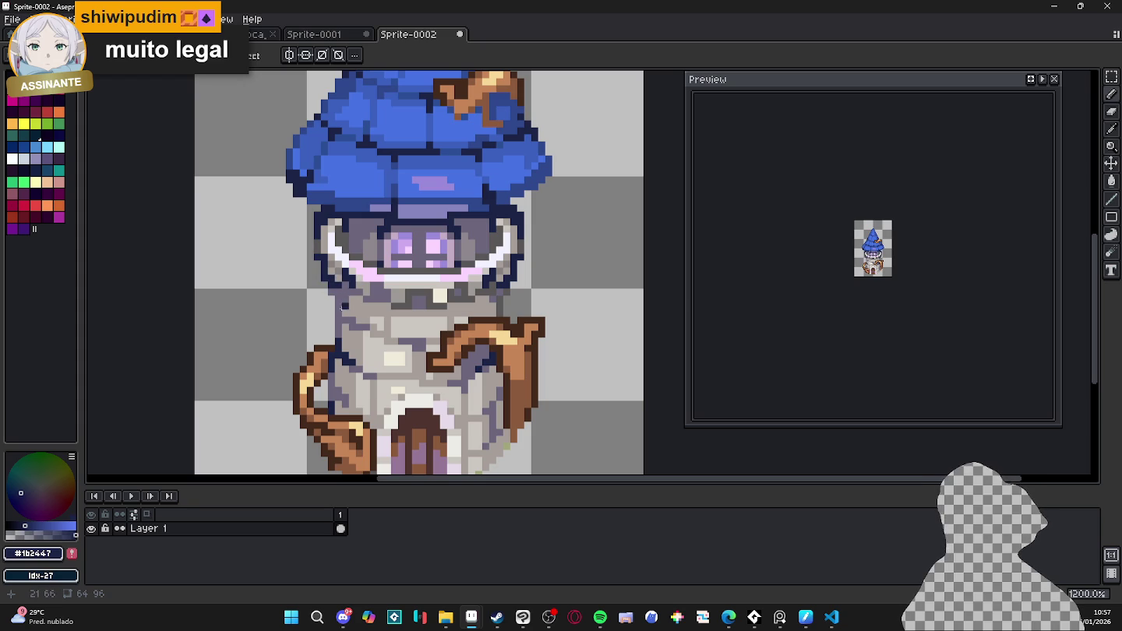
scroll(342, 298, "down", 1)
scroll(342, 297, "down", 1)
scroll(466, 312, "up", 1)
scroll(466, 313, "up", 1)
scroll(467, 313, "down", 2)
scroll(404, 192, "up", 1)
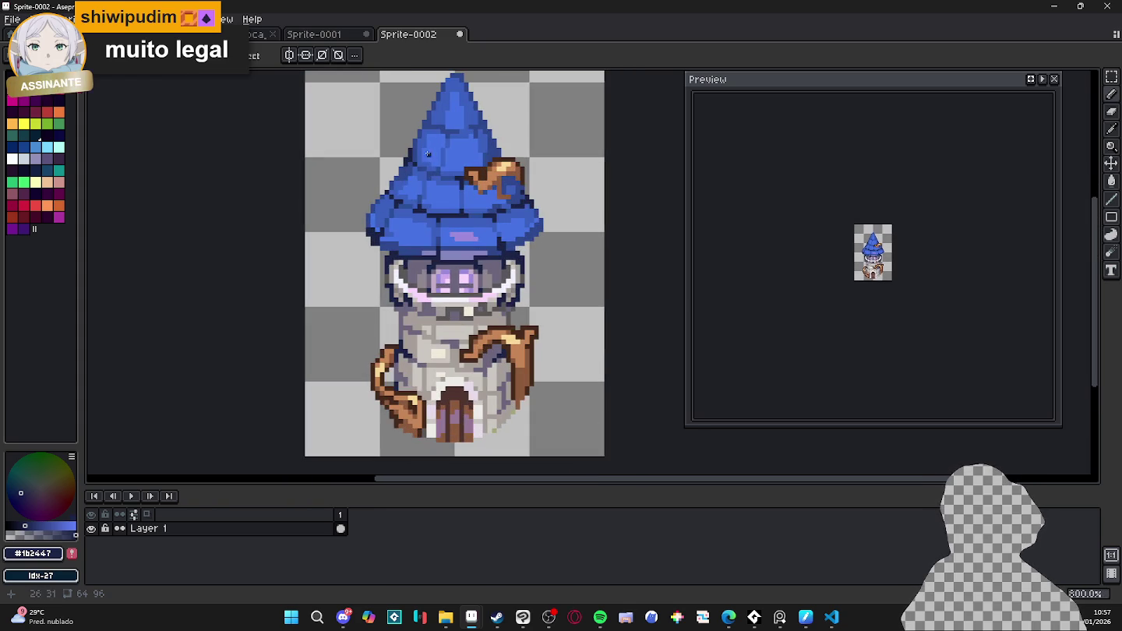
left_click(321, 35)
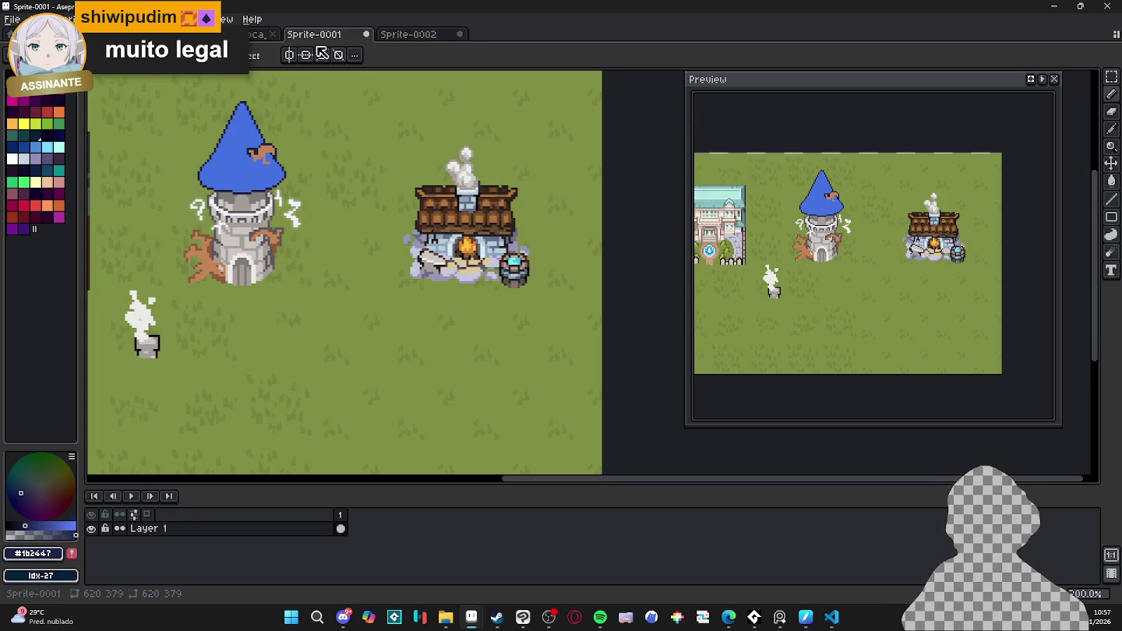
scroll(313, 85, "down", 3)
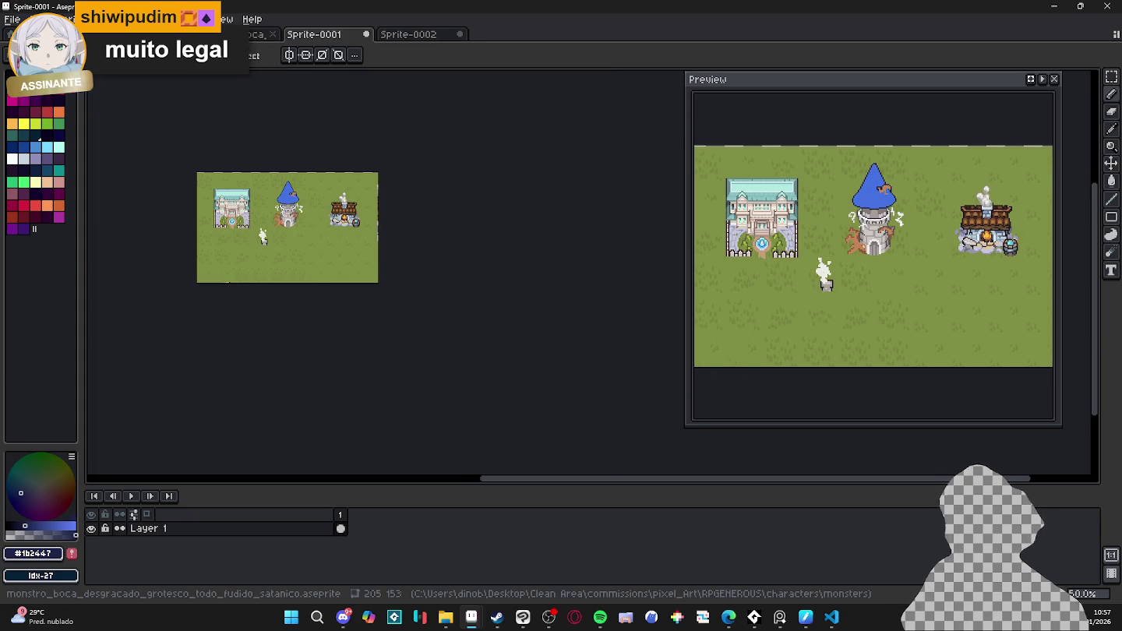
- Open the Aric_32 tilemap and pan over to its island tiles
left_click(256, 34)
key("ctrl+Tab")
scroll(242, 189, "down", 2)
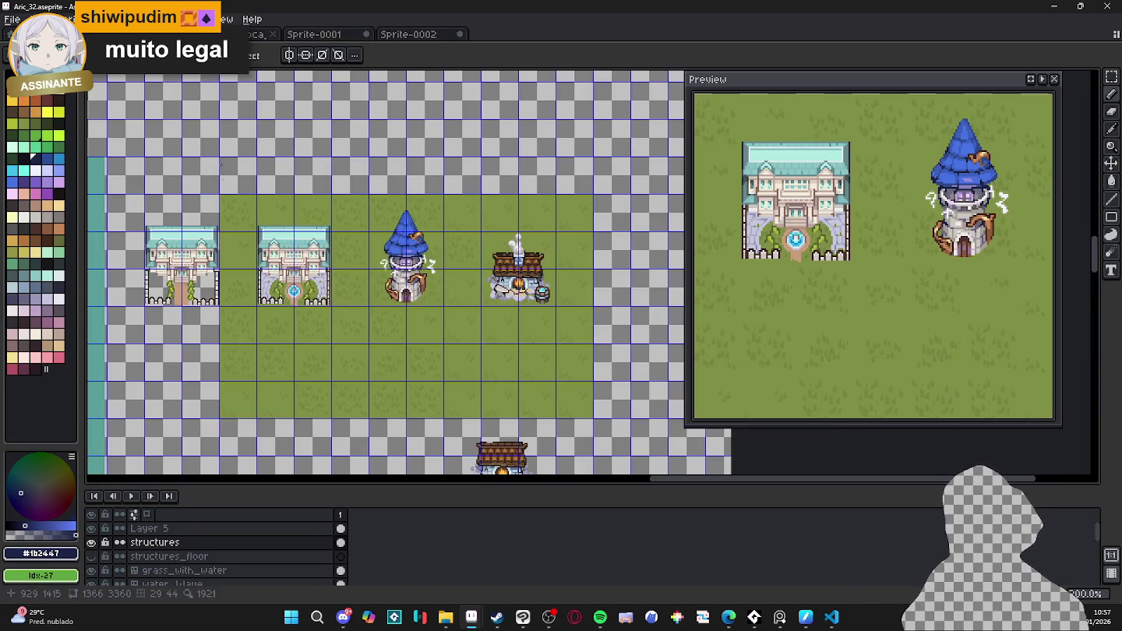
scroll(241, 188, "down", 1)
mouse_move(242, 188)
left_mouse_down()
mouse_move(335, 257)
mouse_move(358, 326)
mouse_move(308, 254)
left_mouse_up()
scroll(335, 256, "up", 1)
scroll(307, 254, "down", 1)
scroll(222, 202, "up", 1)
scroll(249, 213, "down", 1)
scroll(280, 226, "down", 1)
- Browse the tree and bush tiles, then return to the Sprite-0002 tower sprite
left_click_drag(327, 256, 333, 243)
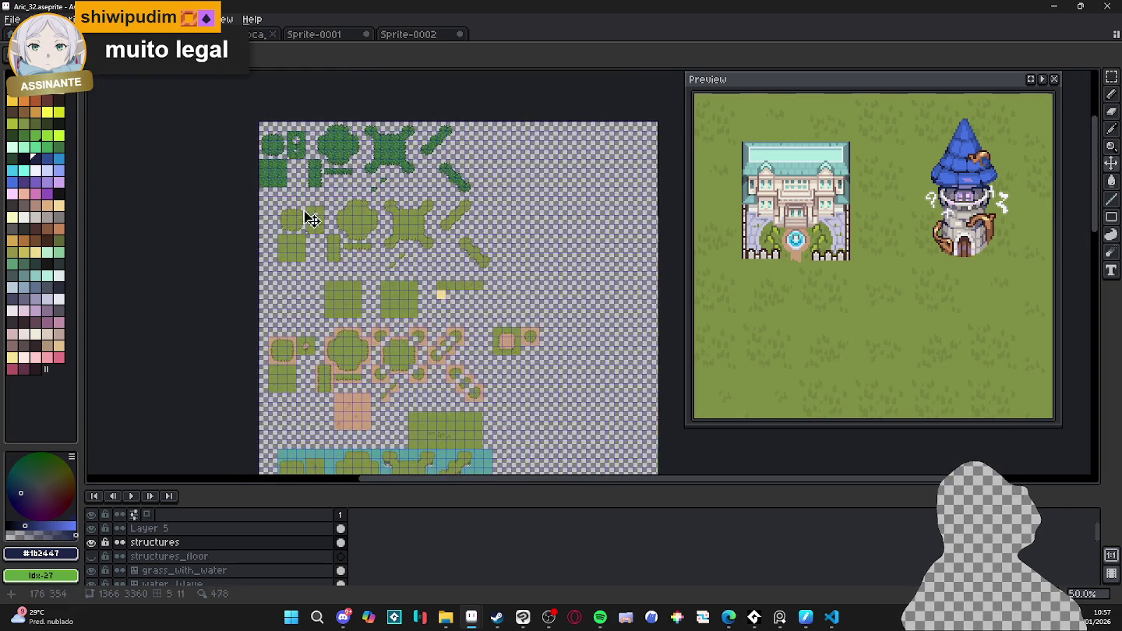
scroll(284, 249, "up", 3)
scroll(273, 382, "down", 2)
scroll(289, 382, "down", 1)
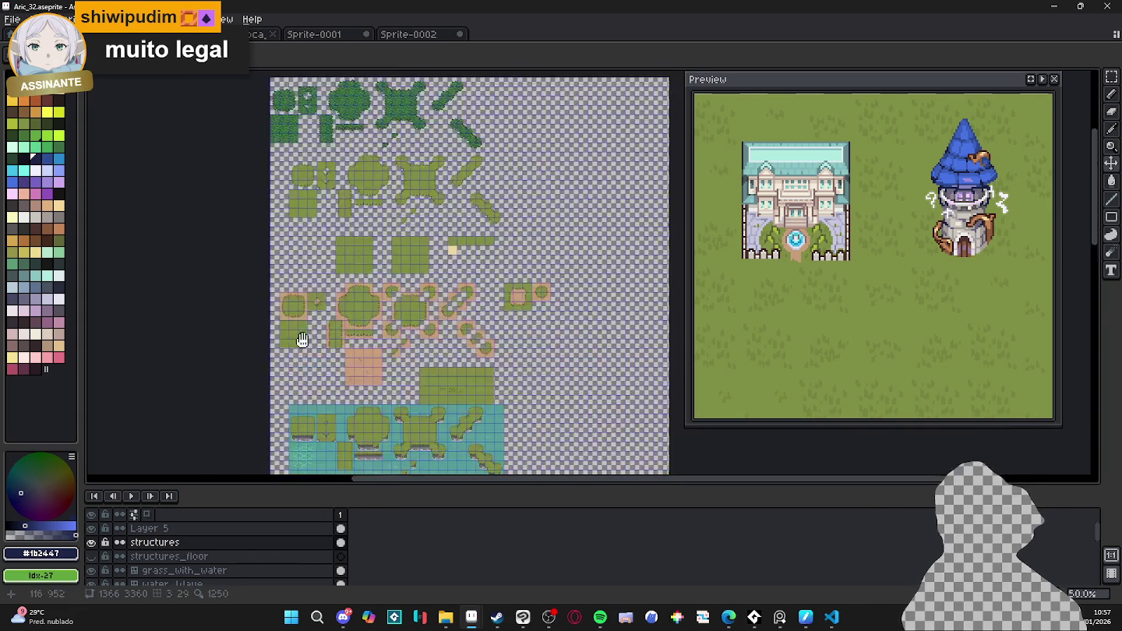
scroll(362, 246, "down", 3)
scroll(336, 371, "up", 3)
scroll(312, 258, "down", 1)
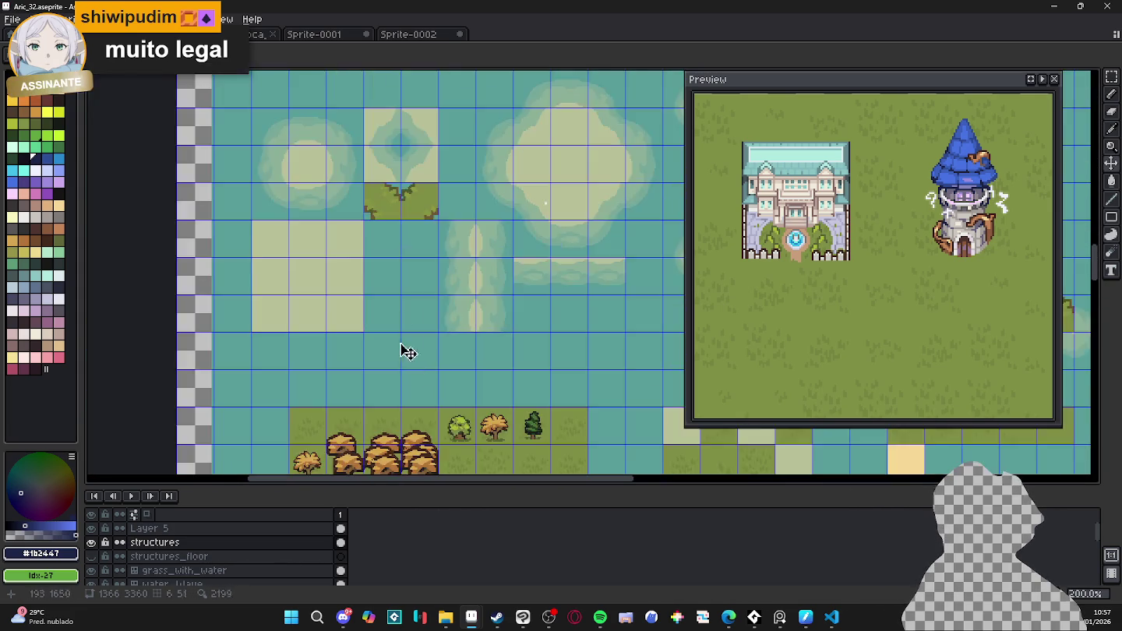
scroll(409, 339, "up", 2)
scroll(417, 319, "up", 4)
scroll(438, 327, "up", 3)
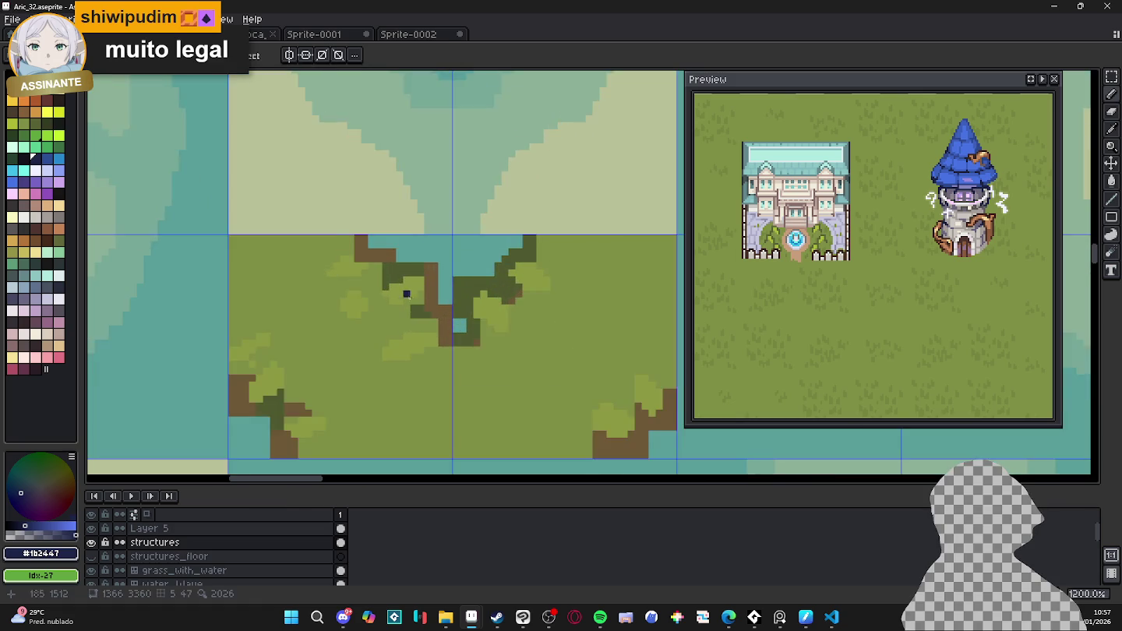
scroll(466, 338, "down", 3)
scroll(485, 344, "down", 1)
scroll(485, 344, "down", 4)
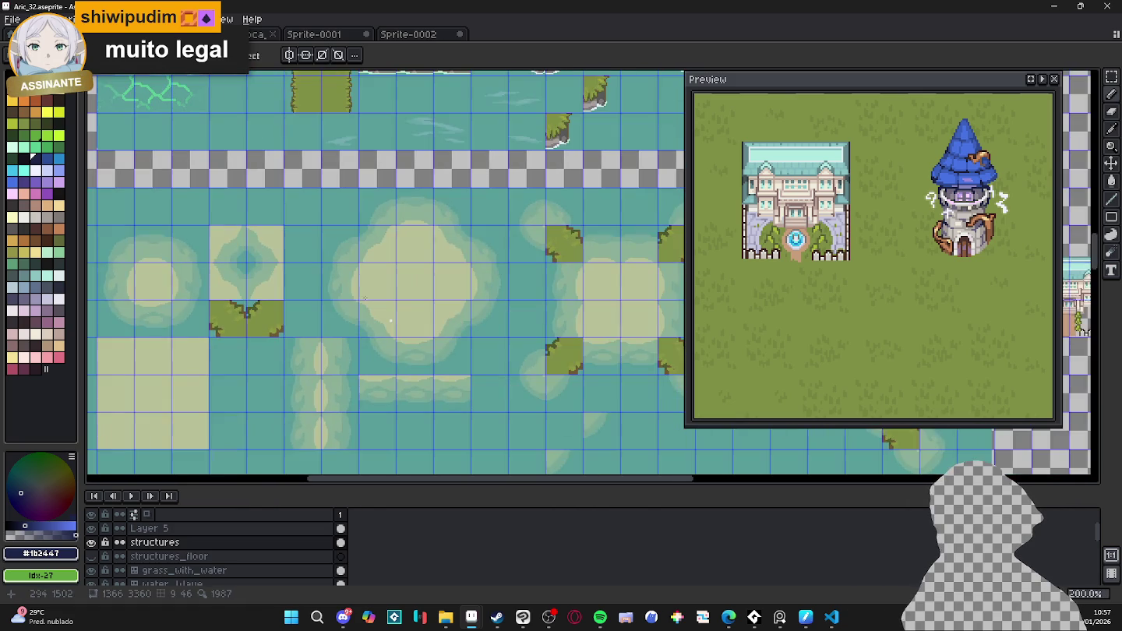
scroll(326, 328, "up", 1)
scroll(327, 328, "down", 1)
scroll(393, 326, "up", 1)
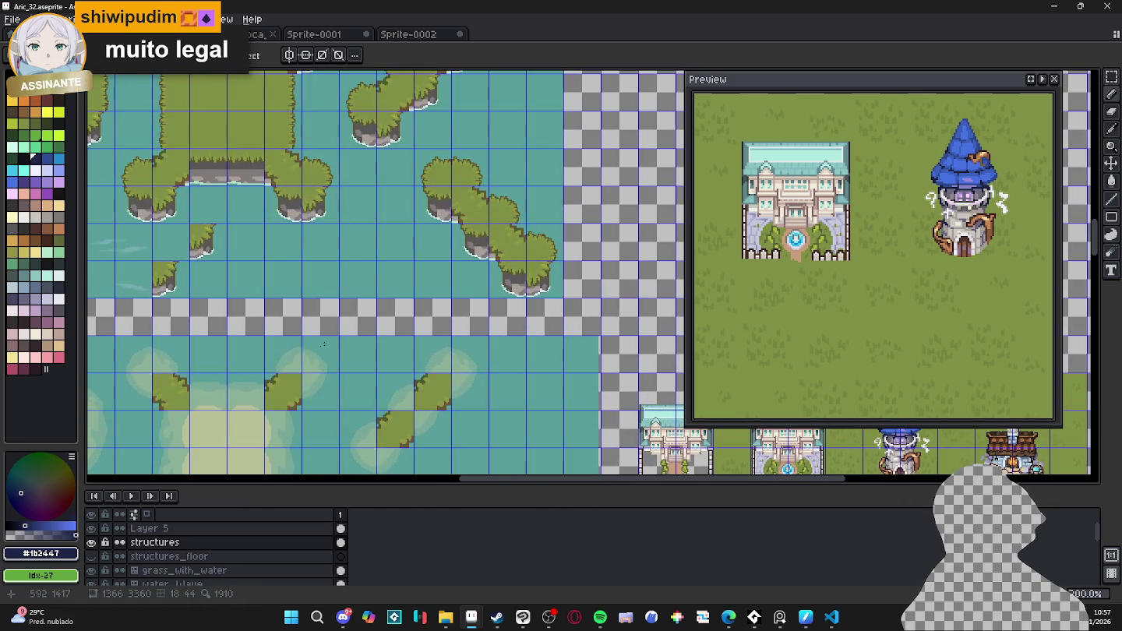
left_click(408, 37)
scroll(366, 90, "down", 3)
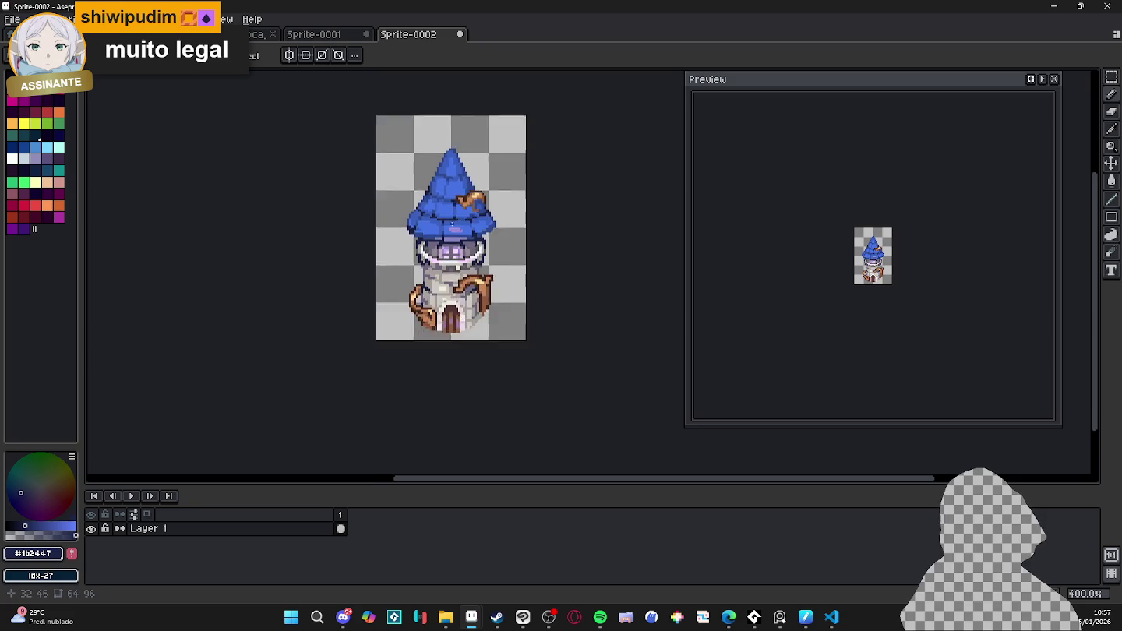
- Flip through Sprite-0001, the monster sprite and Aric_32, then show the pixel grid on Sprite-0002
left_click(313, 34)
left_click(257, 34)
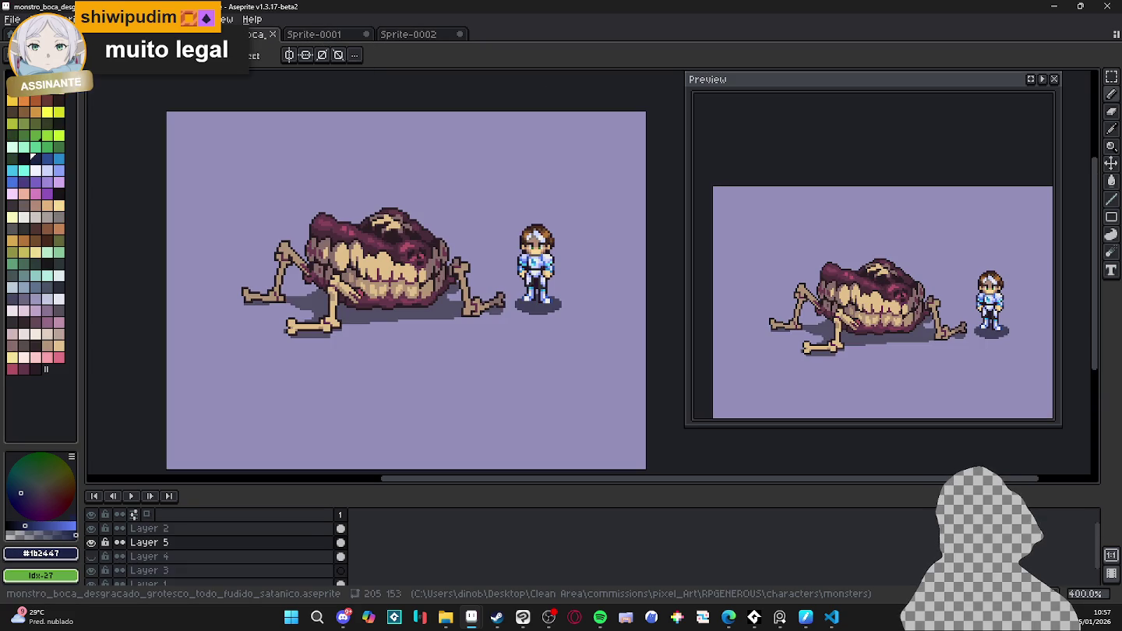
scroll(349, 209, "up", 1)
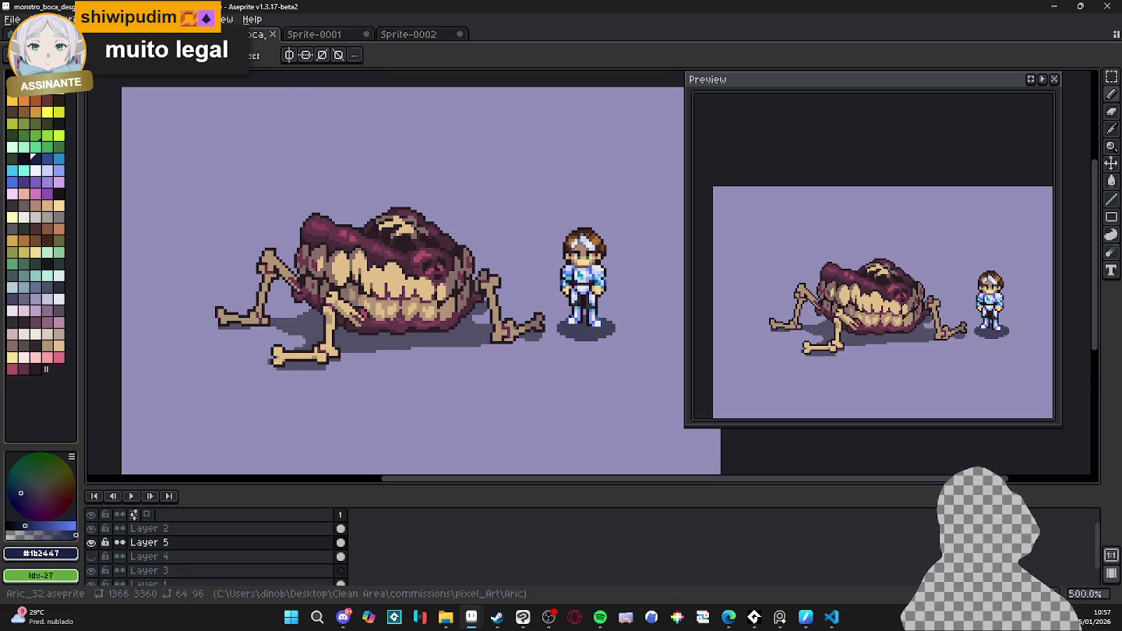
left_click(134, 34)
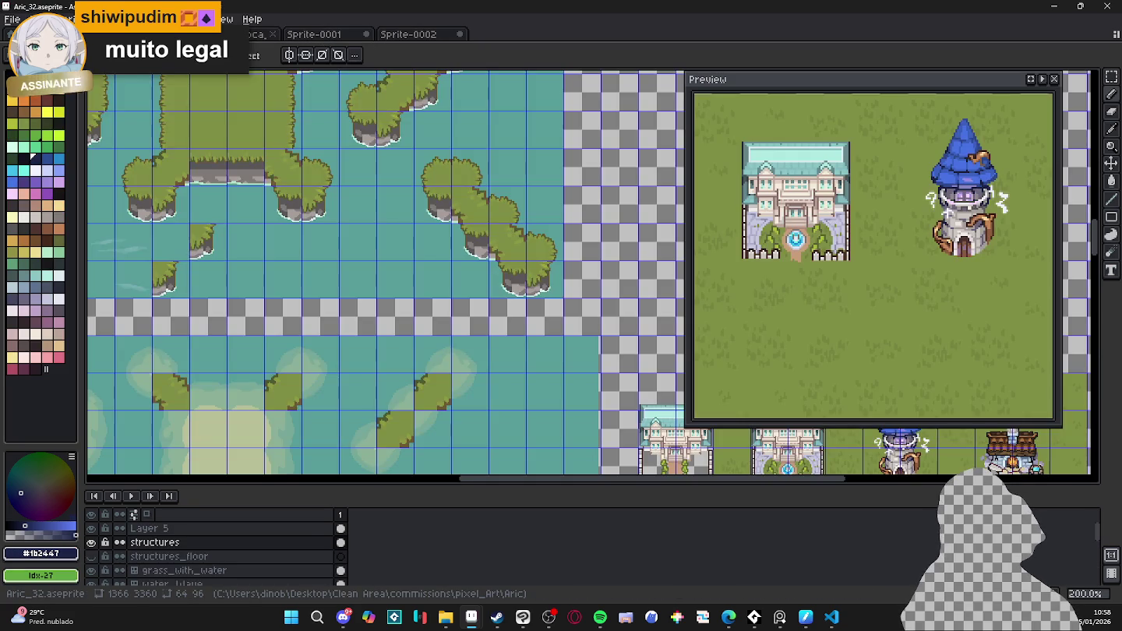
left_click(401, 35)
key("ctrl+apostrophe")
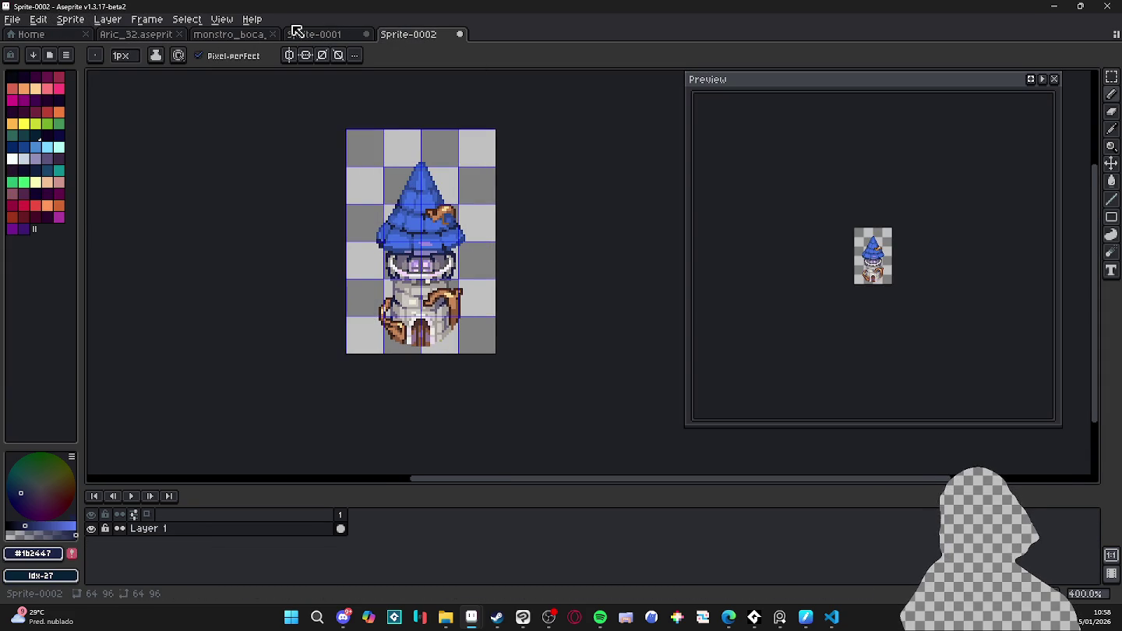
- Switch to the Move tool on Sprite-0001 and cycle among the open documents
left_click(320, 34)
scroll(226, 199, "up", 2)
key("v")
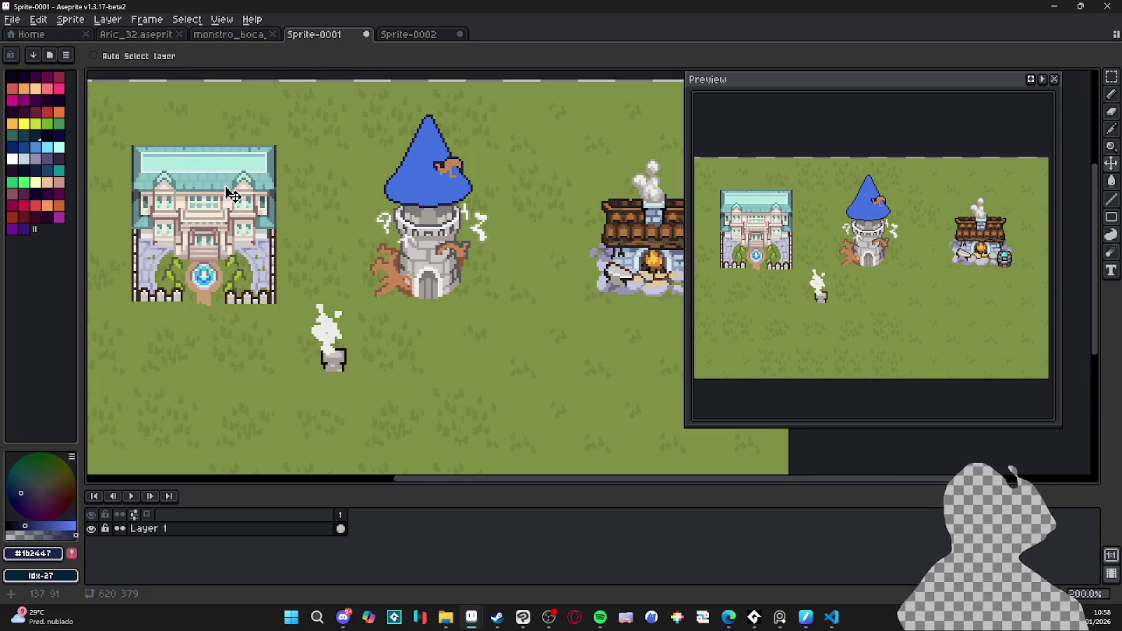
left_click(129, 34)
left_click(227, 34)
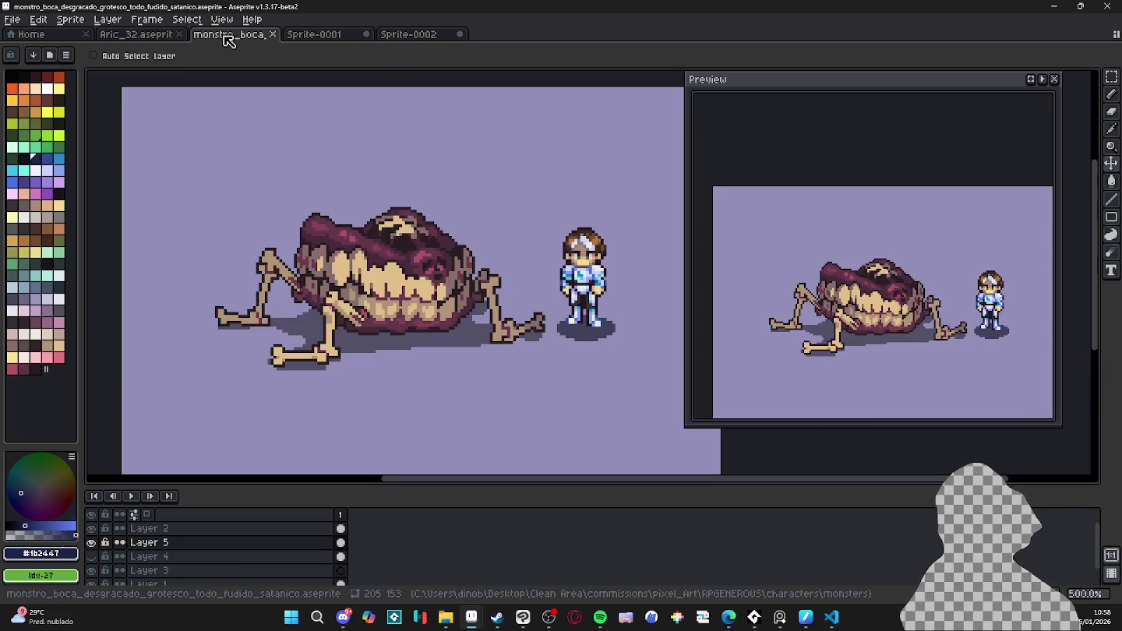
left_click(332, 35)
left_click(418, 35)
left_click(327, 36)
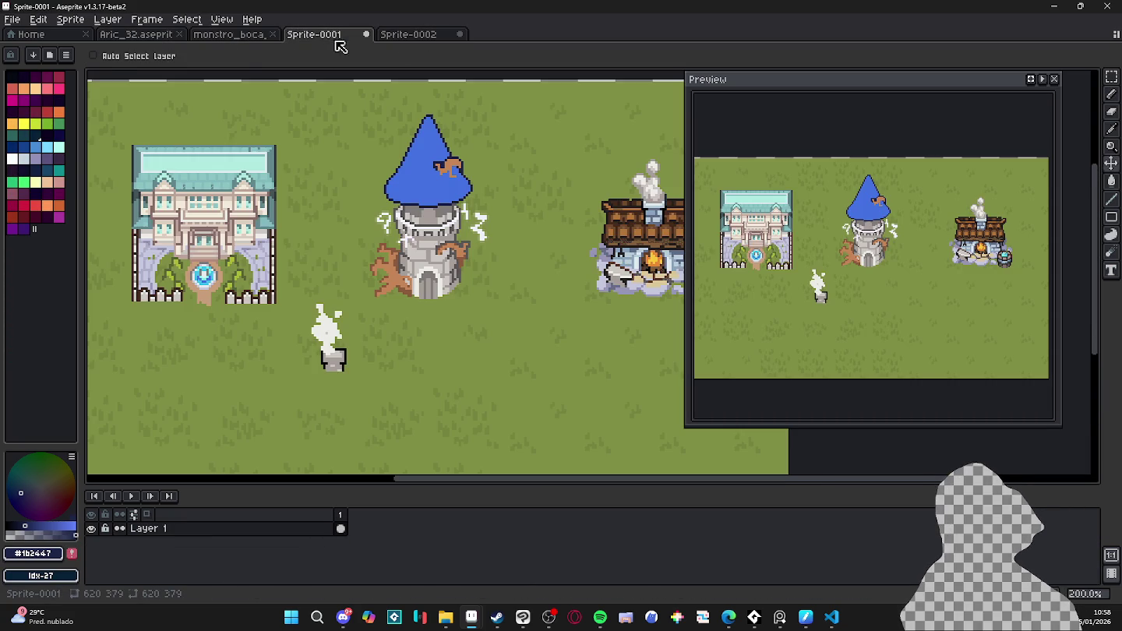
- Check the tower, grass and monster sprites once more, ending on the Aric_32 town map
scroll(288, 75, "down", 4)
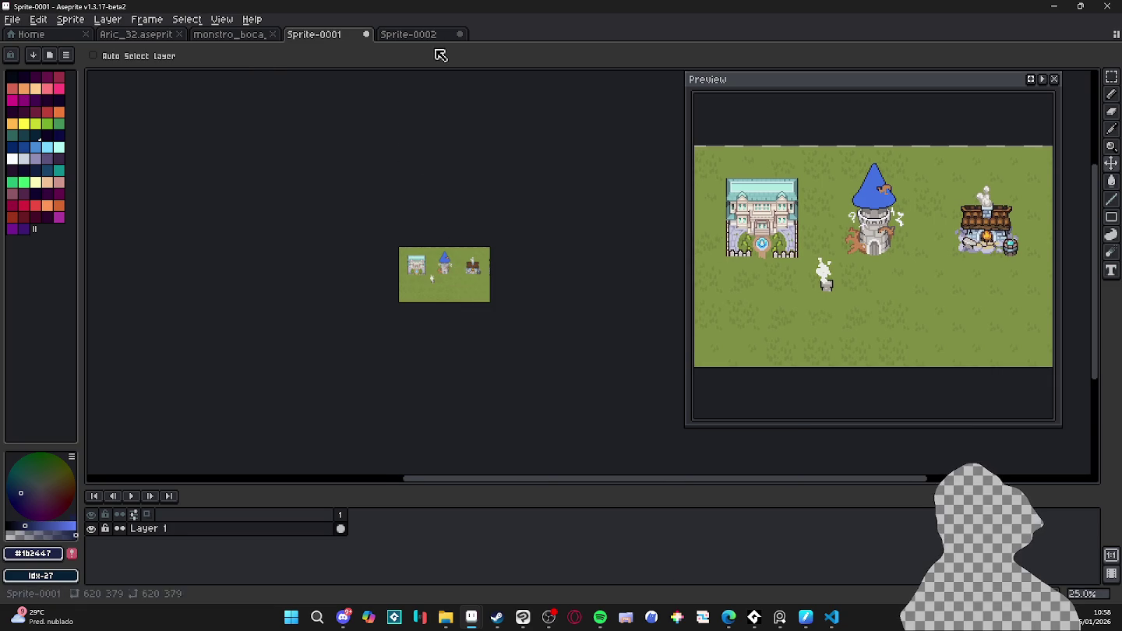
left_click(427, 39)
left_click(342, 38)
left_click(255, 38)
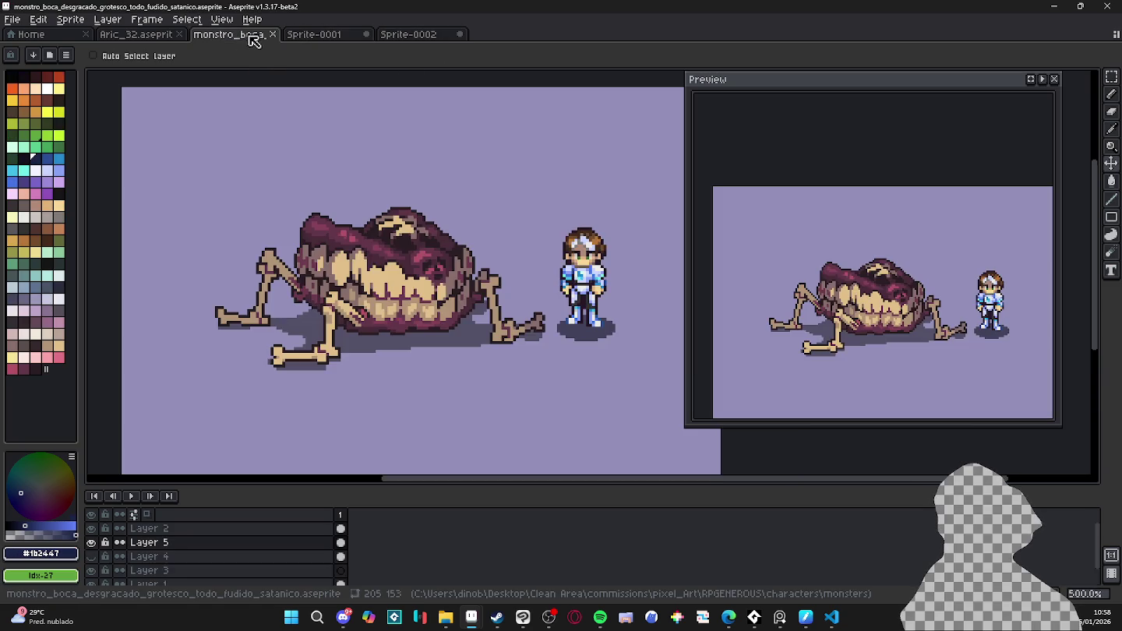
left_click(170, 36)
scroll(404, 296, "down", 2)
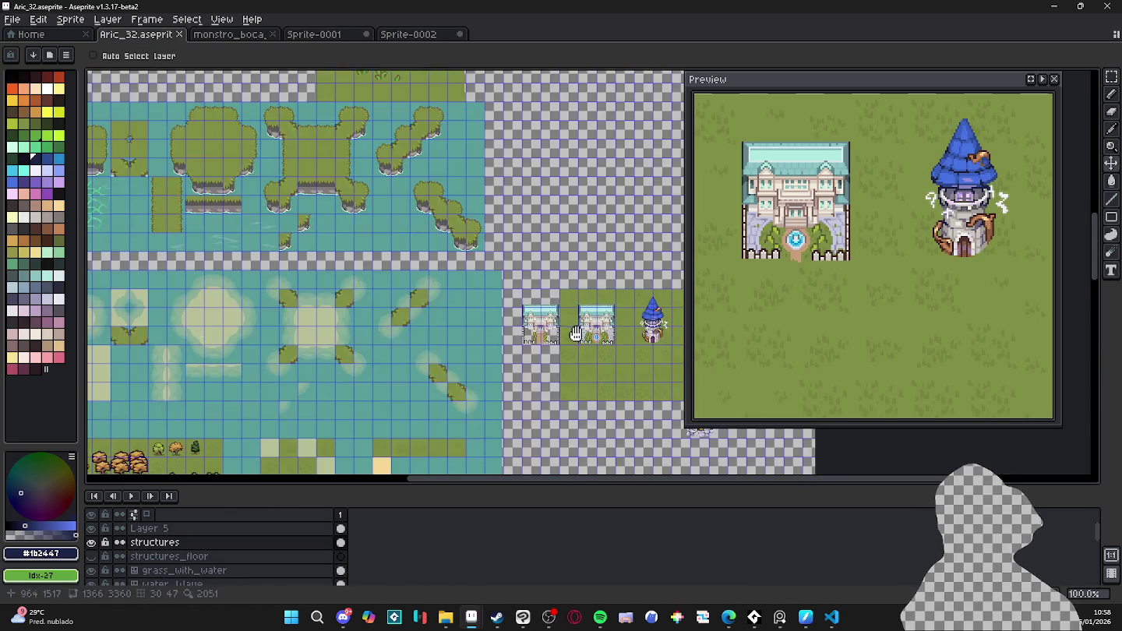
- Zoom into the map, pick the Rectangular Marquee and cancel an accidental paste
scroll(404, 296, "up", 2)
scroll(420, 291, "right", 3)
scroll(546, 300, "up", 1)
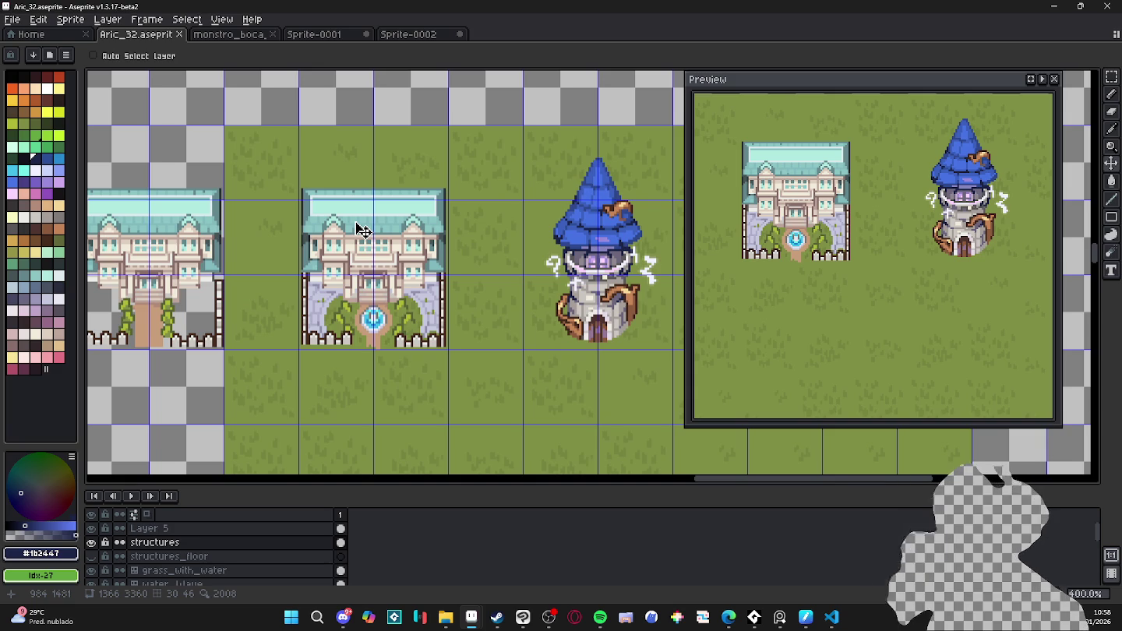
key("m")
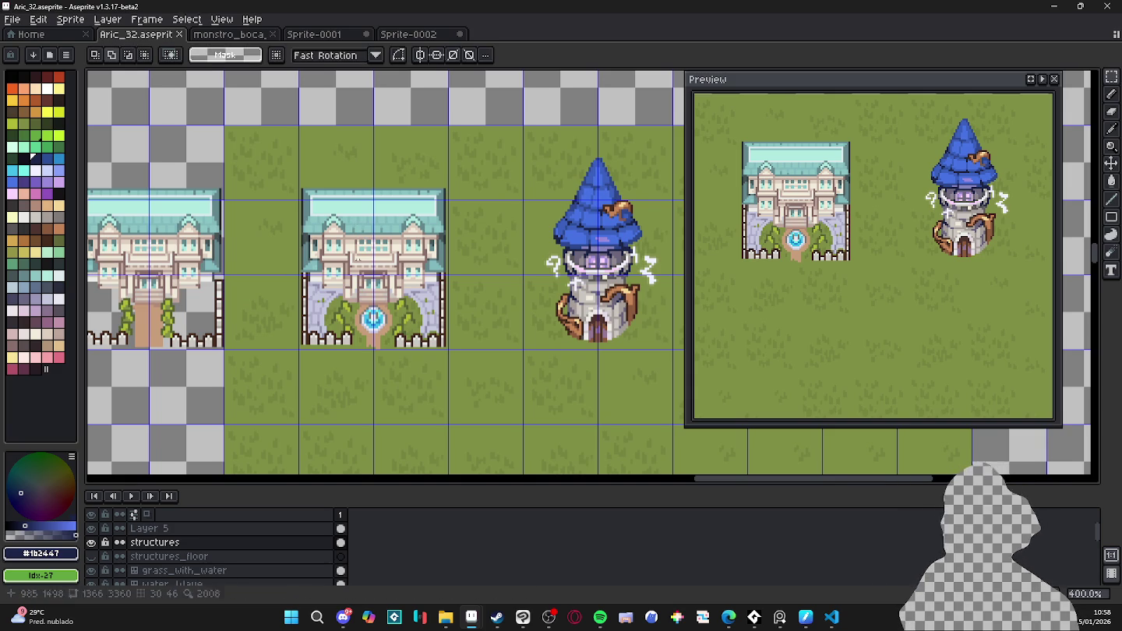
key("ctrl+v")
key("Escape")
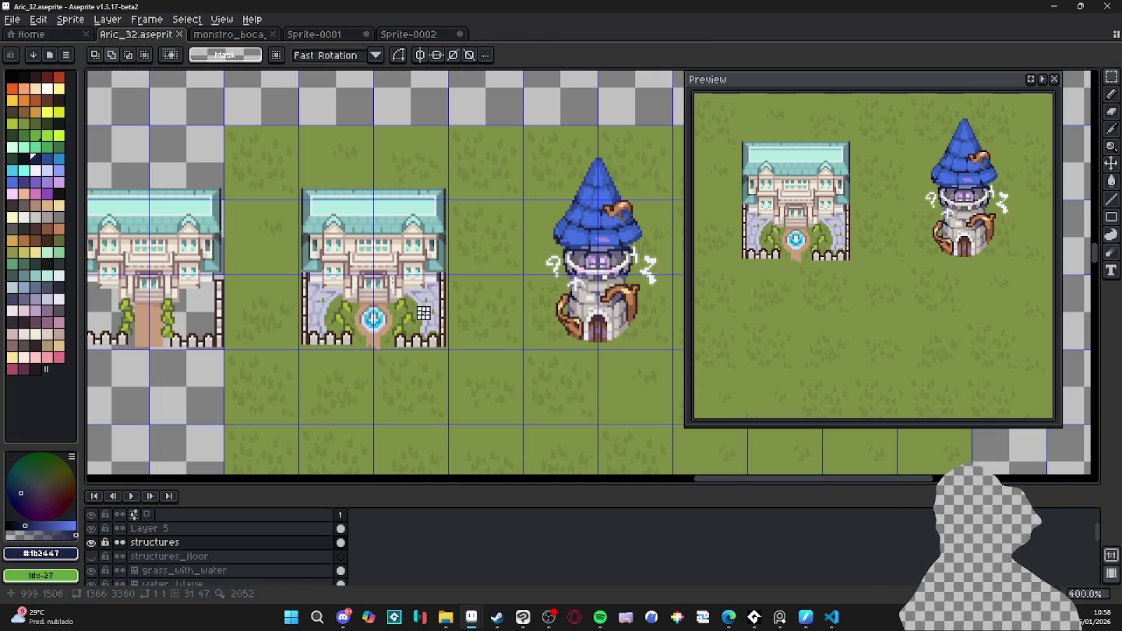
- Grid-select and copy the middle mansion, then start a new 64×96 transparent RGBA sprite
left_click_drag(420, 335, 320, 179)
key("ctrl+d")
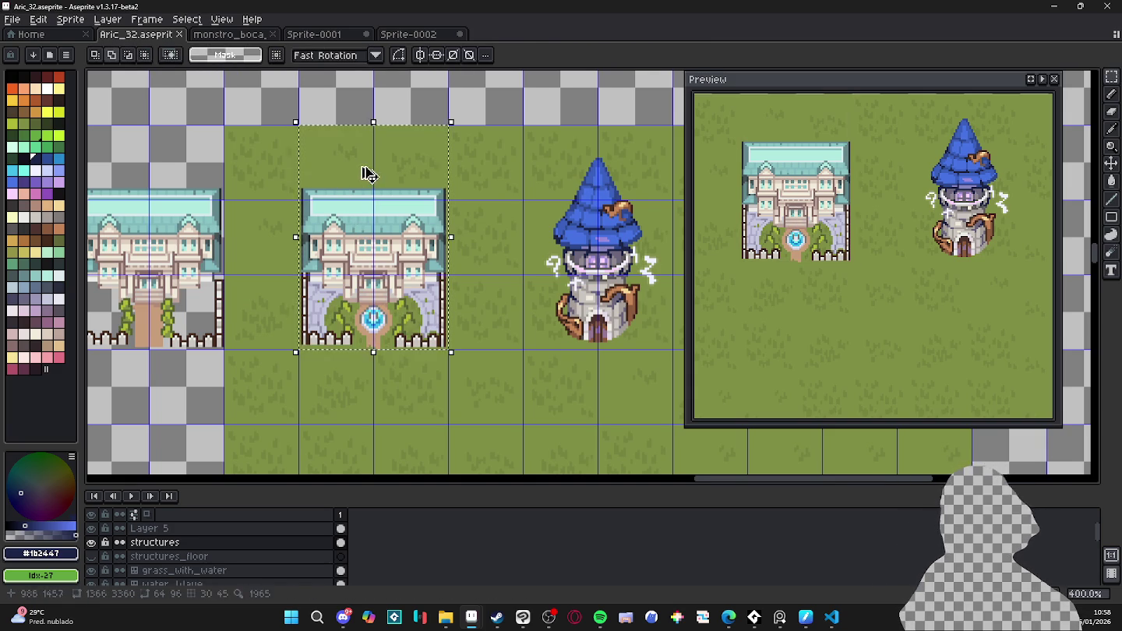
scroll(365, 173, "down", 1)
left_click_drag(462, 214, 318, 231)
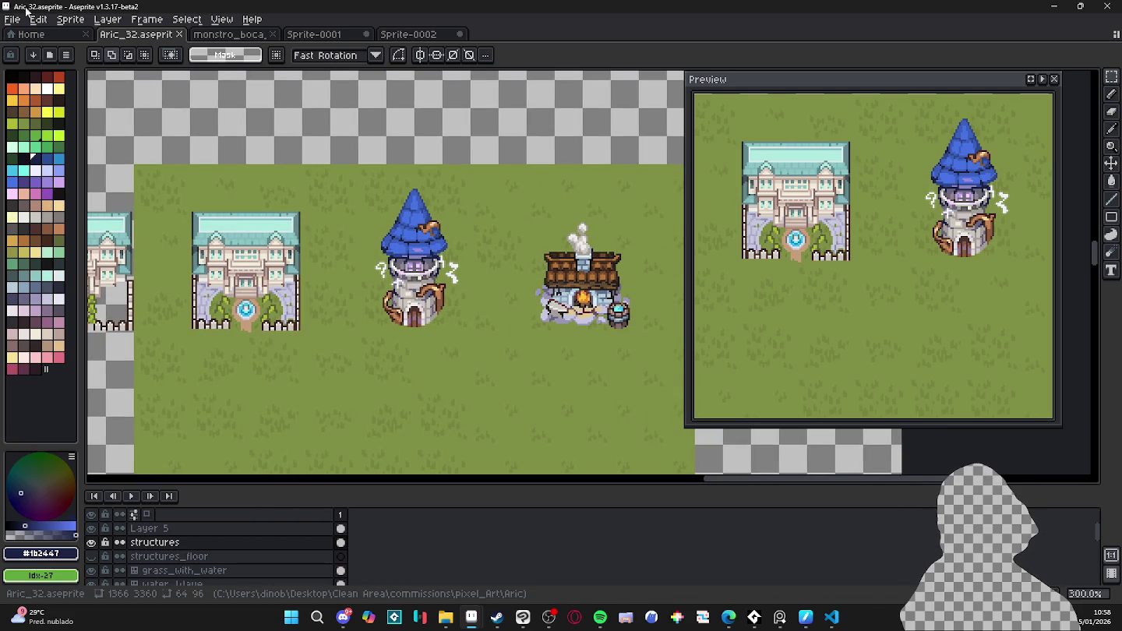
left_click(11, 19)
left_click(25, 33)
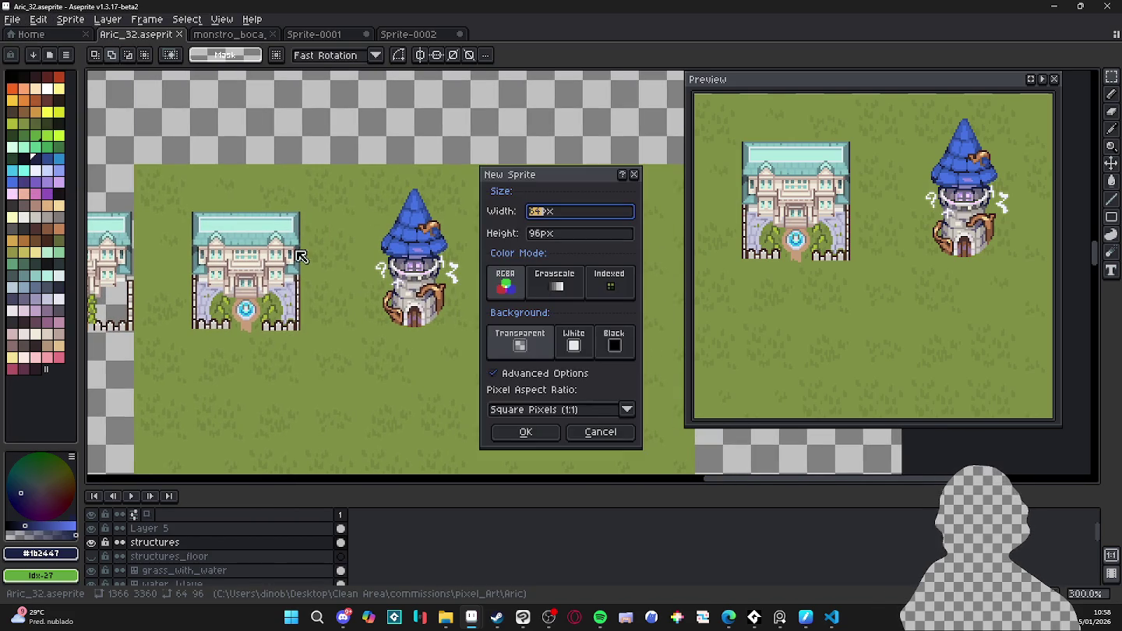
- Paste the mansion into the new sprite and centre it in view
left_click(527, 431)
key("ctrl+v")
scroll(549, 331, "up", 3)
left_click_drag(613, 300, 413, 294)
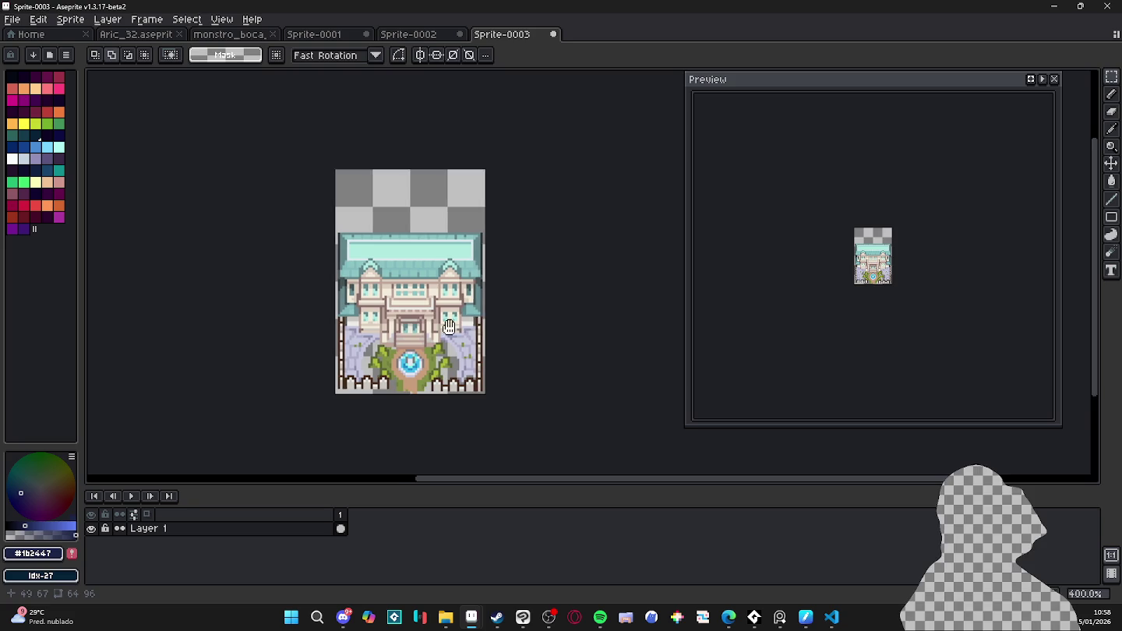
left_click_drag(453, 327, 447, 314)
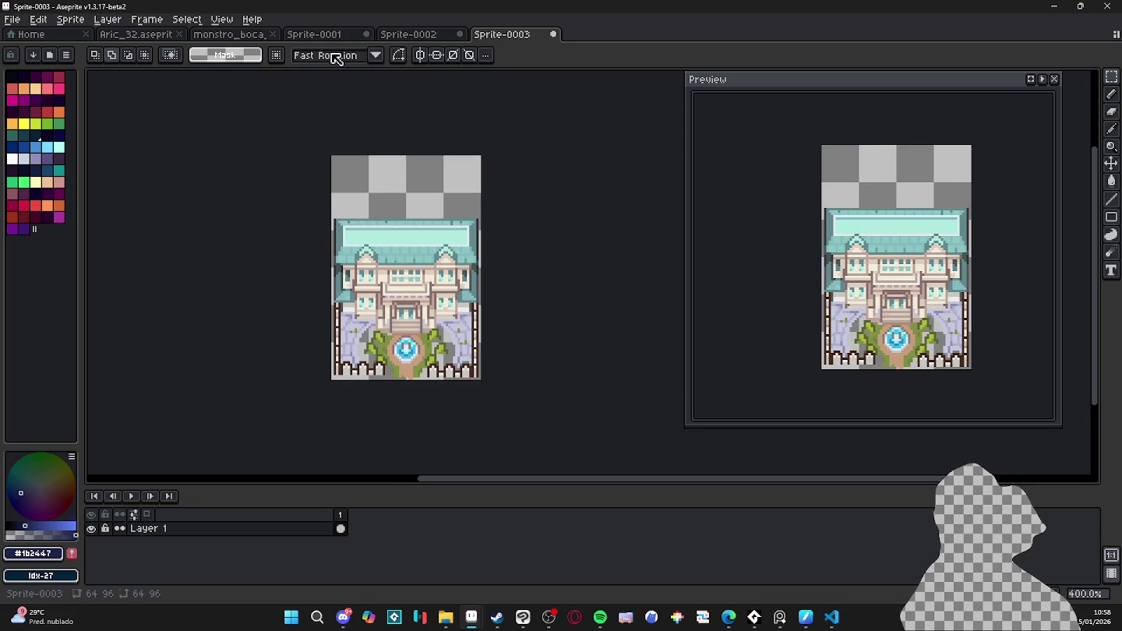
- Sample the grass green from the Aric_32 town map for the mansion sprite
left_click(137, 34)
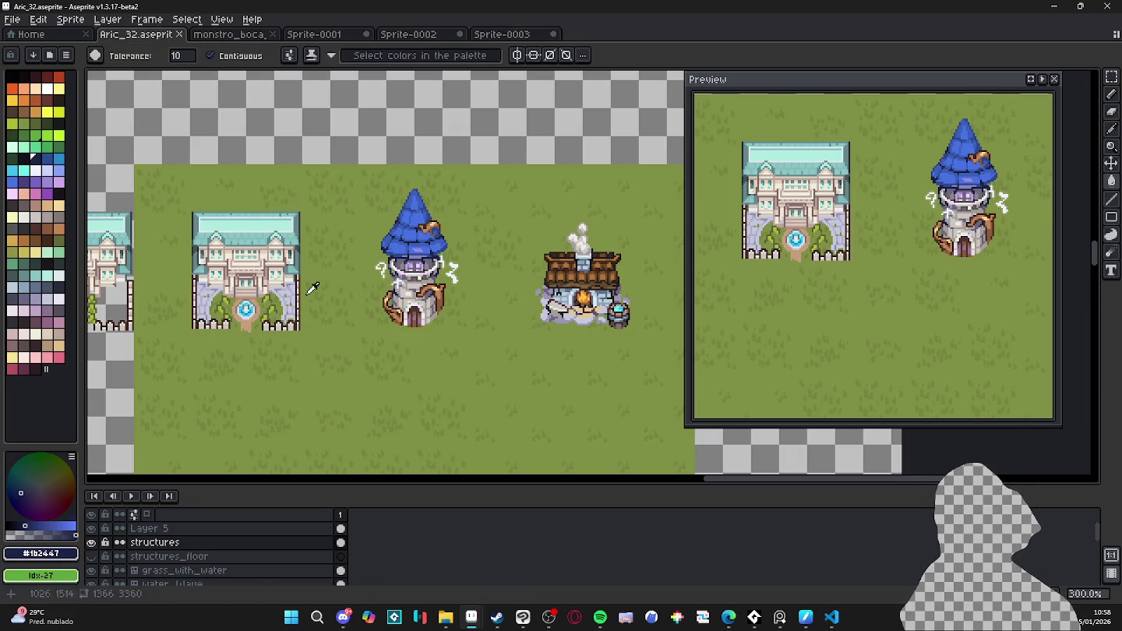
left_click(491, 36)
double_click(267, 529)
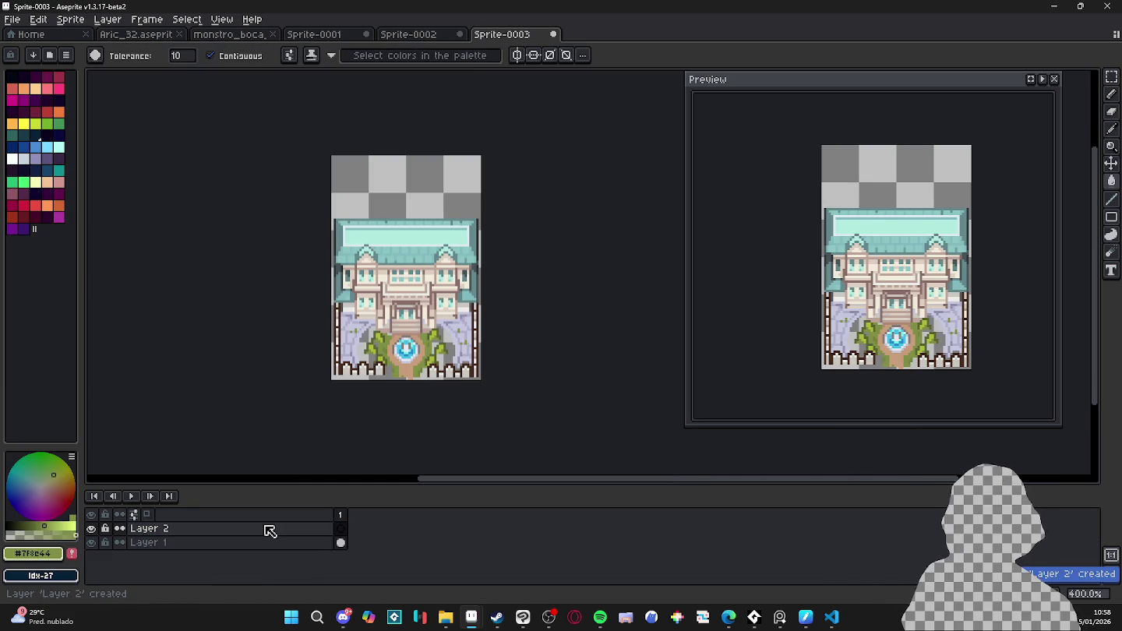
- Add a green-filled Layer 2 beneath the mansion and widen the canvas 16 px per side
key("shift+n")
left_click_drag(292, 534, 288, 567)
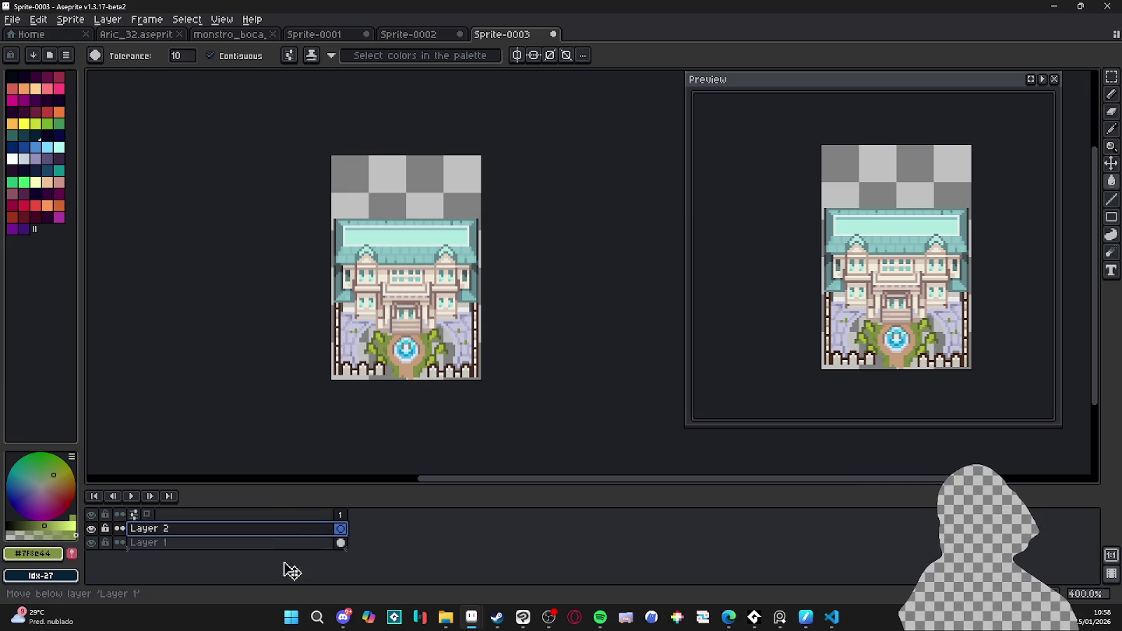
left_click(411, 212)
key("ctrl+z")
key("ctrl+y")
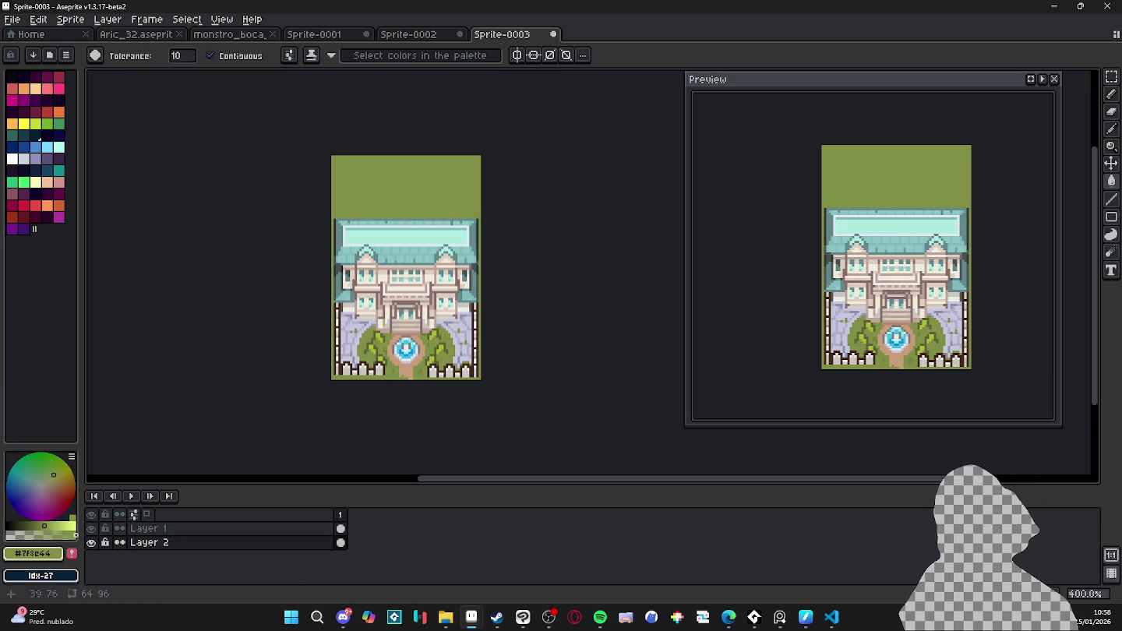
key("ctrl+alt+c")
left_click_drag(479, 269, 518, 282)
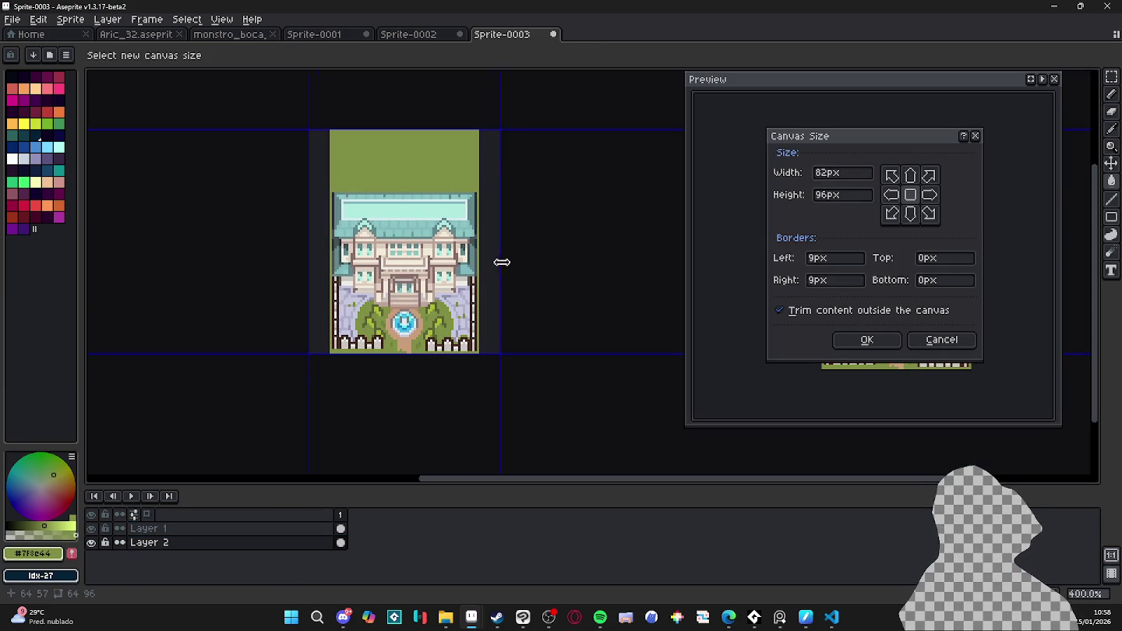
- Extend the canvas 6 px at the bottom to 96×102 and fill the new borders green
left_click_drag(506, 353, 506, 369)
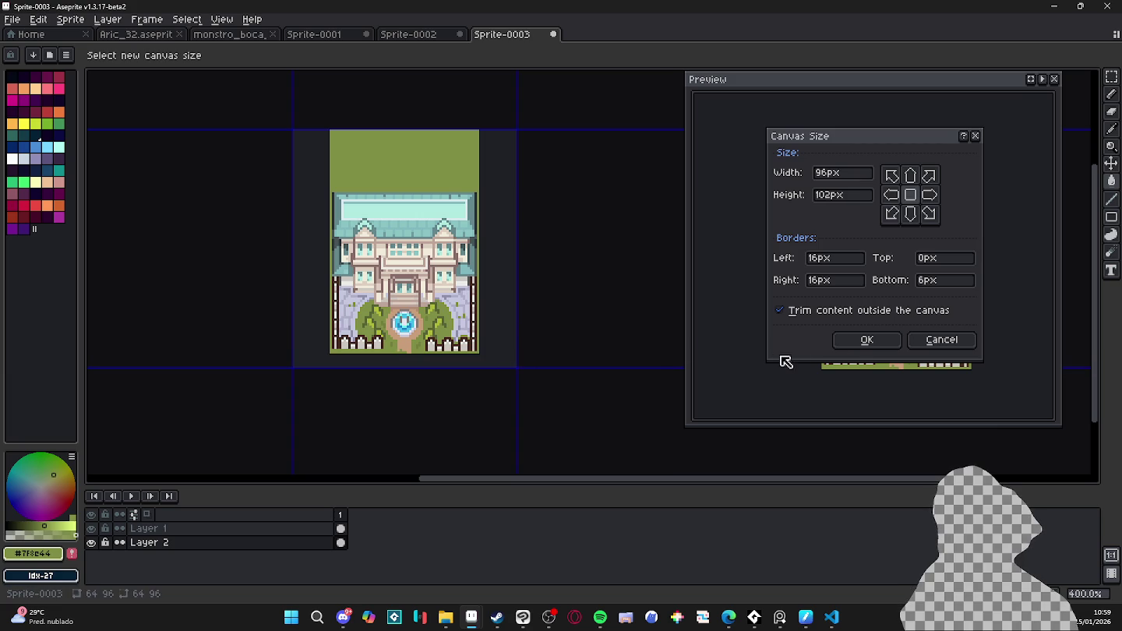
left_click(867, 340)
left_click(460, 300)
left_click_drag(374, 312, 421, 290)
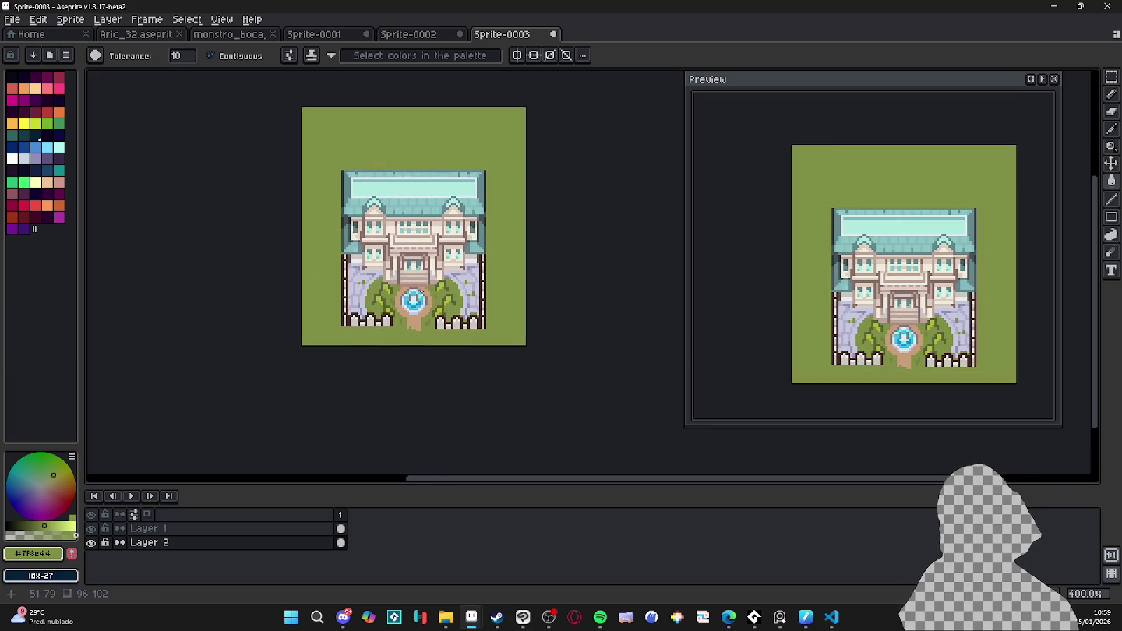
scroll(421, 300, "up", 1)
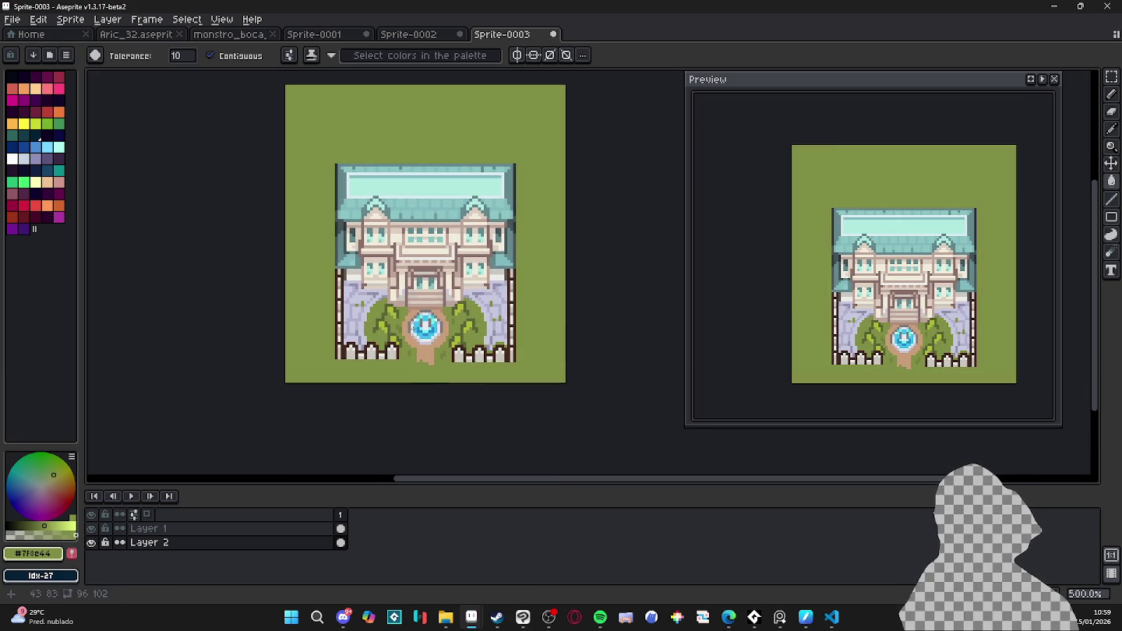
- Switch to the pencil and browse the tower, grass and mouth-monster sprites before returning to Aric_32
key("b")
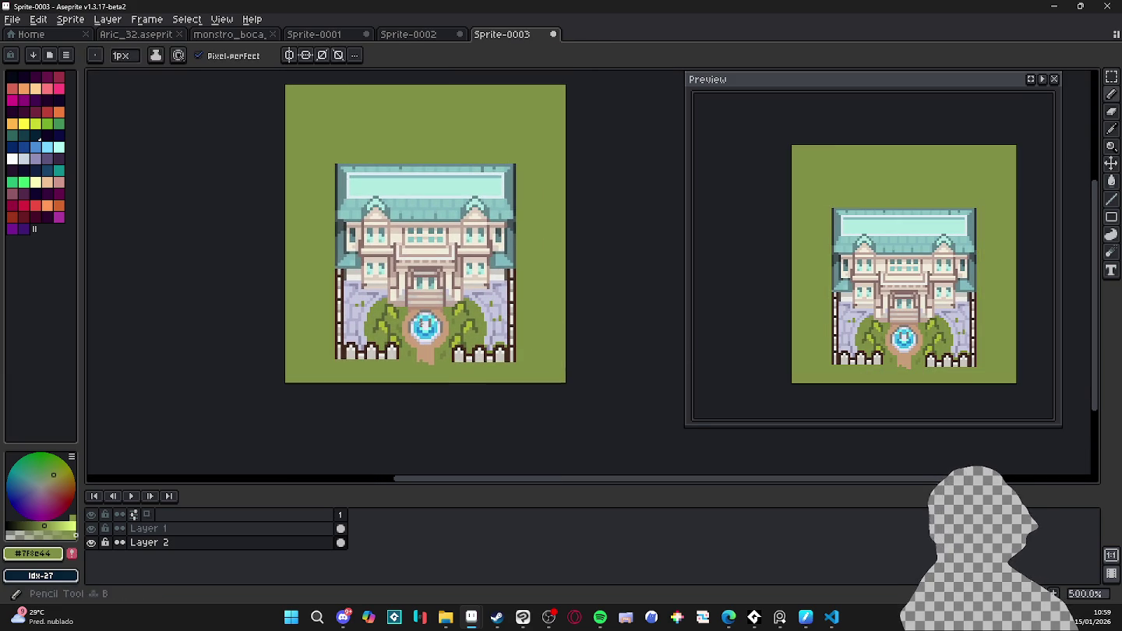
scroll(390, 332, "up", 1)
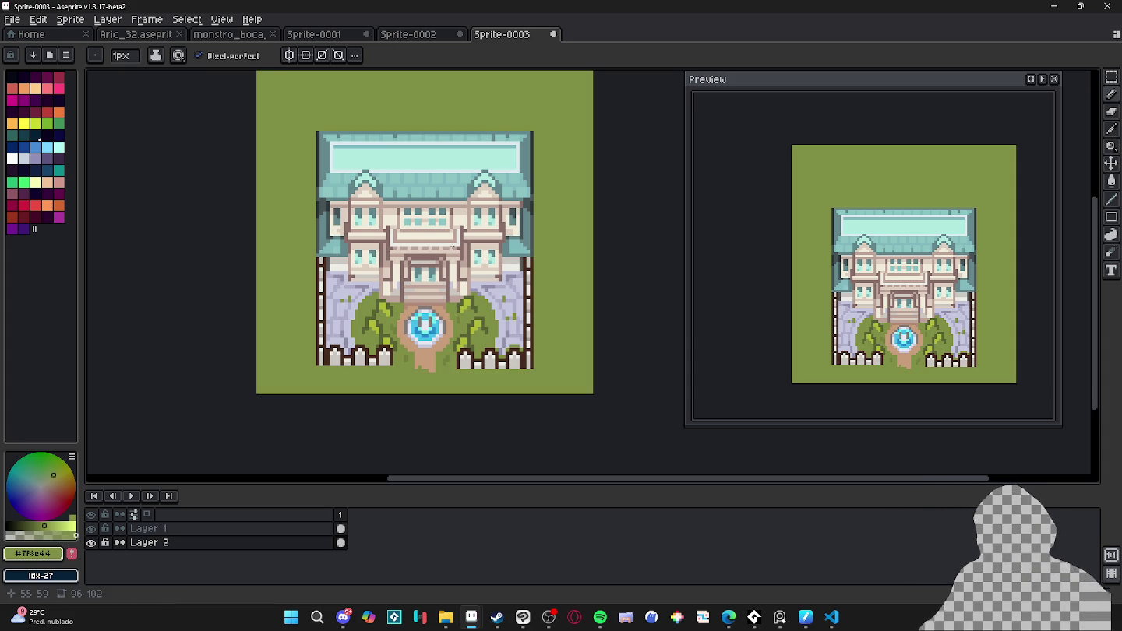
left_click(383, 34)
left_click(332, 34)
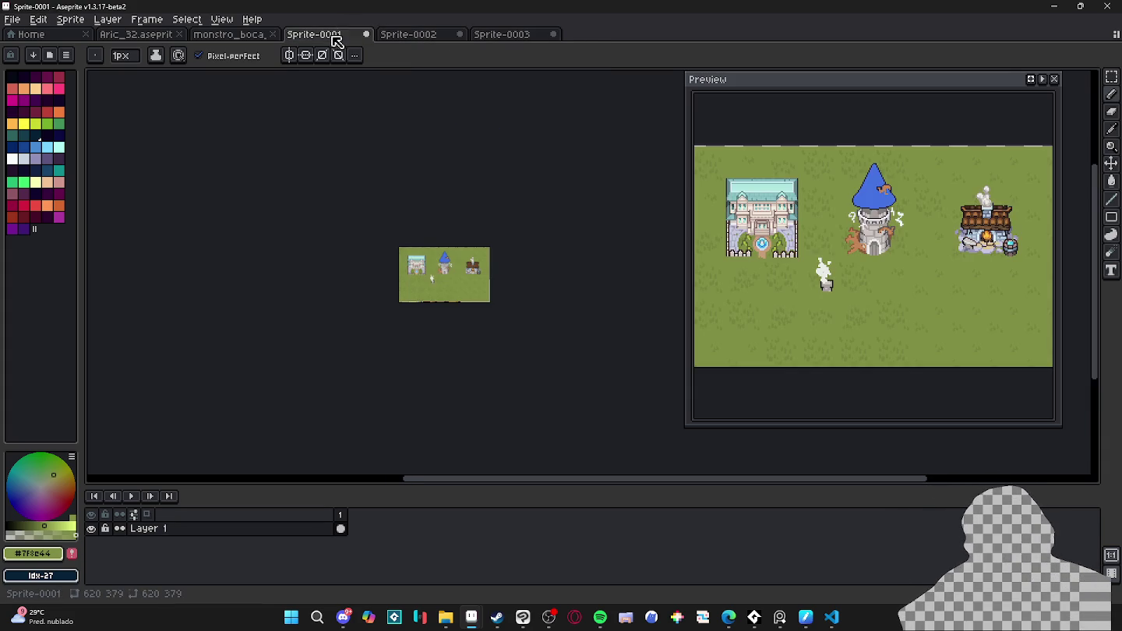
left_click(234, 34)
left_click(156, 35)
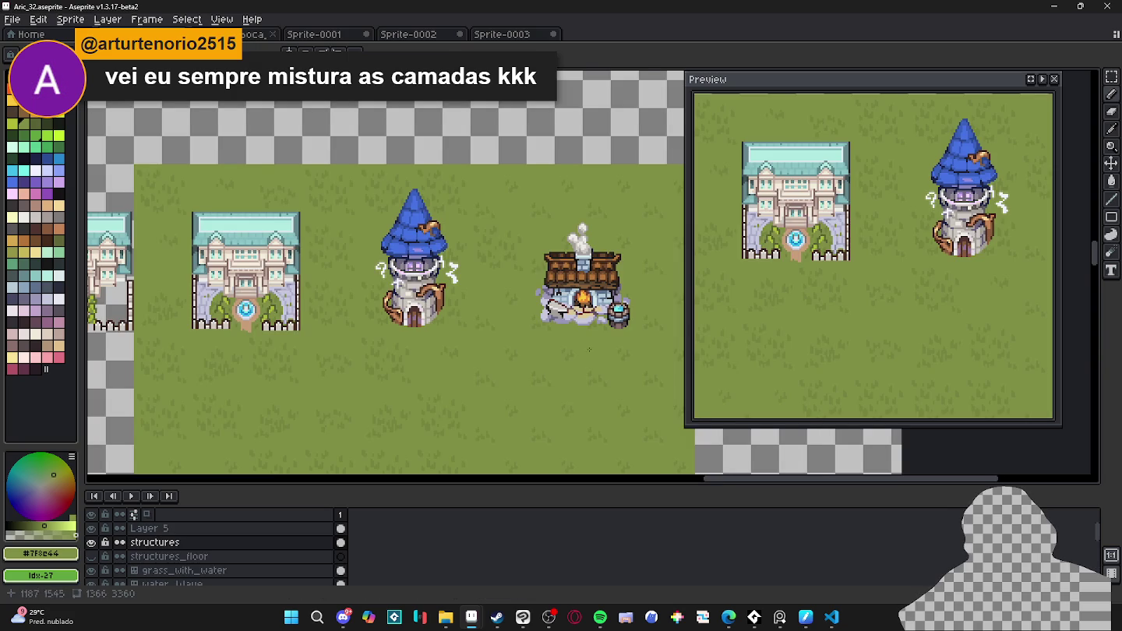
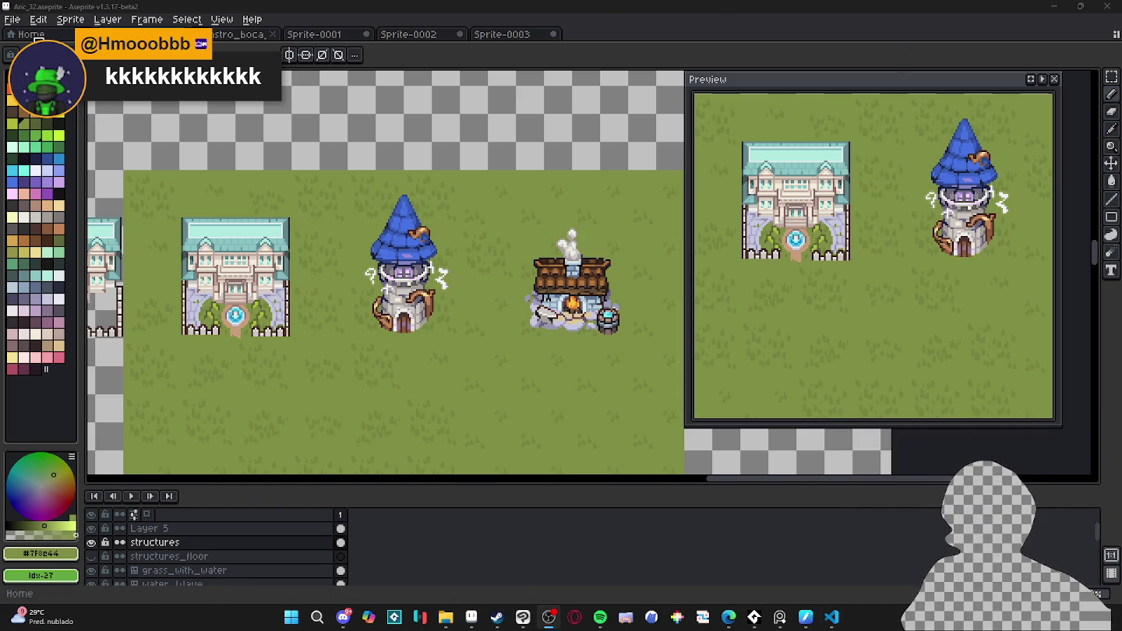
- Close monstro_boca and Sprite-0001 without saving, then show the Sprite-0003 mansion sprite
key("alt+Tab")
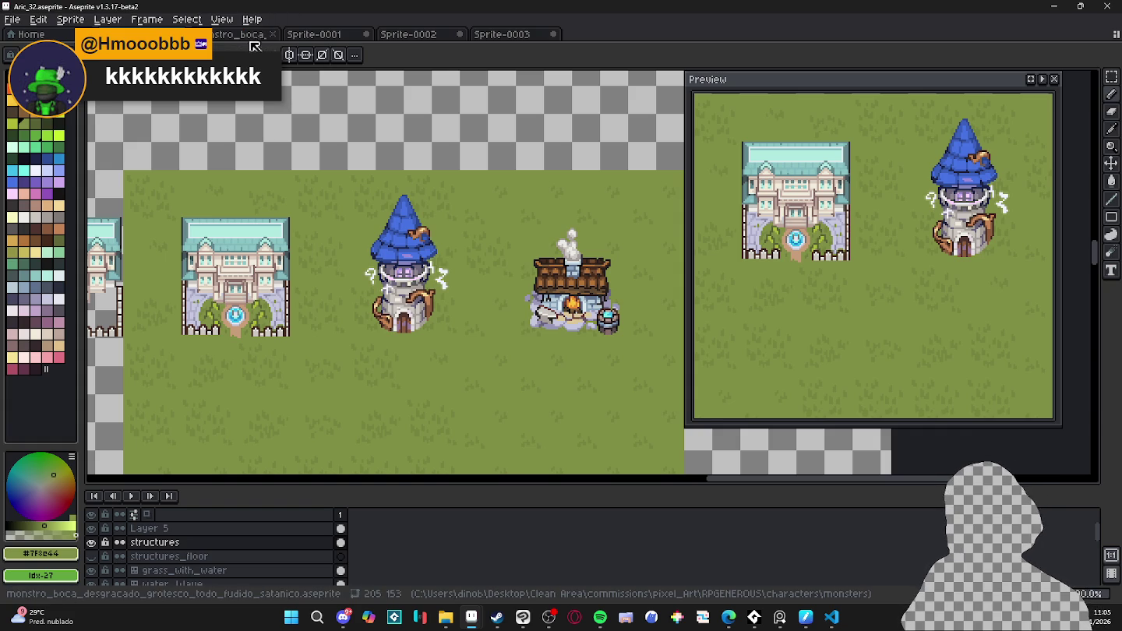
left_click(269, 35)
left_click(275, 36)
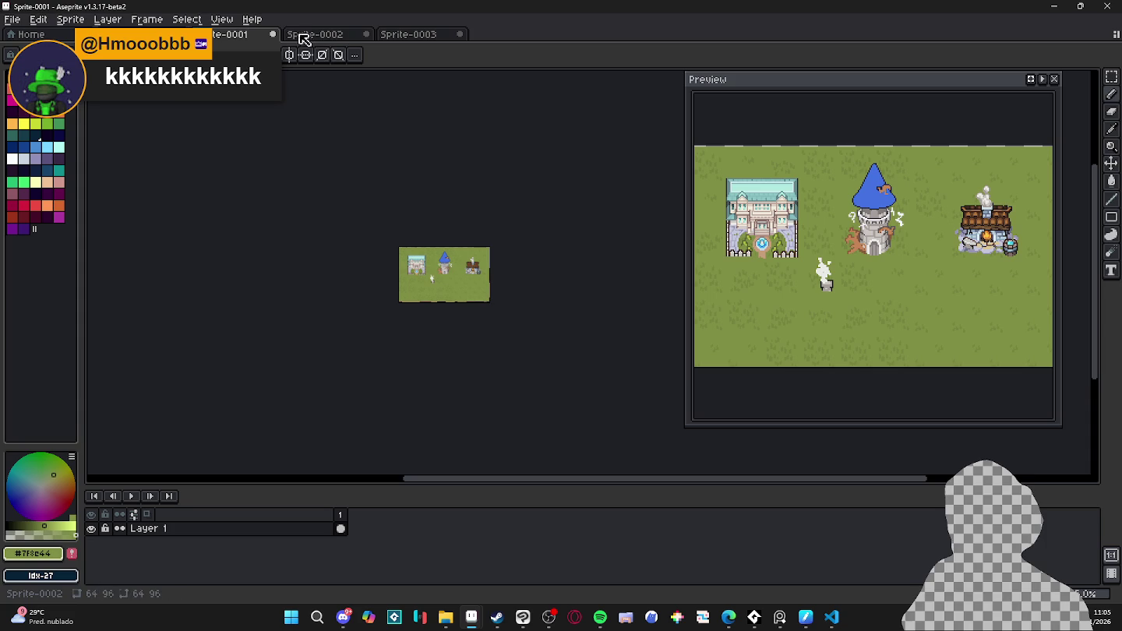
left_click(275, 35)
left_click(561, 335)
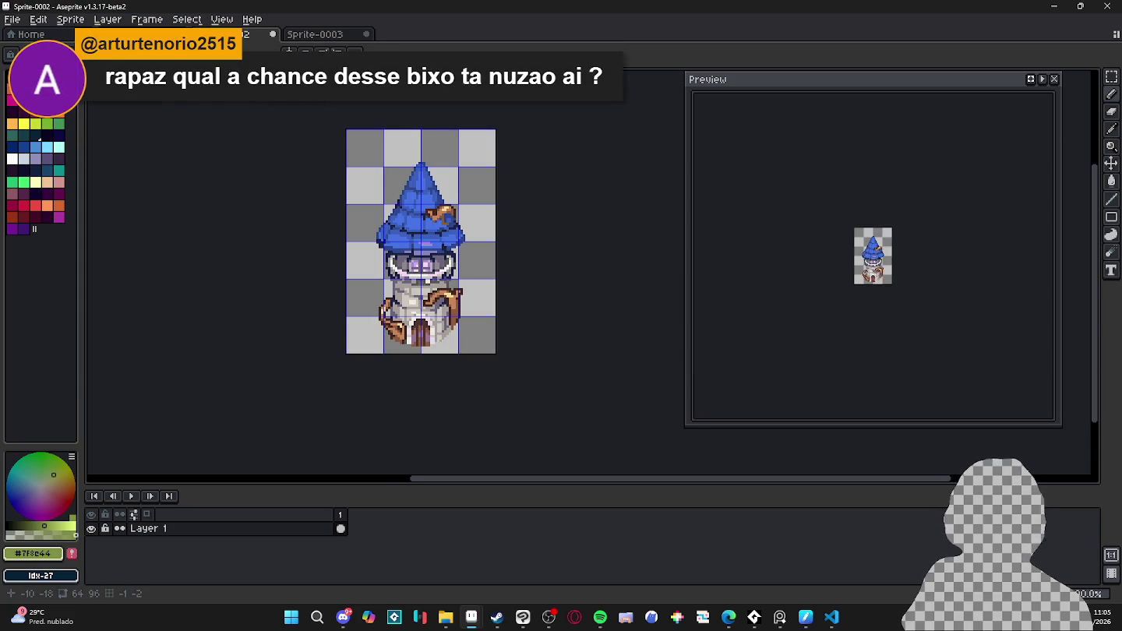
left_click(324, 37)
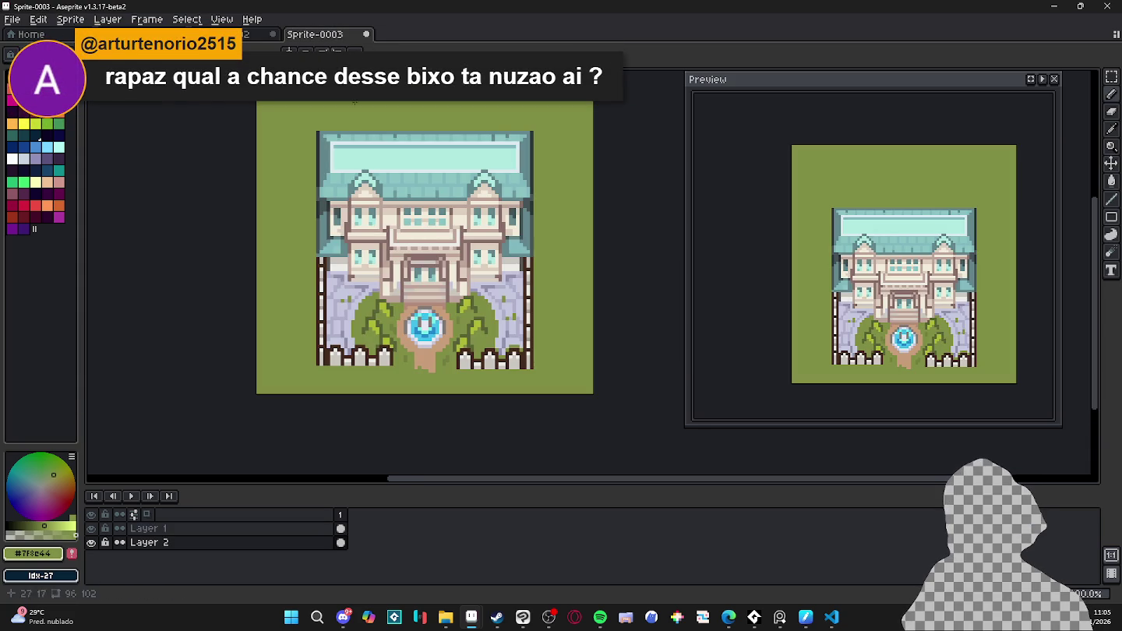
- Add a fourth animation frame and paint light cyan pixels on the fountain
key("ctrl+z")
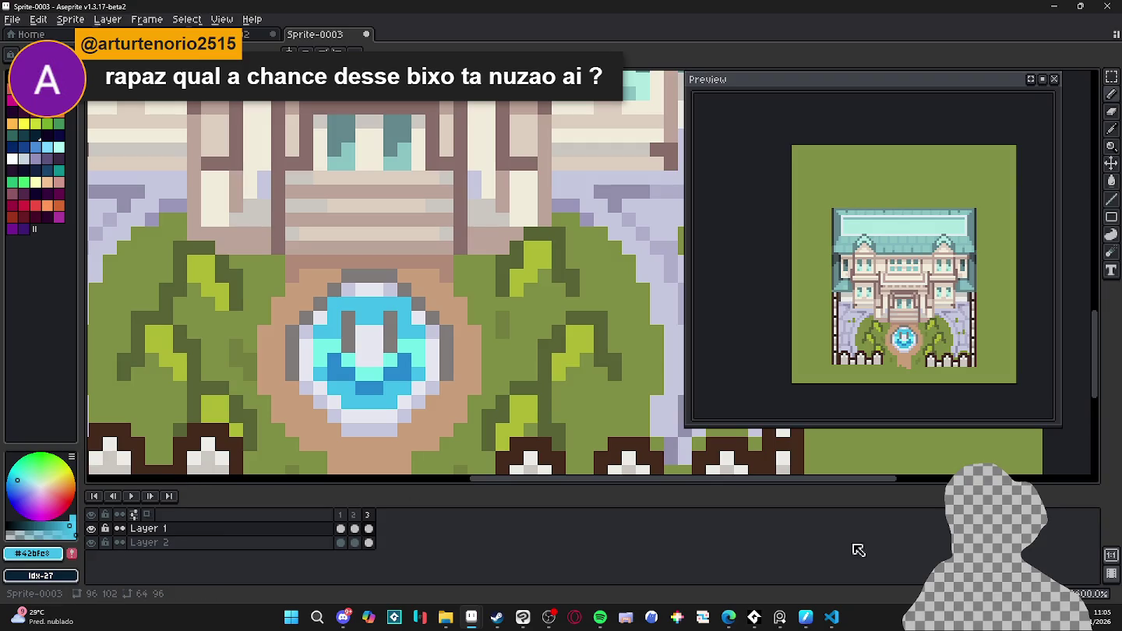
key("alt+n")
left_click(381, 313, "alt")
left_click(366, 313)
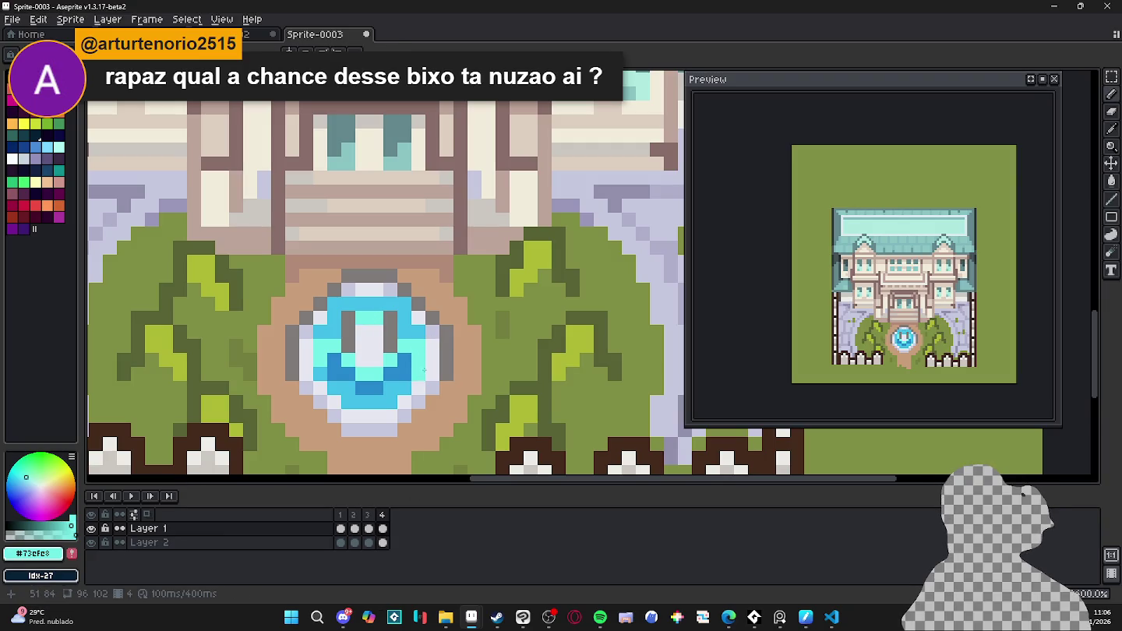
left_click(416, 345, "alt")
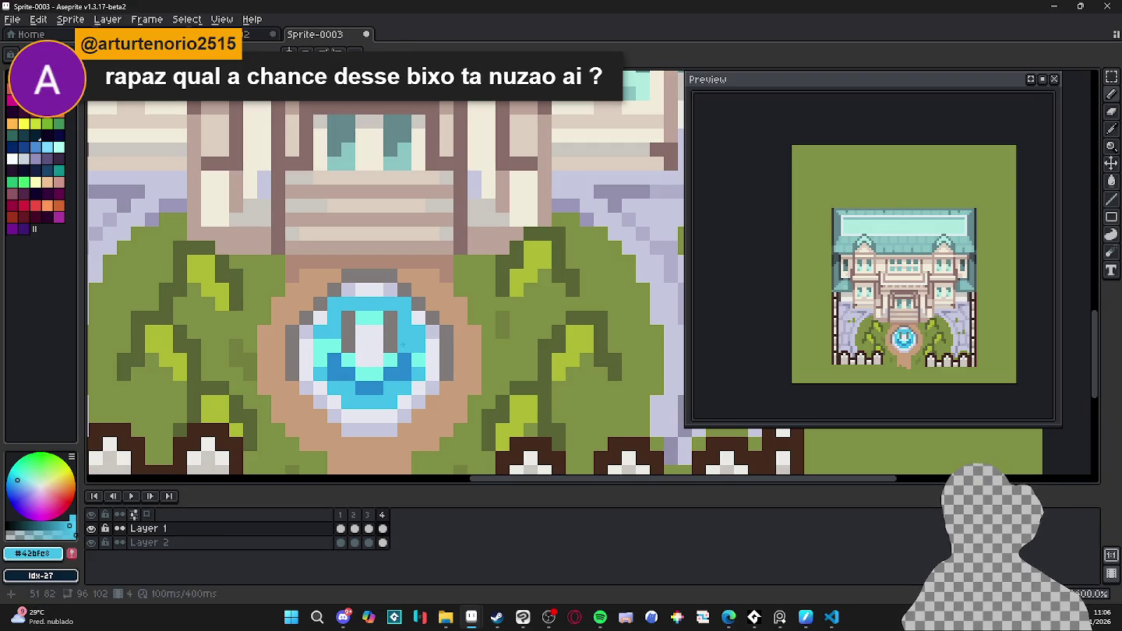
left_click(366, 330)
key("ctrl+z")
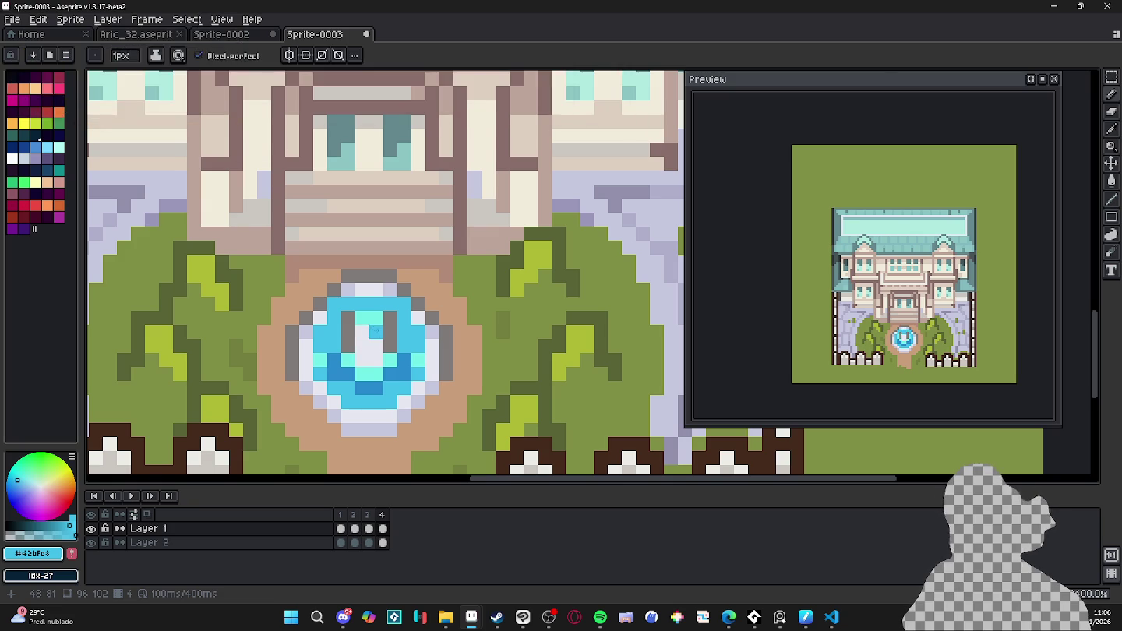
- Paint light cyan fountain highlights on frame 1 and compare them against frames 2–4
key("Left")
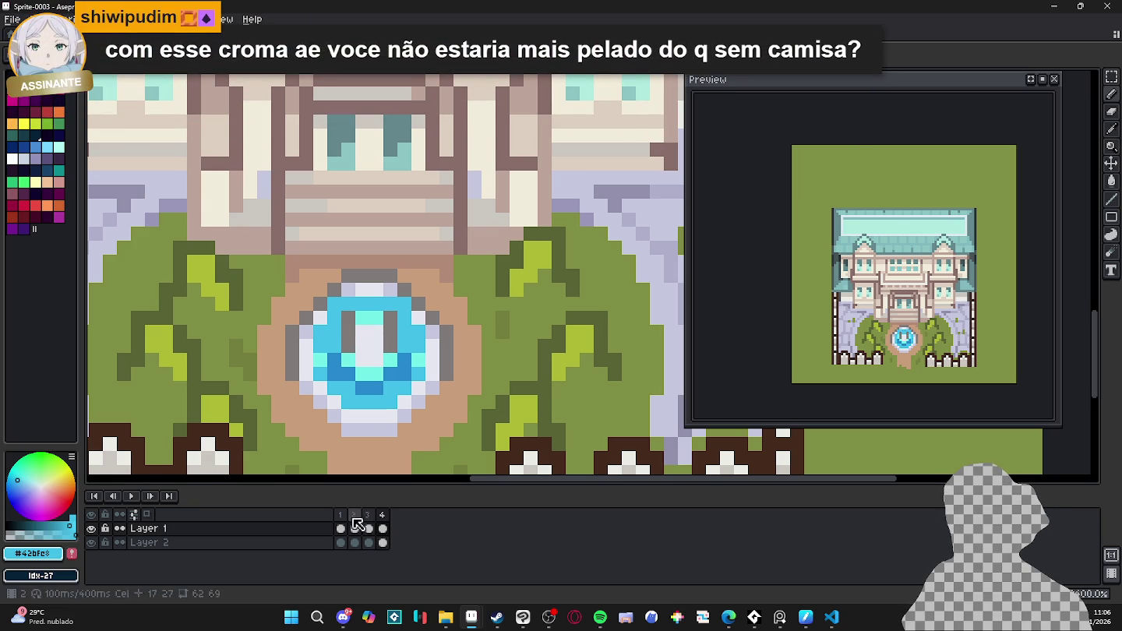
key("Left")
key("Left")
left_click(377, 305, "alt")
mouse_move(361, 304)
left_mouse_down()
mouse_move(361, 318)
mouse_move(376, 317)
left_mouse_up()
left_click(408, 334, "alt")
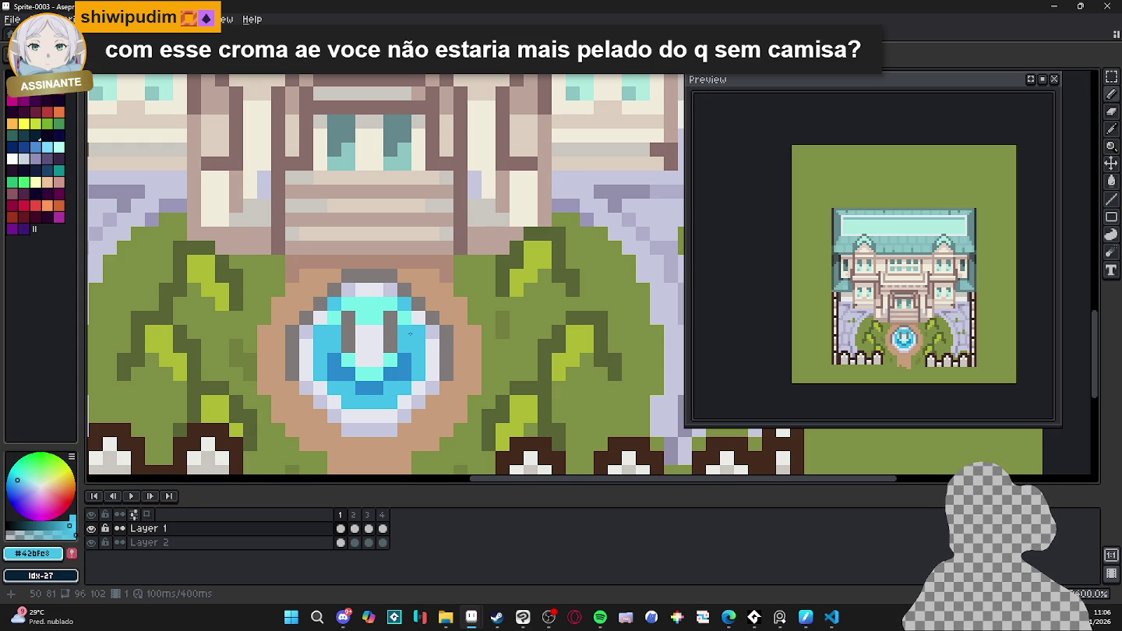
left_click(352, 518)
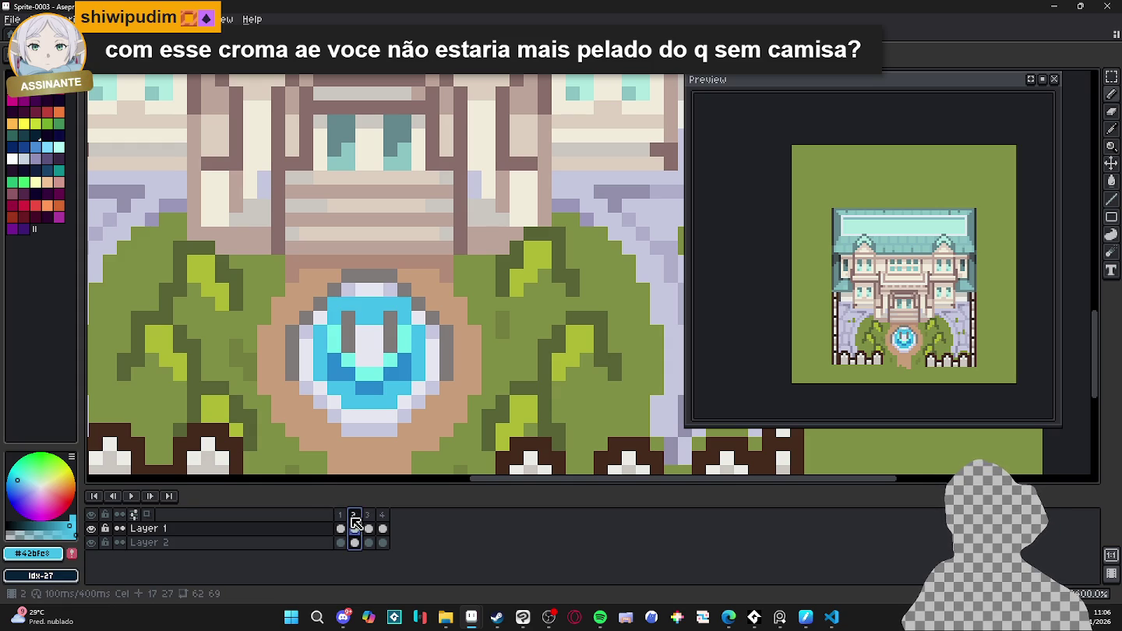
left_click(368, 516)
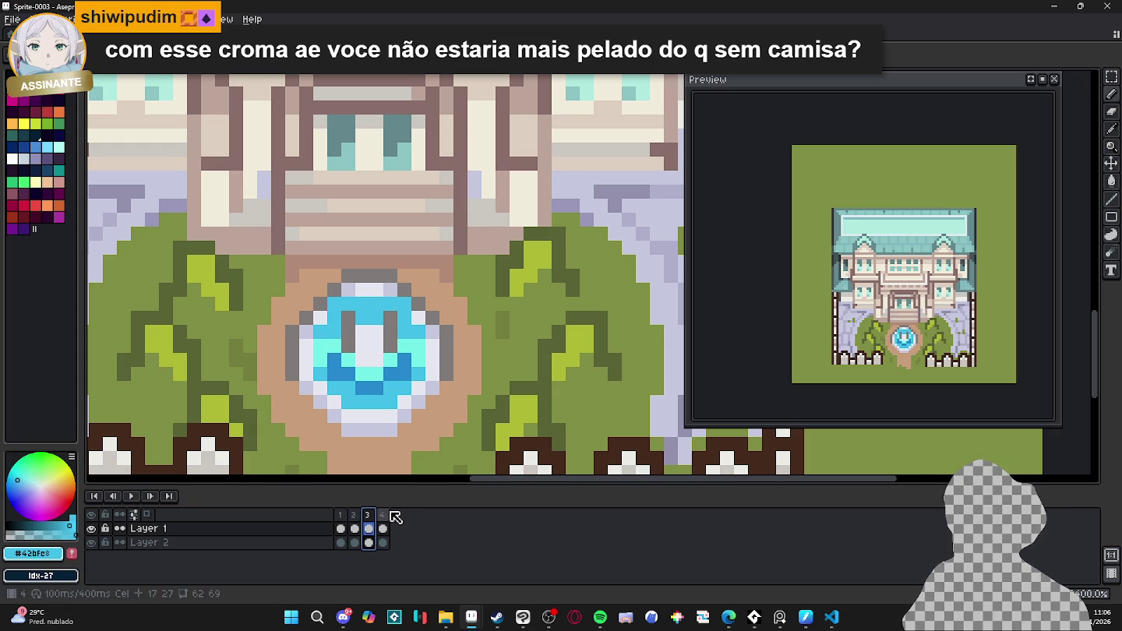
left_click(381, 515)
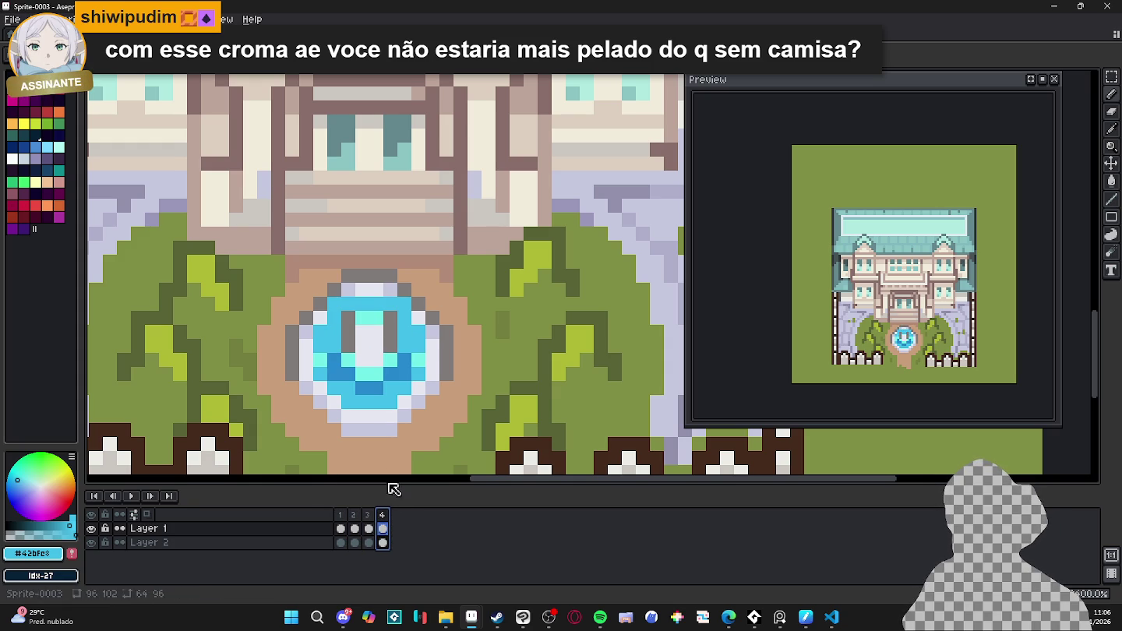
left_click(399, 359, "alt")
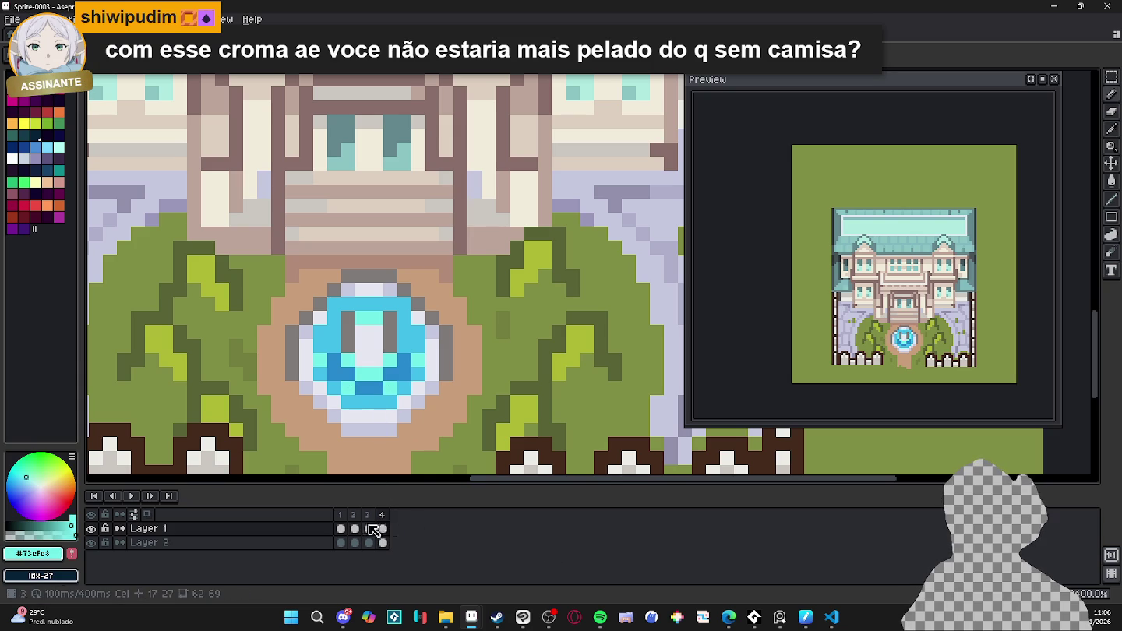
left_click(341, 528)
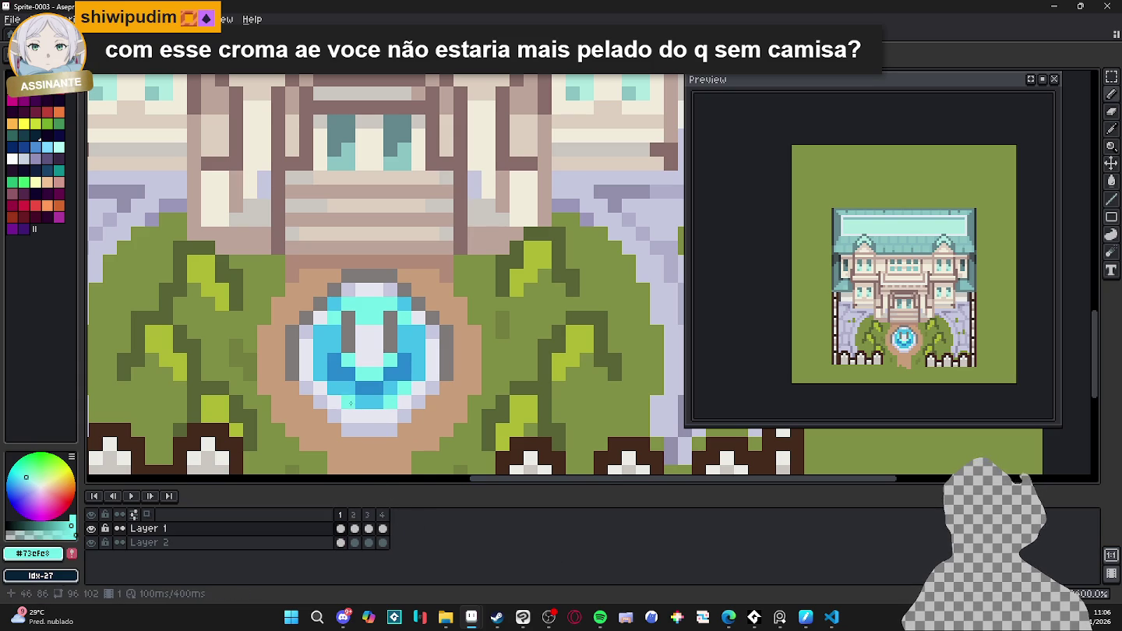
- Add cyan and dark blue pixels on frame 1's fountain, including its top pixel
left_click(362, 429)
key("ctrl+z")
left_click(362, 402)
left_click(372, 395)
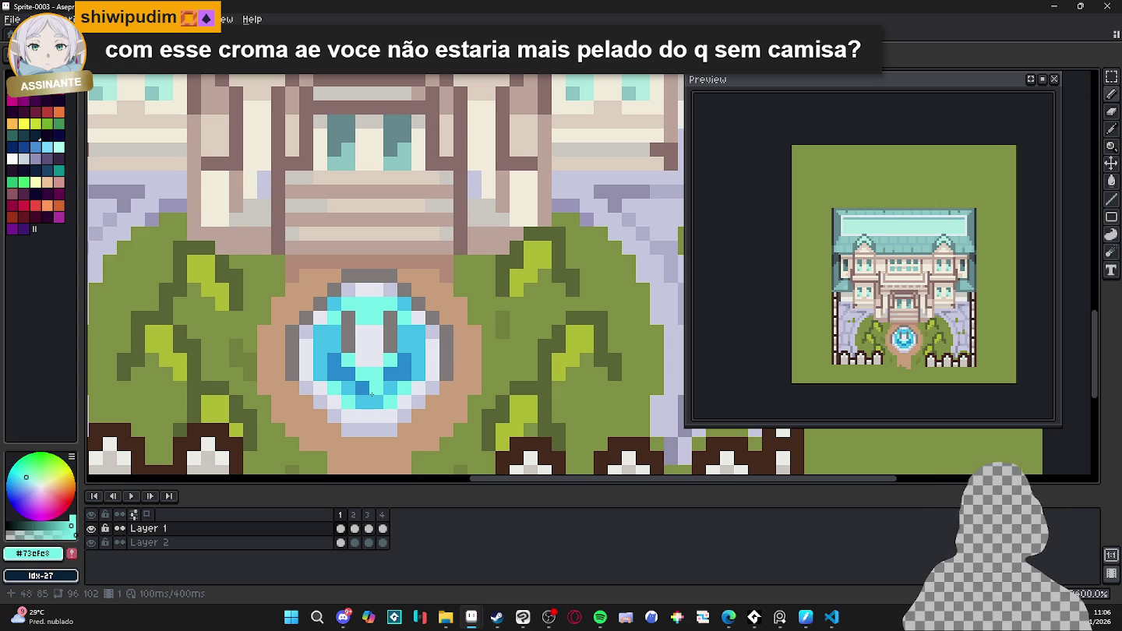
right_click(373, 392)
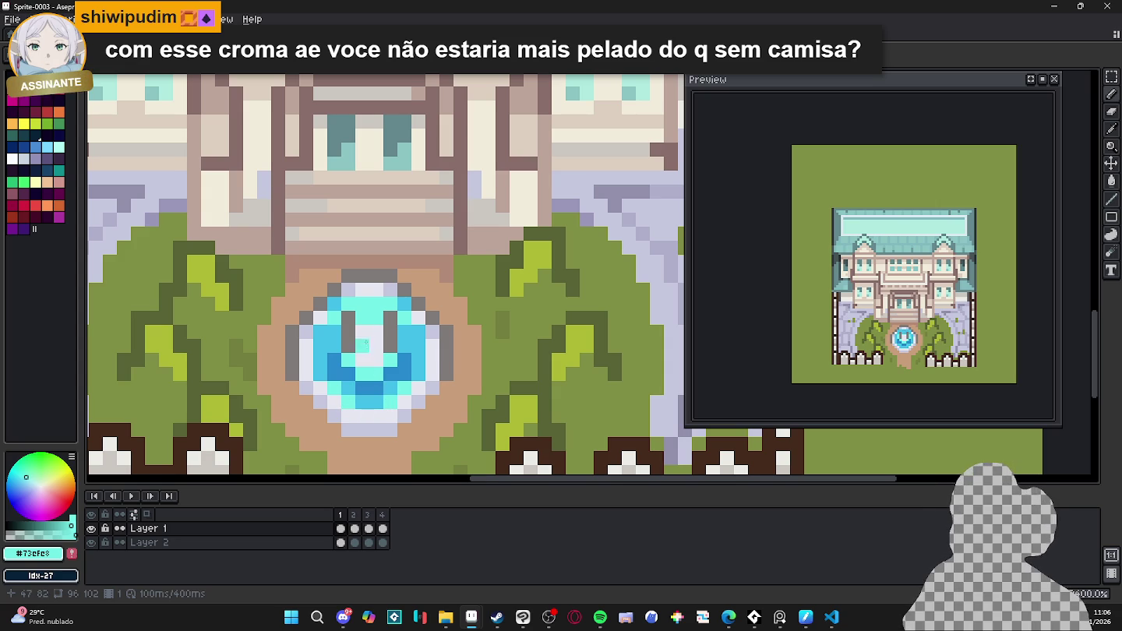
left_click(363, 278)
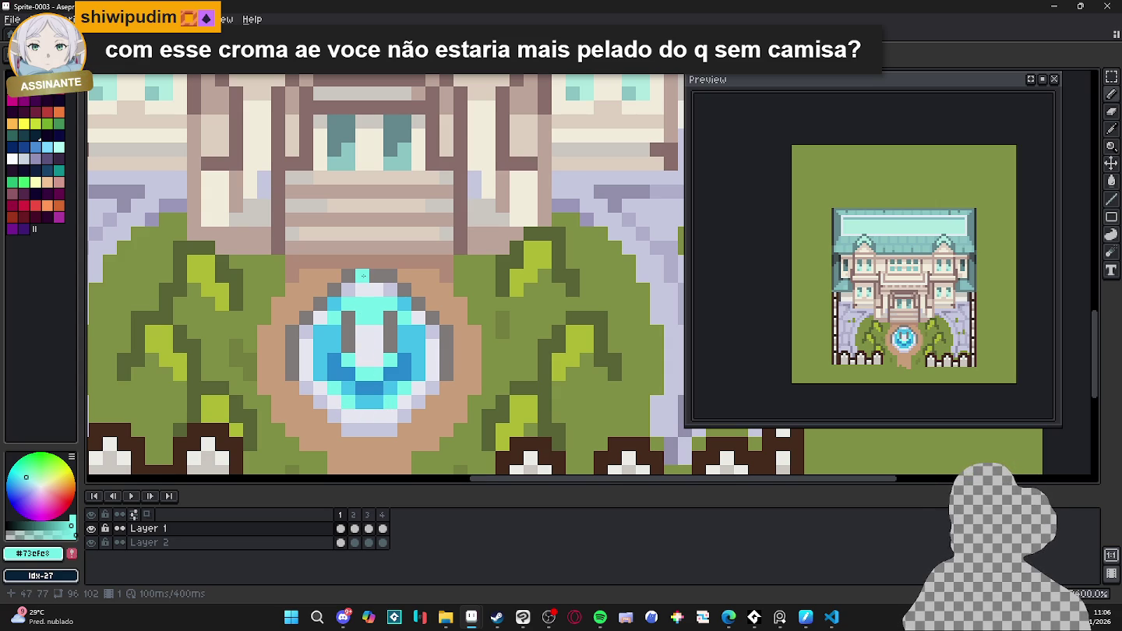
- Compare with frame 2 and repaint the fountain-top cyan pixels on frame 1
left_click(354, 514)
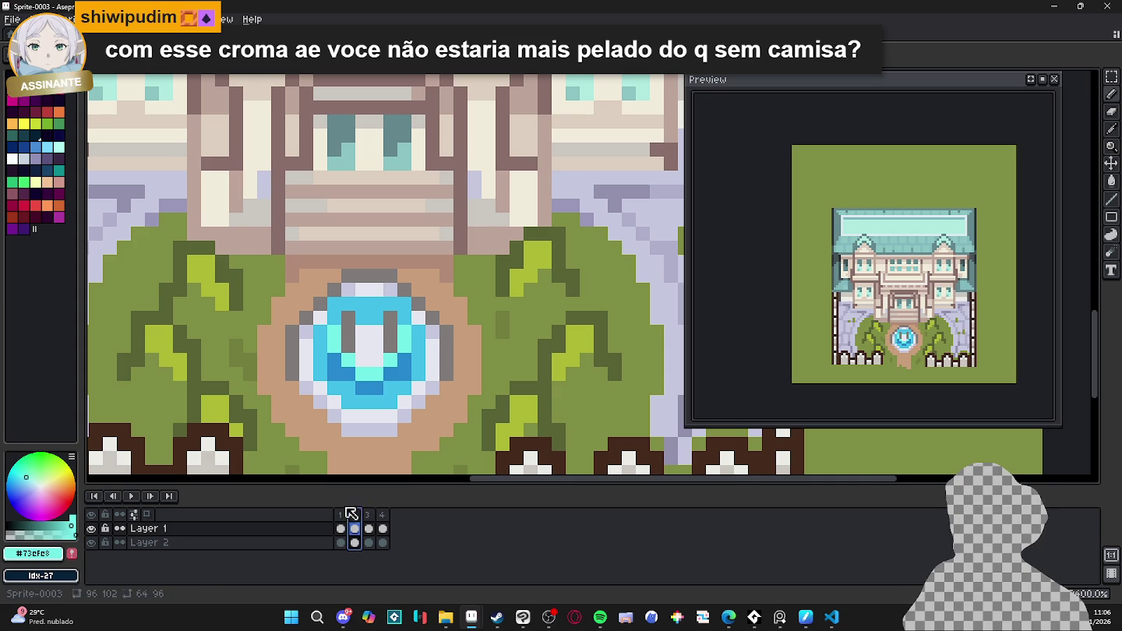
left_click(341, 514)
left_click(375, 290, "alt")
left_click(366, 289)
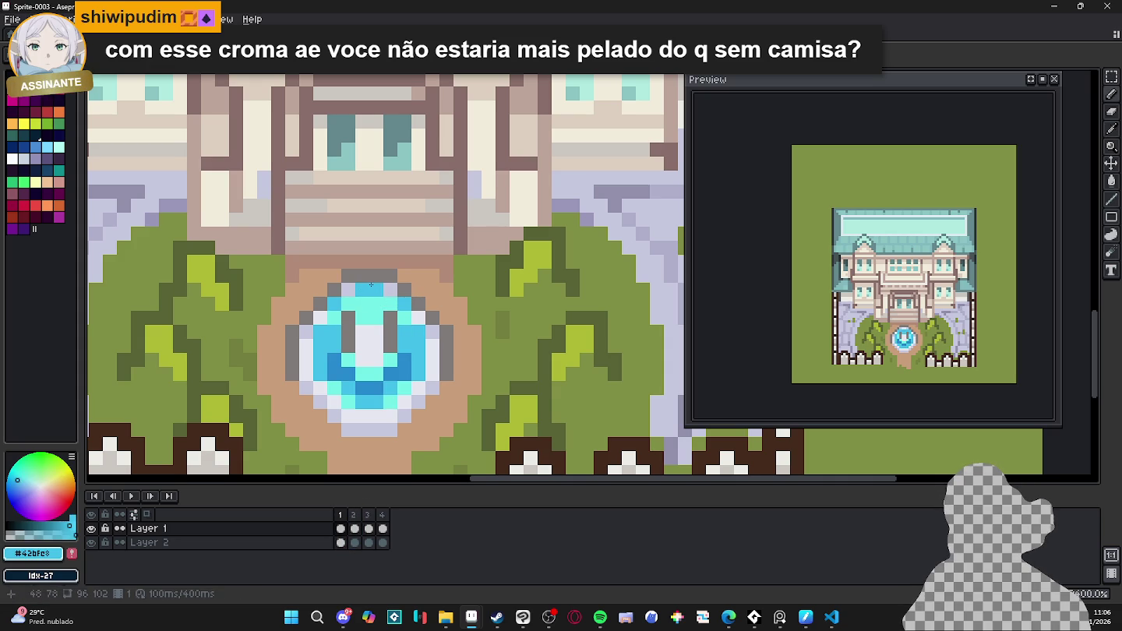
left_click(370, 277)
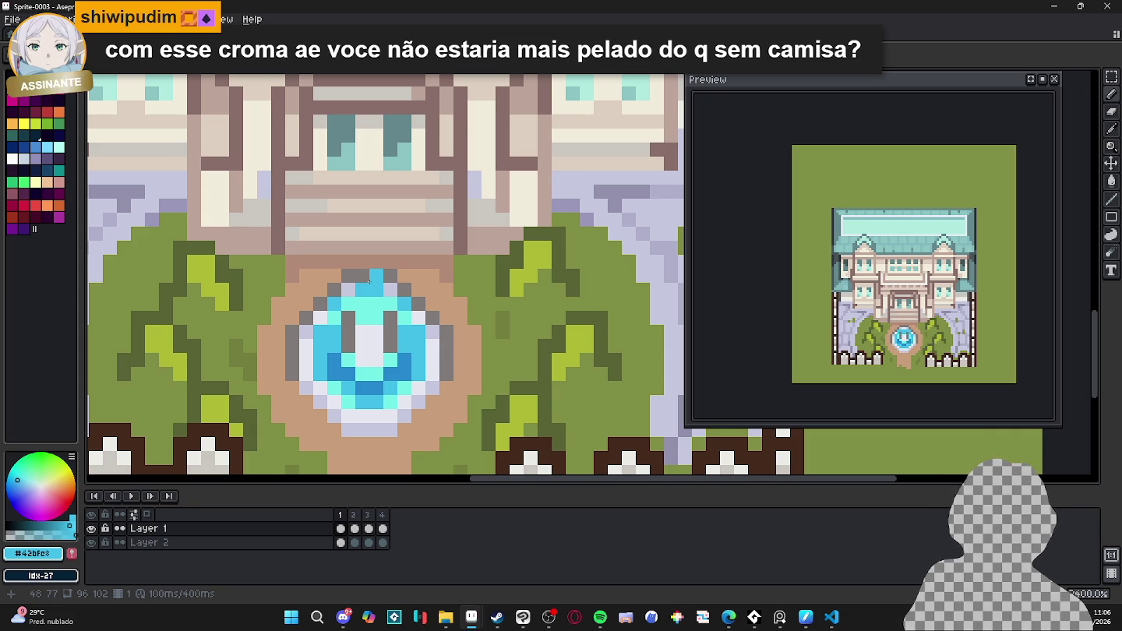
key("ctrl+z")
left_click(363, 277)
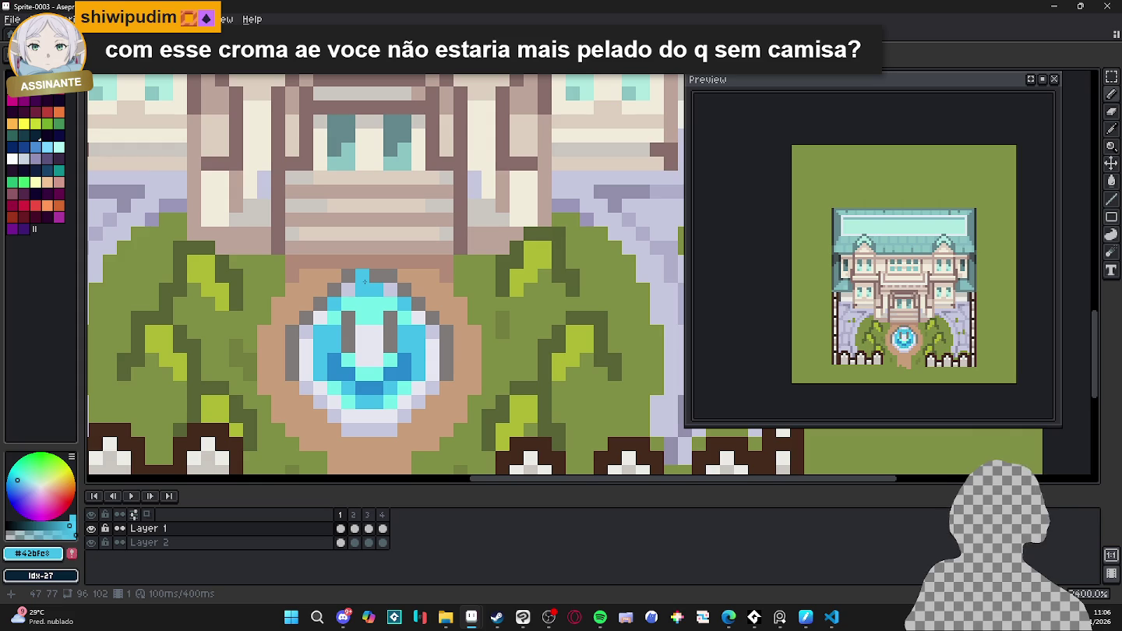
scroll(366, 281, "down", 3)
scroll(343, 292, "down", 2)
scroll(315, 303, "down", 2)
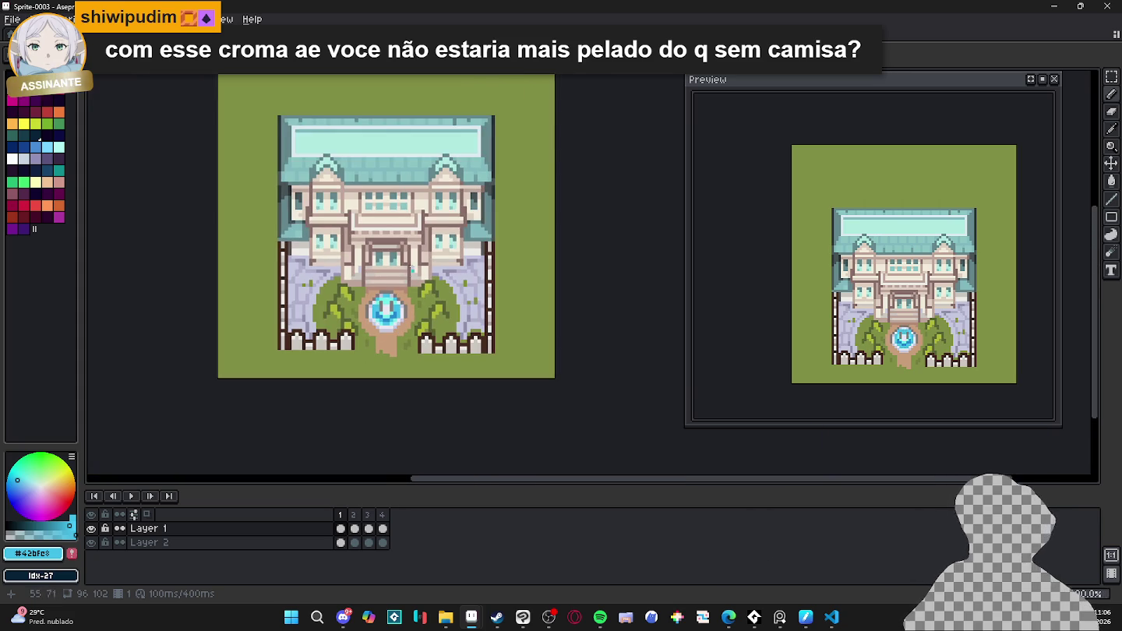
left_click(354, 515)
left_click(368, 515)
left_click(381, 515)
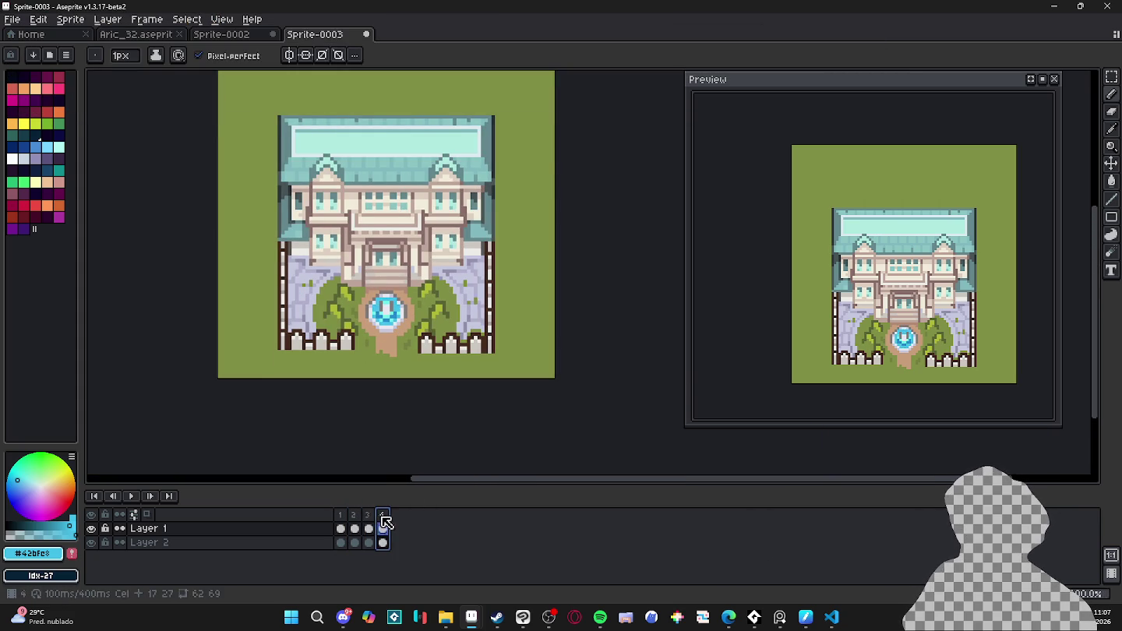
left_click(345, 529)
left_click(355, 528)
left_click(369, 529)
left_click(341, 515)
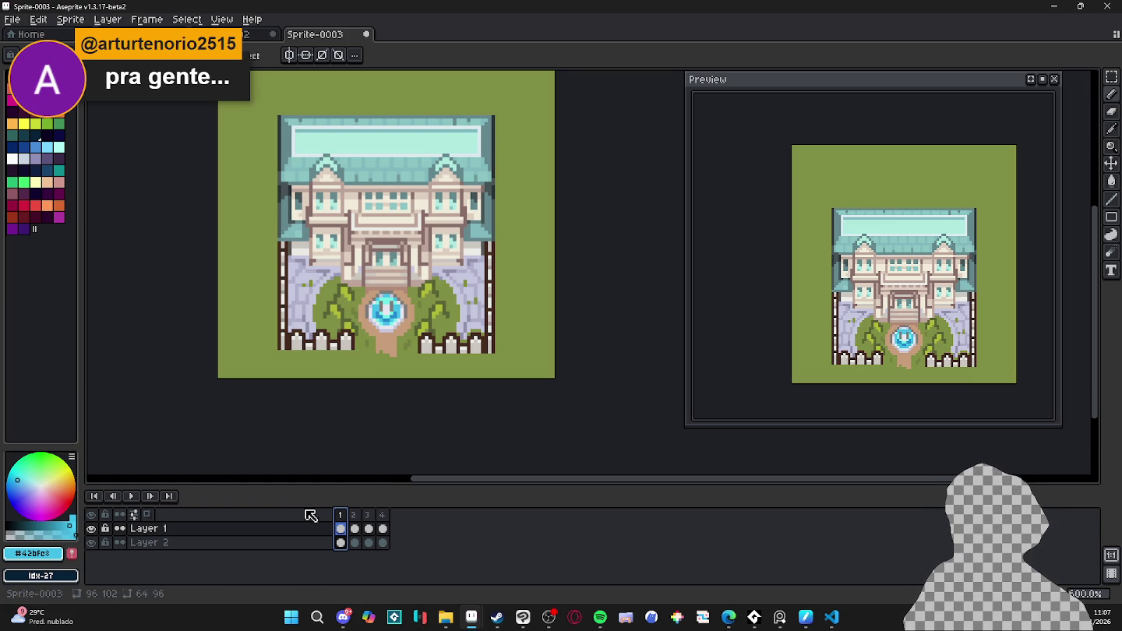
left_click(354, 515)
- Select a small patch of the left bush and shift it right on frame 3
scroll(344, 330, "up", 3)
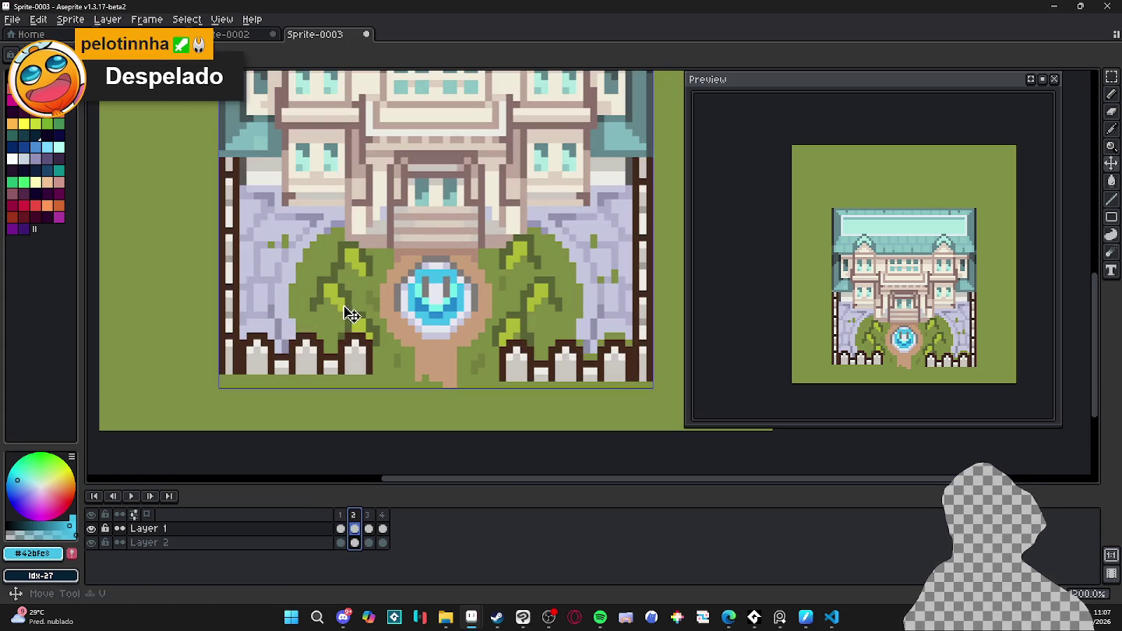
key("m")
left_click_drag(313, 273, 348, 297)
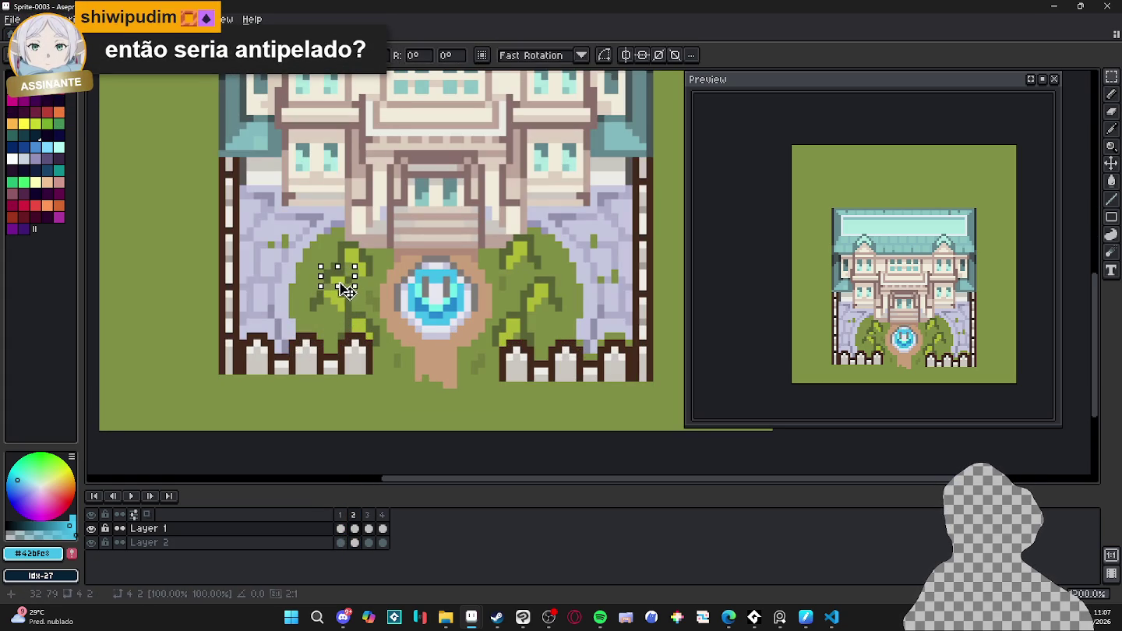
key("Return")
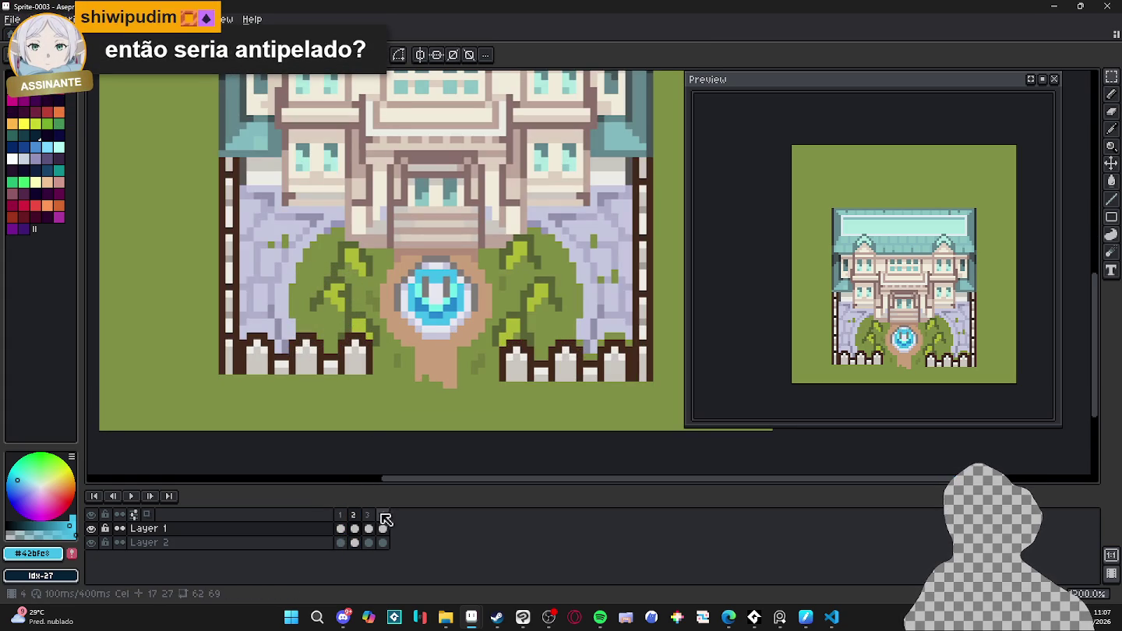
left_click(369, 529)
mouse_move(314, 273)
left_mouse_down()
mouse_move(363, 307)
mouse_move(340, 303)
left_mouse_up()
key("Return")
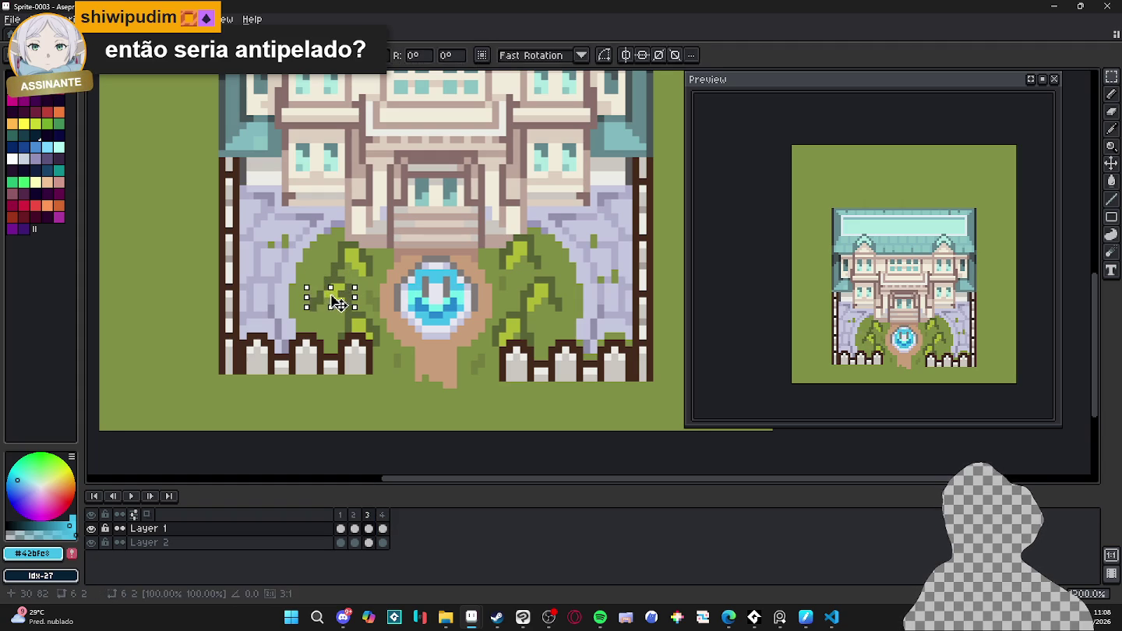
- Select and drop a thin strip of bush, then undo the last bush transformation
key("Return")
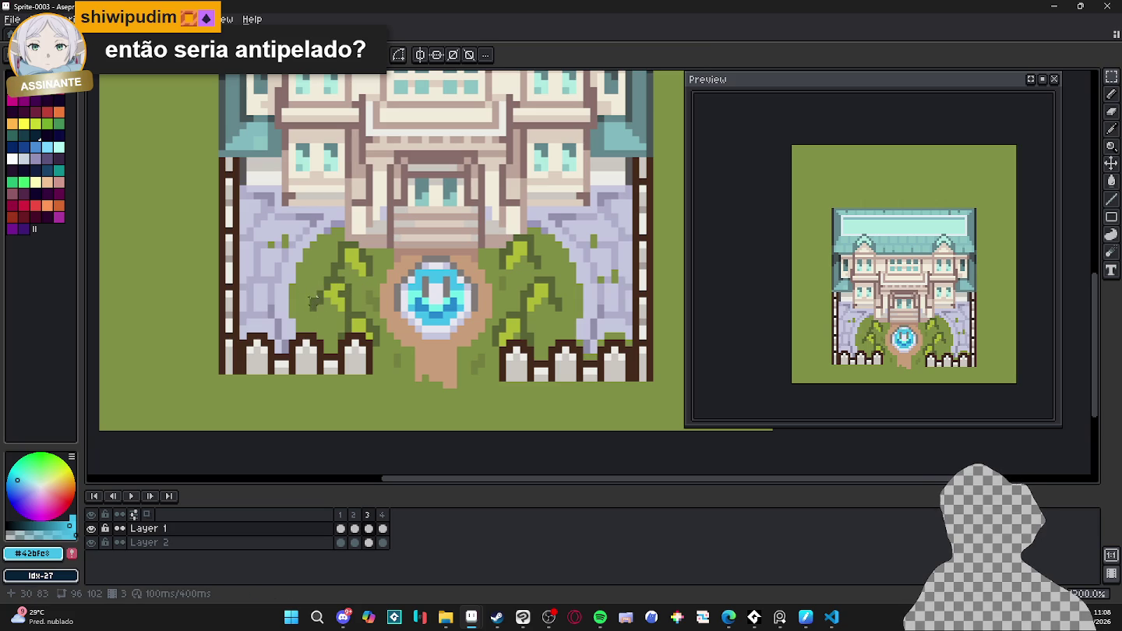
left_click_drag(312, 295, 346, 295)
scroll(343, 295, "up", 2)
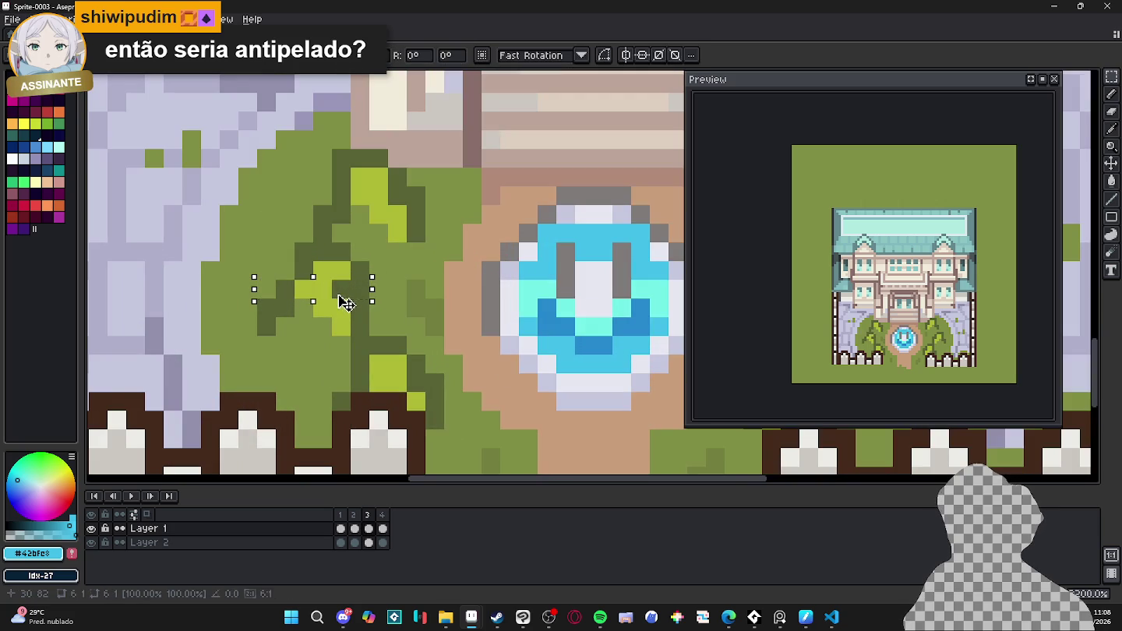
key("ctrl+d")
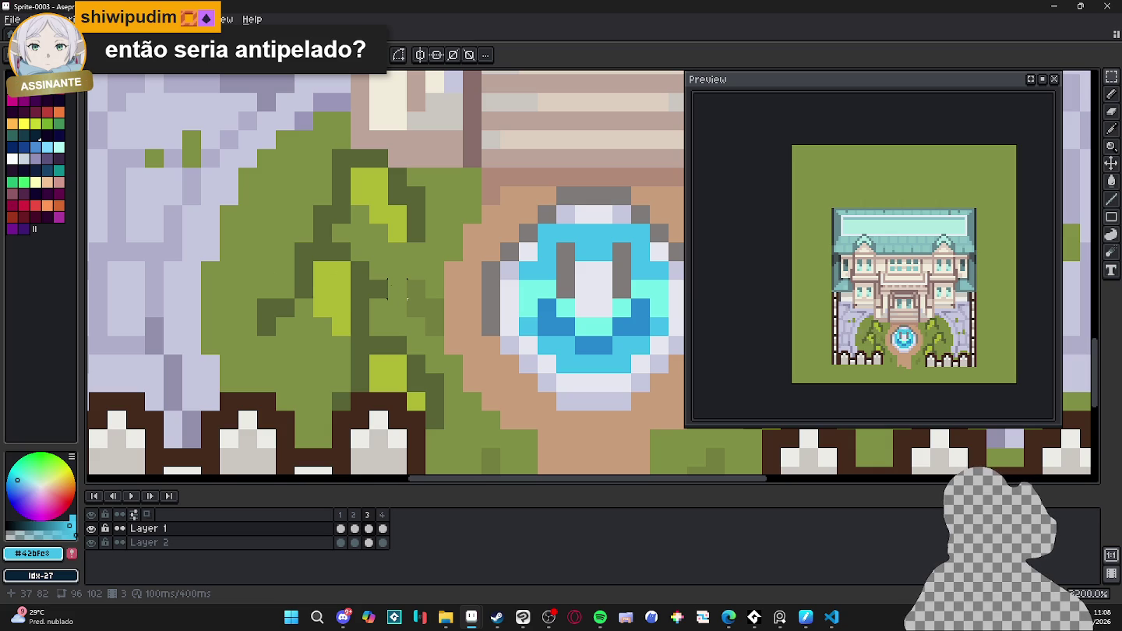
key("ctrl+z")
key("ctrl+z")
key("ctrl+z")
key("ctrl+z")
key("ctrl+z")
key("ctrl+z")
key("ctrl+z")
key("ctrl+z")
key("ctrl+z")
key("ctrl+z")
key("ctrl+z")
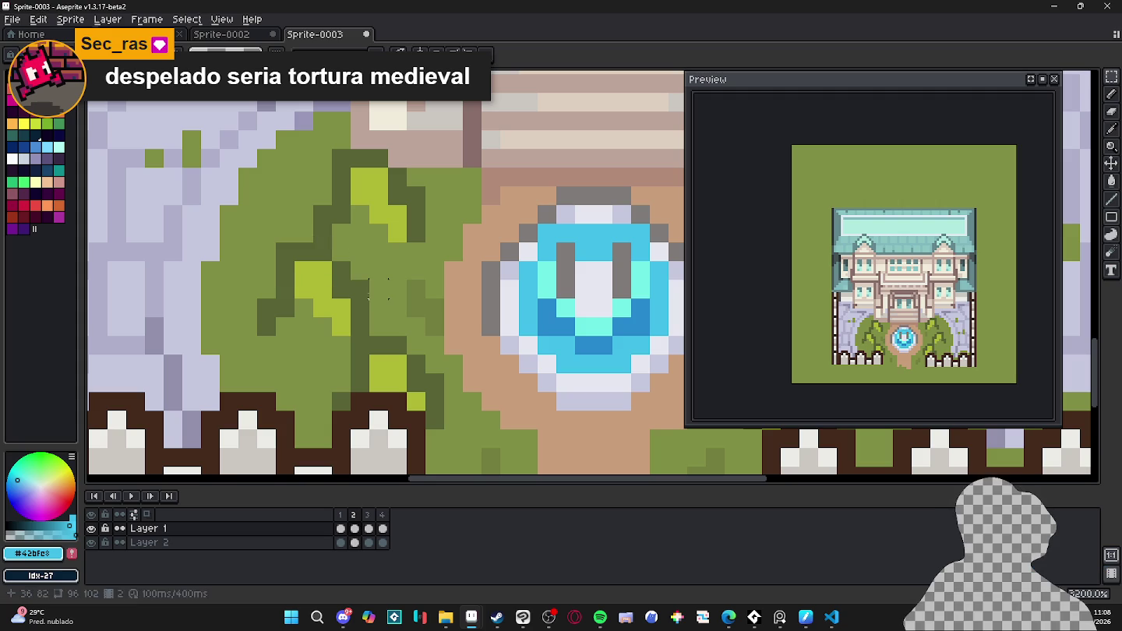
- Sample bush greens #7f8e44 and #adb834 while viewing frames 2–4
scroll(416, 270, "down", 1)
scroll(399, 341, "down", 1)
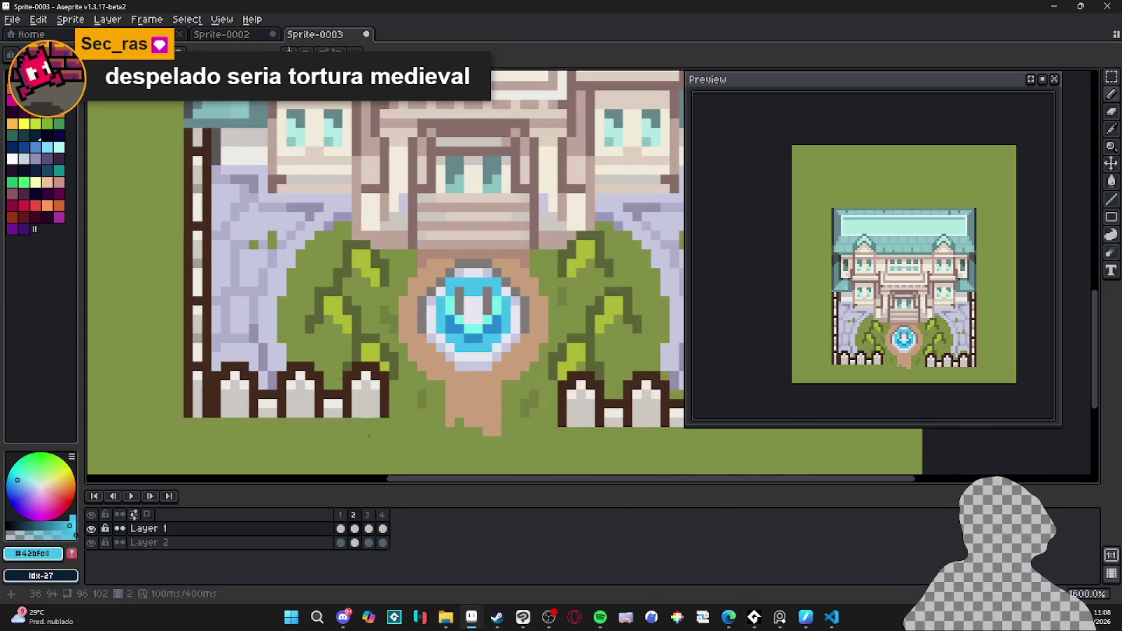
left_click(341, 515)
left_click(353, 514)
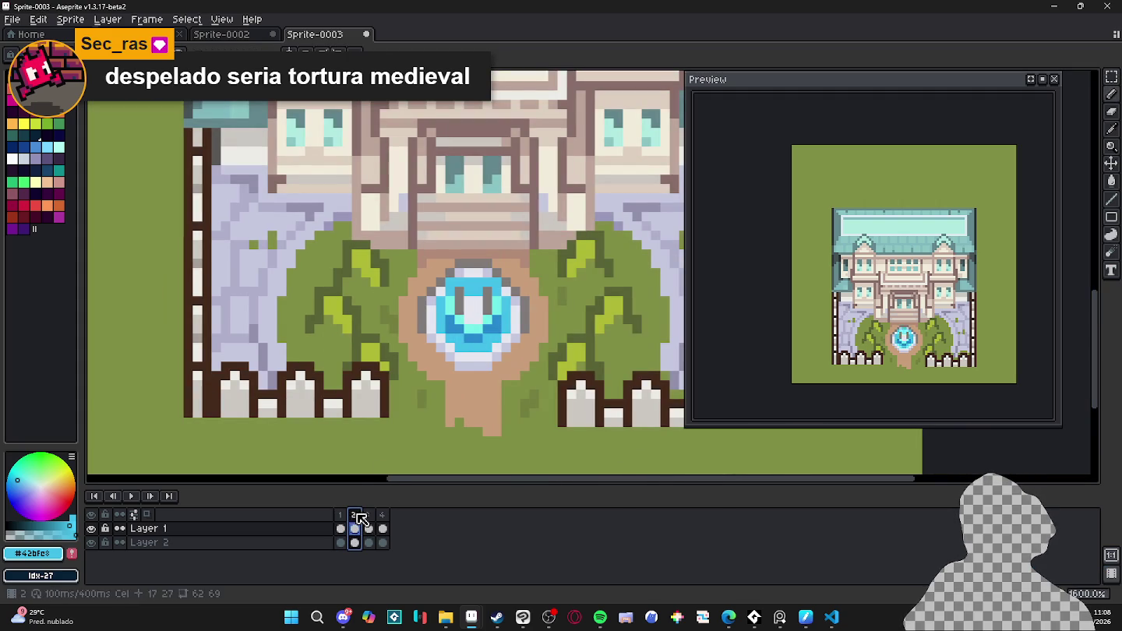
left_click(337, 337, "alt")
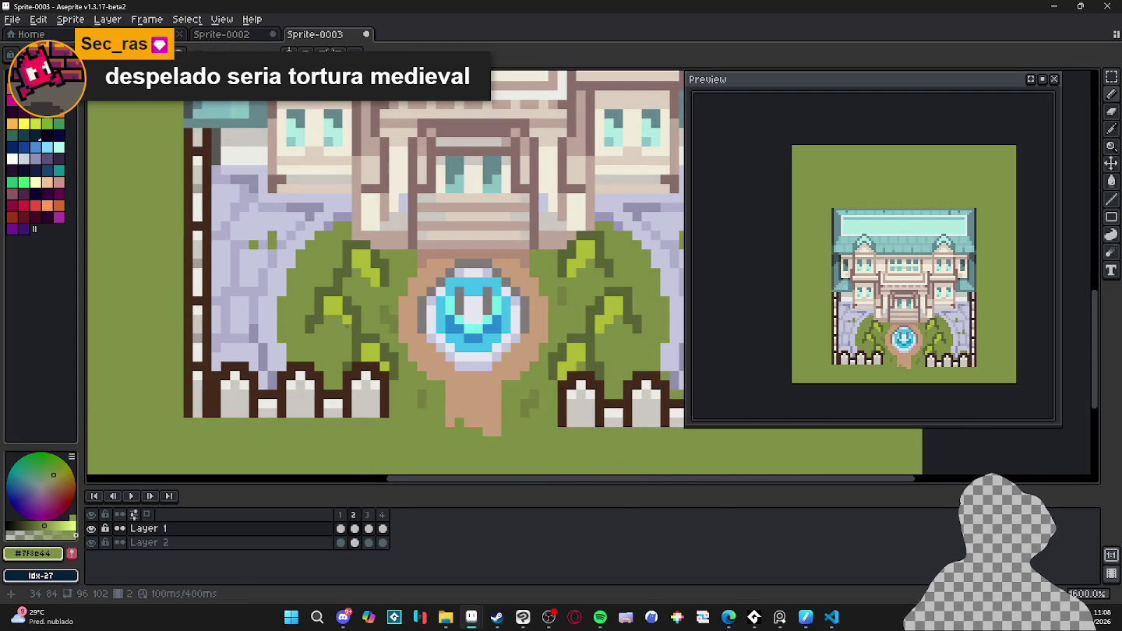
left_click(367, 514)
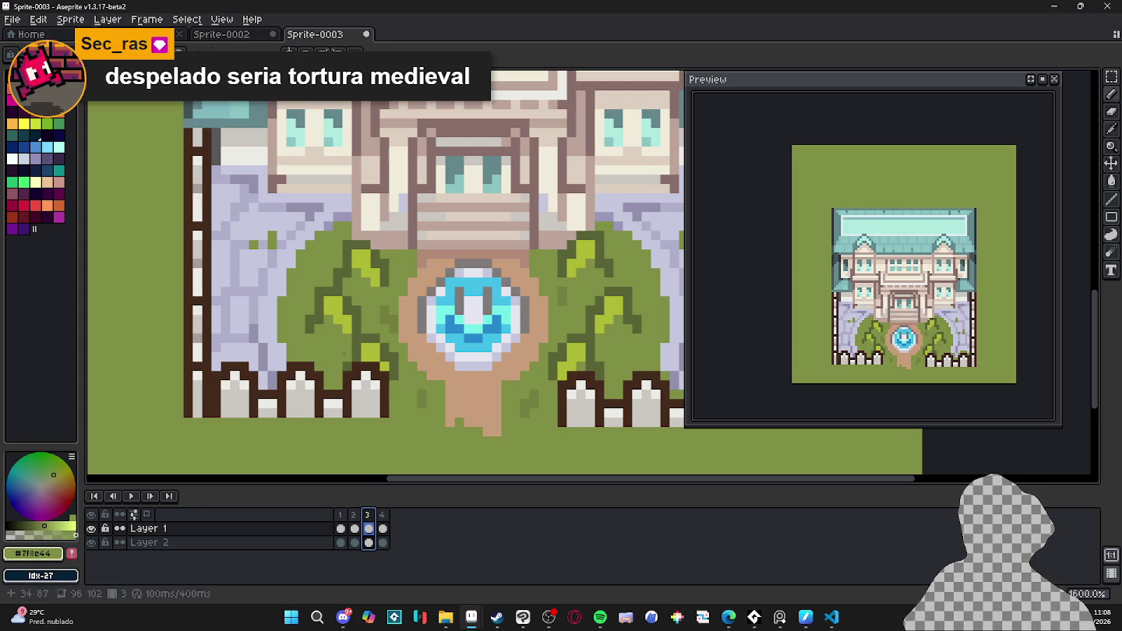
left_click(327, 316, "alt")
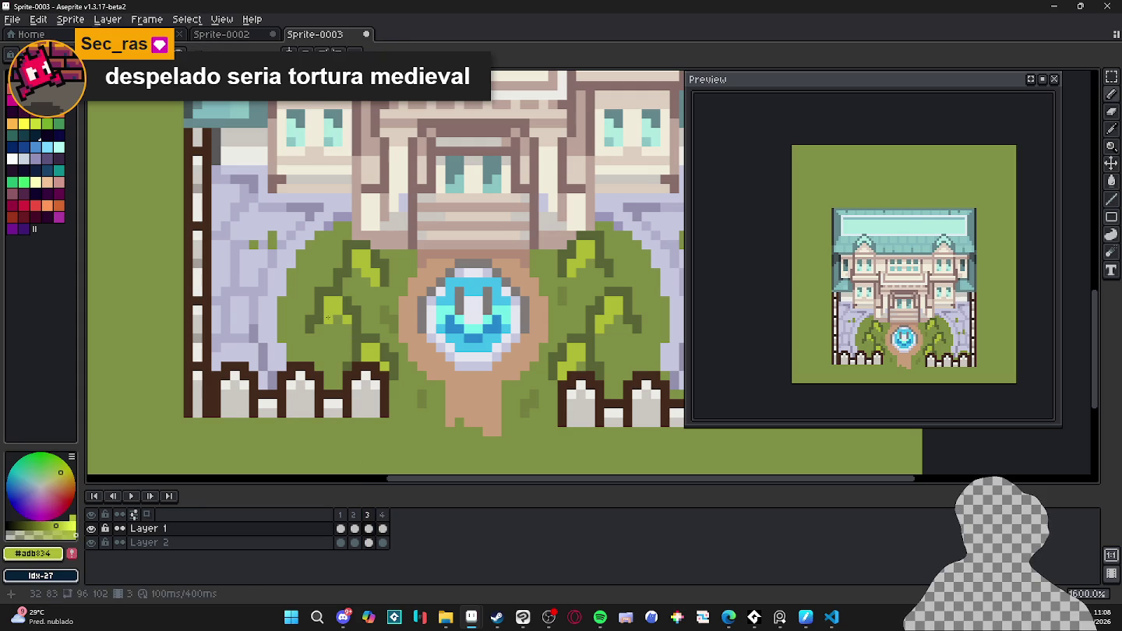
left_click(382, 515)
- Play the animation, then stop on frame 3 and clear the frame selection
key("Return")
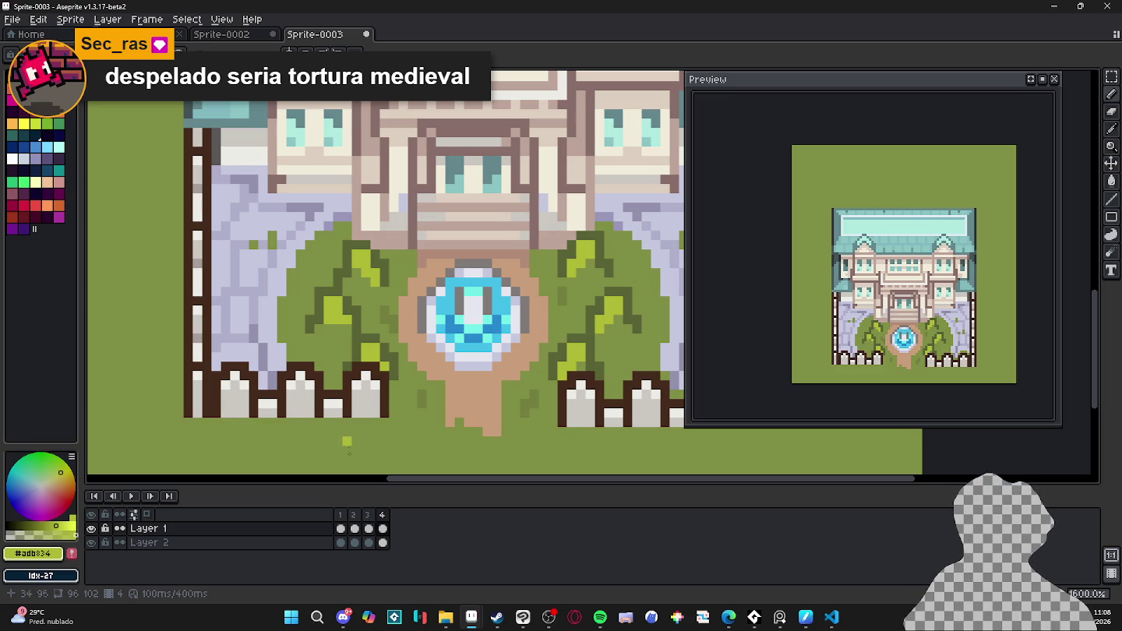
left_click(354, 515)
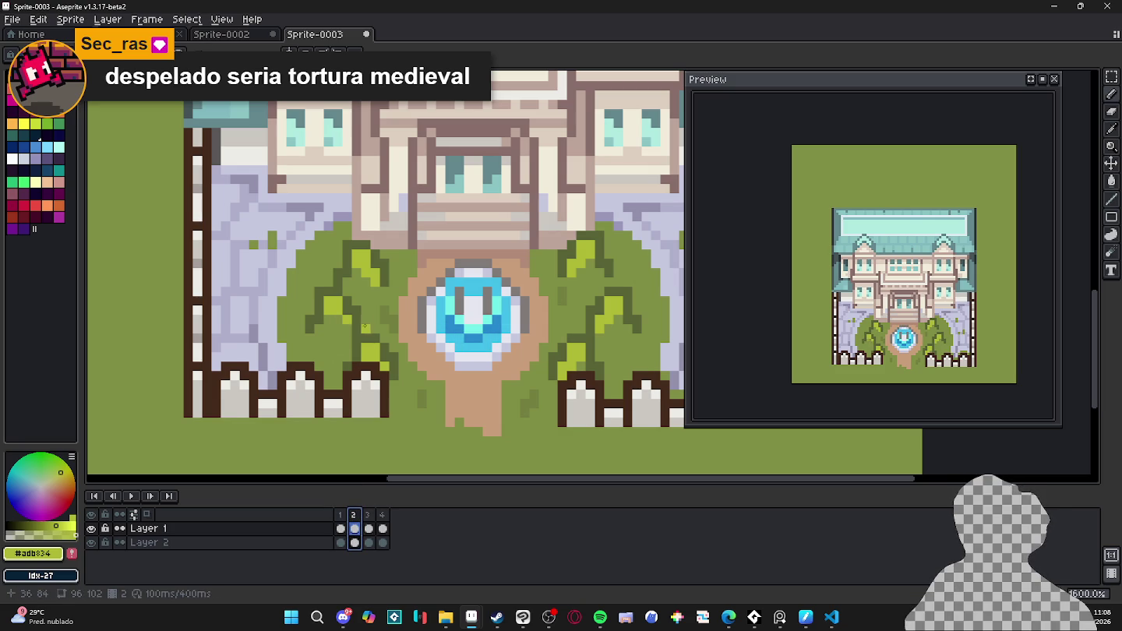
left_click(367, 515)
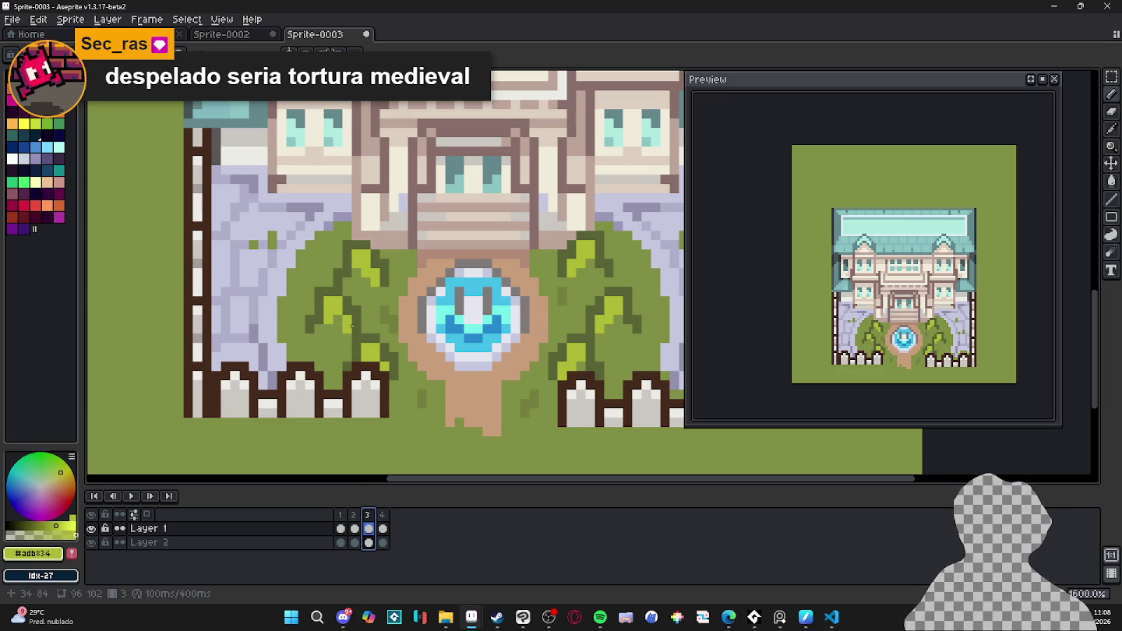
key("Escape")
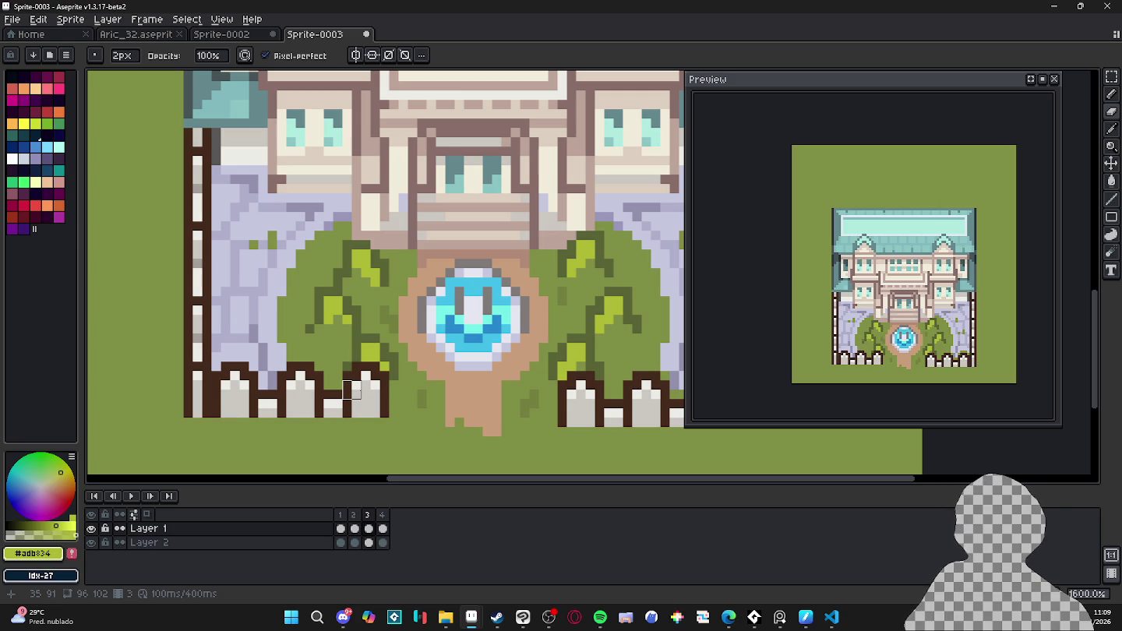
- Undo recent pencil strokes and compare frames 1 and 2 with a 1px brush
left_click(341, 515)
scroll(407, 389, "down", 3)
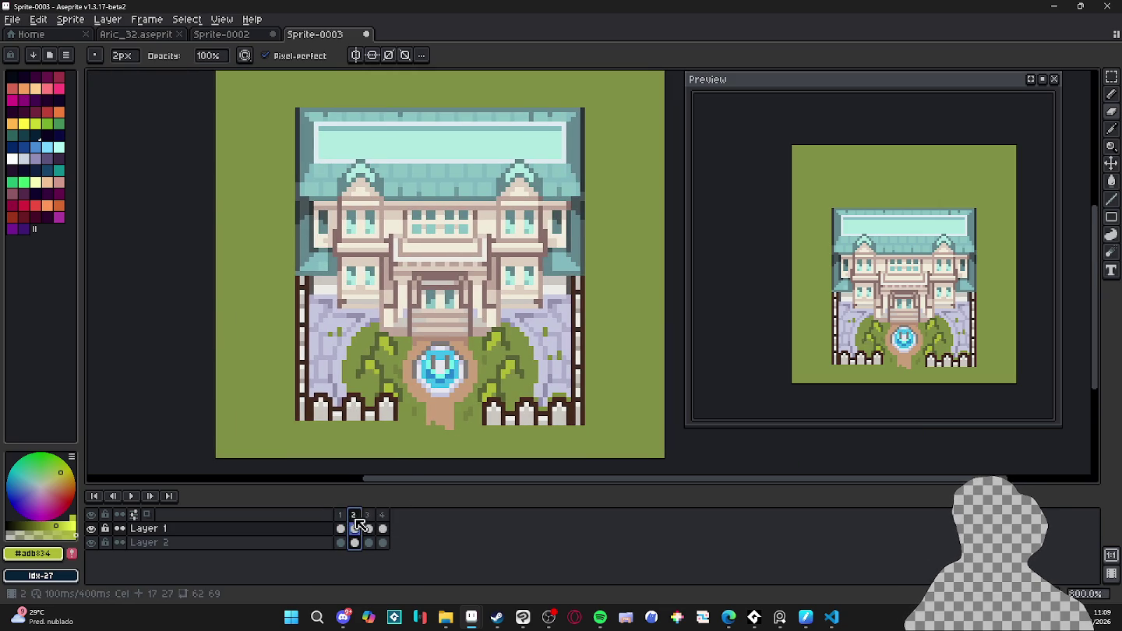
key("v")
key("ctrl+z")
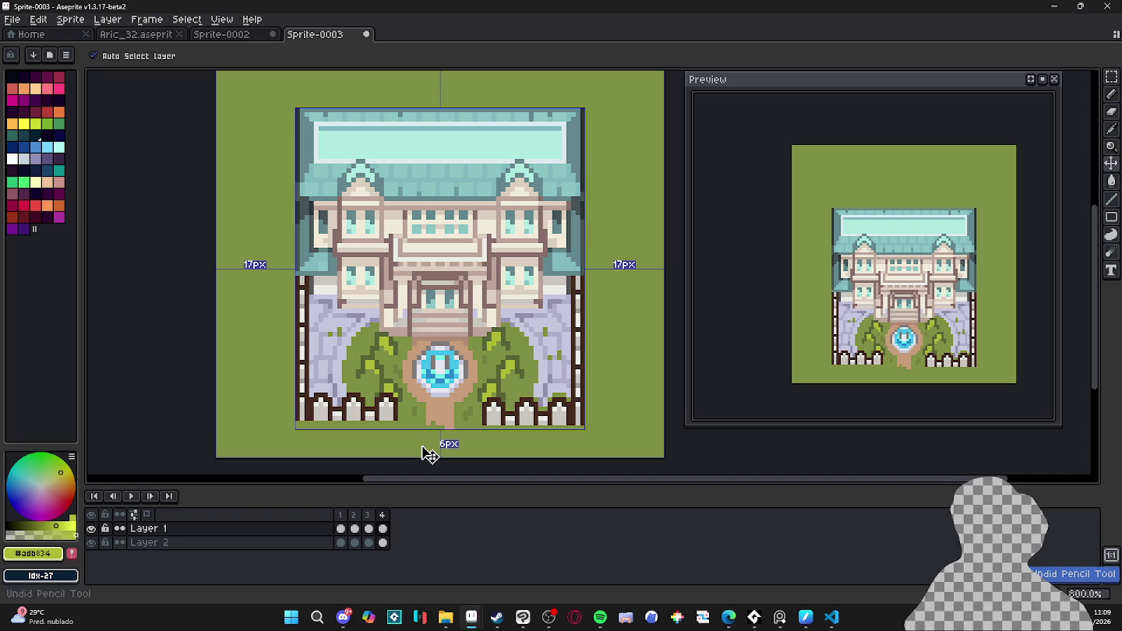
key("comma")
key("comma")
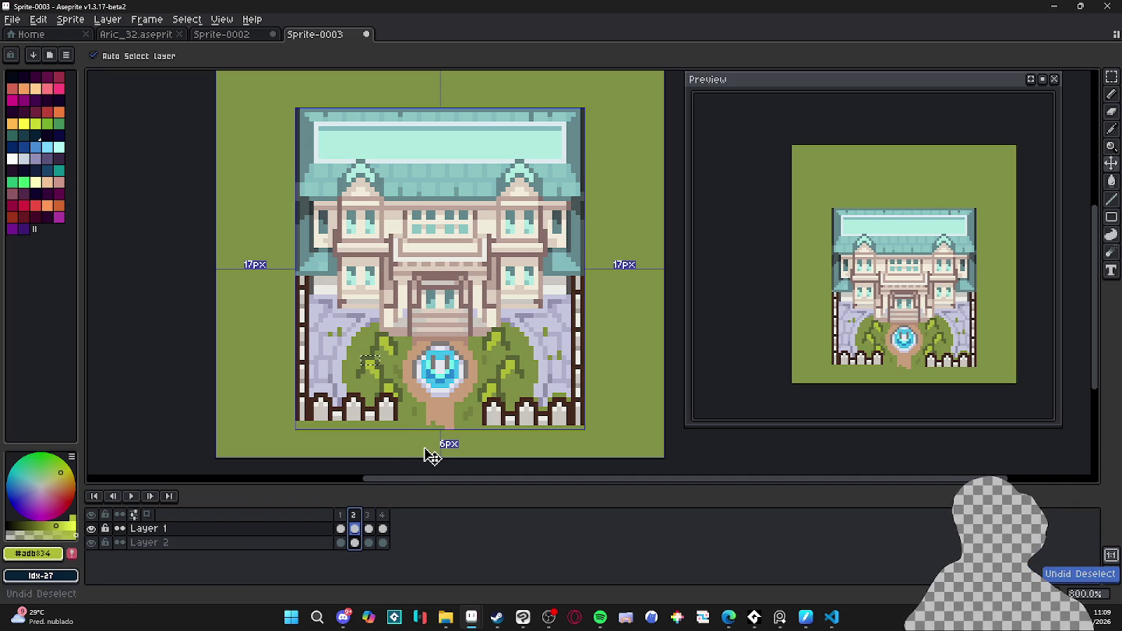
key("b")
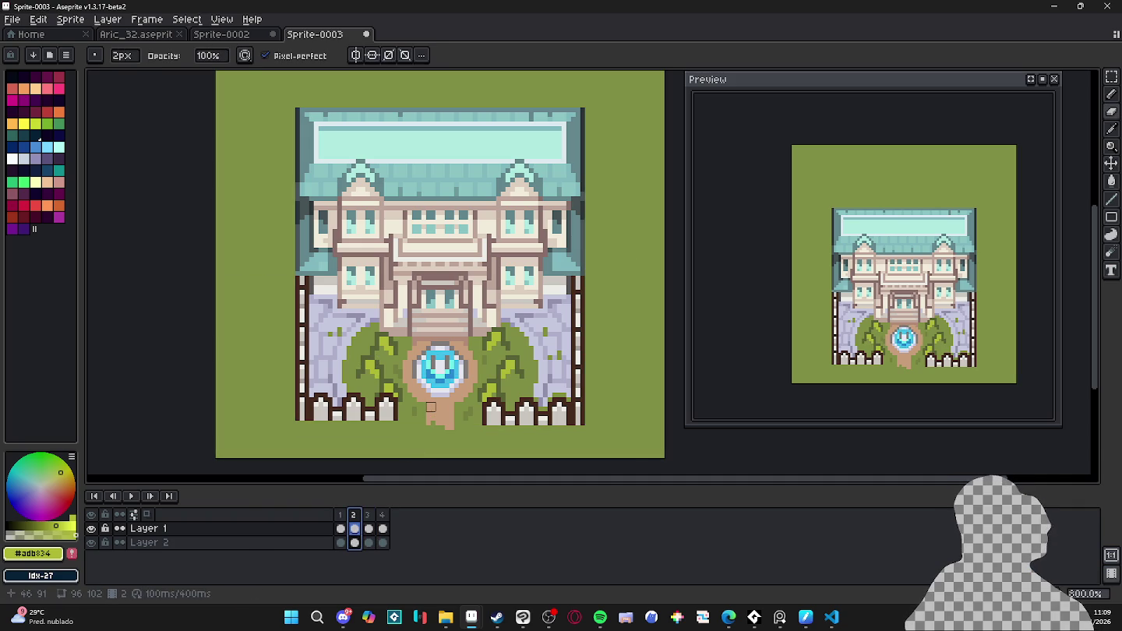
left_click(341, 515)
left_click(356, 515)
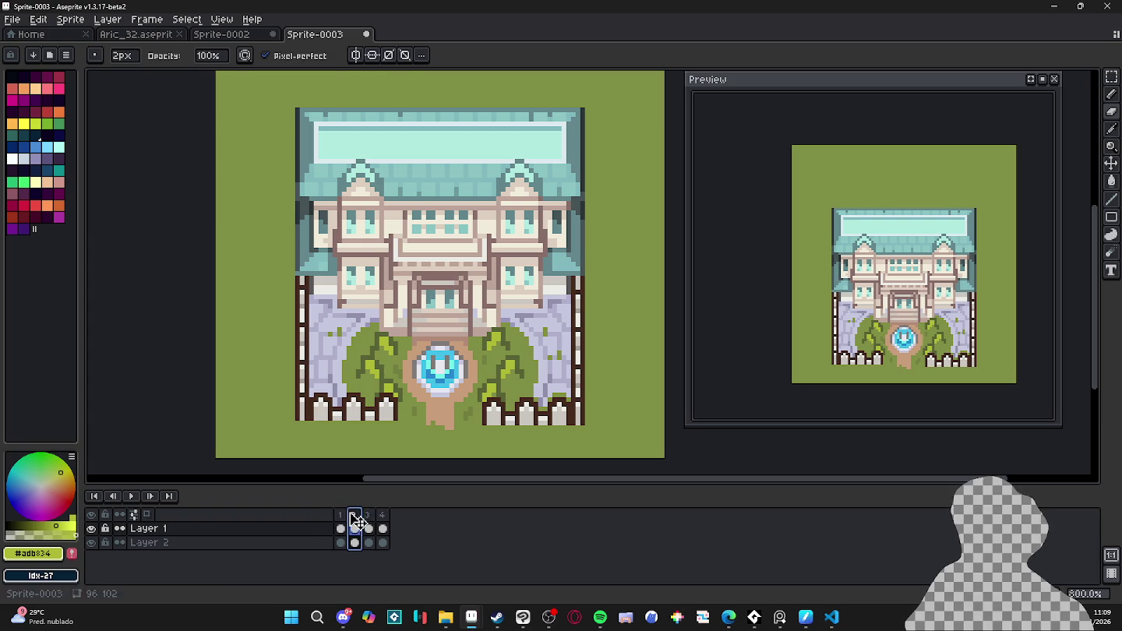
key("e")
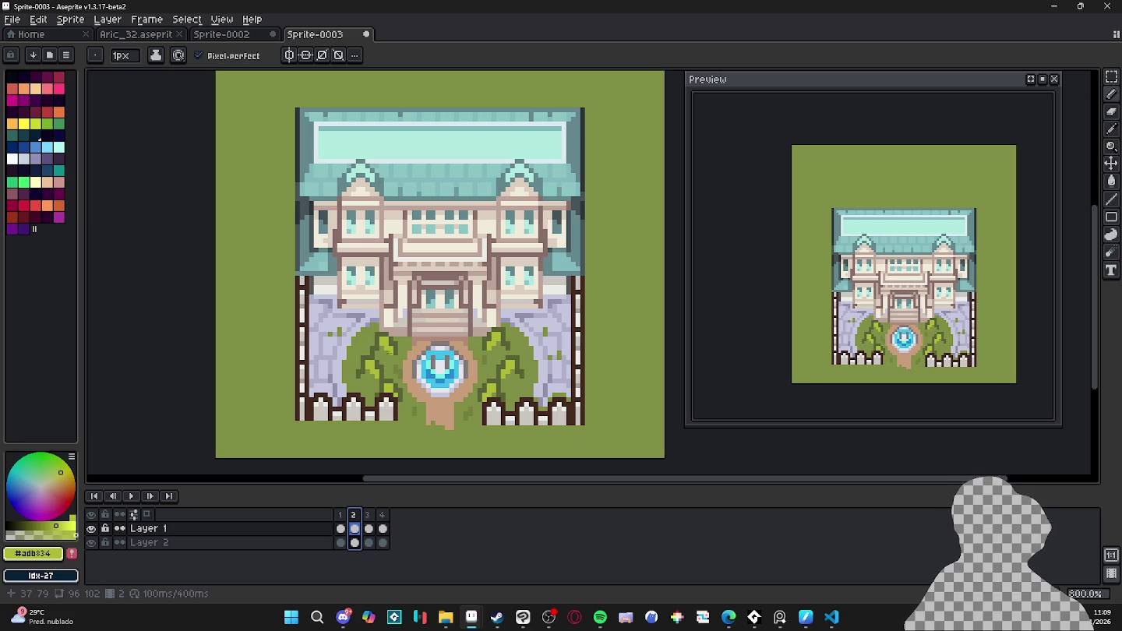
left_click(345, 515)
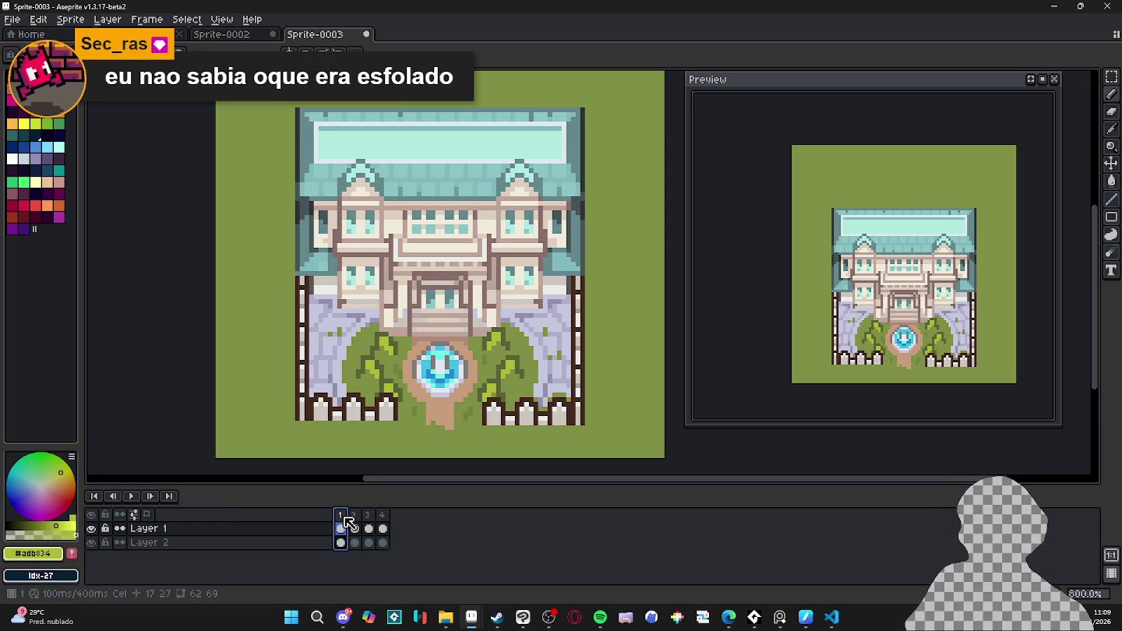
left_click(356, 518)
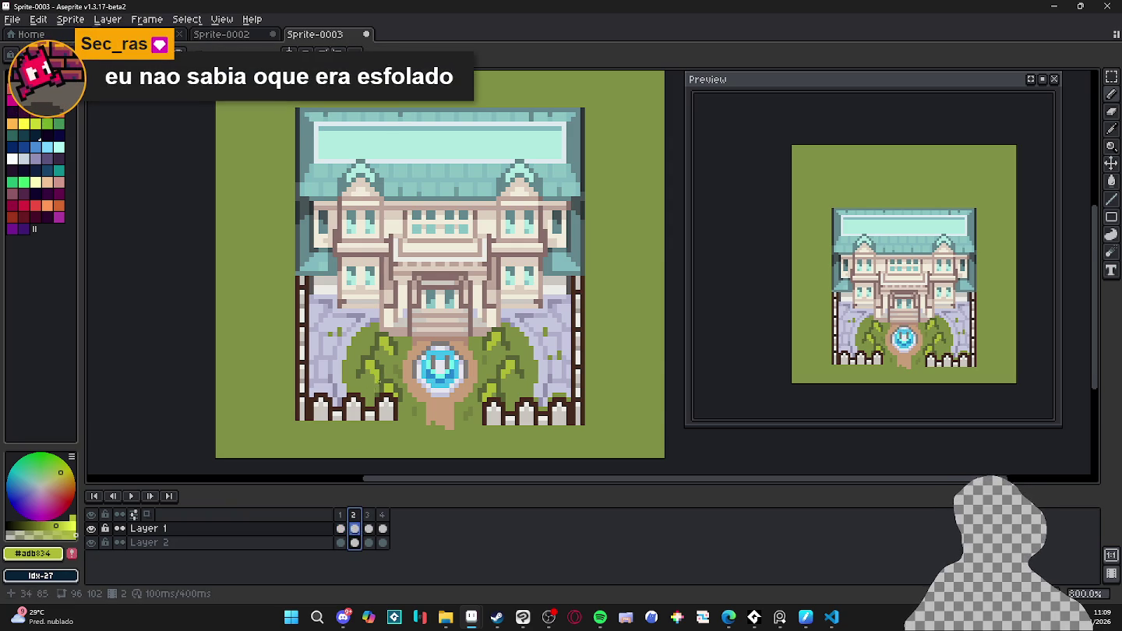
- Select a 4x4 leaf patch on the left bush with the Rectangular Marquee
scroll(388, 371, "up", 2)
left_click(1116, 86)
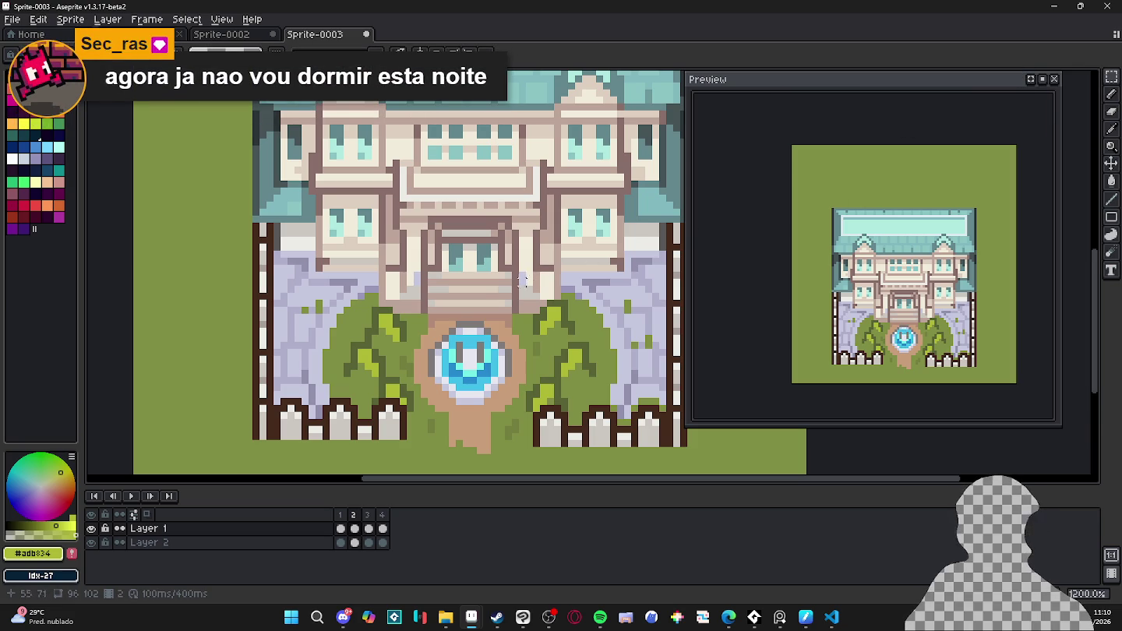
scroll(352, 346, "up", 1)
mouse_move(349, 339)
left_mouse_down()
mouse_move(388, 380)
mouse_move(357, 396)
left_mouse_up()
scroll(388, 374, "up", 3)
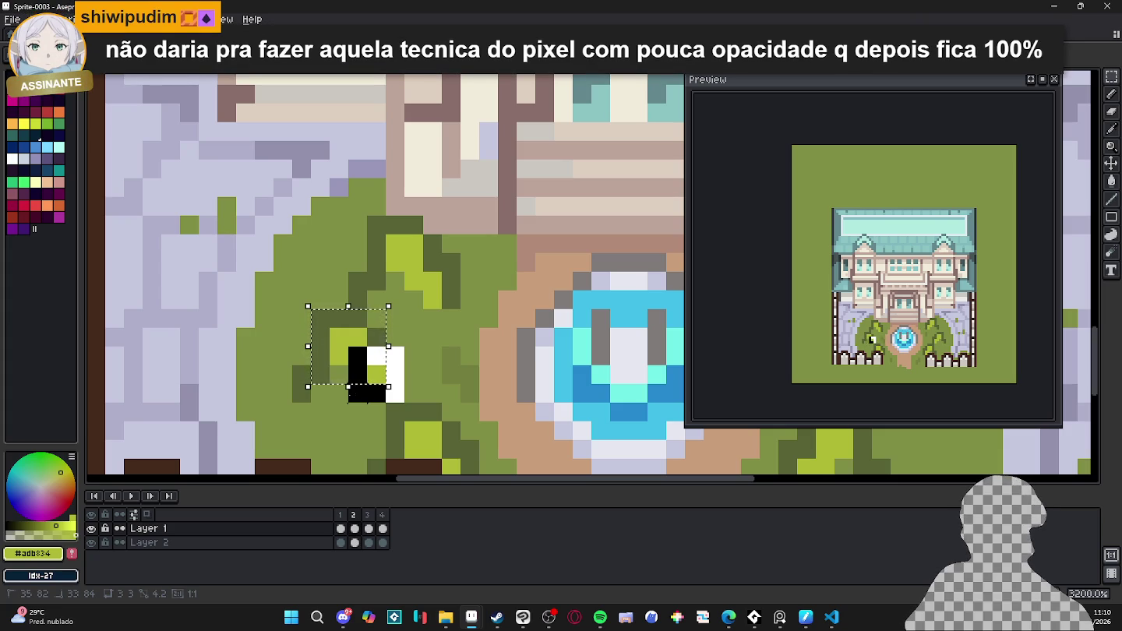
- Move and shear the selected bush pixels, then commit the change
left_click_drag(355, 394, 337, 394)
scroll(337, 393, "down", 5)
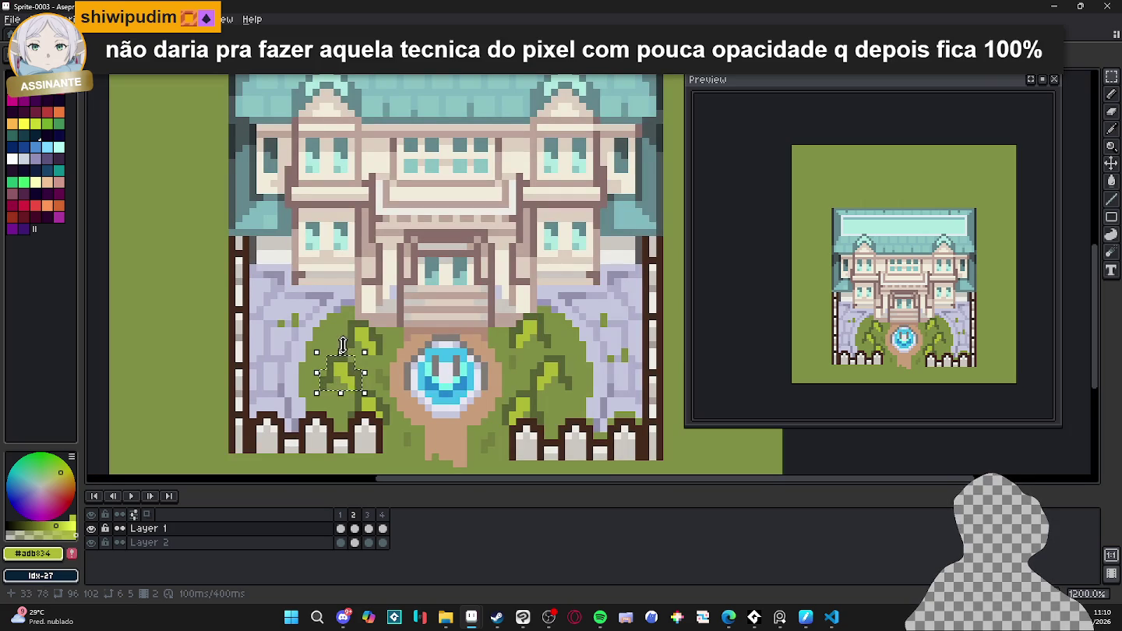
left_click_drag(343, 343, 345, 352)
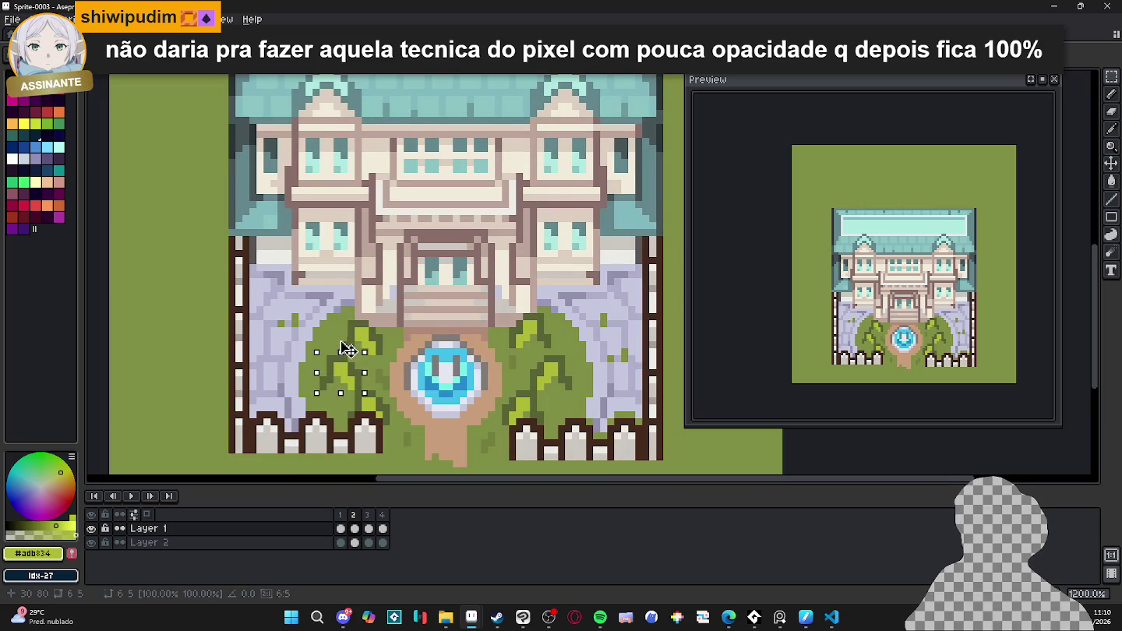
key("Return")
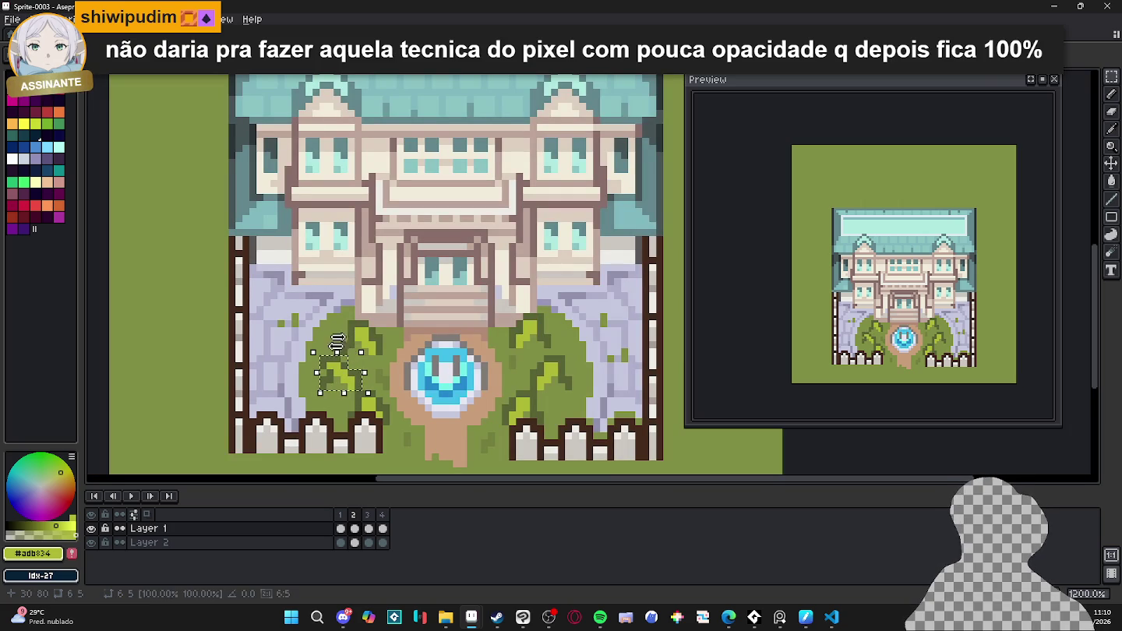
- On frame 2, sample mid green #7f8e44 and select the bush pixels beside the fountain
left_click(354, 529)
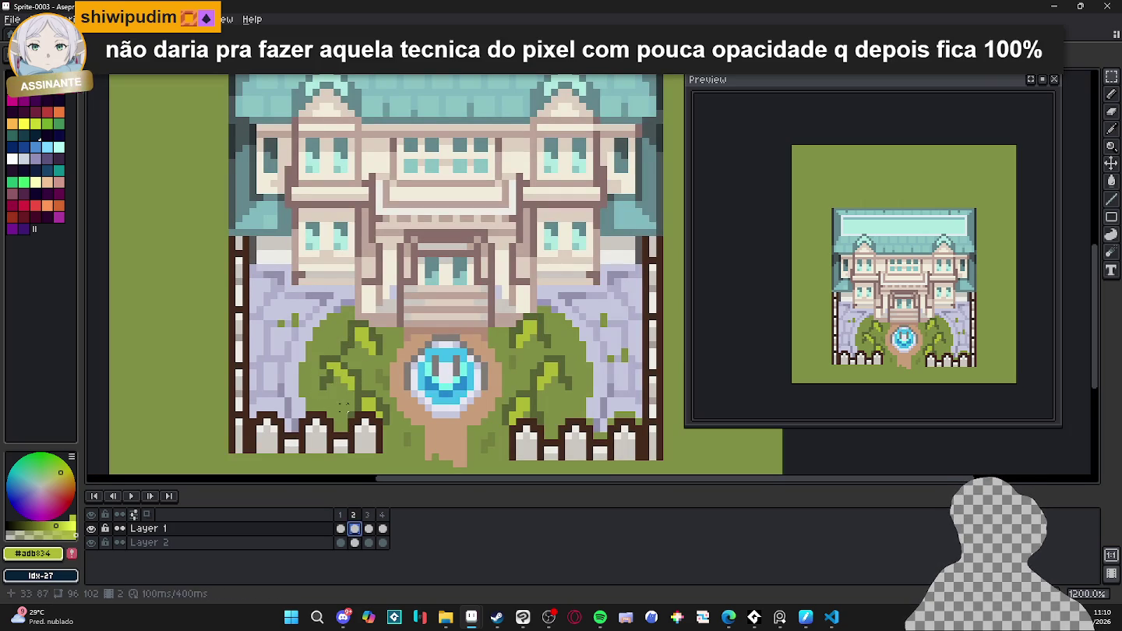
scroll(349, 381, "up", 2)
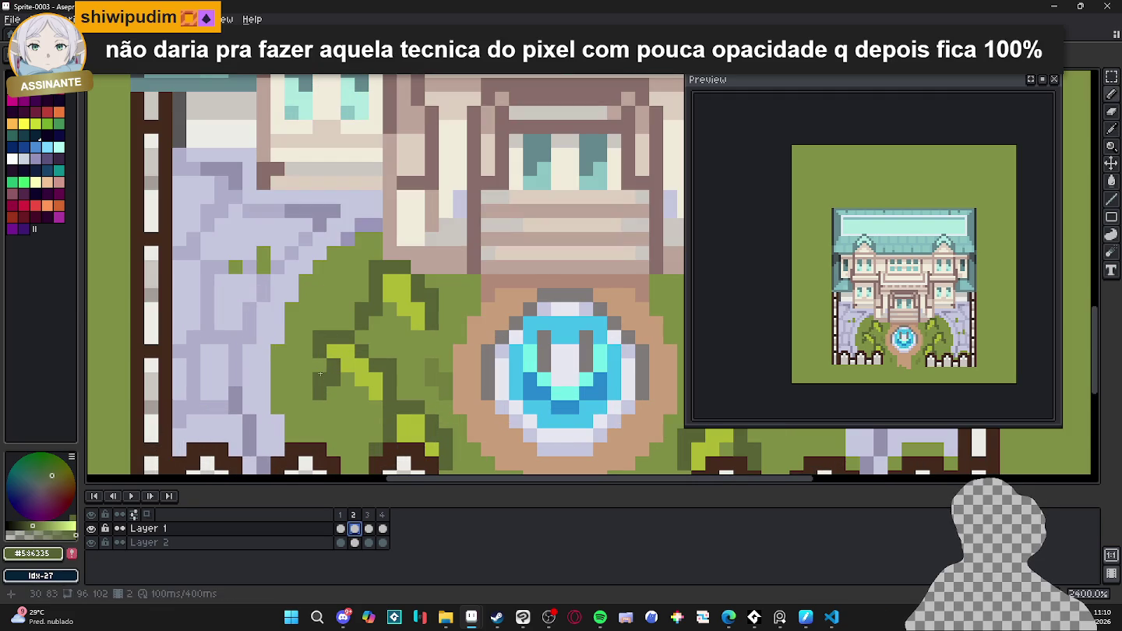
left_click(371, 397, "alt")
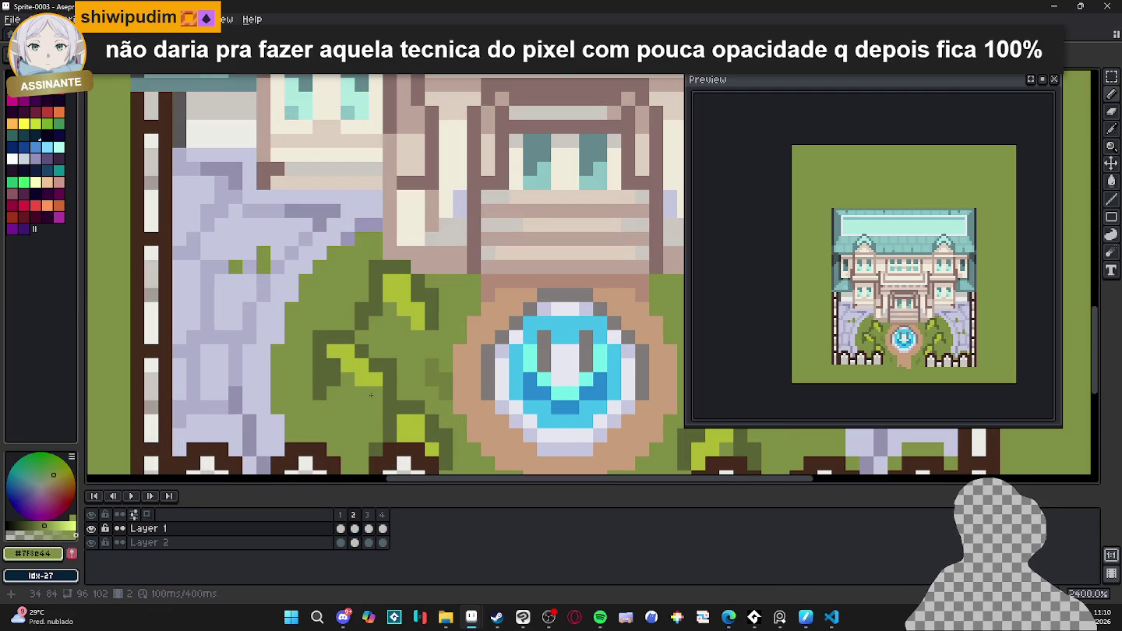
left_click(340, 528)
left_click(358, 528)
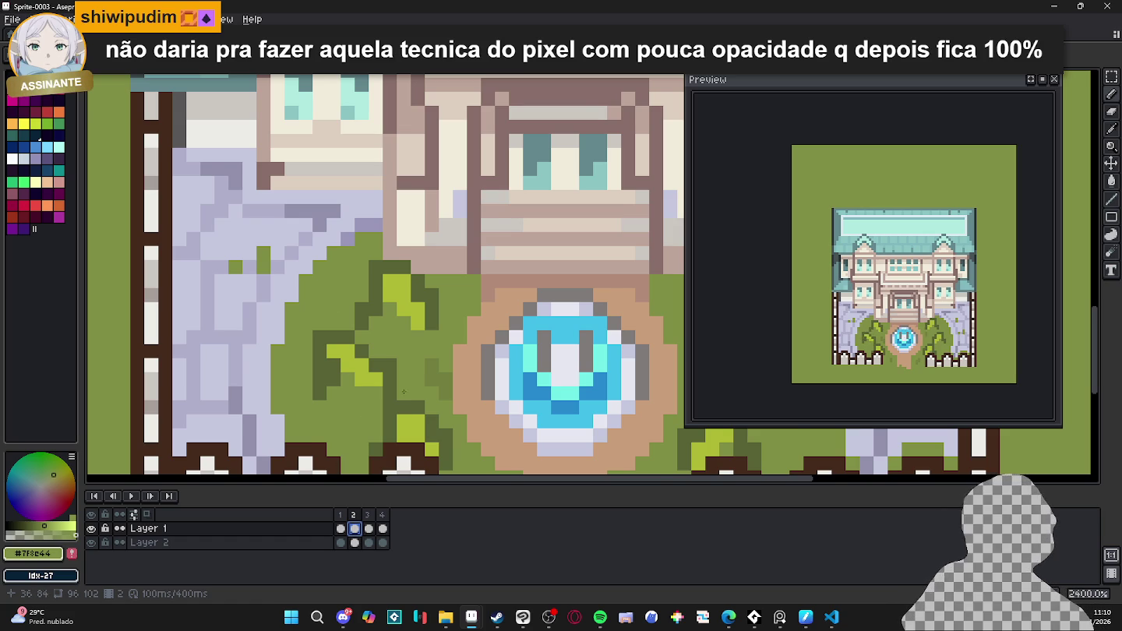
scroll(403, 385, "down", 3)
scroll(417, 359, "up", 3)
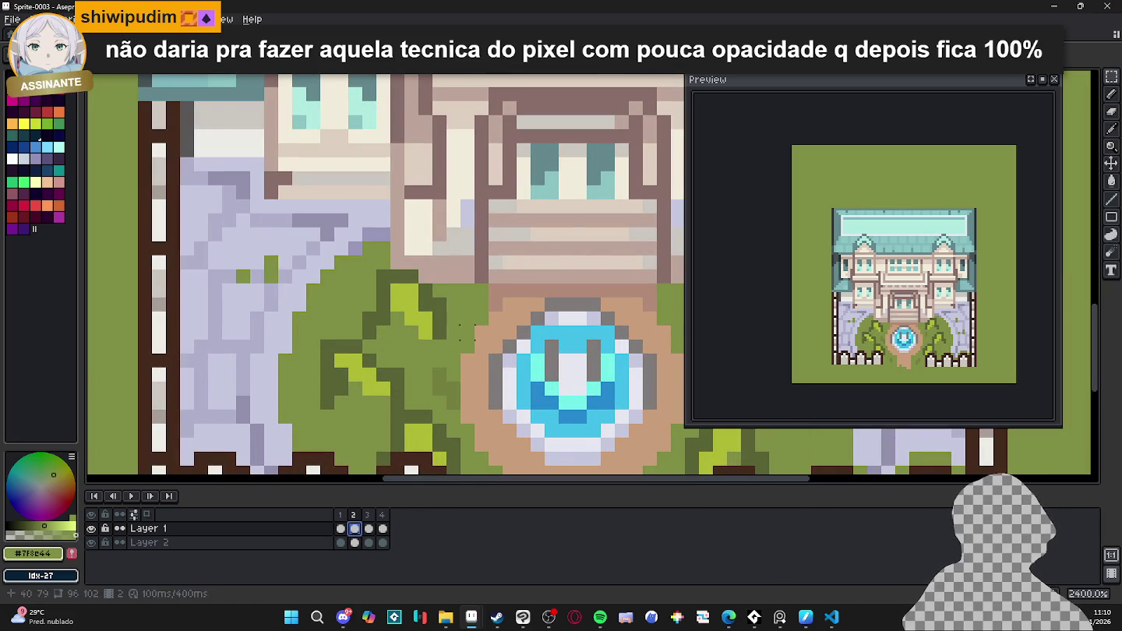
left_click_drag(398, 401, 311, 370)
scroll(328, 366, "up", 3)
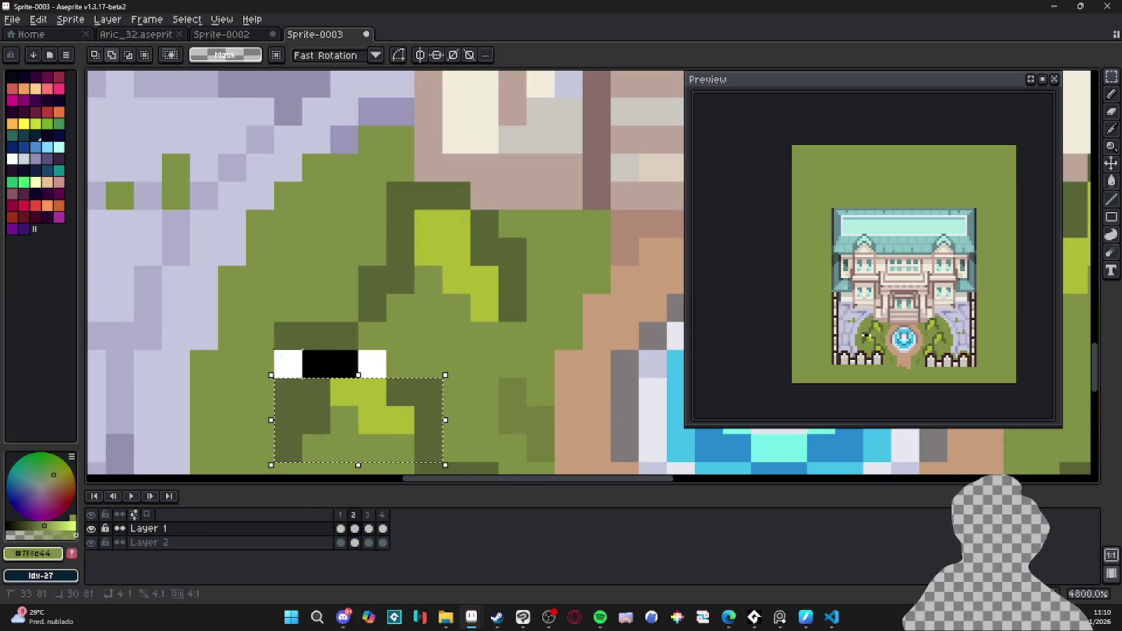
scroll(350, 362, "down", 6)
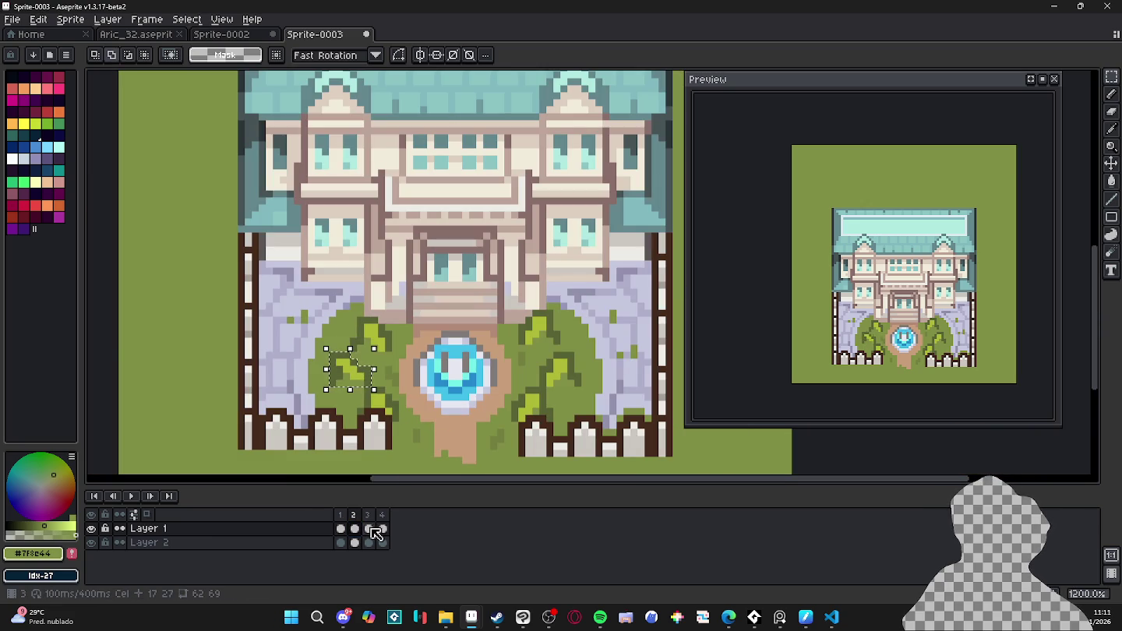
scroll(374, 379, "up", 2)
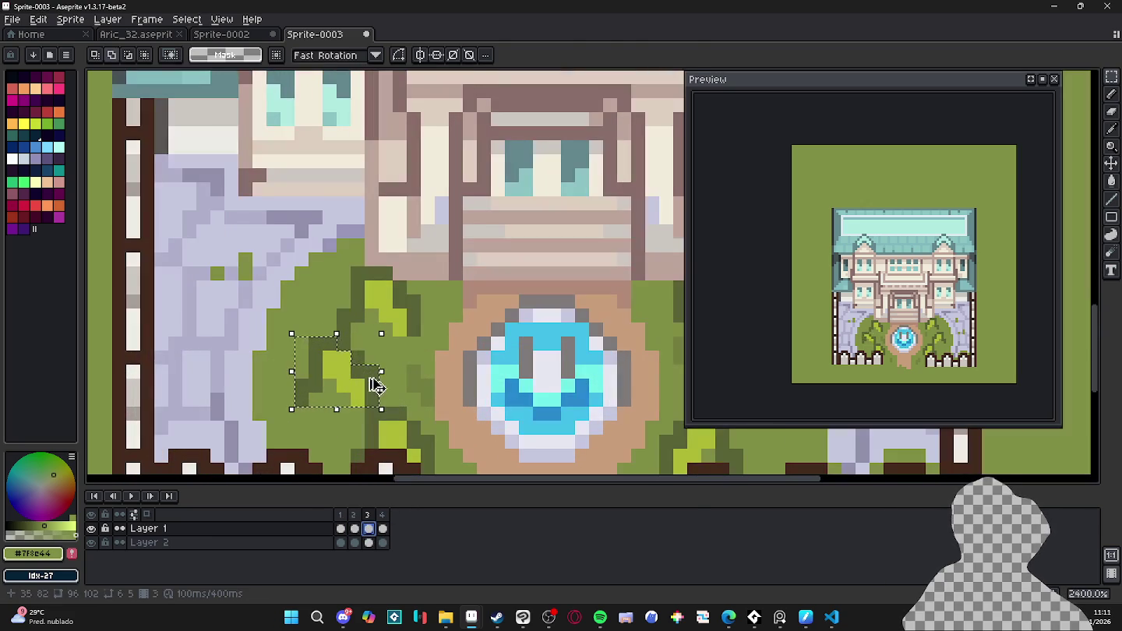
key("b")
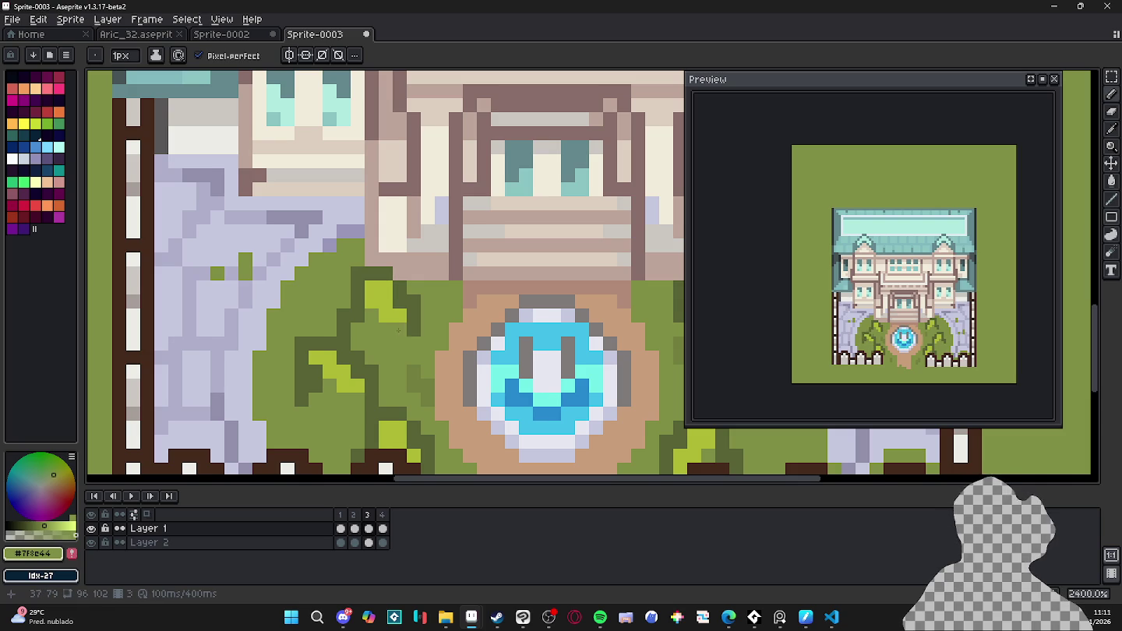
- Set a 150 ms frame duration and step through all four frames
left_click(149, 18)
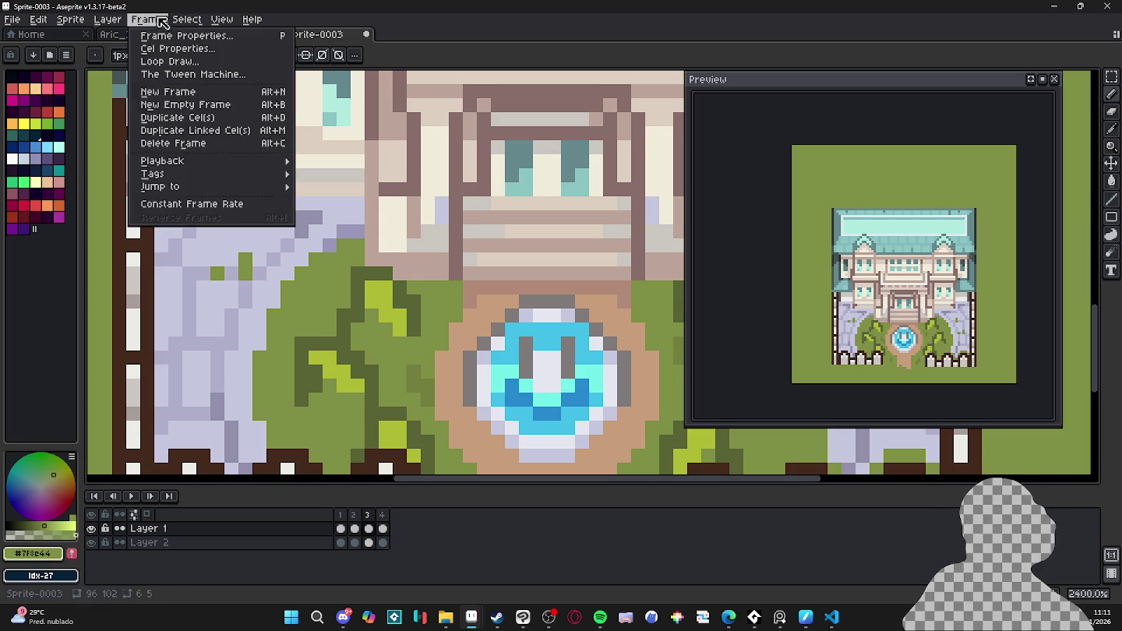
left_click(228, 205)
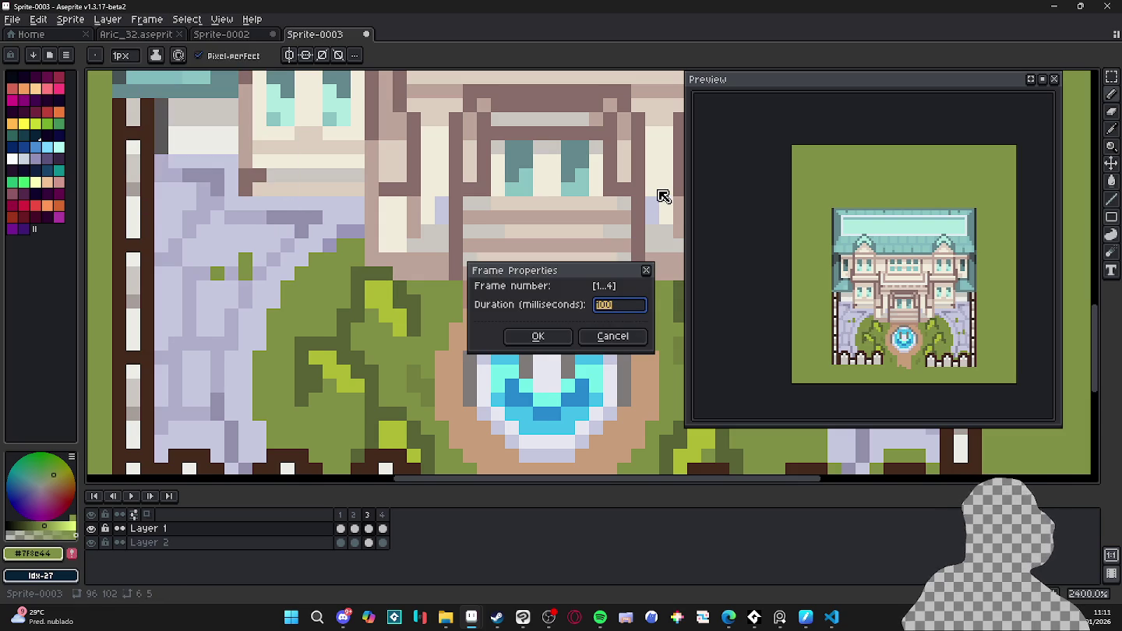
key("Return")
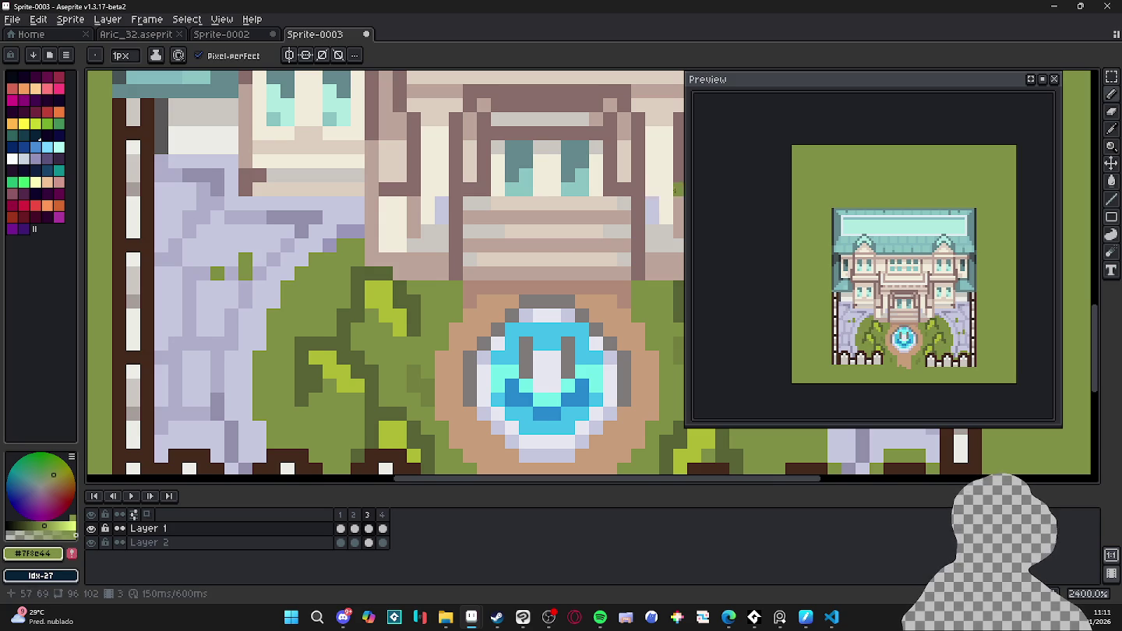
left_click(342, 529)
left_click(354, 529)
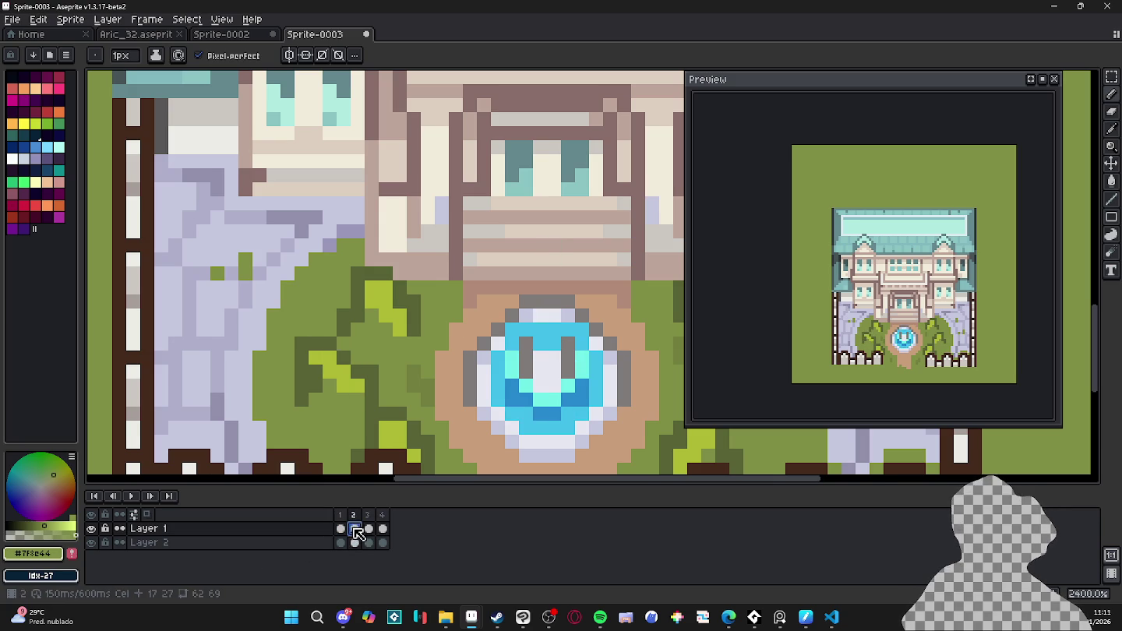
left_click(369, 529)
left_click(383, 529)
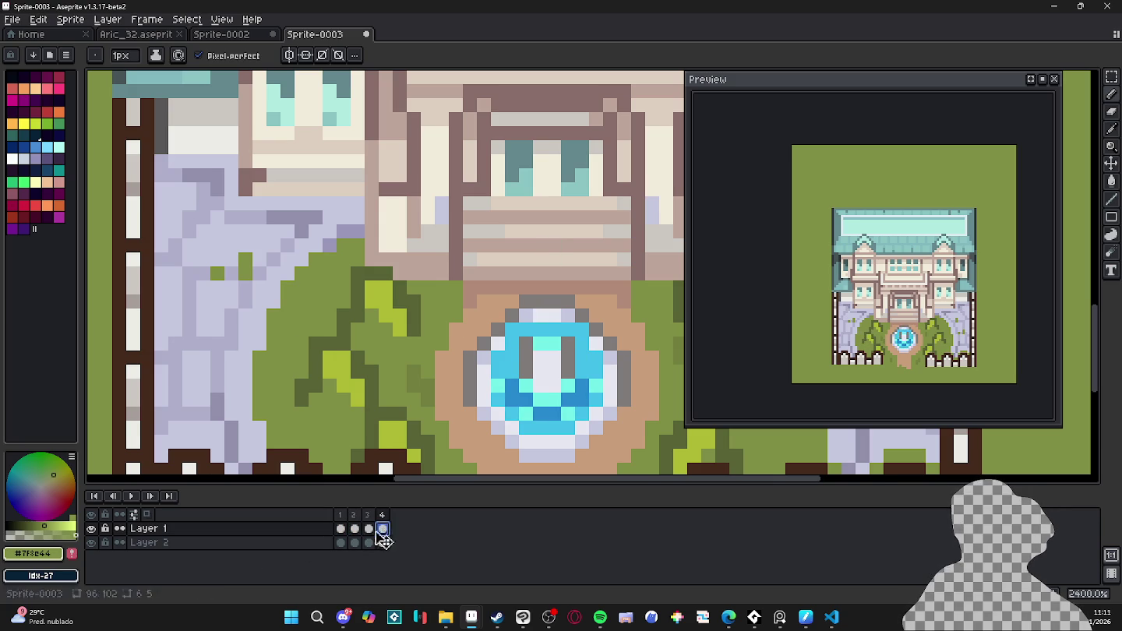
left_click(341, 529)
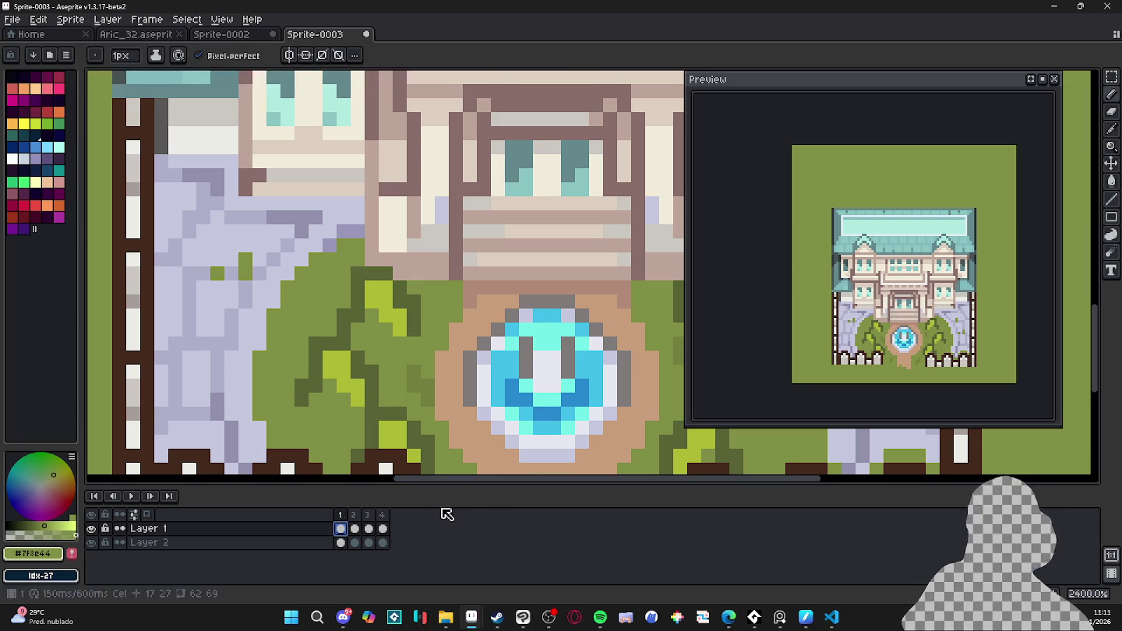
- Undo the paste and deselect, then re-apply a 150 ms frame duration
key("ctrl+z")
key("ctrl+z")
key("ctrl+z")
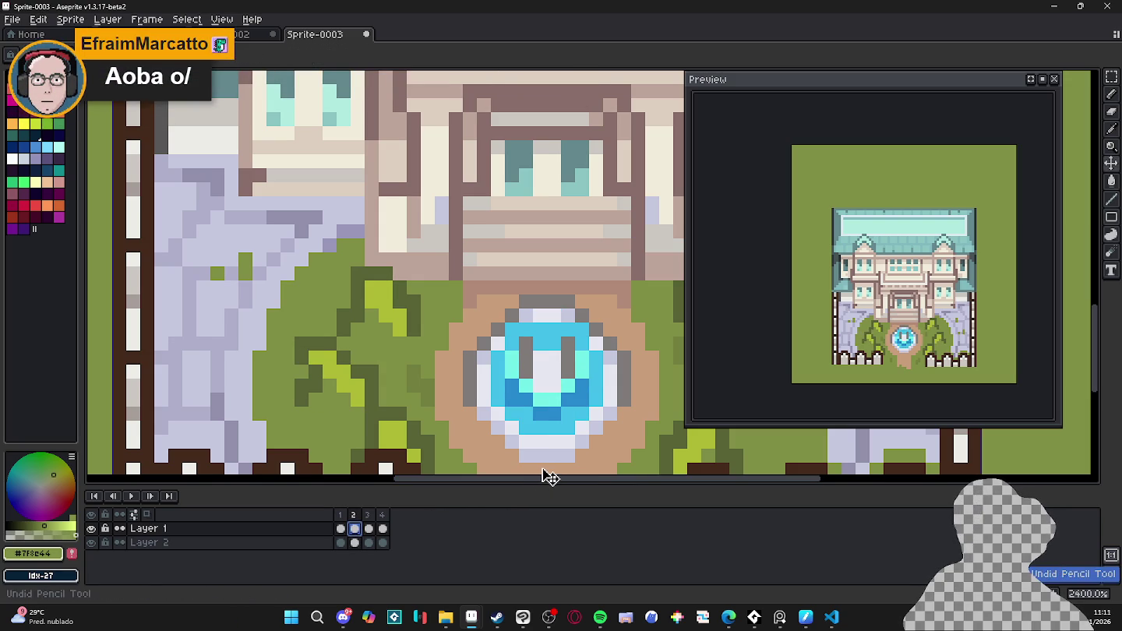
key("ctrl+z")
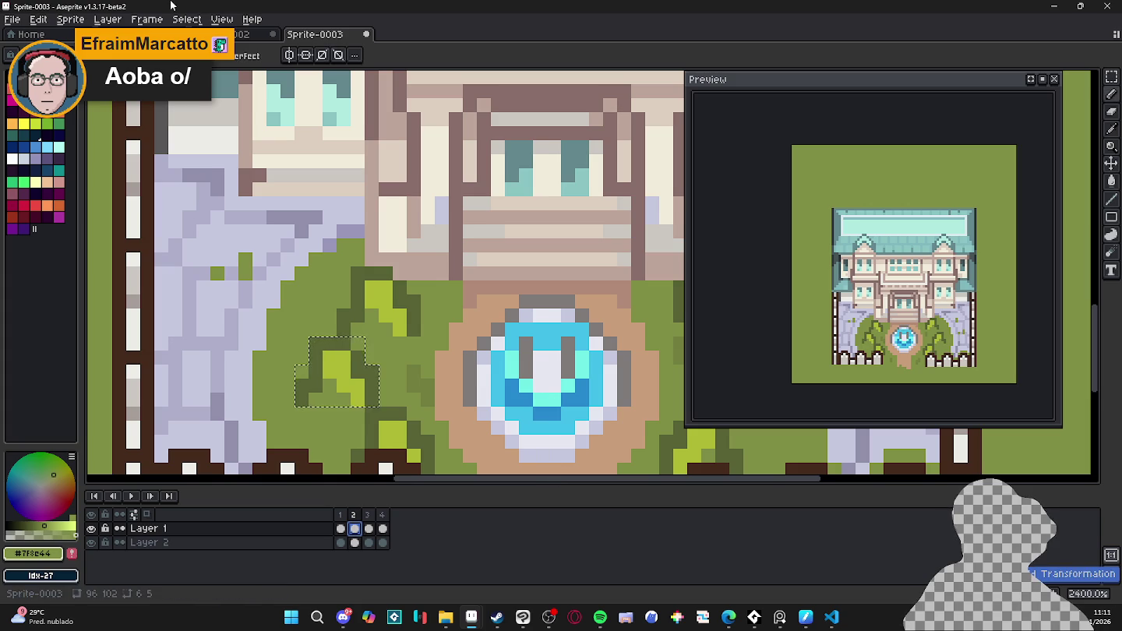
left_click(162, 22)
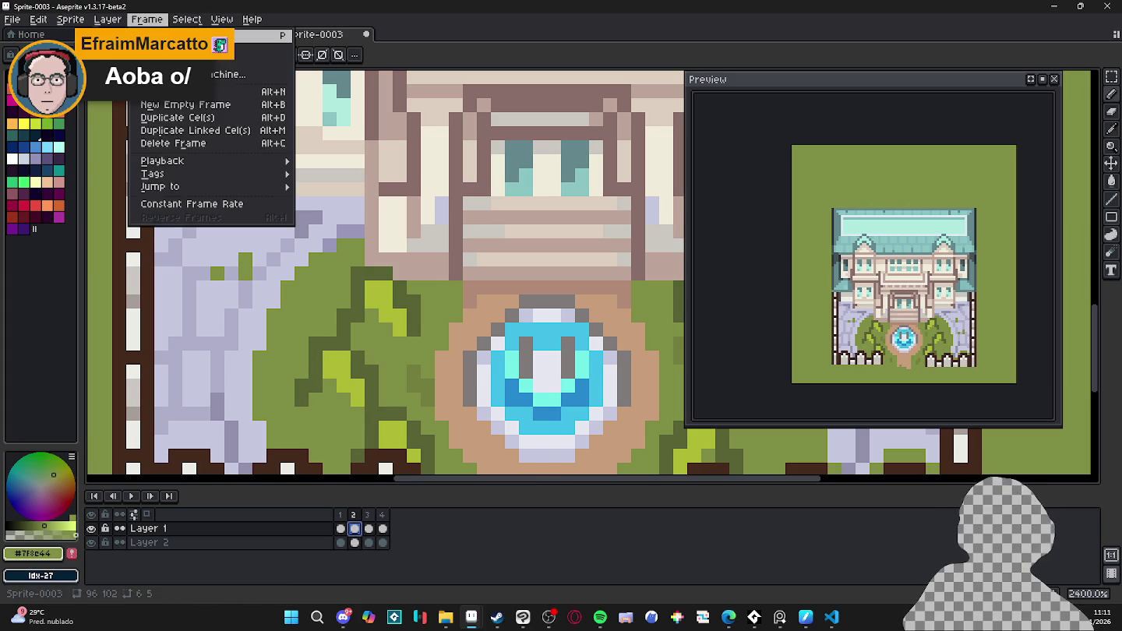
key("Right")
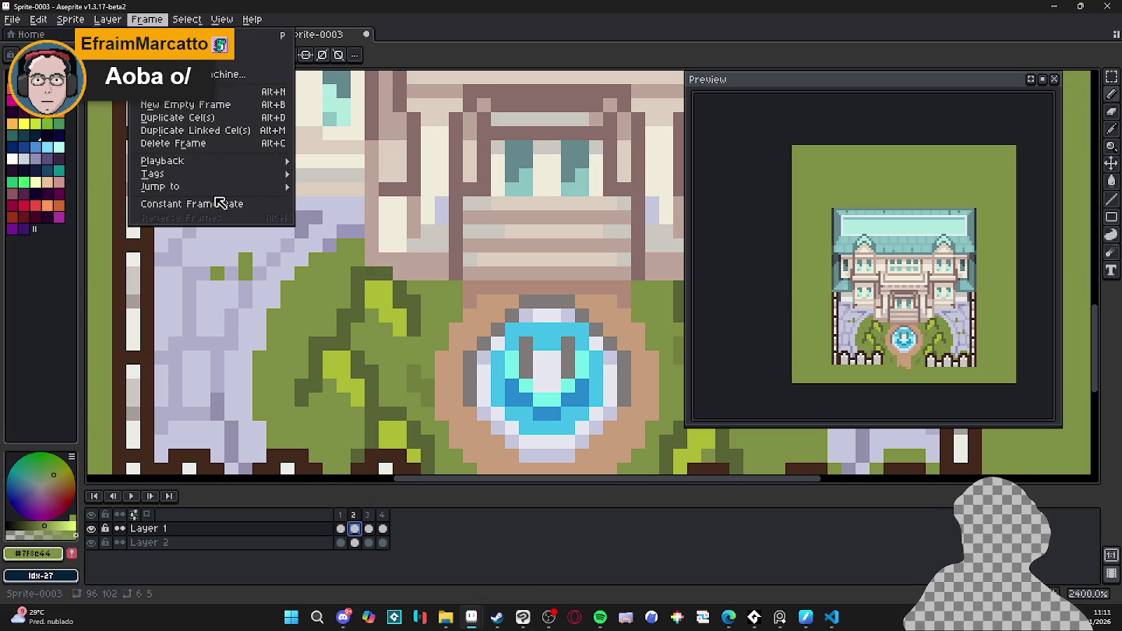
left_click(235, 204)
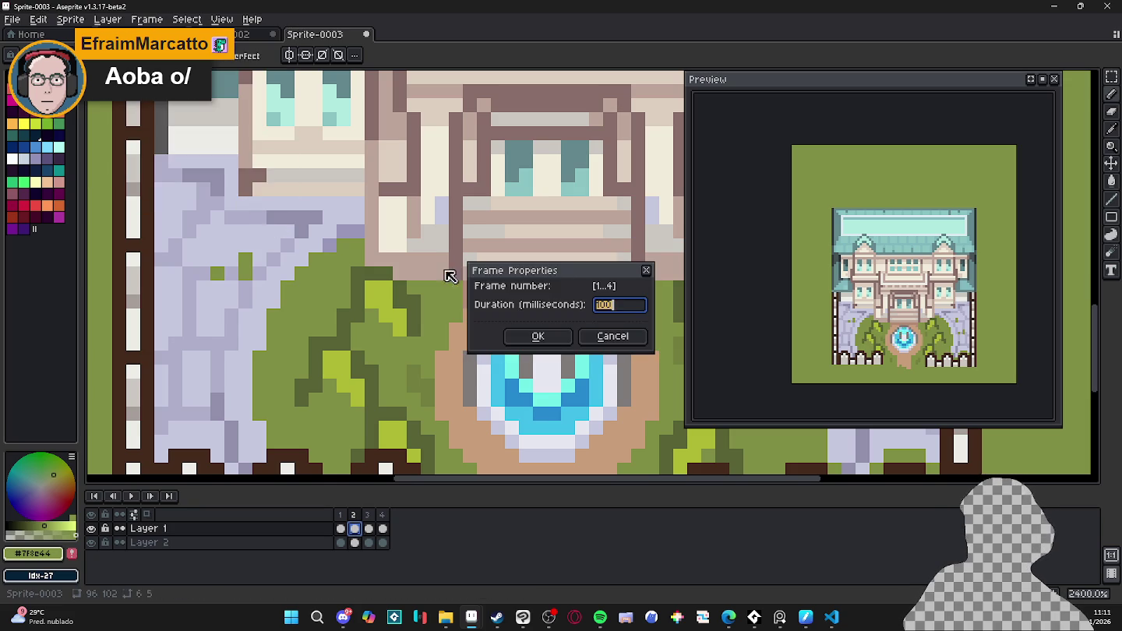
type("15")
key("Return")
left_click(548, 148)
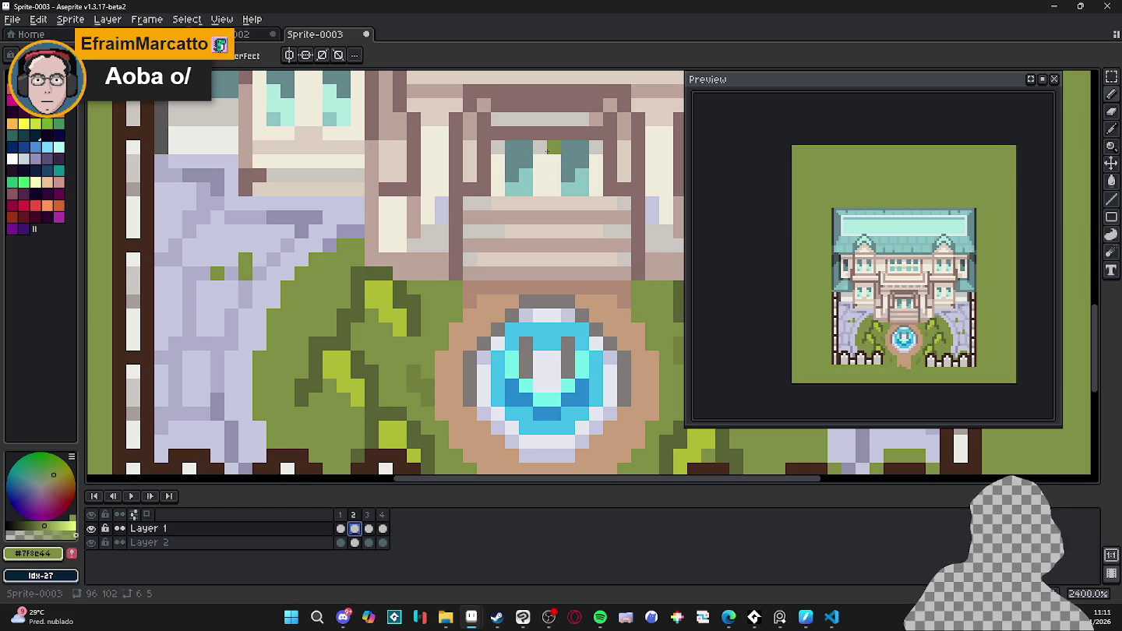
- Pan to the mansion and darken a grass pixel beside the fountain
scroll(400, 287, "down", 2)
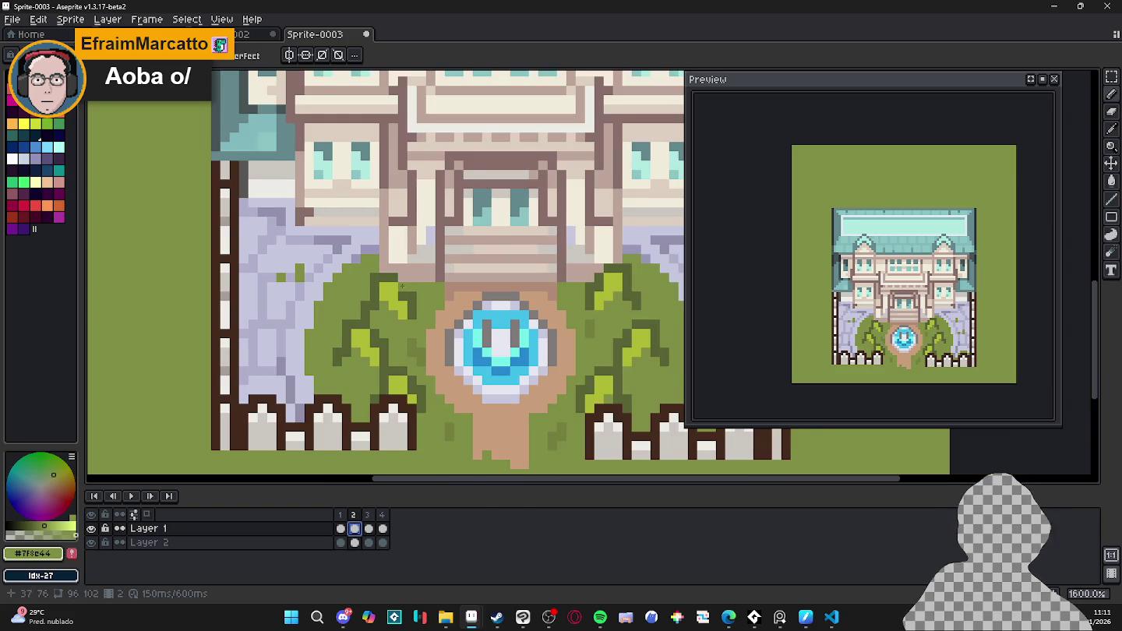
left_click_drag(411, 292, 388, 274)
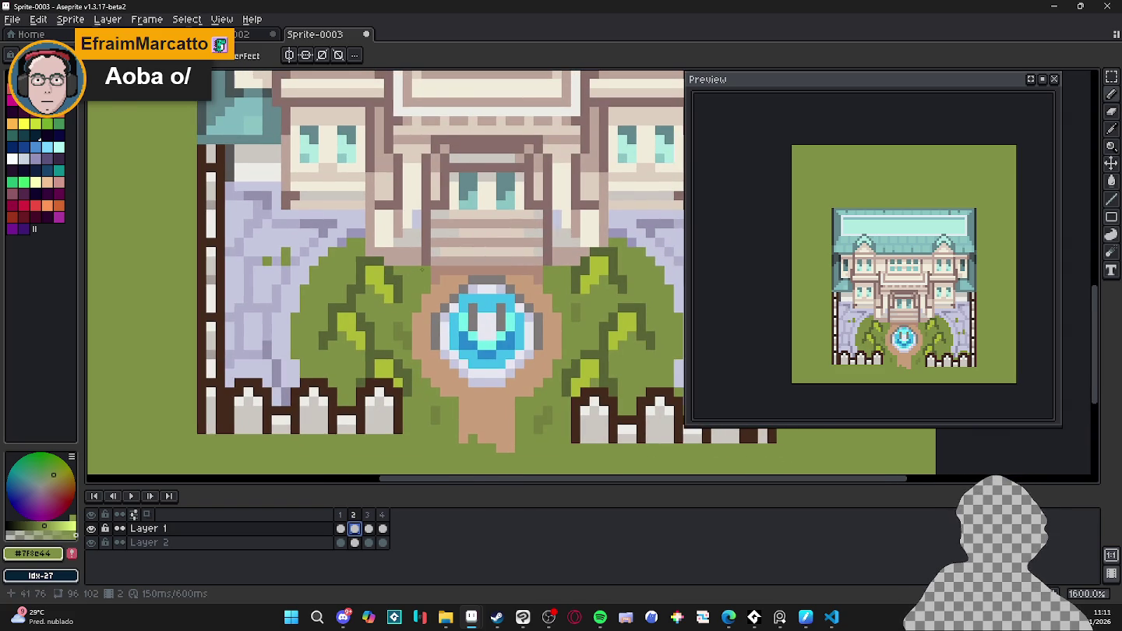
scroll(454, 262, "down", 1)
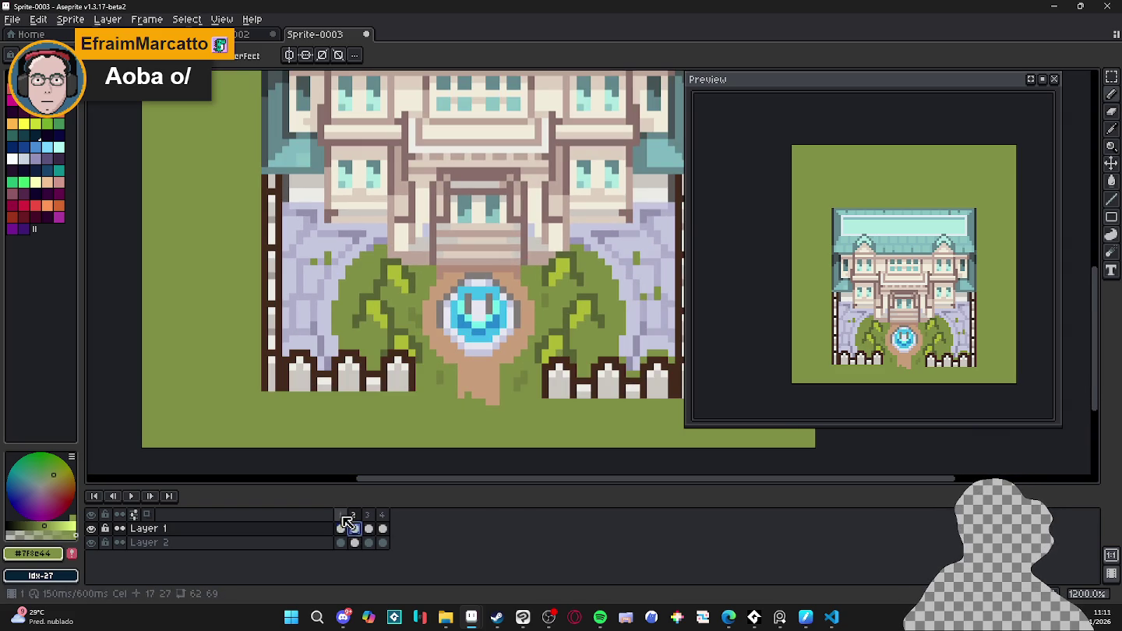
scroll(382, 296, "up", 3)
left_click(382, 293)
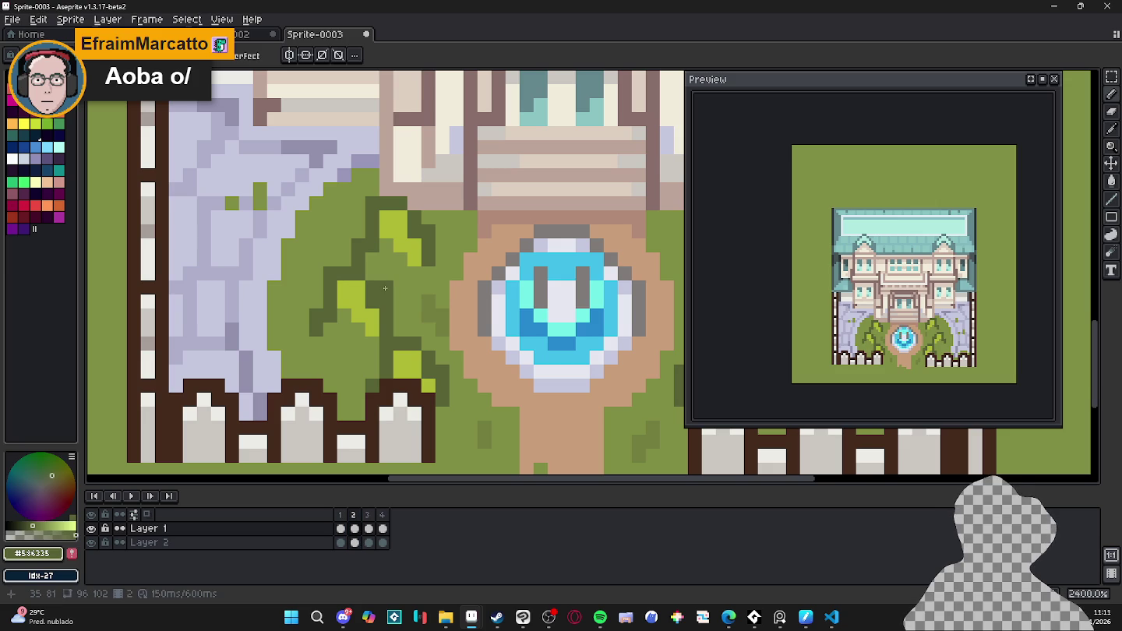
- Sample the light and dark leaf greens from the bush on frames 3 and 4
left_click(368, 529)
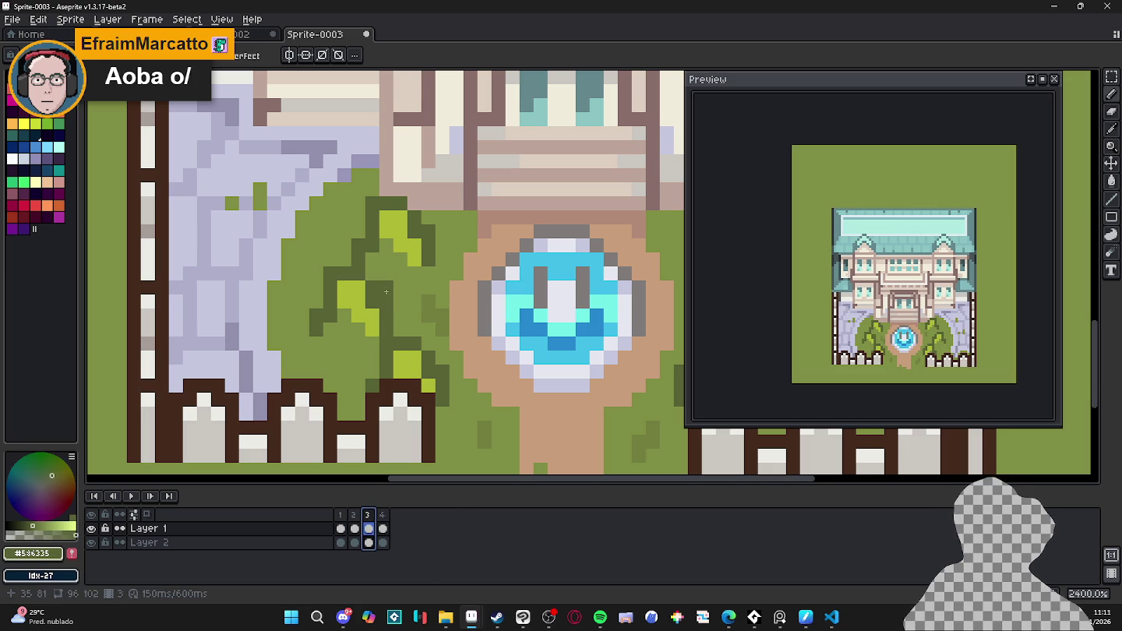
left_click(367, 308, "alt")
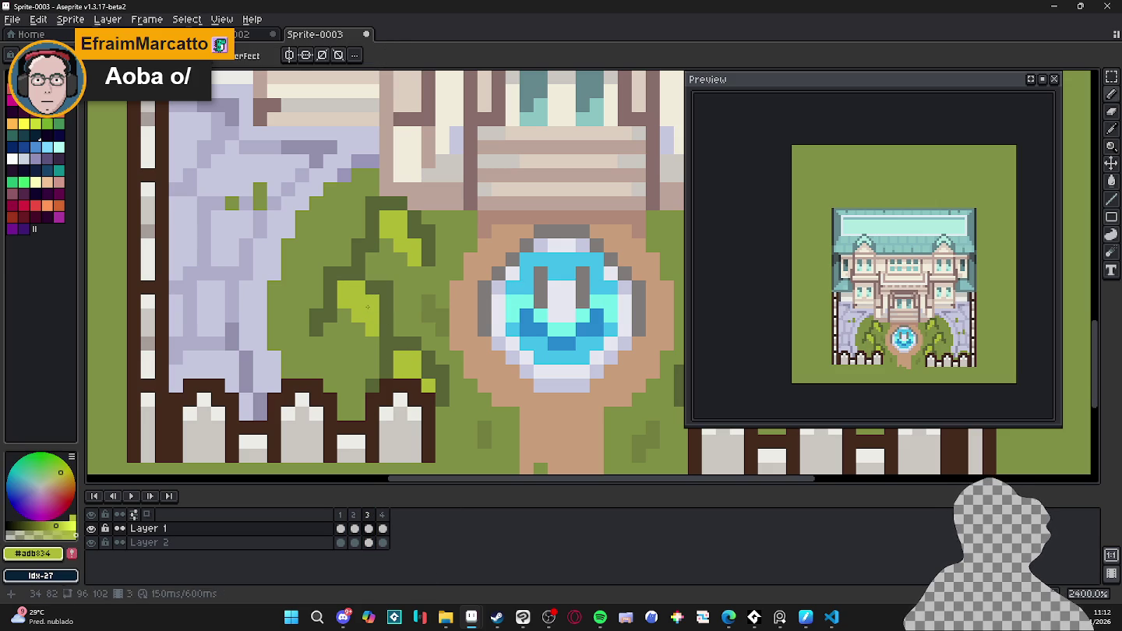
left_click(383, 528)
left_click(334, 312, "alt")
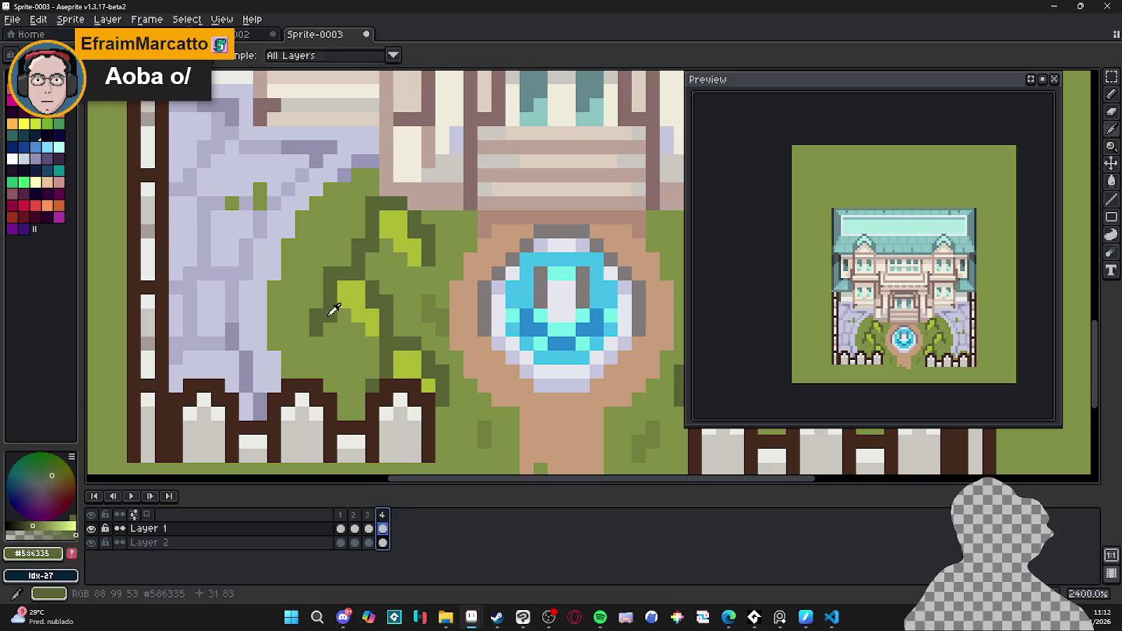
key("Escape")
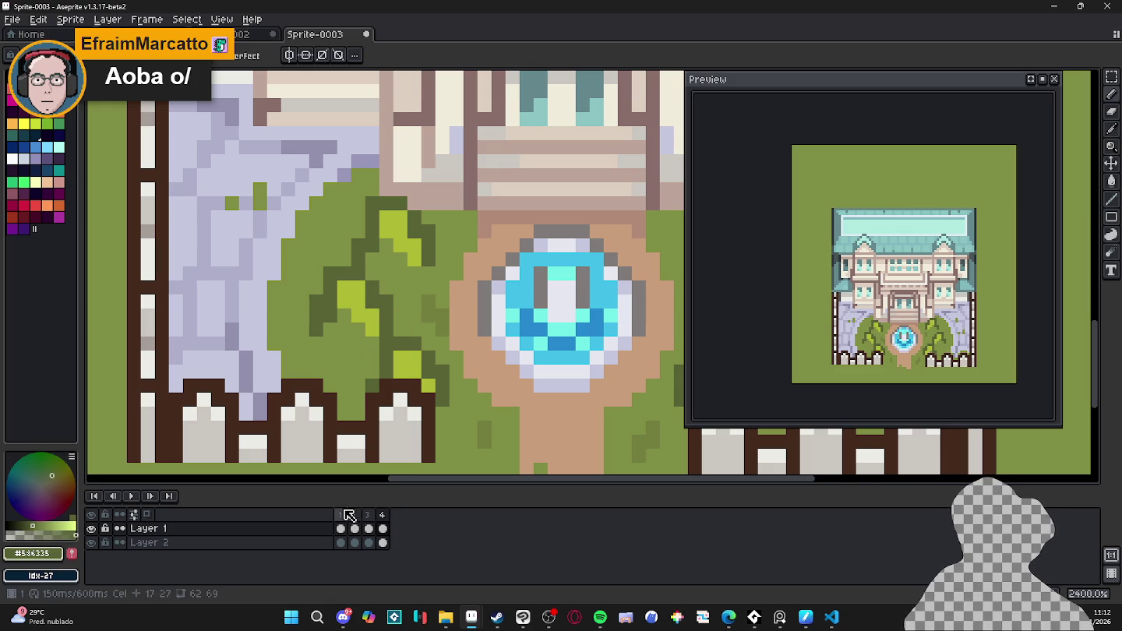
- Pick the medium grass green, undo the last stroke, and paint a darker bush pixel
left_click(341, 515)
left_click(353, 515)
left_click(367, 515)
left_click(370, 331, "alt")
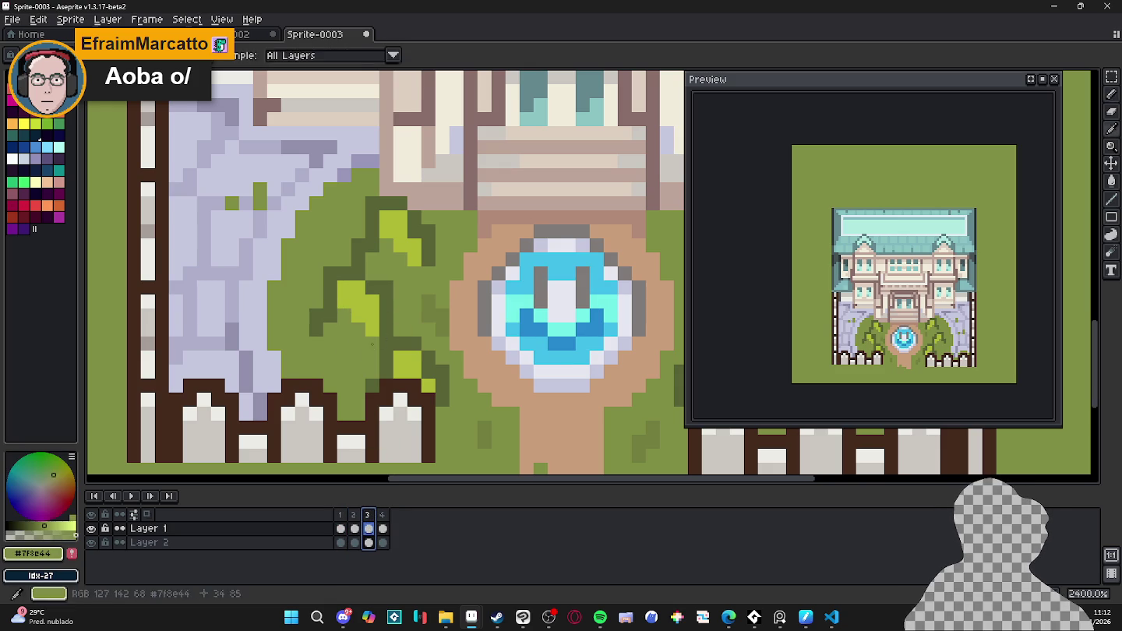
key("Escape")
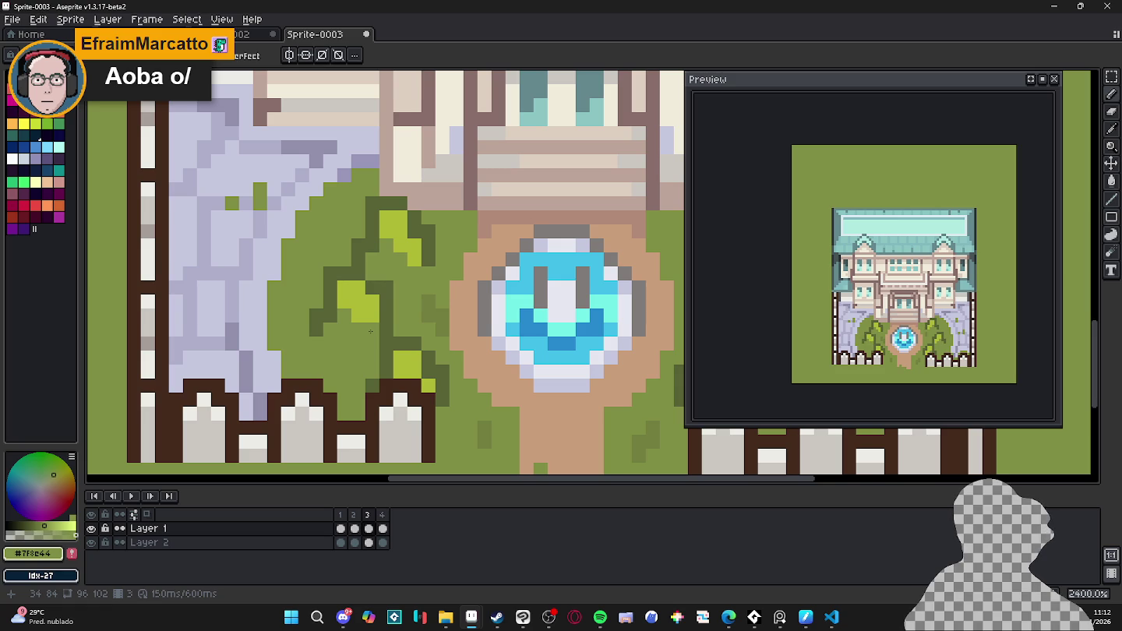
key("ctrl+z")
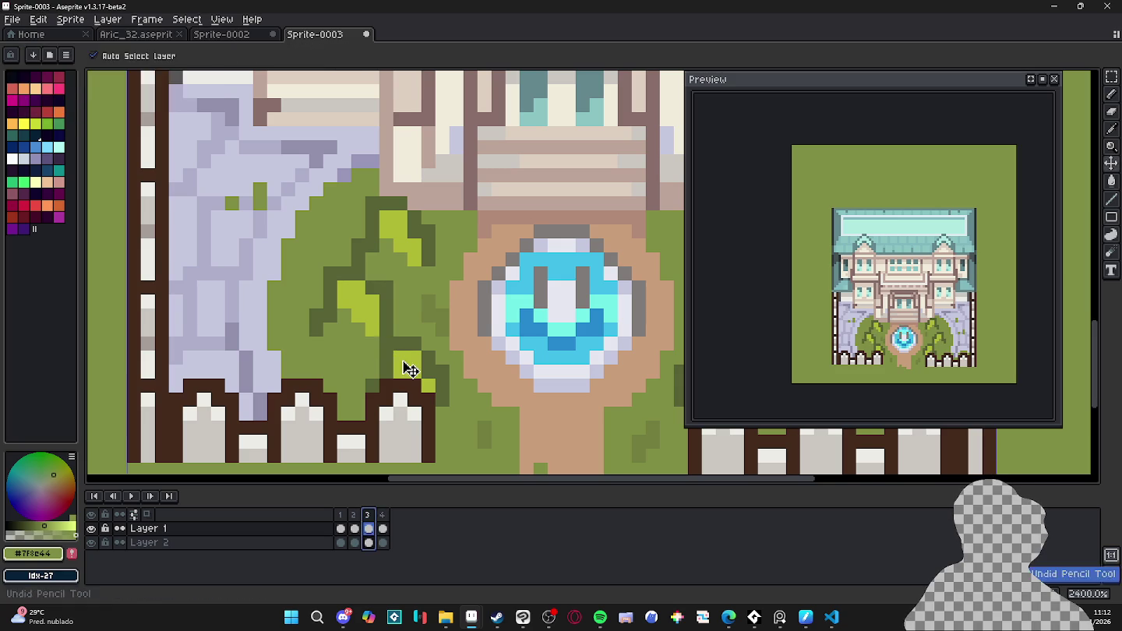
key("period")
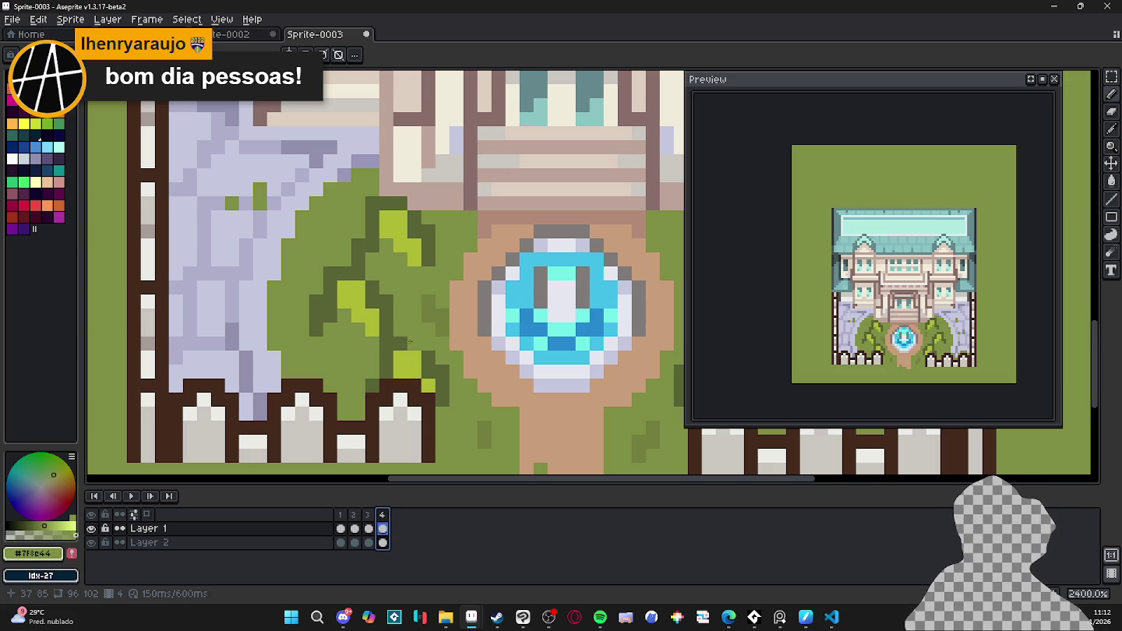
left_click(366, 330)
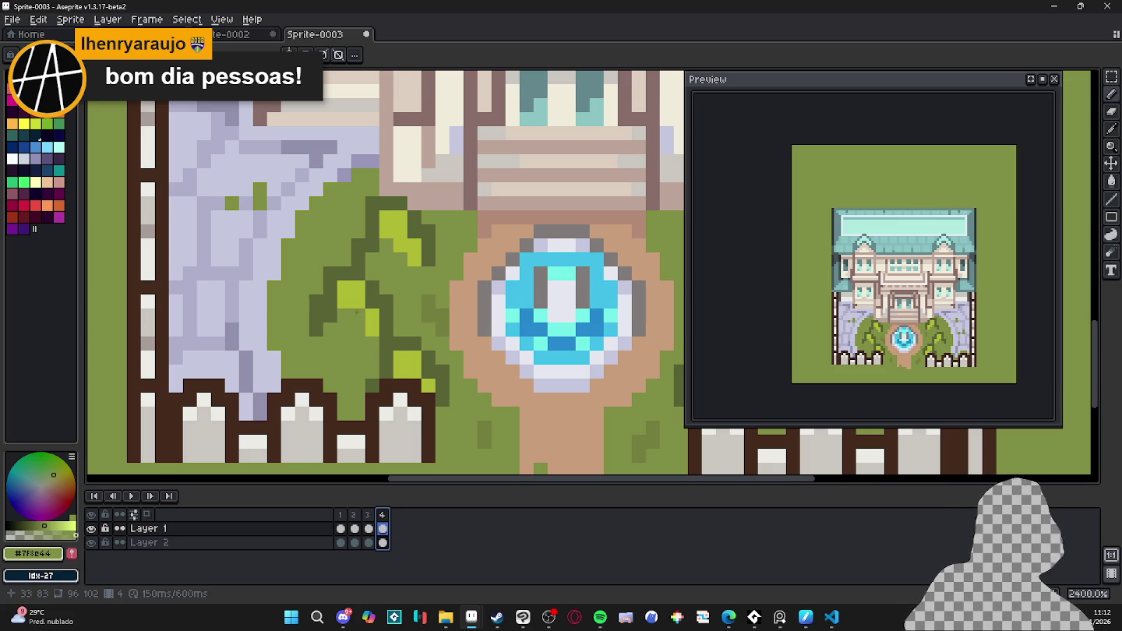
- Step through fountain frames 1 to 4 to review the animation
left_click(341, 515)
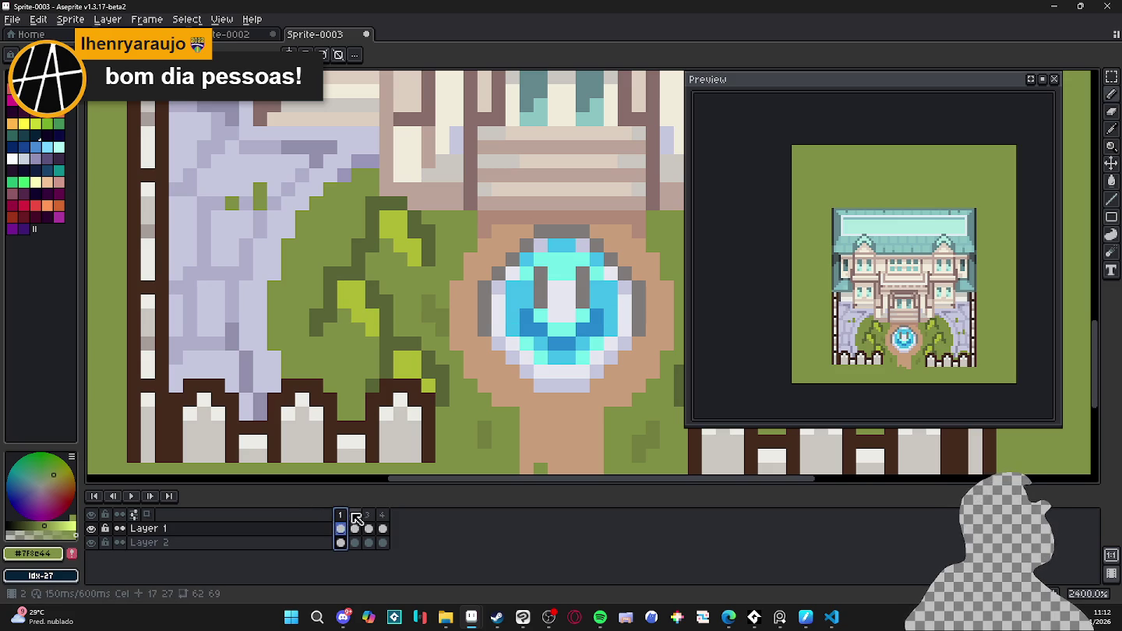
left_click(354, 515)
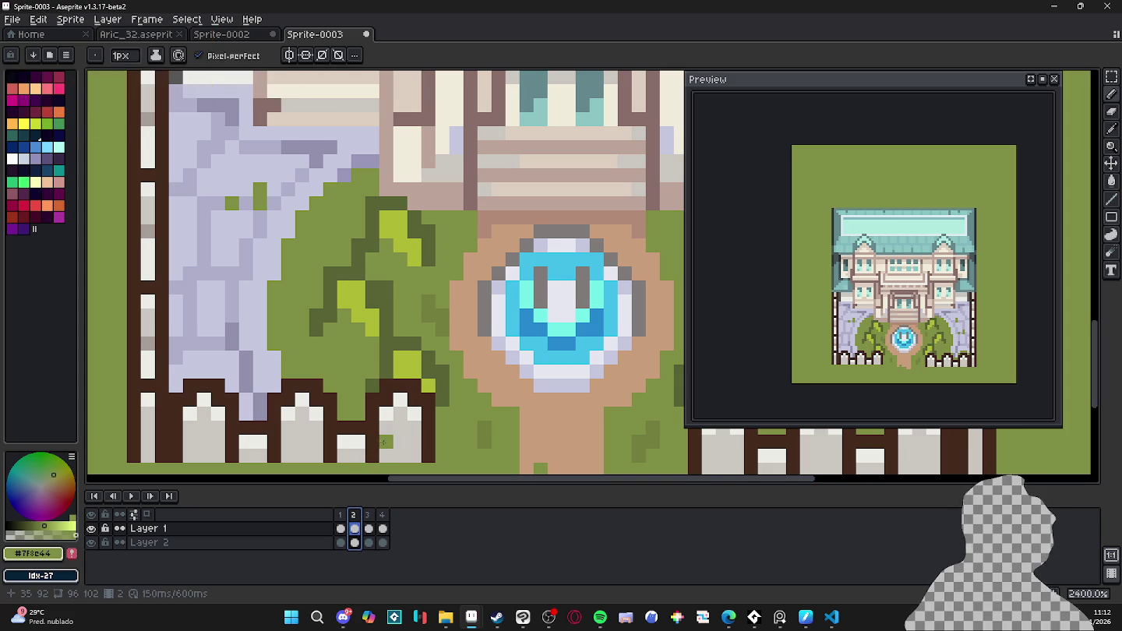
left_click(341, 514)
scroll(418, 396, "down", 2)
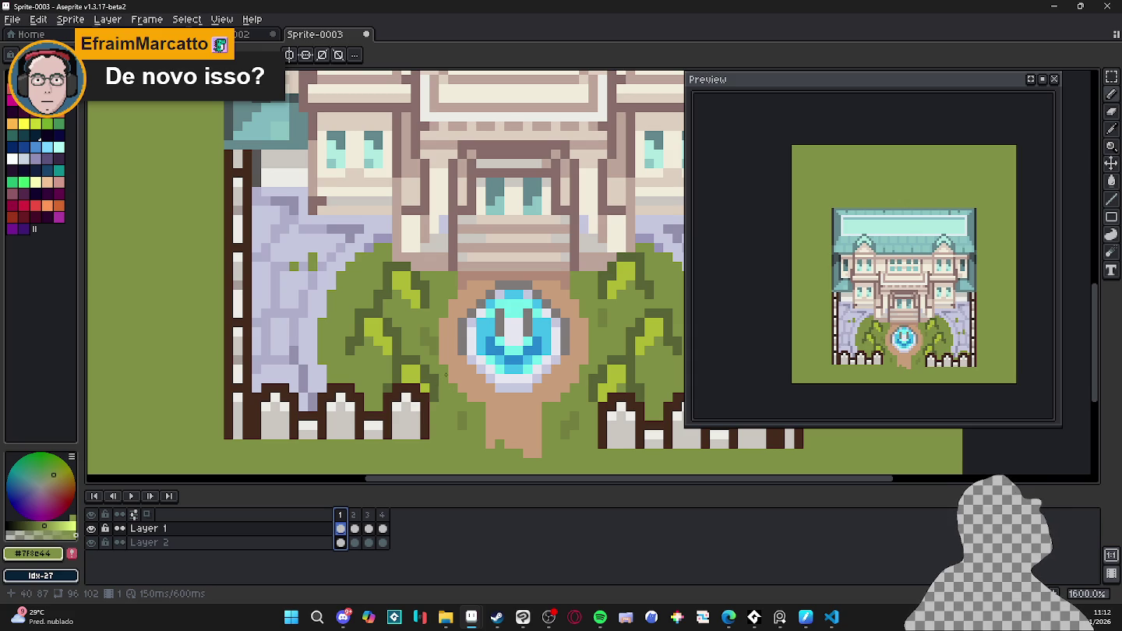
left_click(354, 516)
left_click(369, 517)
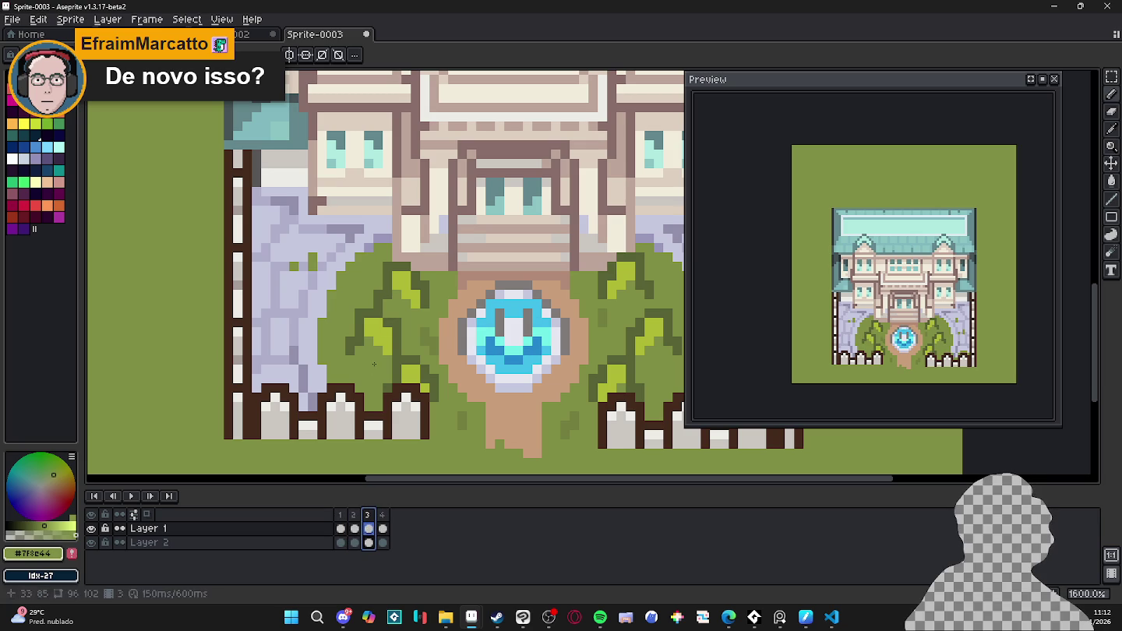
key("Escape")
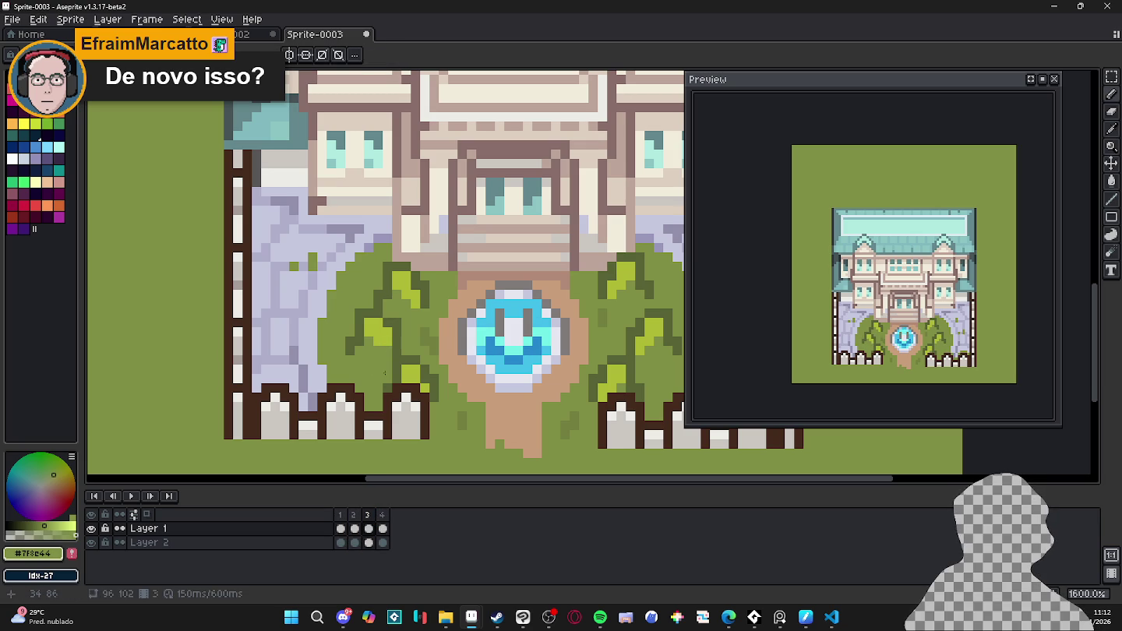
left_click(382, 515)
key("Escape")
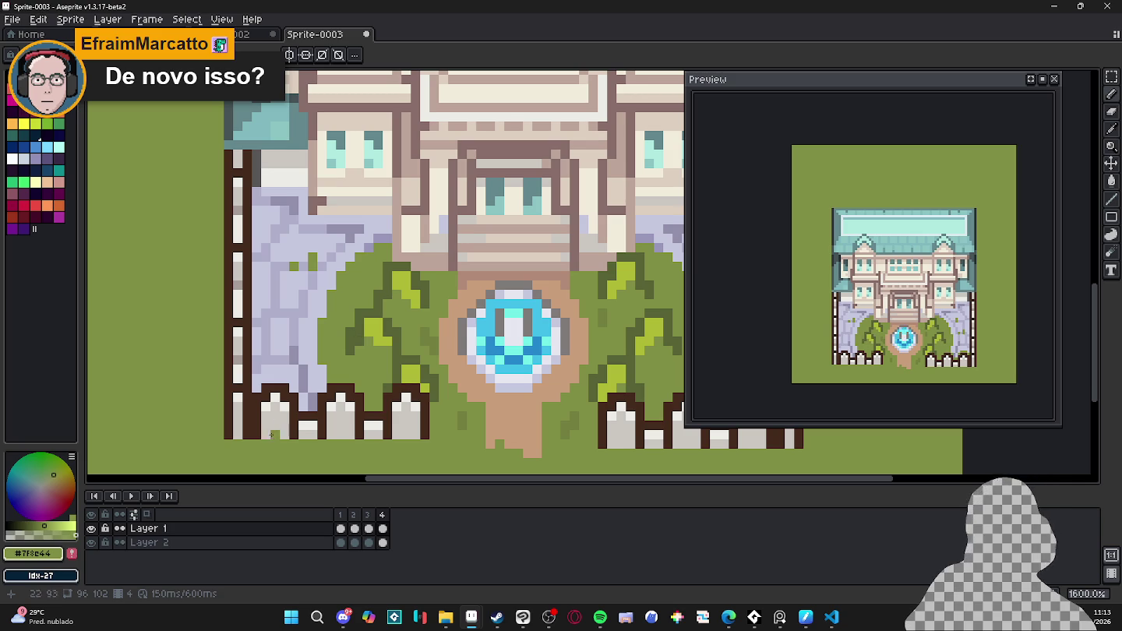
- Compare the first, second and last fountain frames, ending on frame 1
left_click(355, 515)
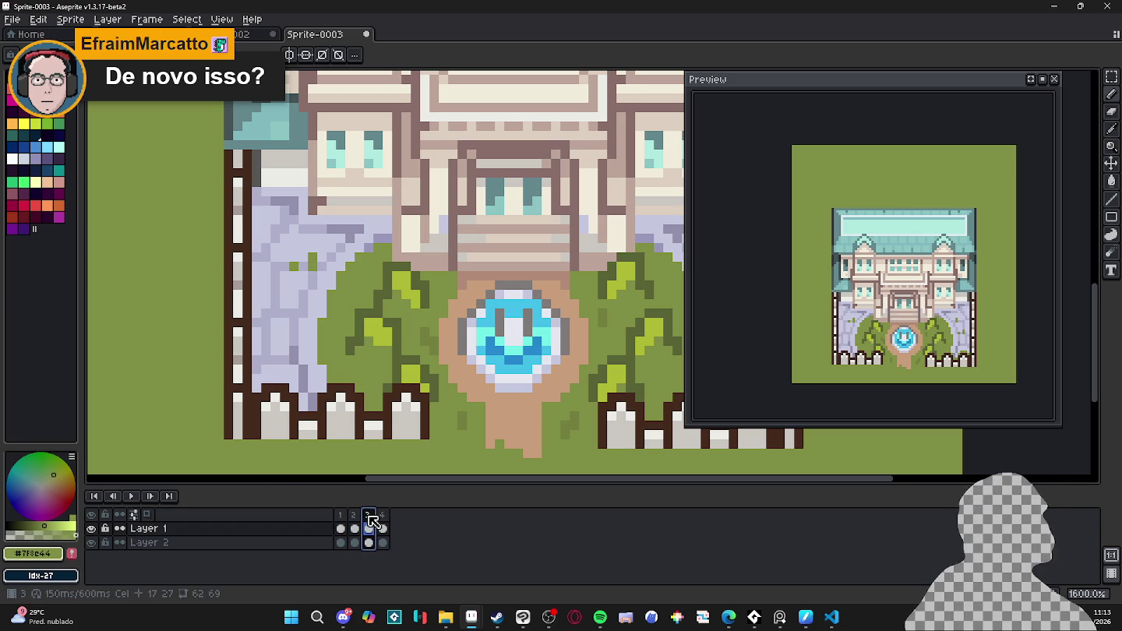
left_click(369, 515)
left_click(341, 515)
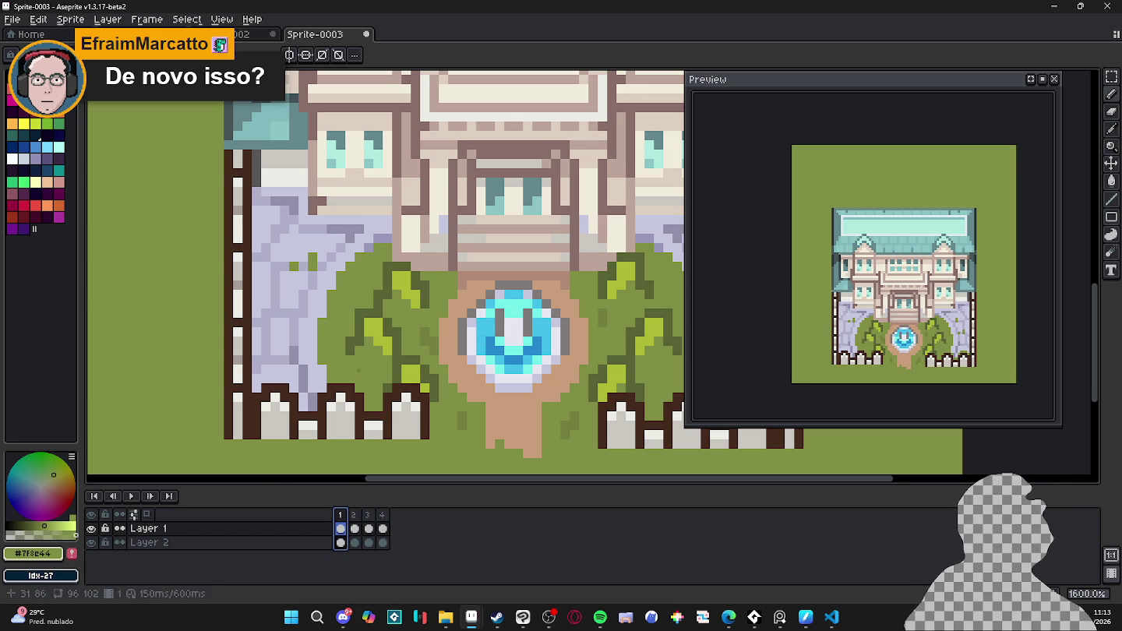
left_click(382, 515)
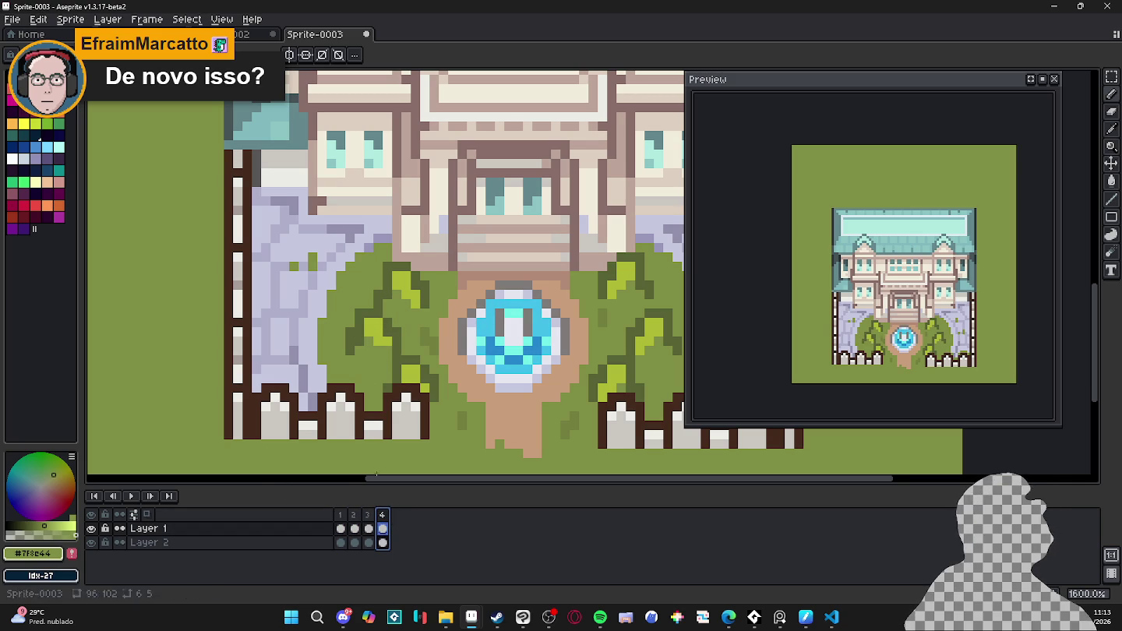
left_click(341, 515)
left_click(355, 515)
left_click(340, 523)
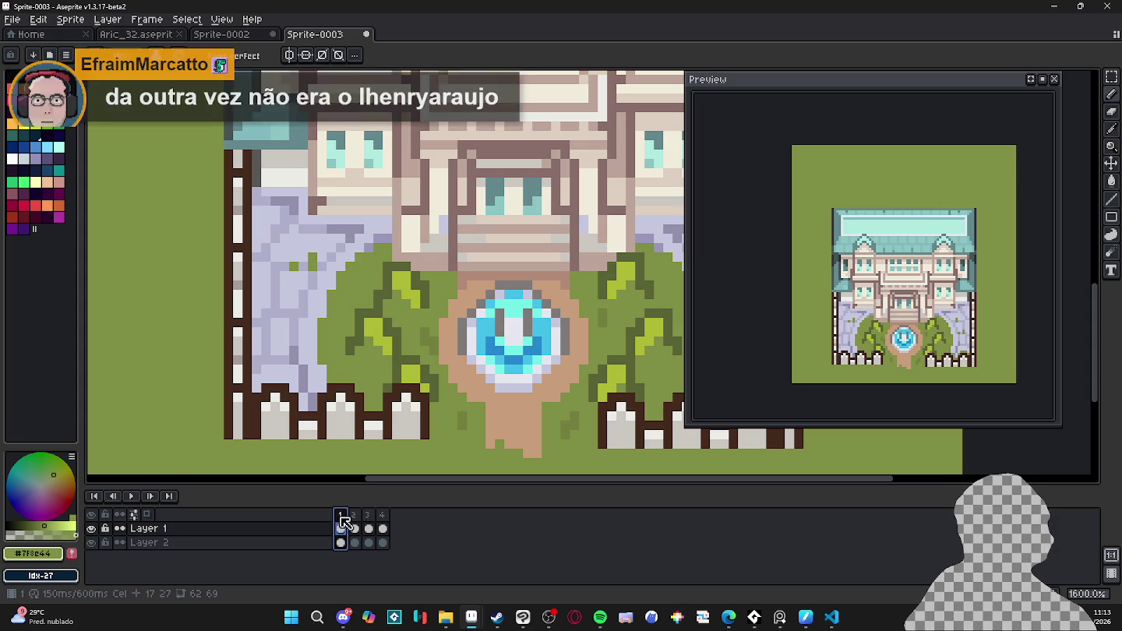
- Pick olive grass green #7F8E44, then step back to frame 3 with the arrow keys
left_click(357, 348, "alt")
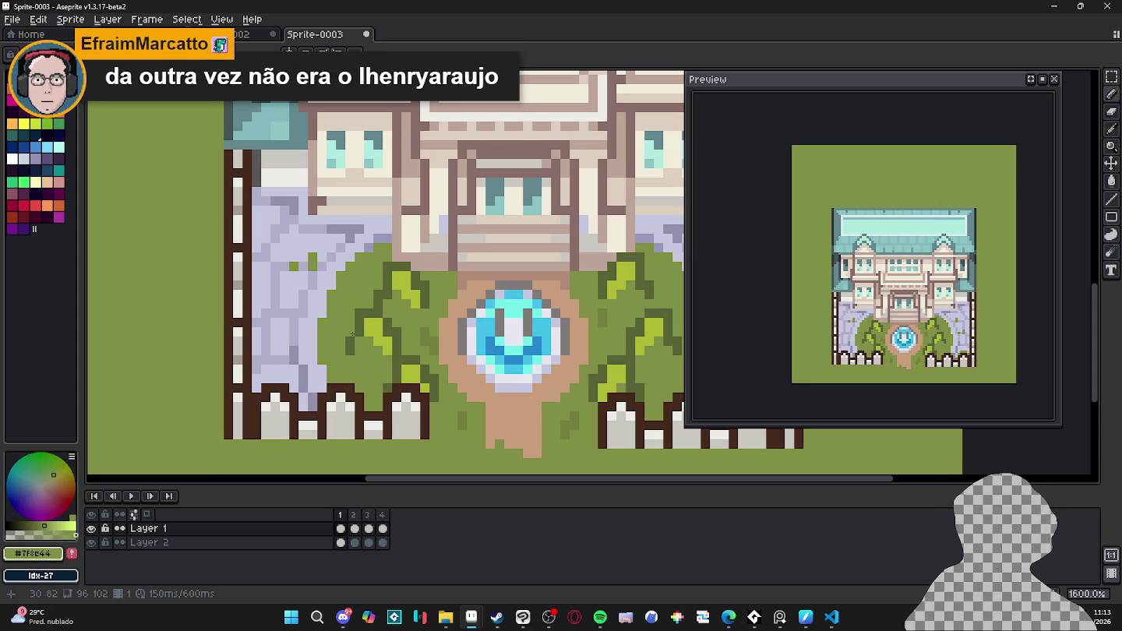
key("ctrl")
key("Left")
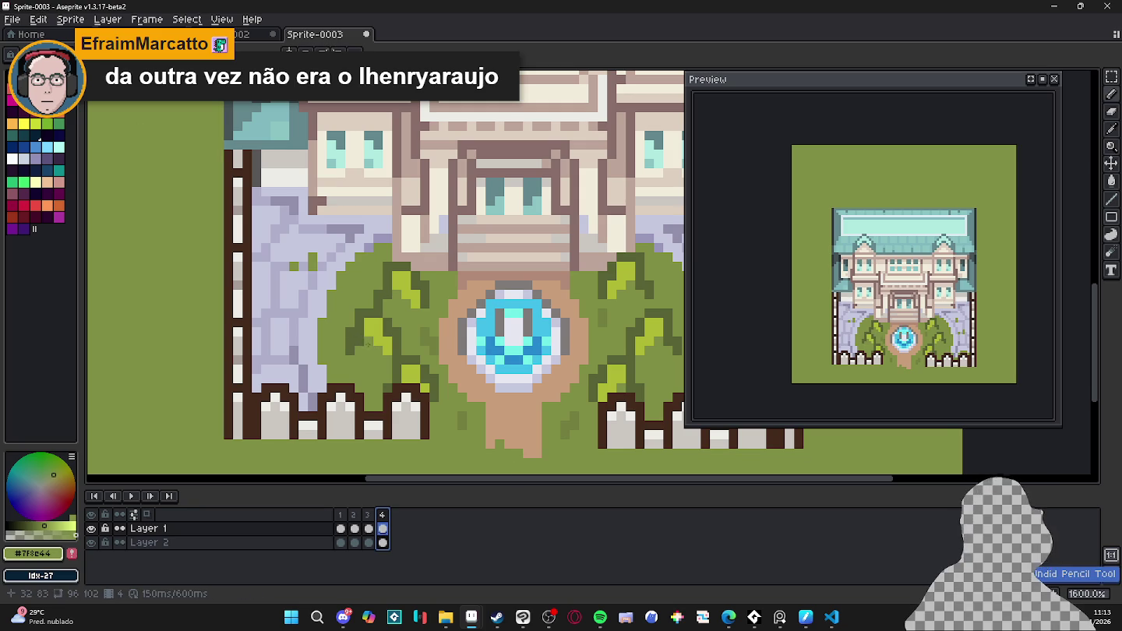
key("Left")
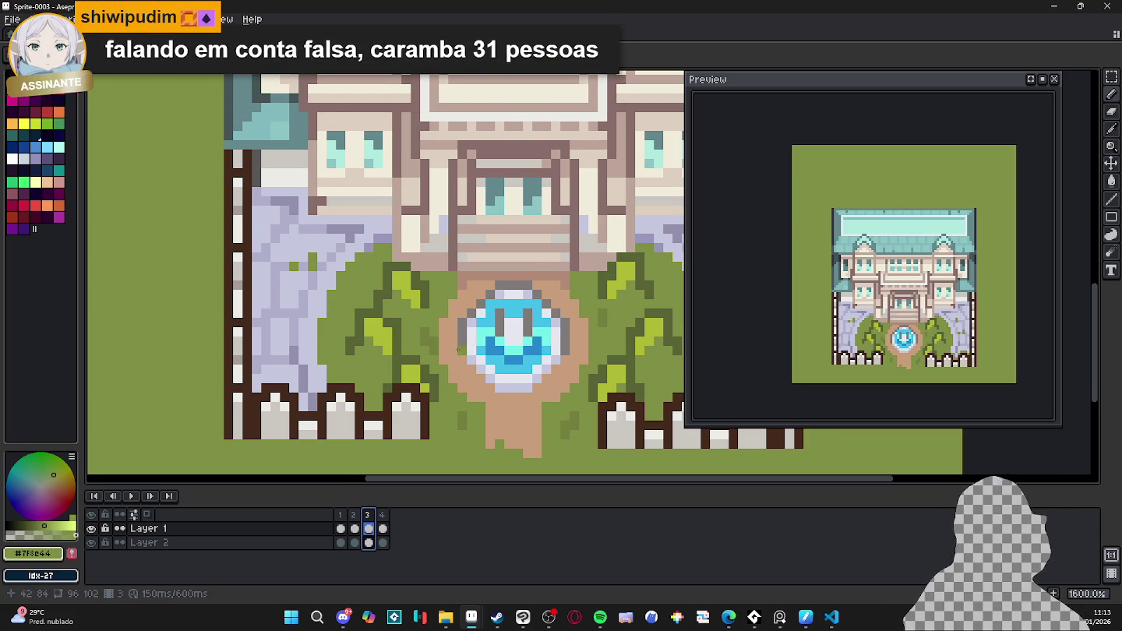
- Set all four mansion frames to 200 ms duration in Frame Properties
scroll(495, 333, "down", 1)
scroll(420, 366, "right", 2)
scroll(348, 400, "down", 1)
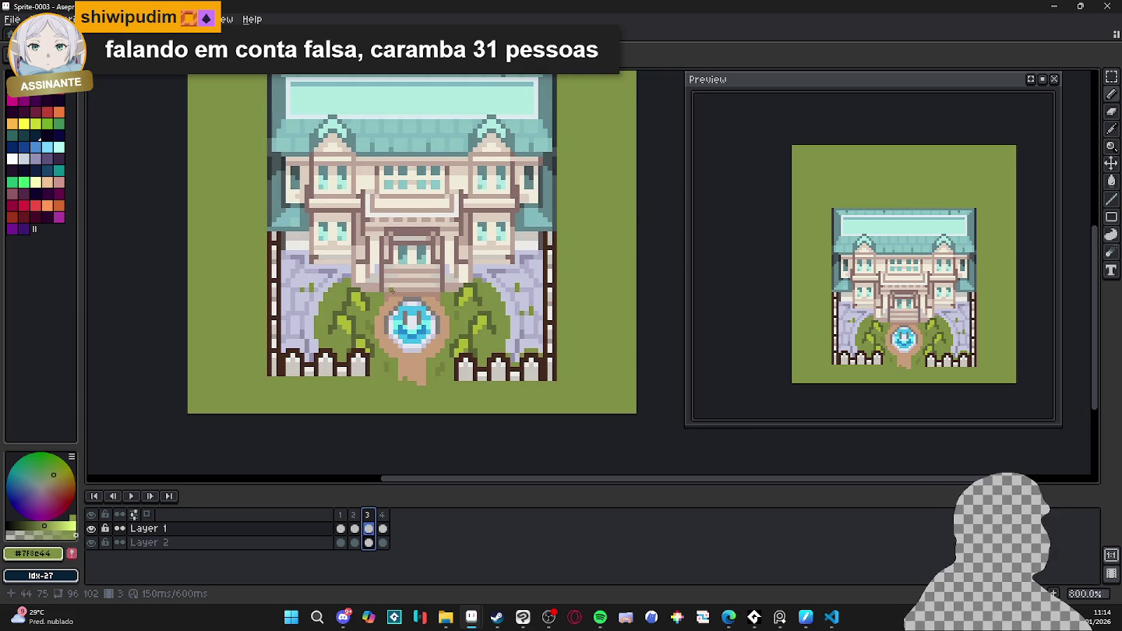
scroll(348, 400, "up", 1)
left_click(342, 529)
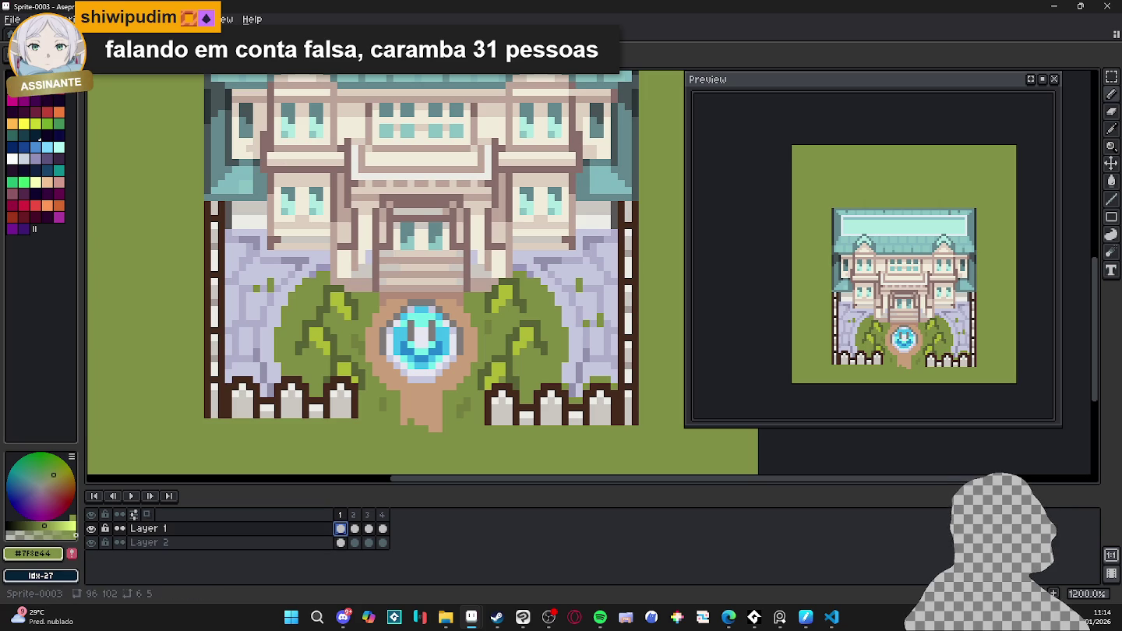
left_click(152, 19)
left_click(251, 204)
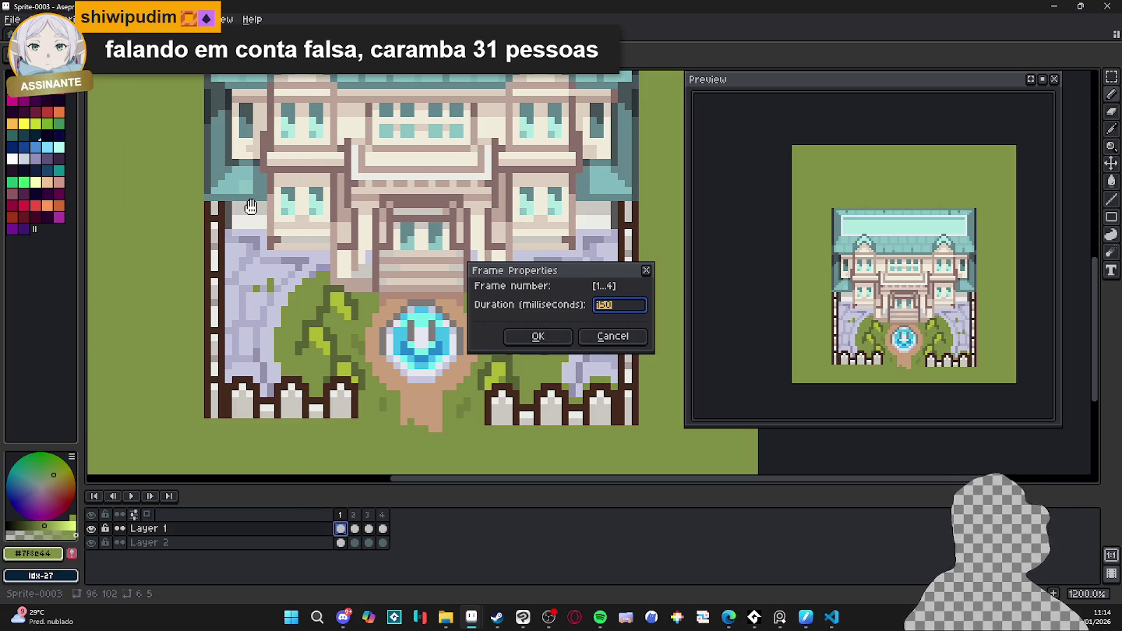
key("Return")
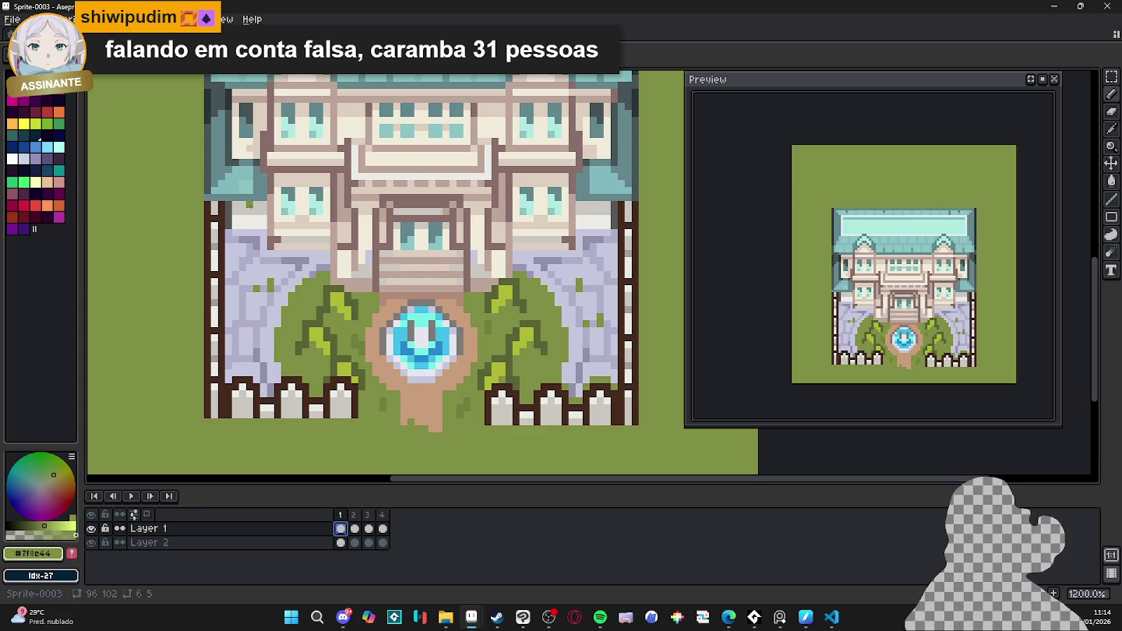
scroll(303, 270, "down", 3)
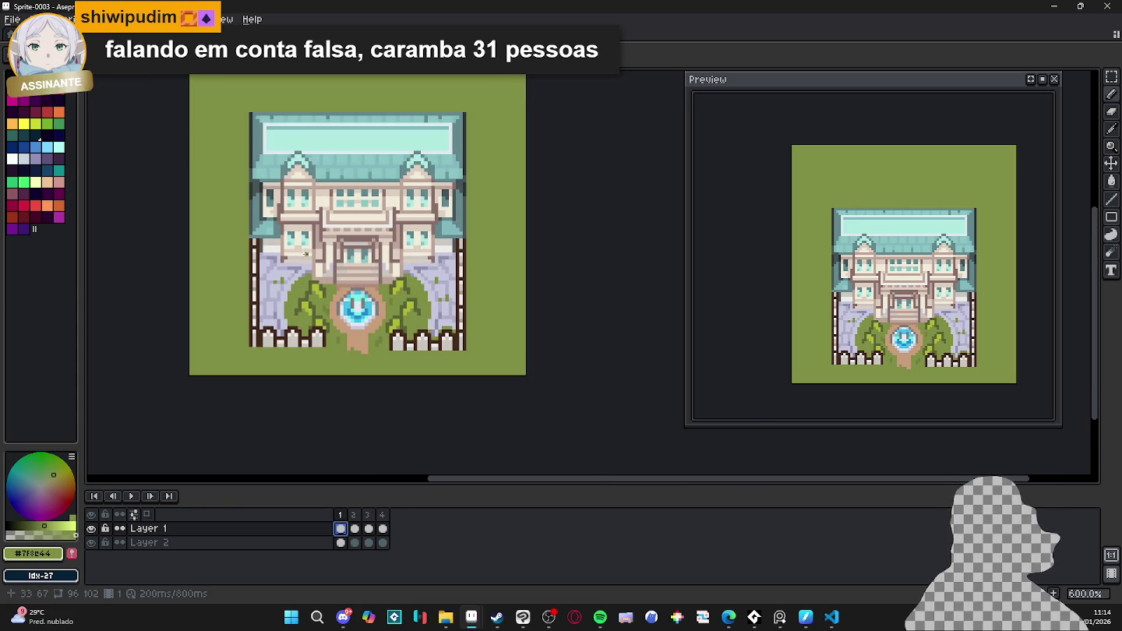
scroll(314, 311, "up", 1)
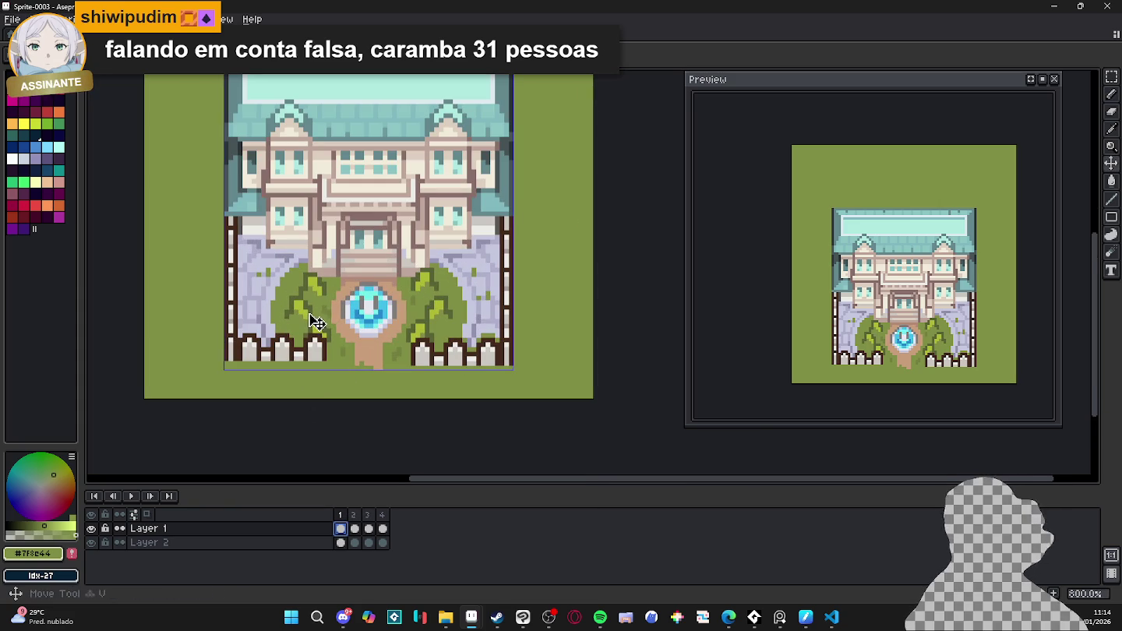
left_click(353, 515)
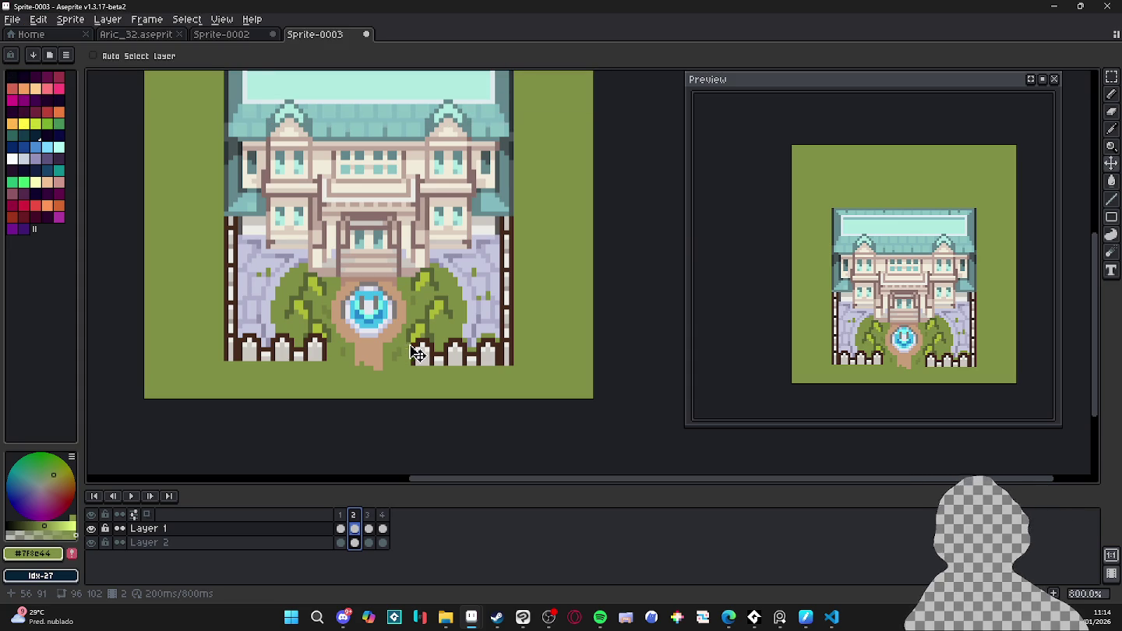
key("alt+Tab")
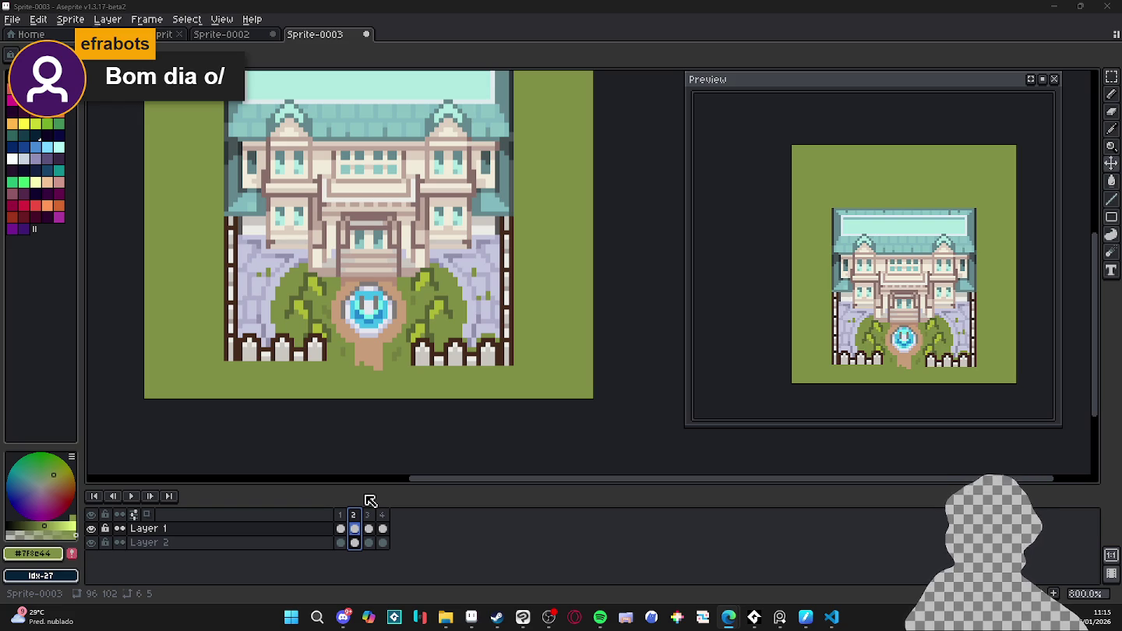
left_click(341, 528)
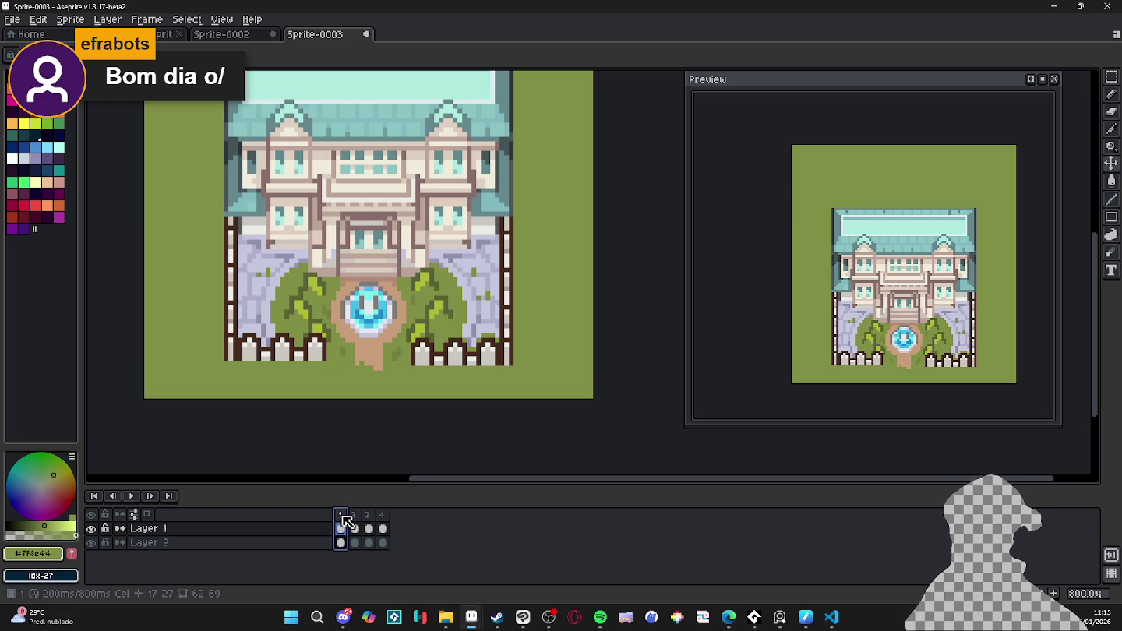
- Duplicate Layer 1 as Layer 1 Copy and hide the original Layer 1
right_click(310, 529)
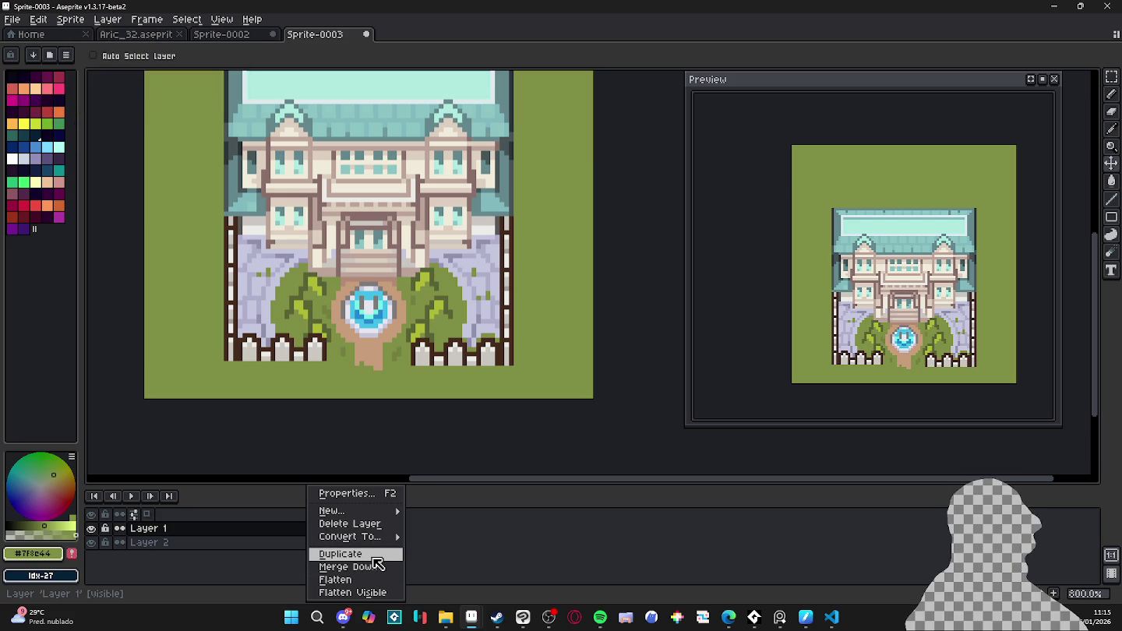
left_click(373, 555)
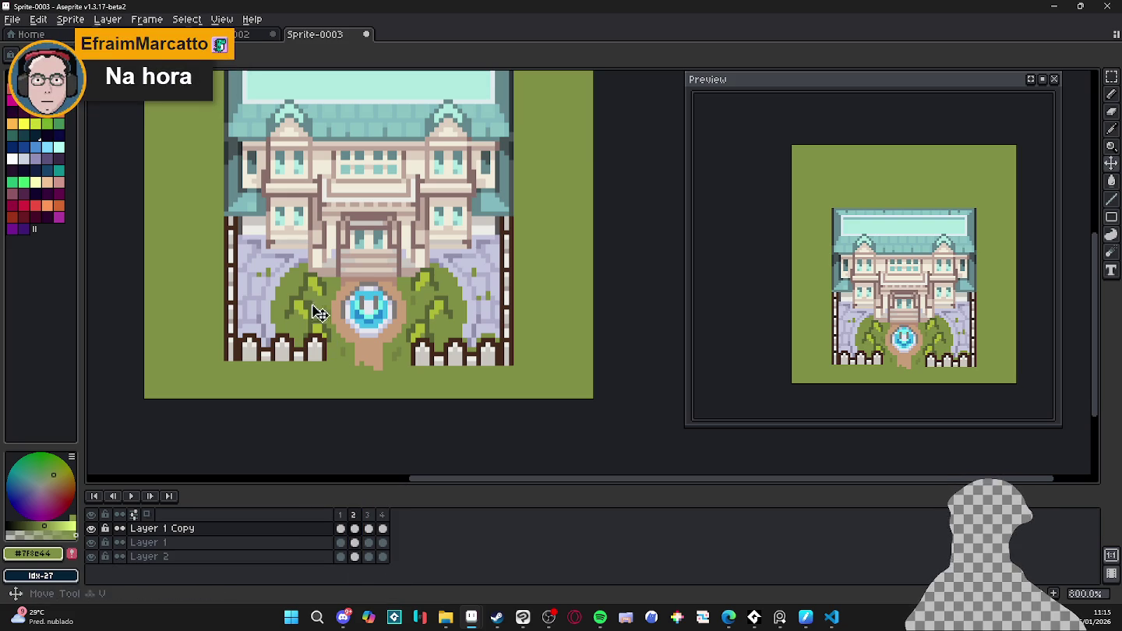
left_click(340, 515)
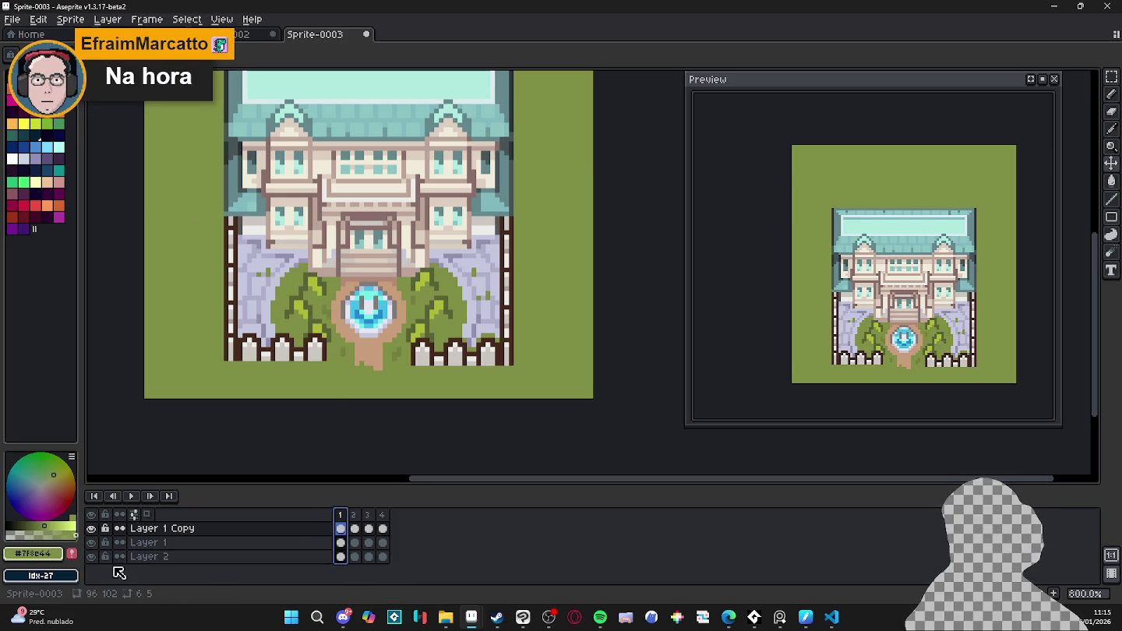
left_click(91, 542)
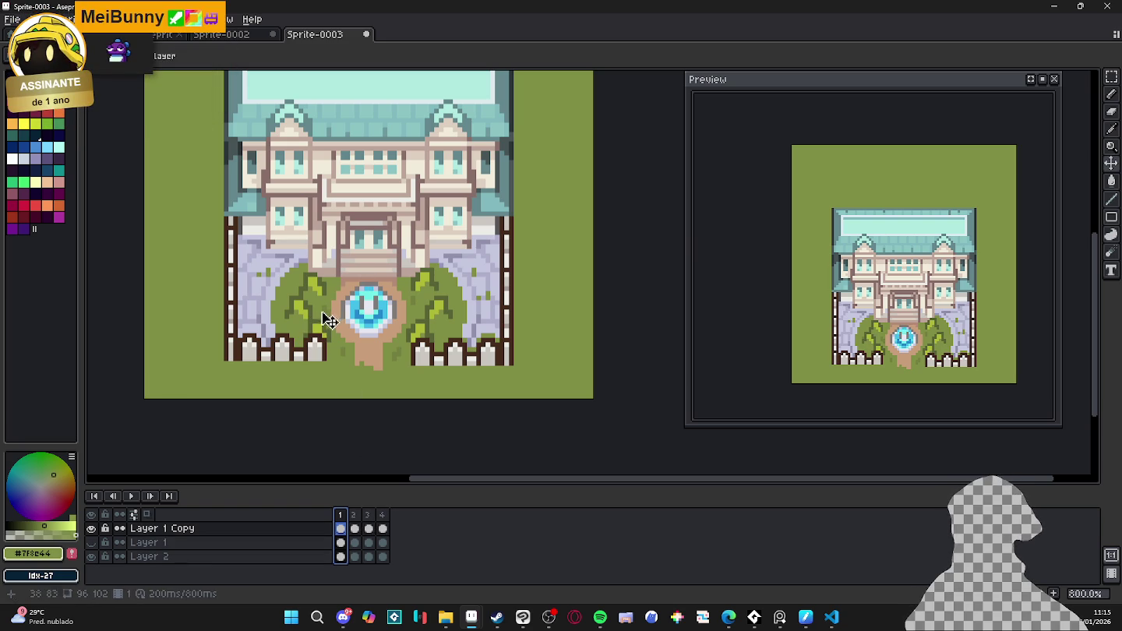
- On frames 1 and 2, delete everything except the left bush tuft
left_click(1111, 76)
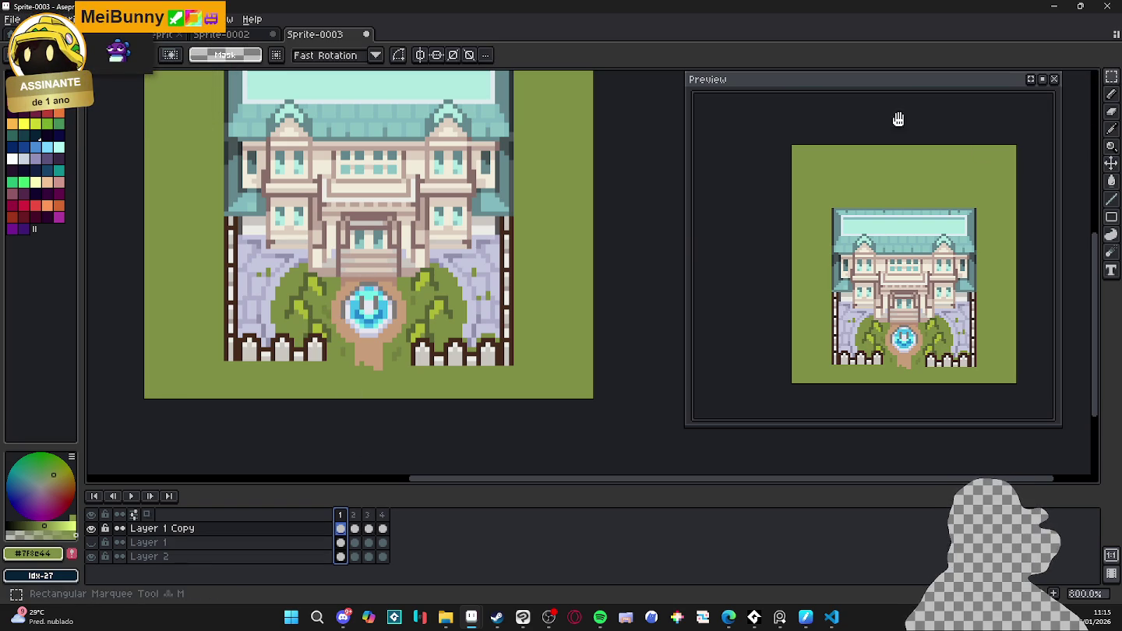
left_click_drag(285, 296, 310, 315)
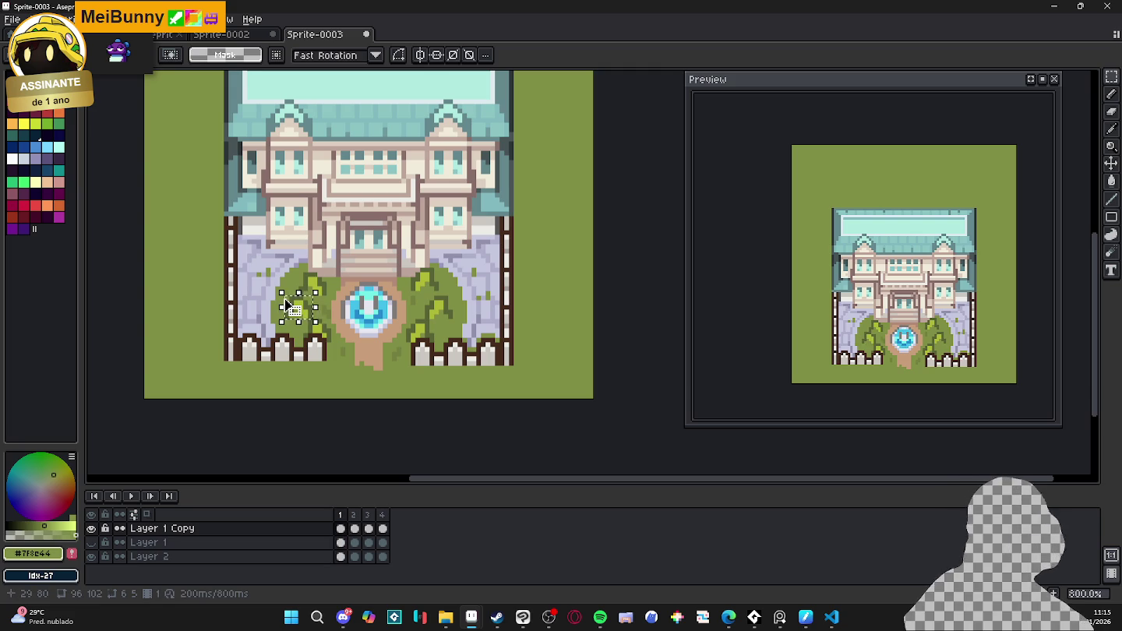
key("ctrl+shift+i")
key("Delete")
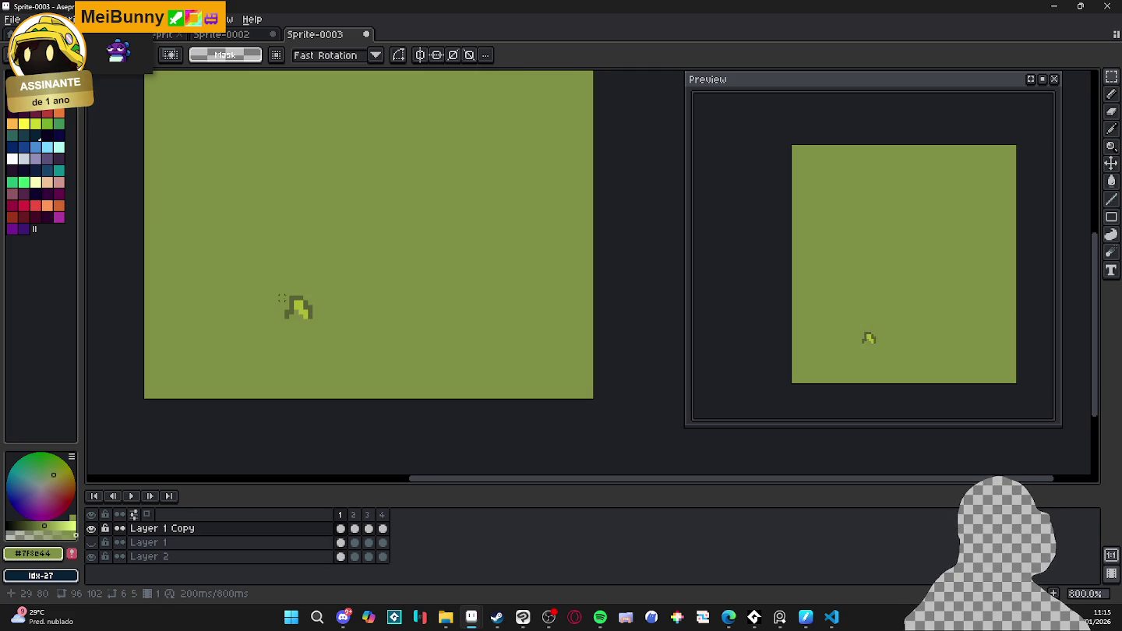
left_click(353, 514)
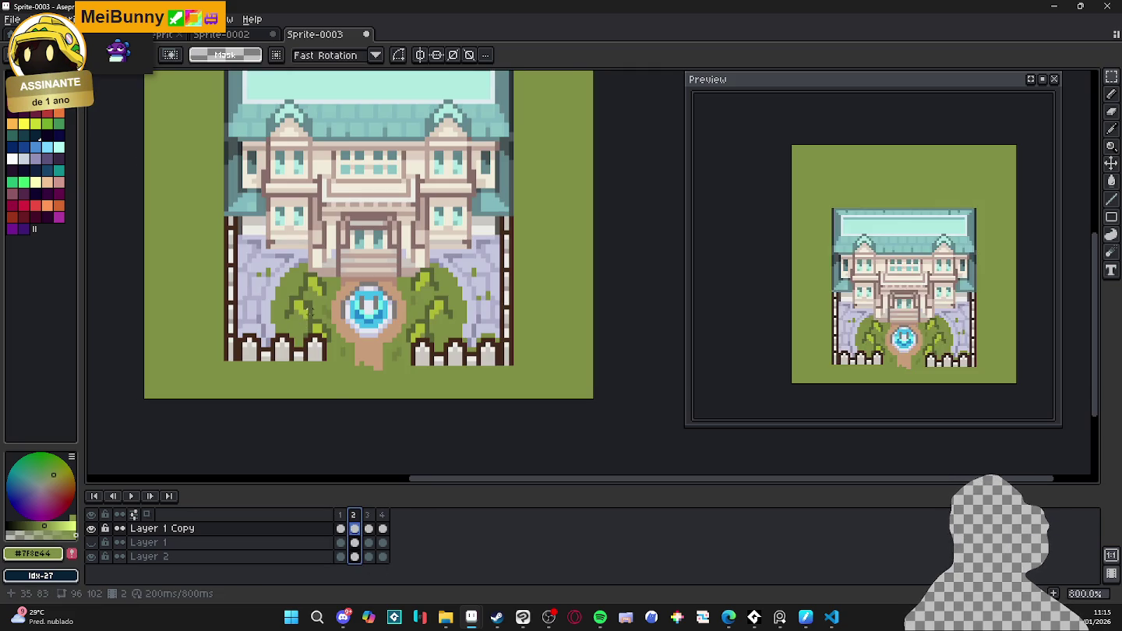
left_click_drag(315, 321, 281, 293)
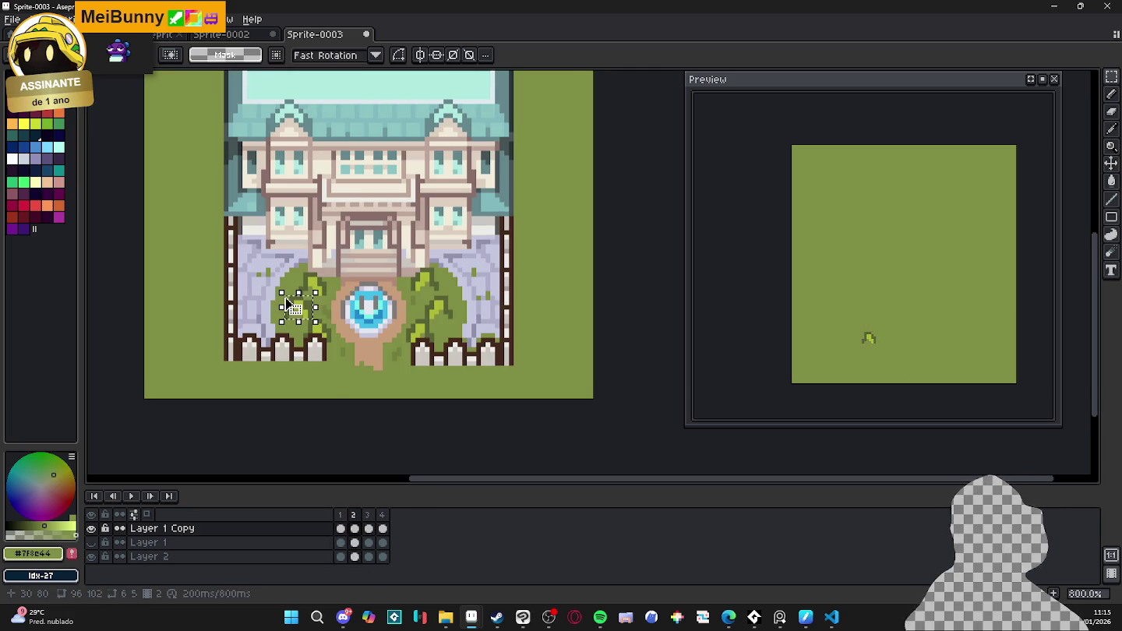
key("ctrl+shift+i")
key("Delete")
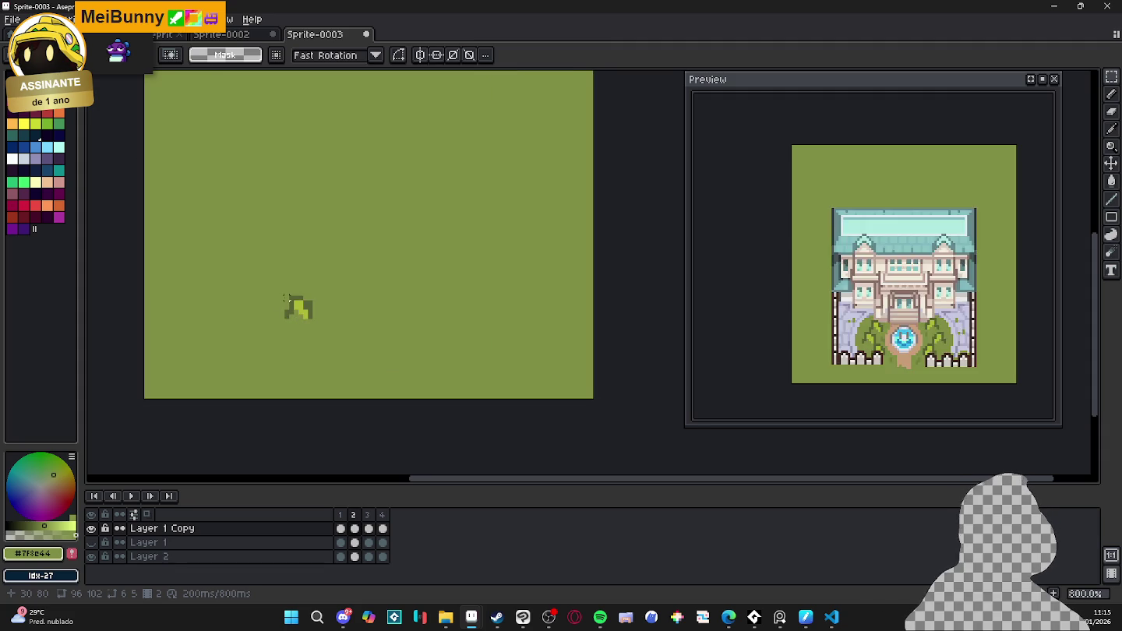
- Repeat the bush-only cleanup on frames 3 and 4, then deselect with Ctrl+D
left_click(368, 528)
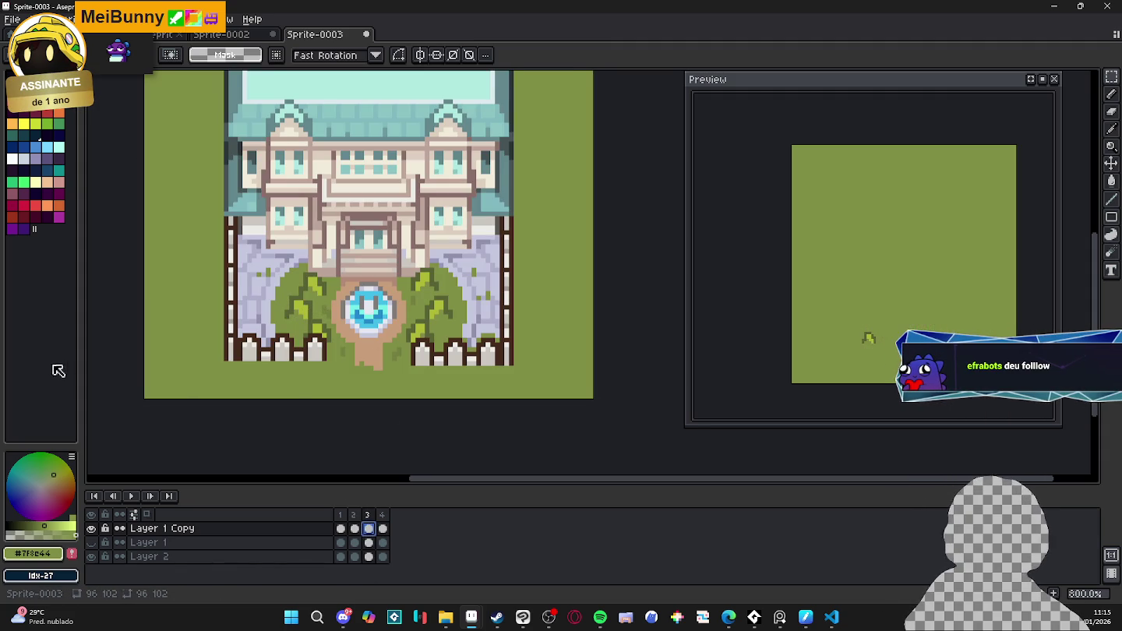
left_click(310, 316)
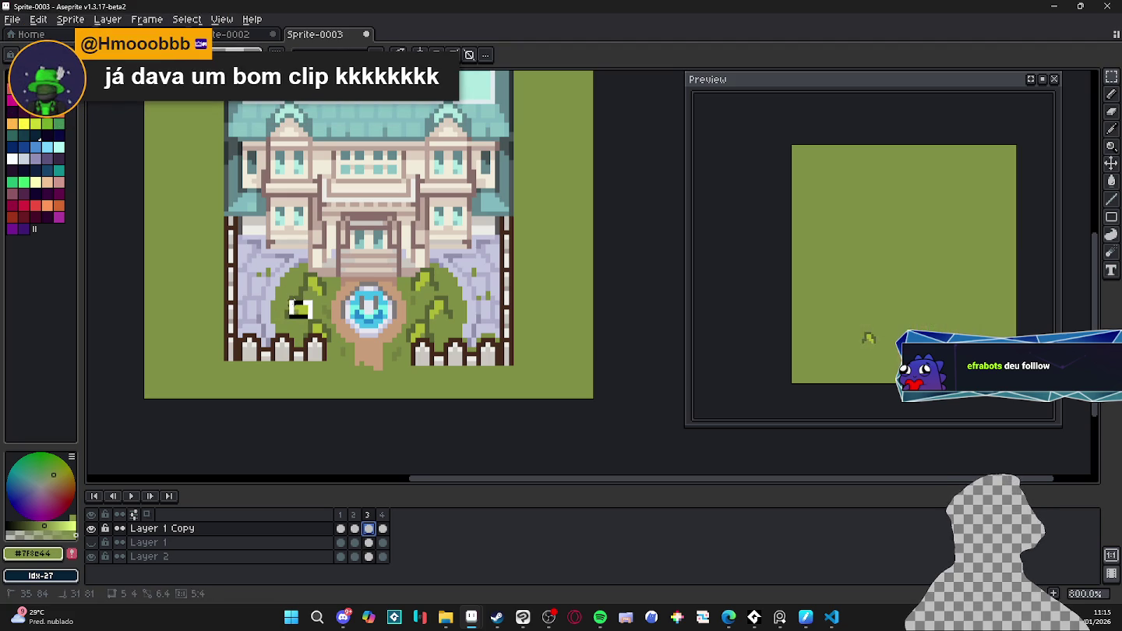
left_click_drag(290, 302, 283, 295)
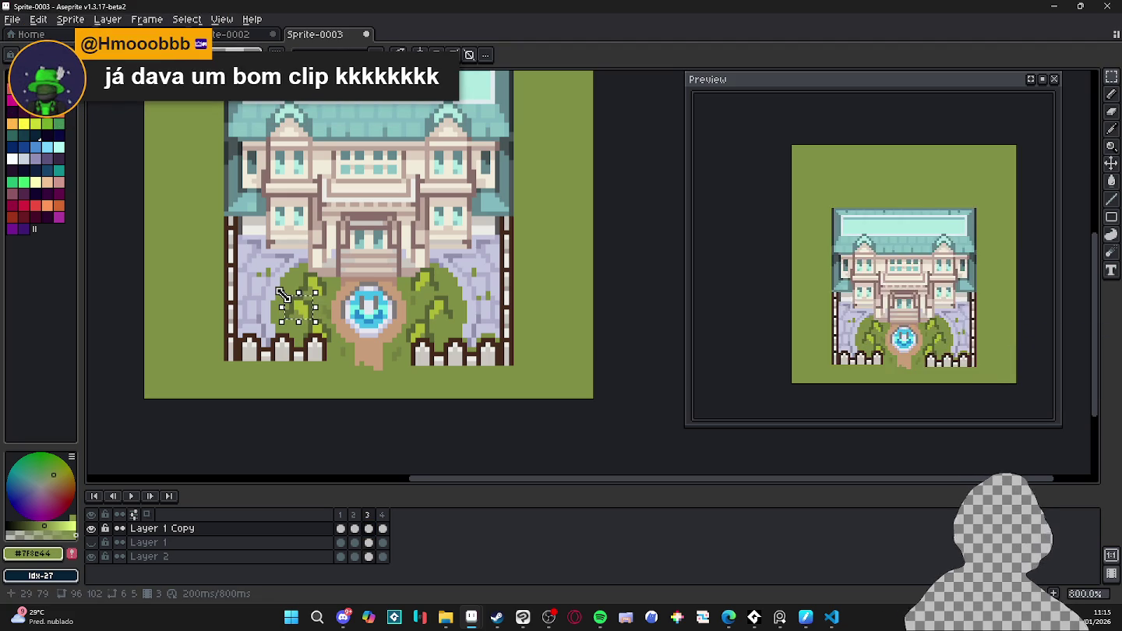
key("ctrl+shift+i")
key("Delete")
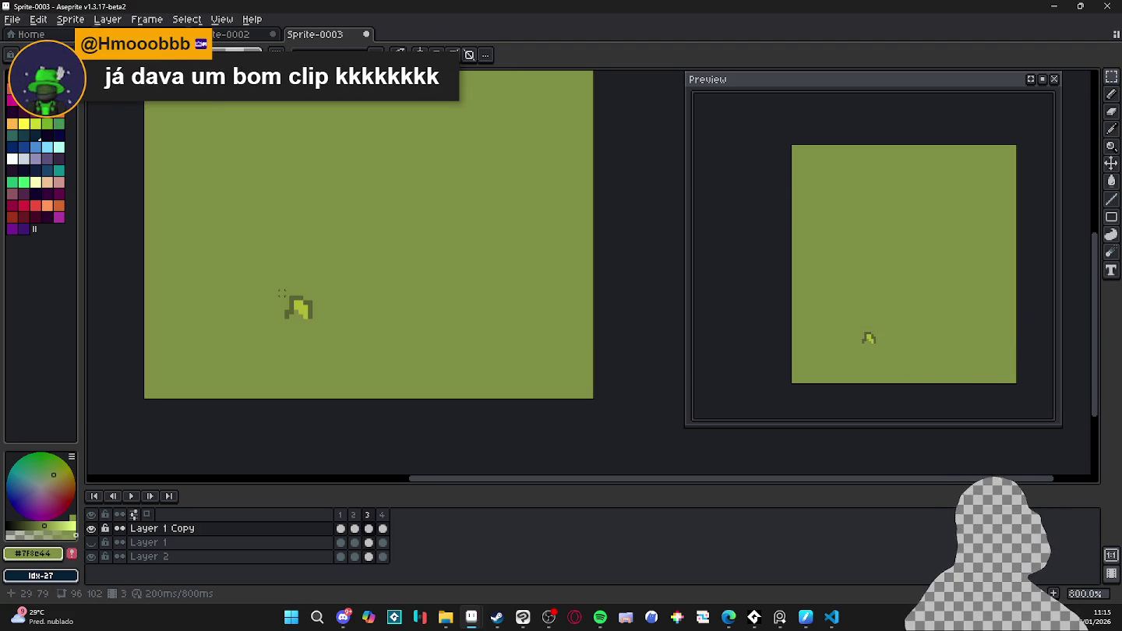
left_click(384, 543)
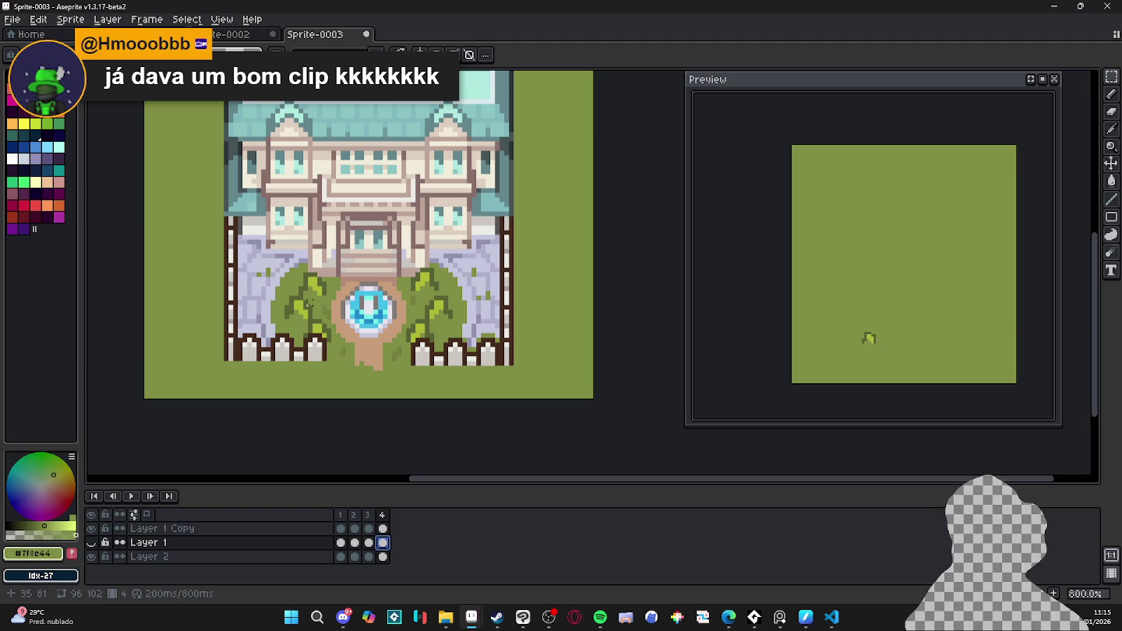
left_click_drag(278, 293, 315, 320)
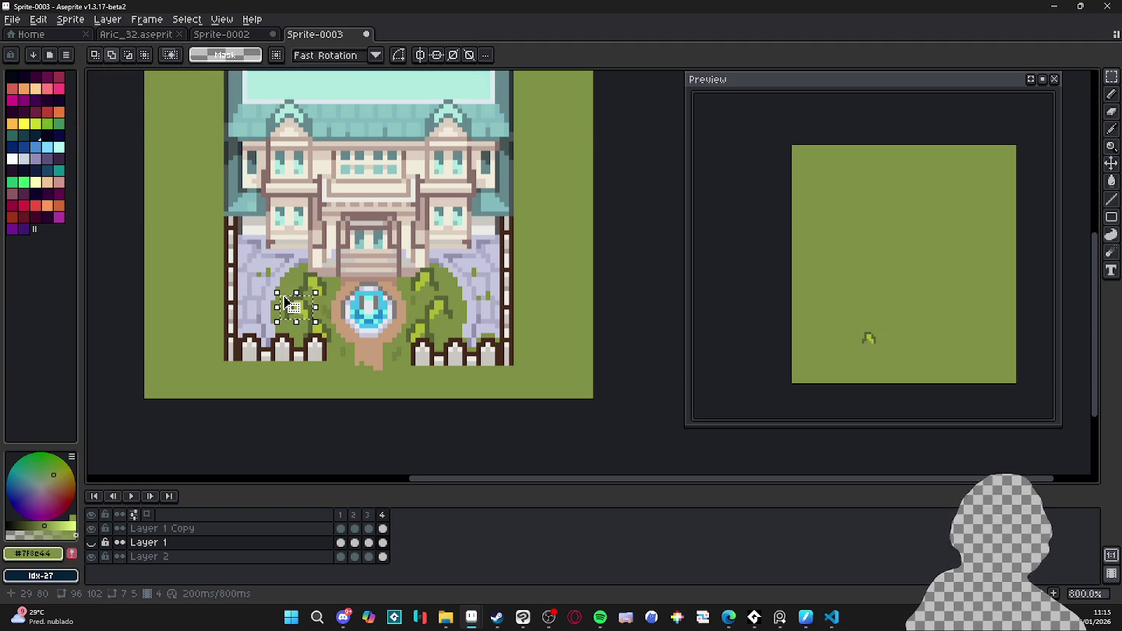
key("ctrl+a")
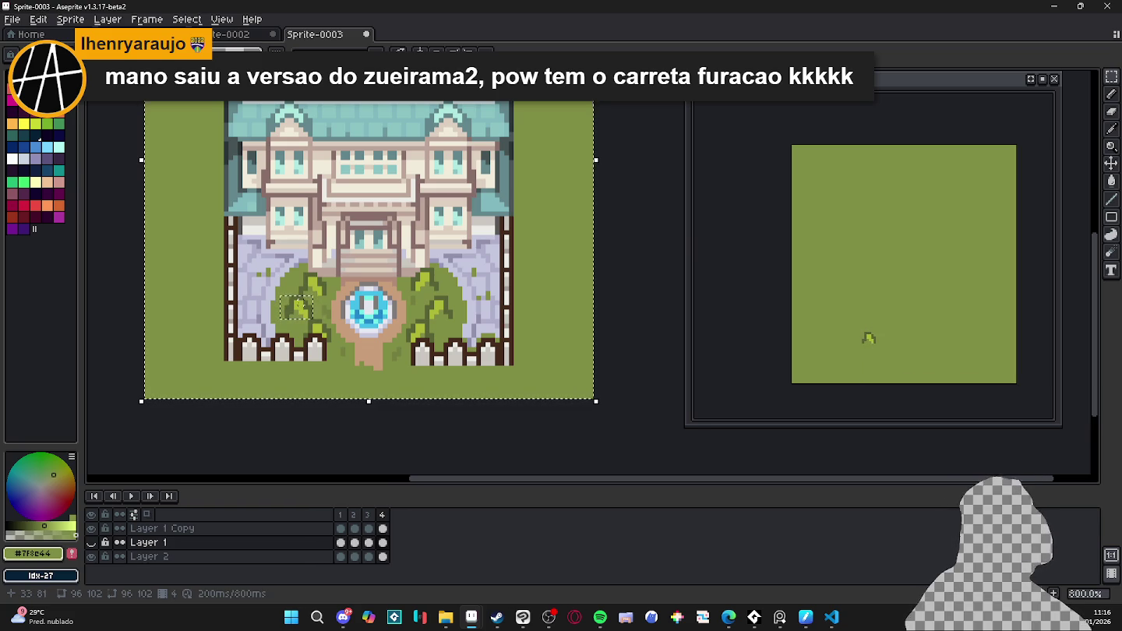
key("ctrl+d")
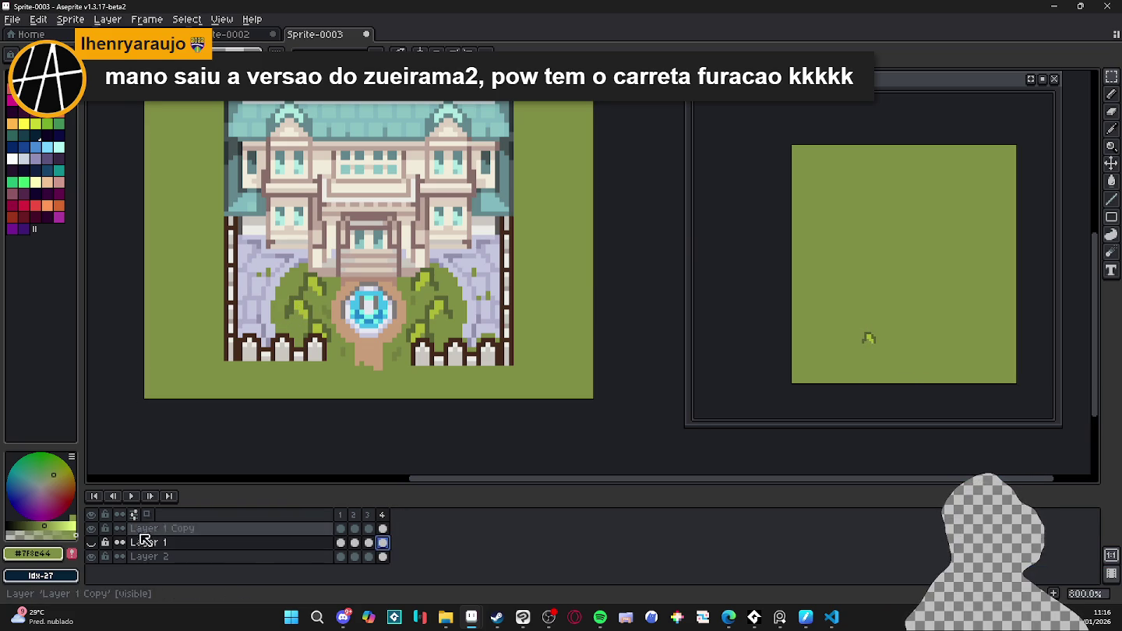
- Toggle layer visibility to check Layer 1 Copy and select its bush tuft on frame 4
left_click(91, 542)
left_click(91, 528)
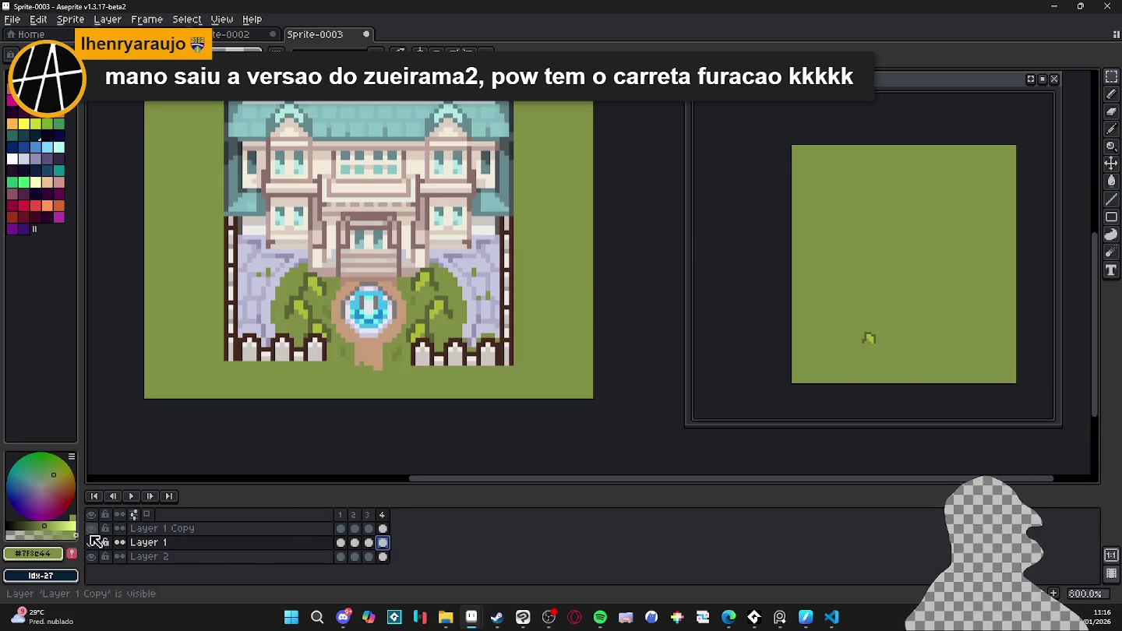
left_click(382, 529)
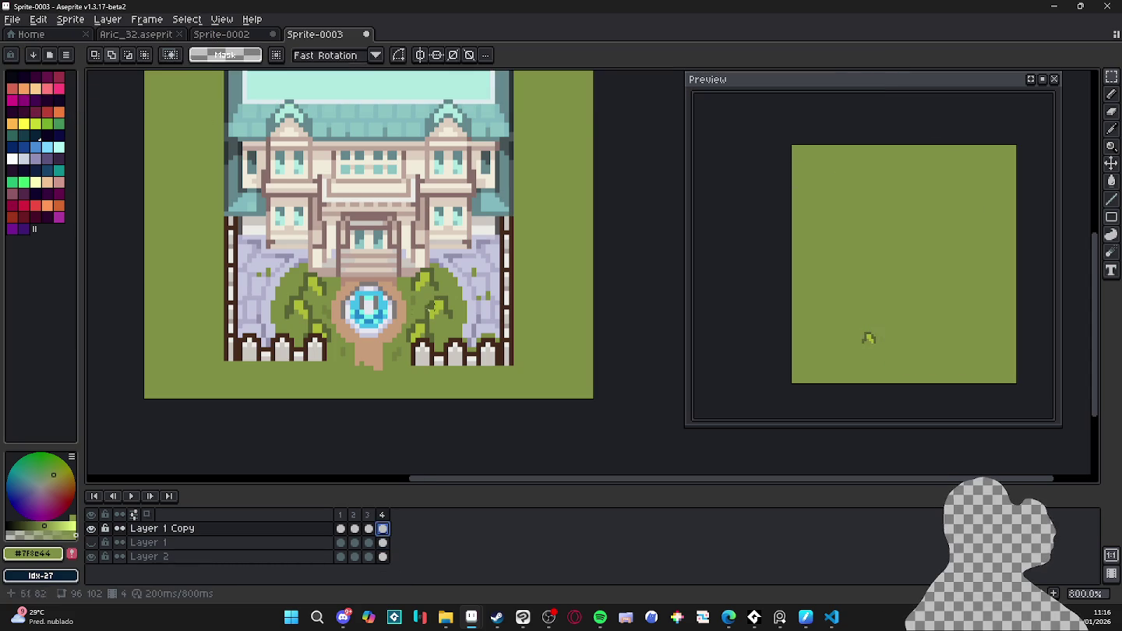
scroll(310, 314, "up", 2)
left_click_drag(268, 282, 316, 322)
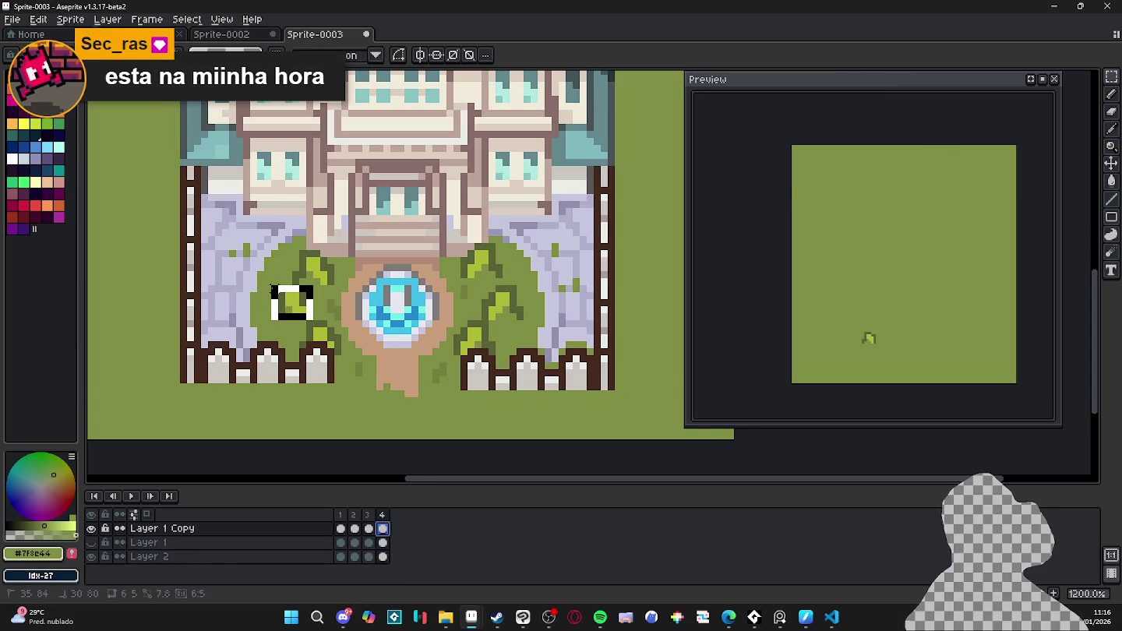
left_click(274, 294)
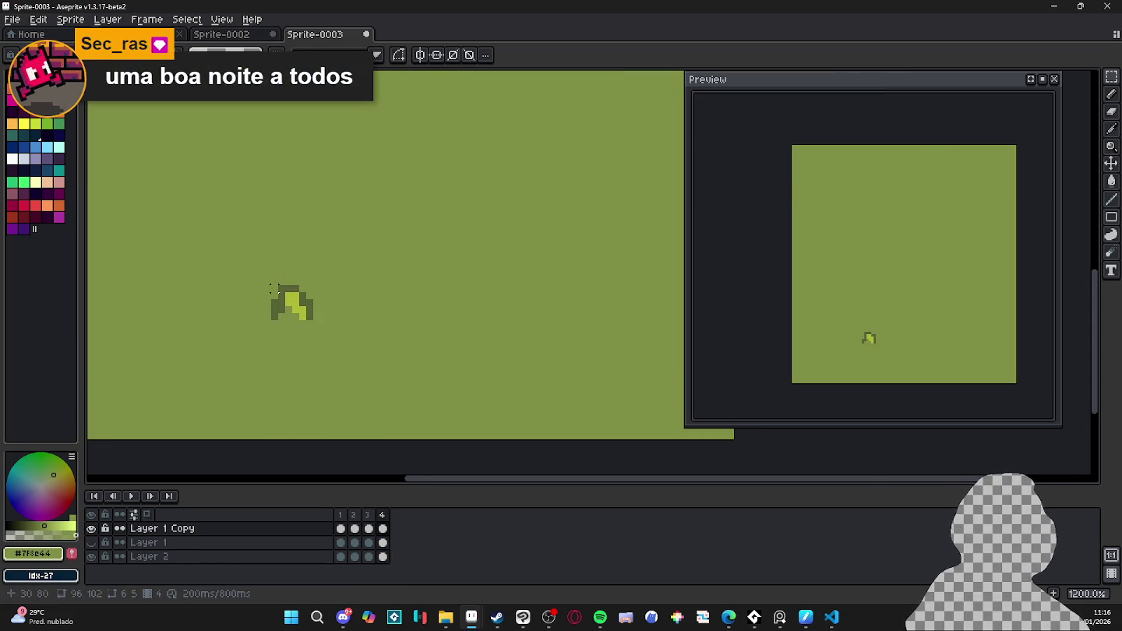
scroll(271, 289, "down", 3)
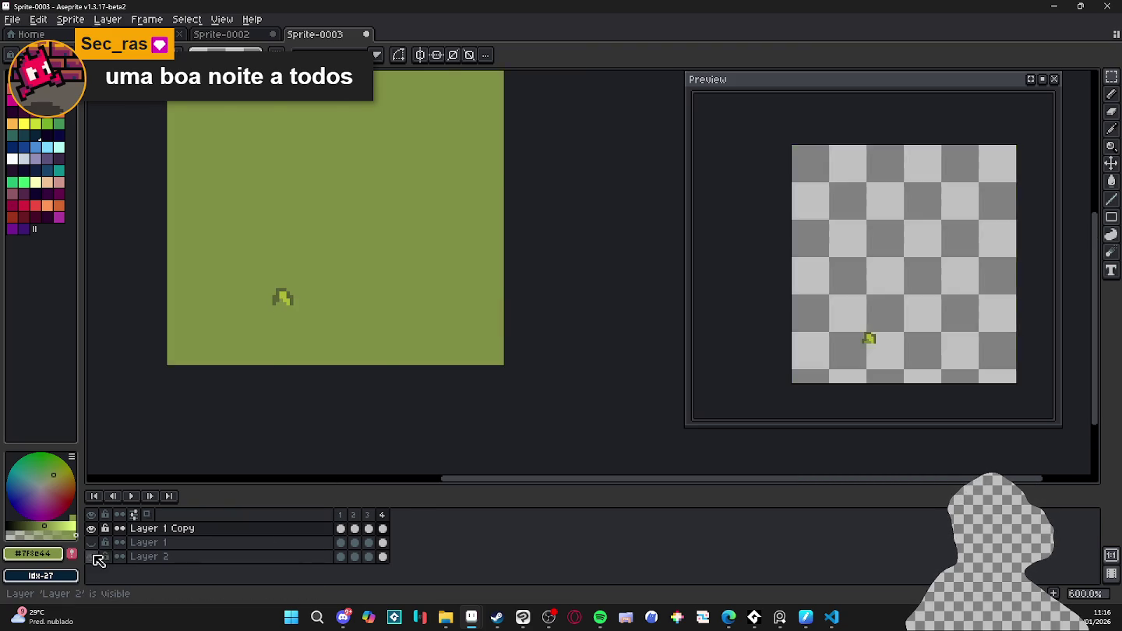
- Set the mansion Layer 1 opacity to 29%
left_click(92, 543)
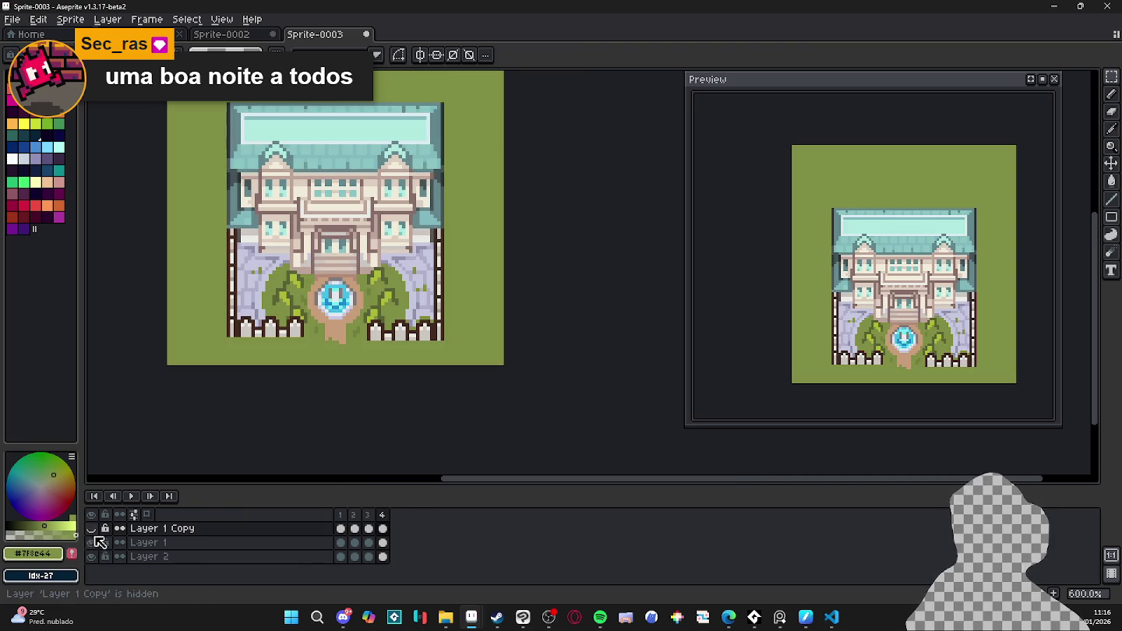
left_click(92, 542)
left_click(92, 528)
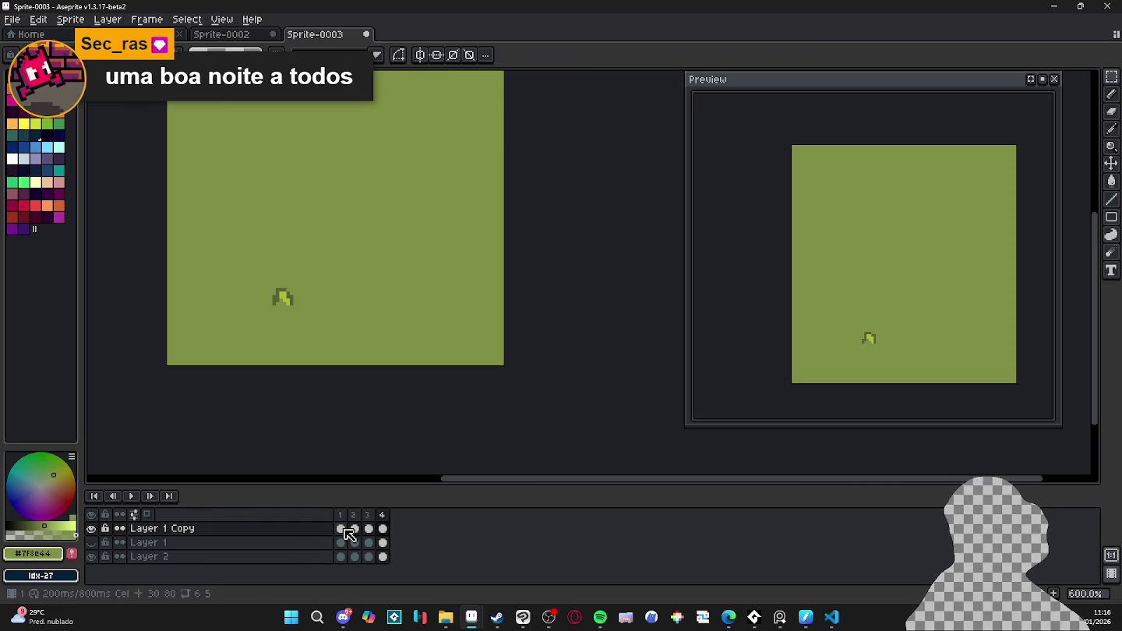
left_click(92, 543)
left_click(176, 544)
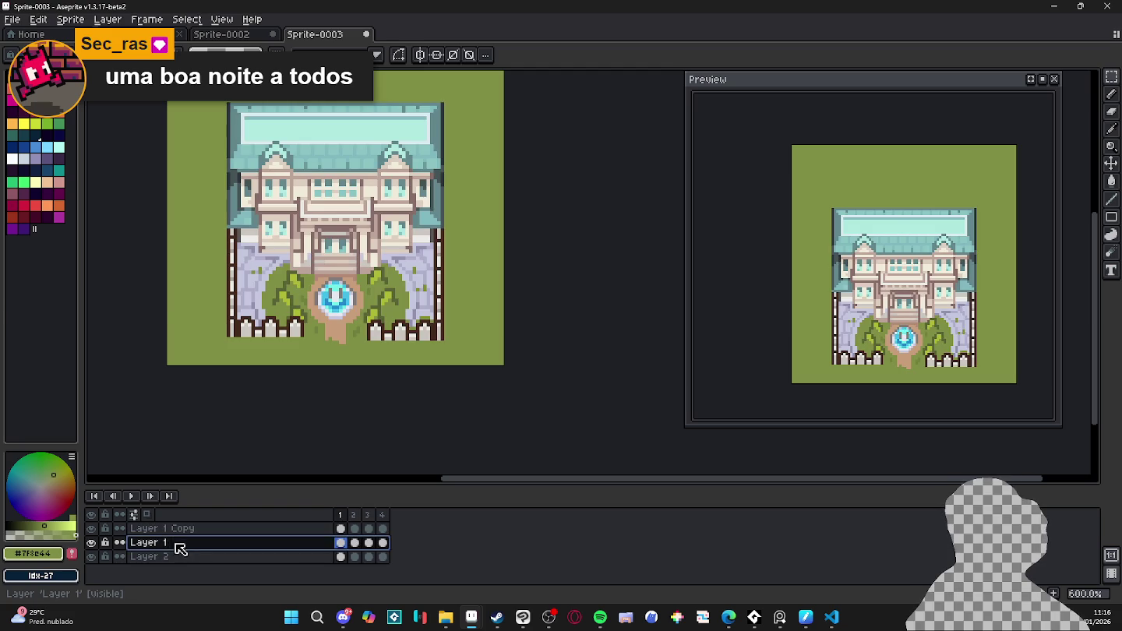
double_click(180, 549)
left_click_drag(138, 245, 123, 251)
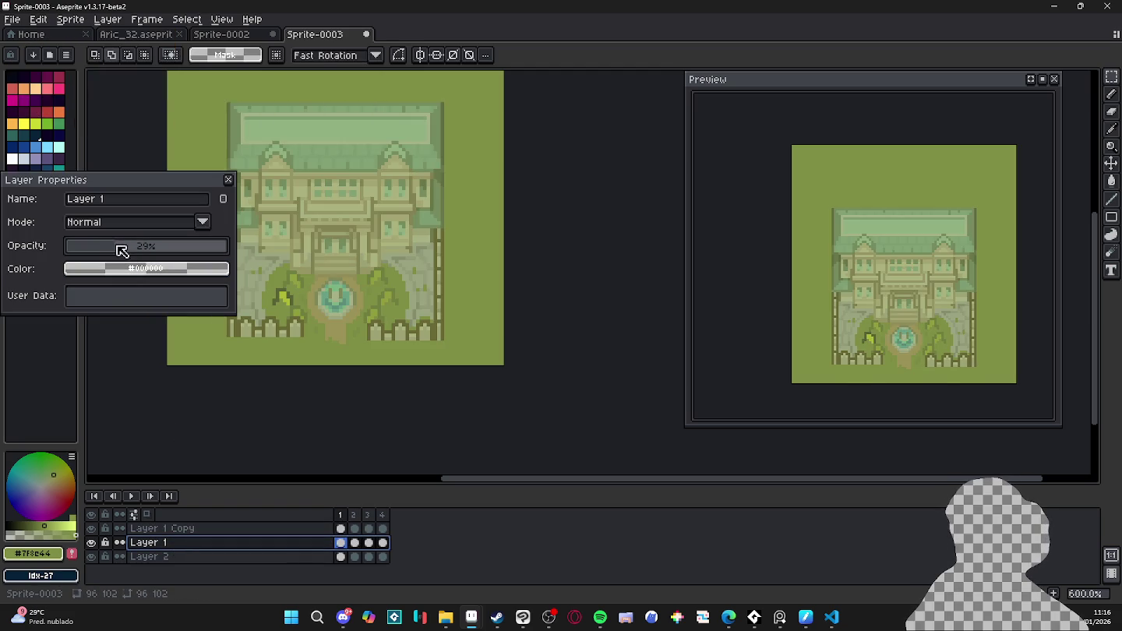
left_click(228, 180)
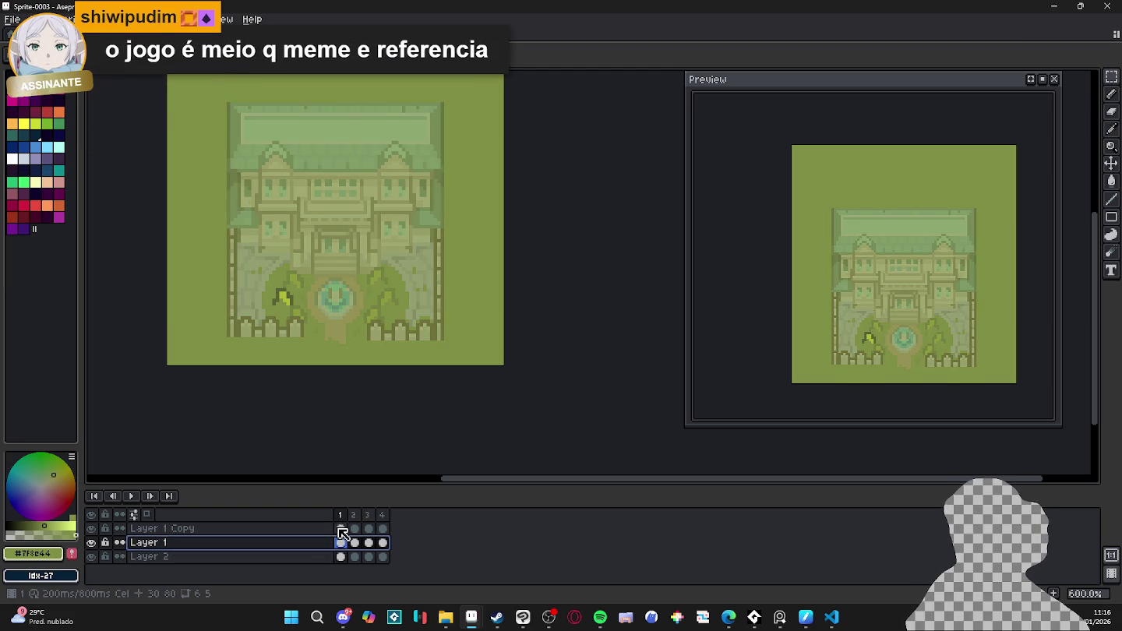
- Duplicate Layer 1 Copy across all four frames, then undo the duplication
left_click_drag(341, 533, 385, 530)
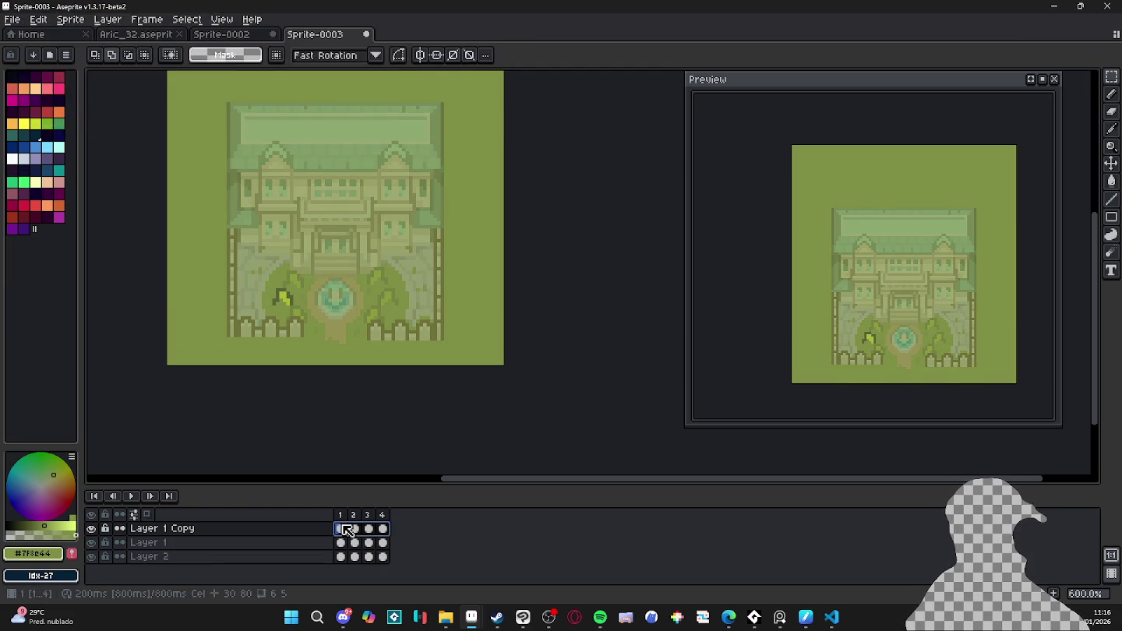
right_click(313, 530)
left_click(343, 554)
left_click_drag(368, 529, 382, 530)
left_click(383, 530)
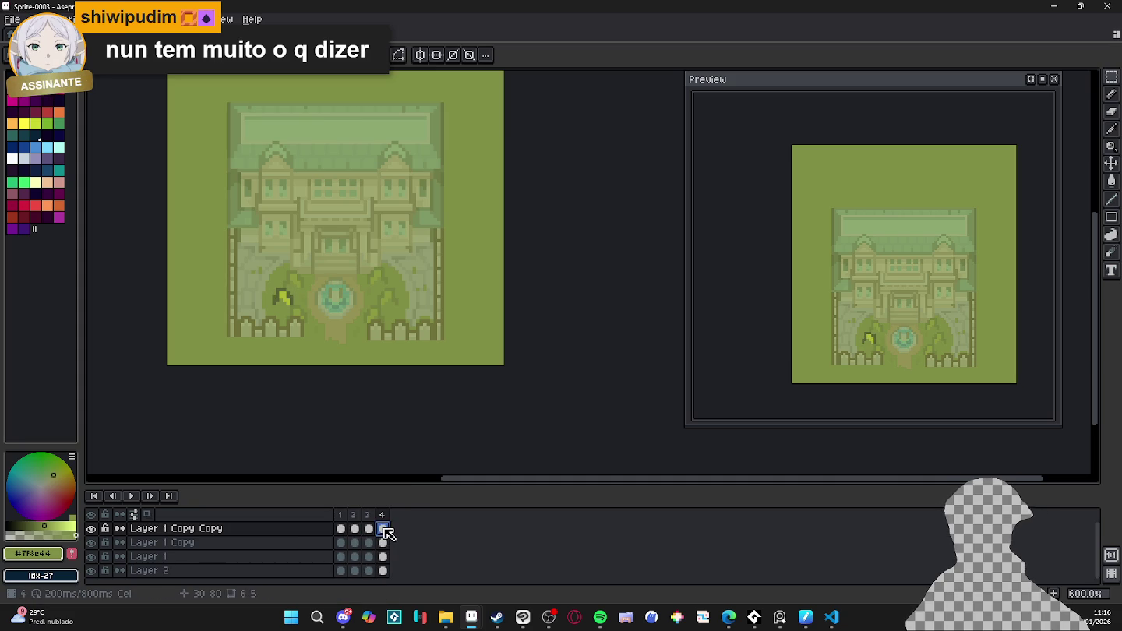
key("ctrl+z")
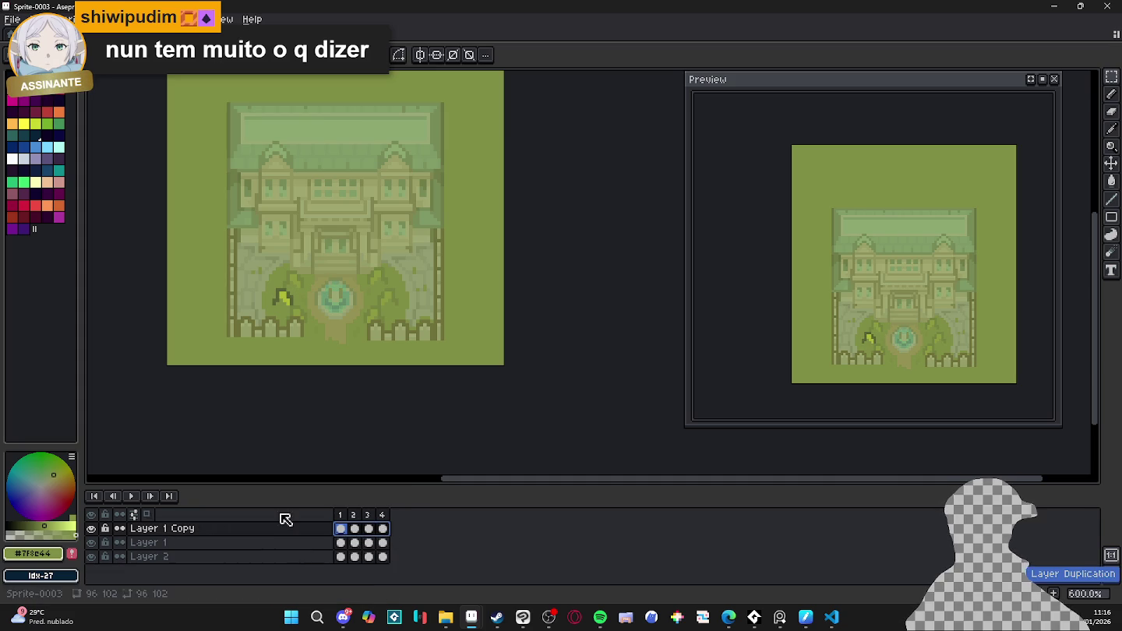
- Duplicate the bush tuft layer again and shift the copy on the canvas
right_click(274, 542)
left_click(312, 549)
left_click_drag(382, 530, 347, 531)
left_click(340, 529)
scroll(250, 294, "up", 4)
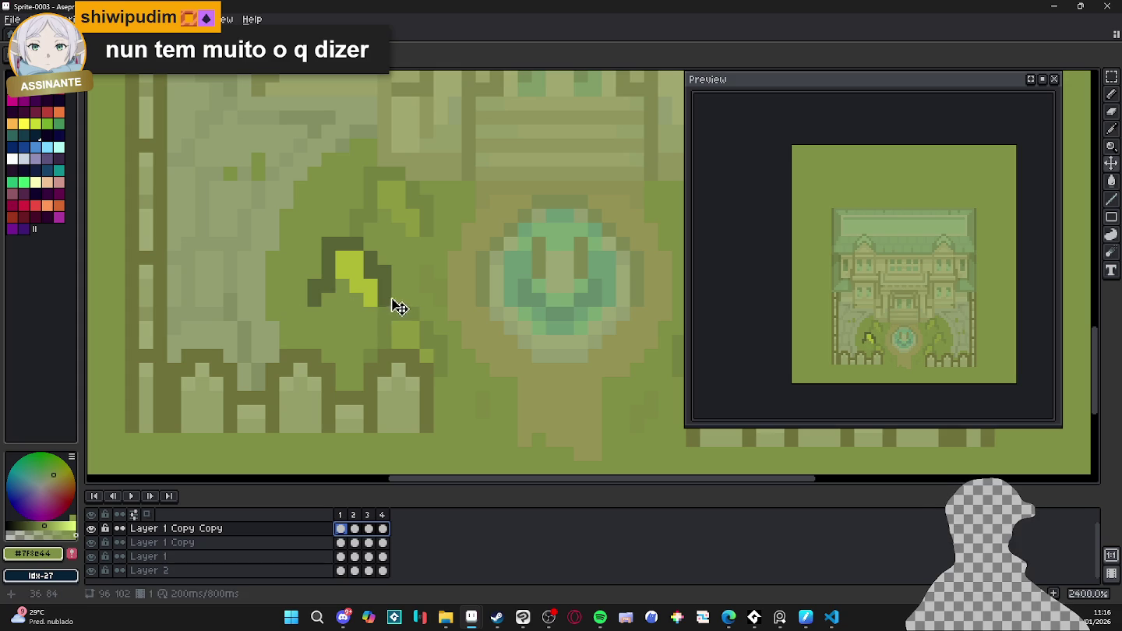
scroll(417, 253, "down", 3)
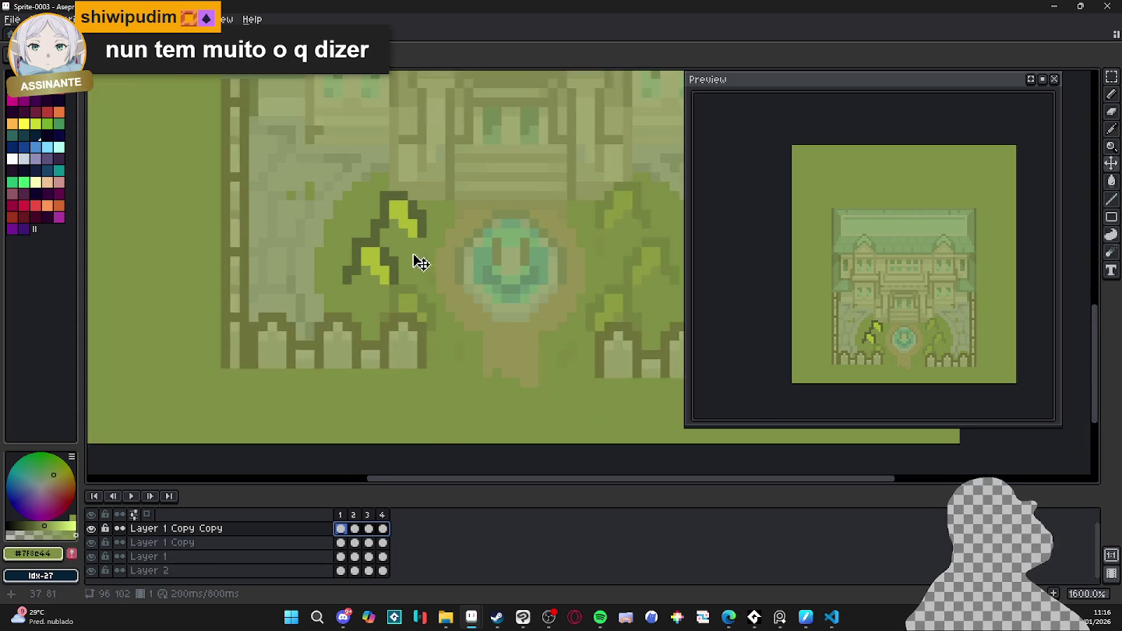
left_click_drag(462, 295, 434, 292)
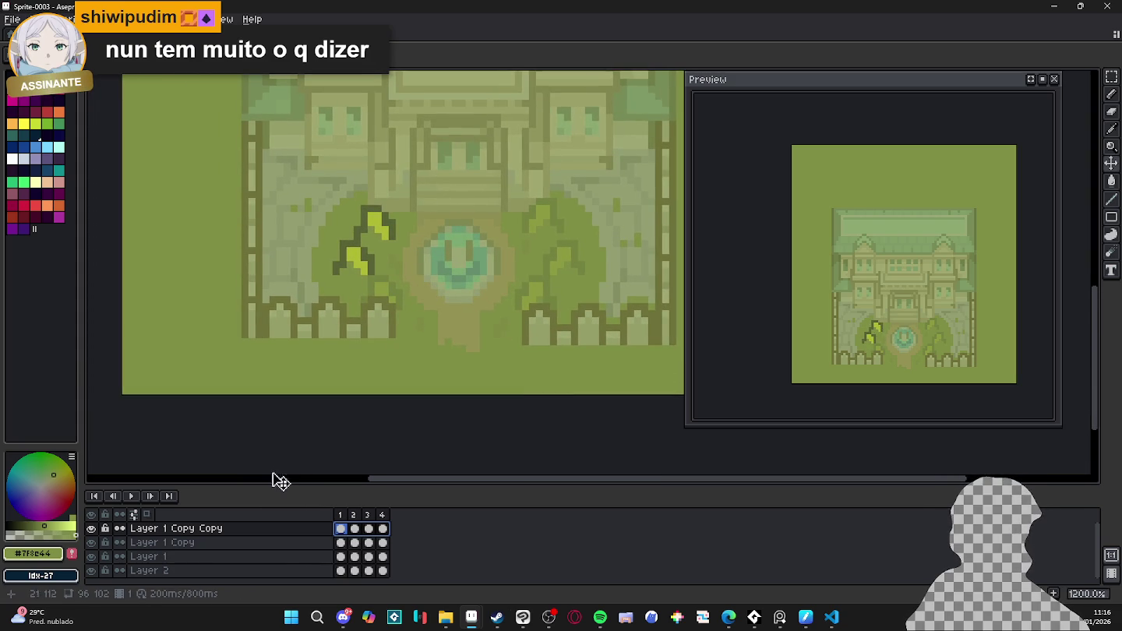
- Duplicate the top leaf layer and move the copy lower on the left bush
right_click(294, 530)
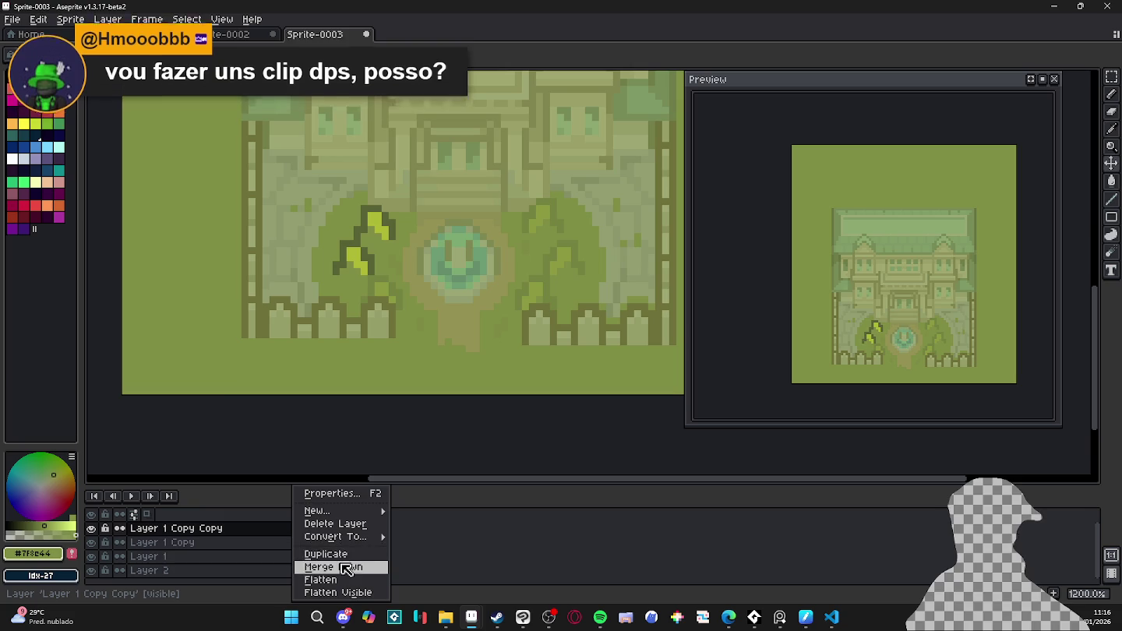
left_click(342, 554)
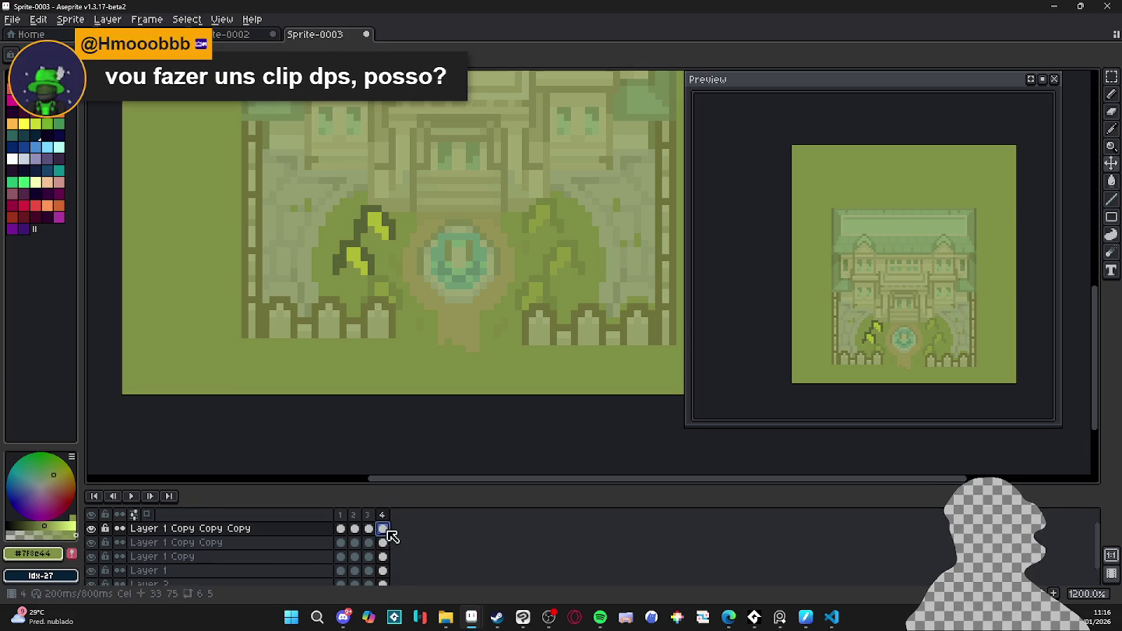
left_click_drag(382, 529, 340, 529)
left_click_drag(404, 229, 402, 307)
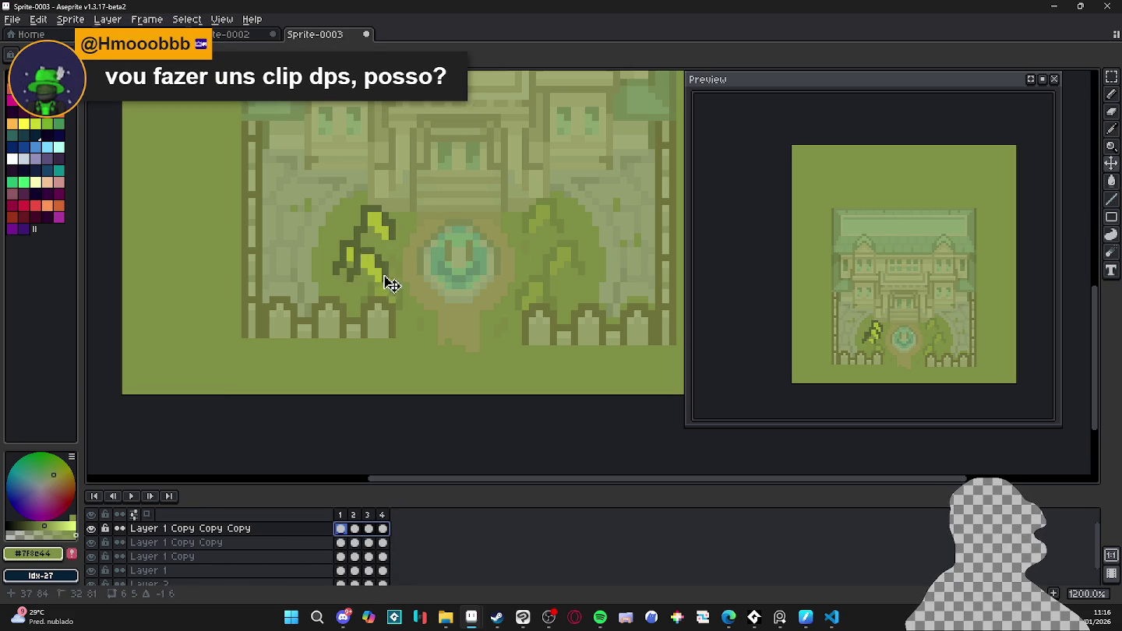
scroll(468, 346, "down", 3)
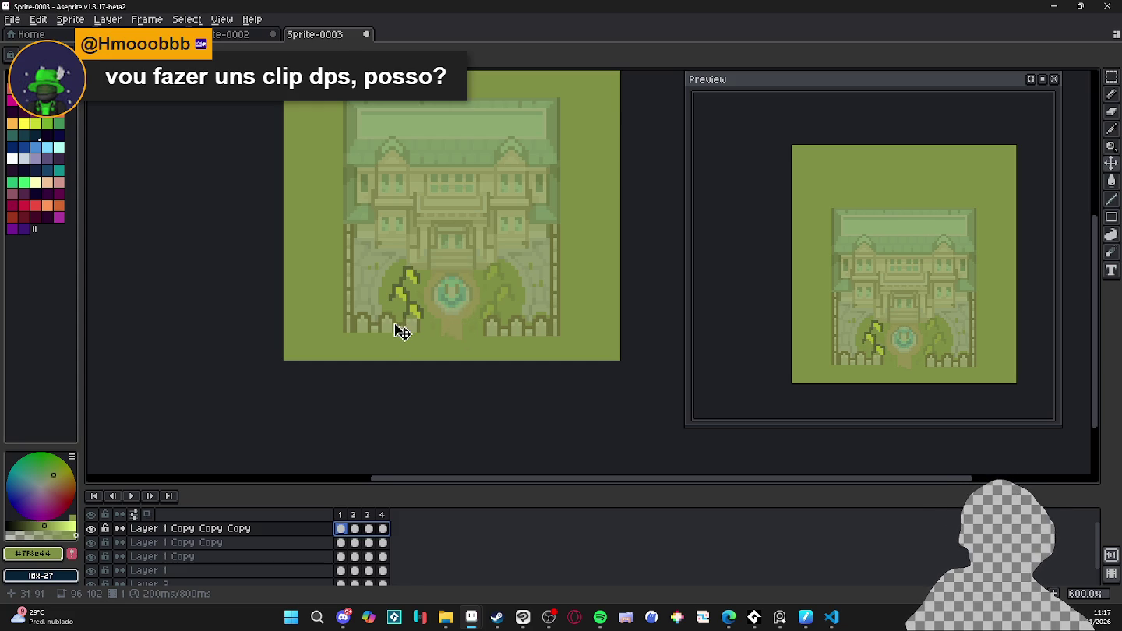
- Make two more leaf-layer copies and move a tuft onto the right bush
right_click(319, 529)
left_click(369, 553)
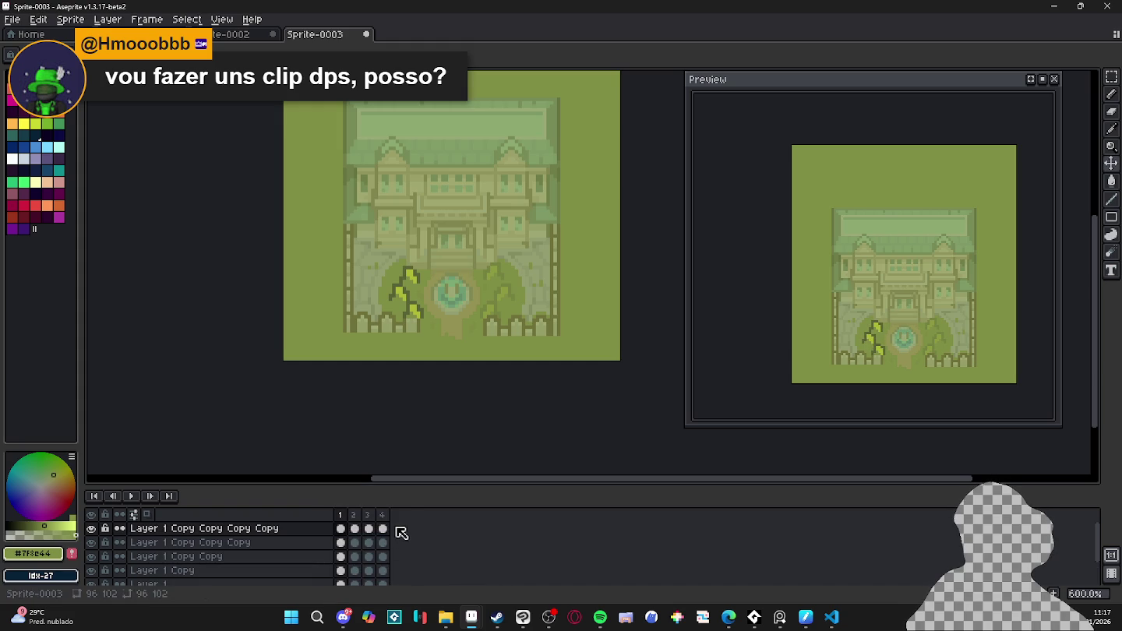
left_click_drag(382, 529, 340, 529)
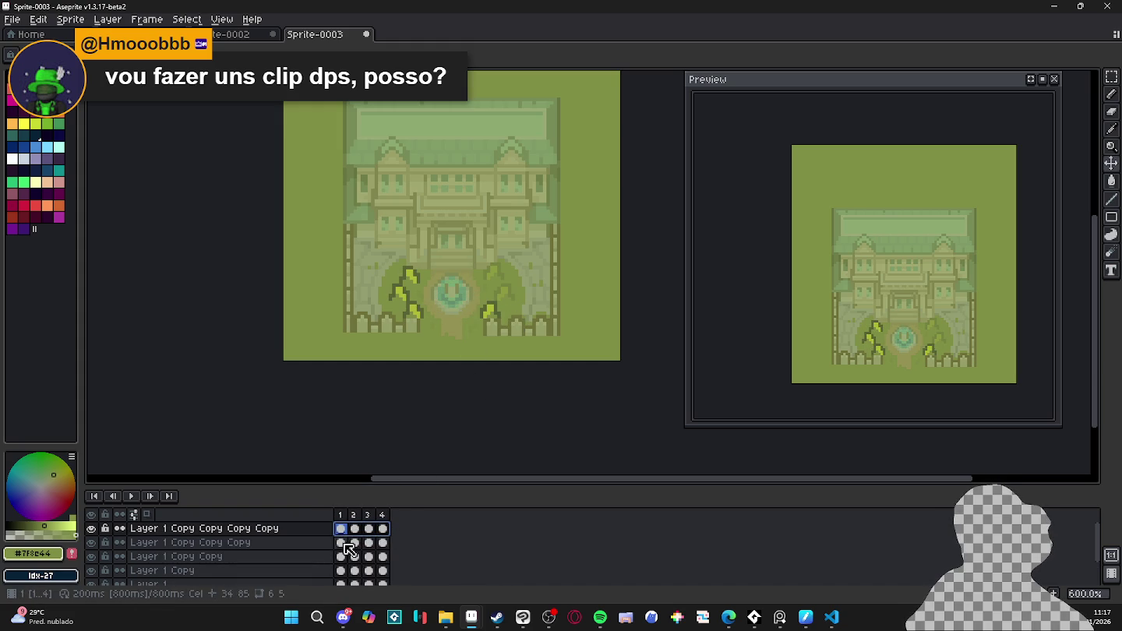
right_click(325, 532)
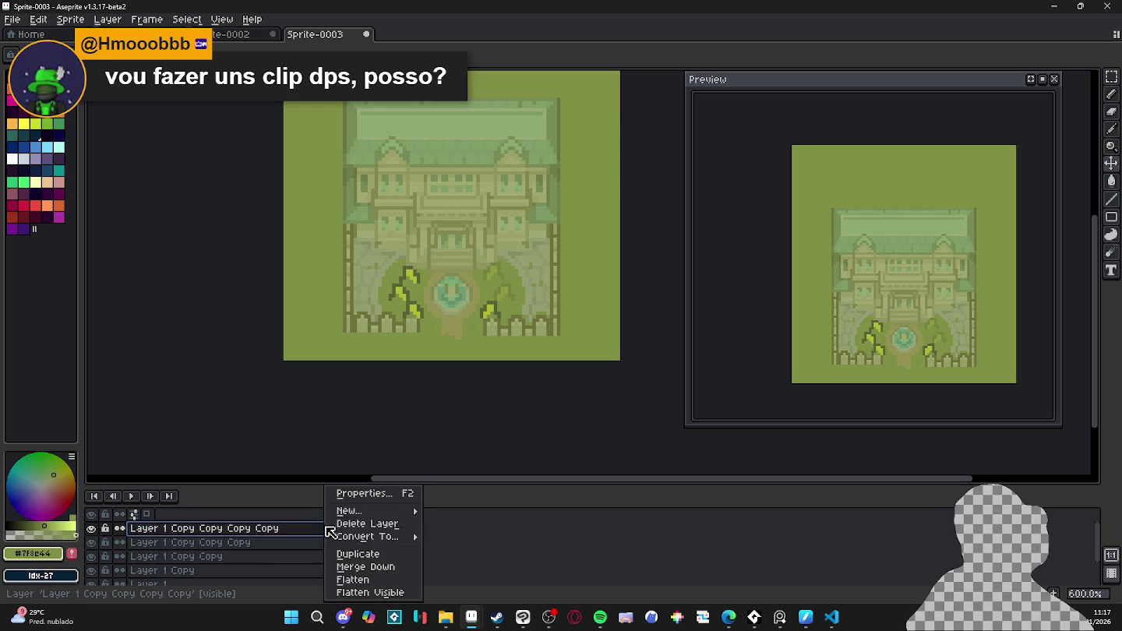
left_click(364, 553)
left_click(340, 528)
scroll(529, 315, "up", 3)
left_click_drag(532, 317, 564, 283)
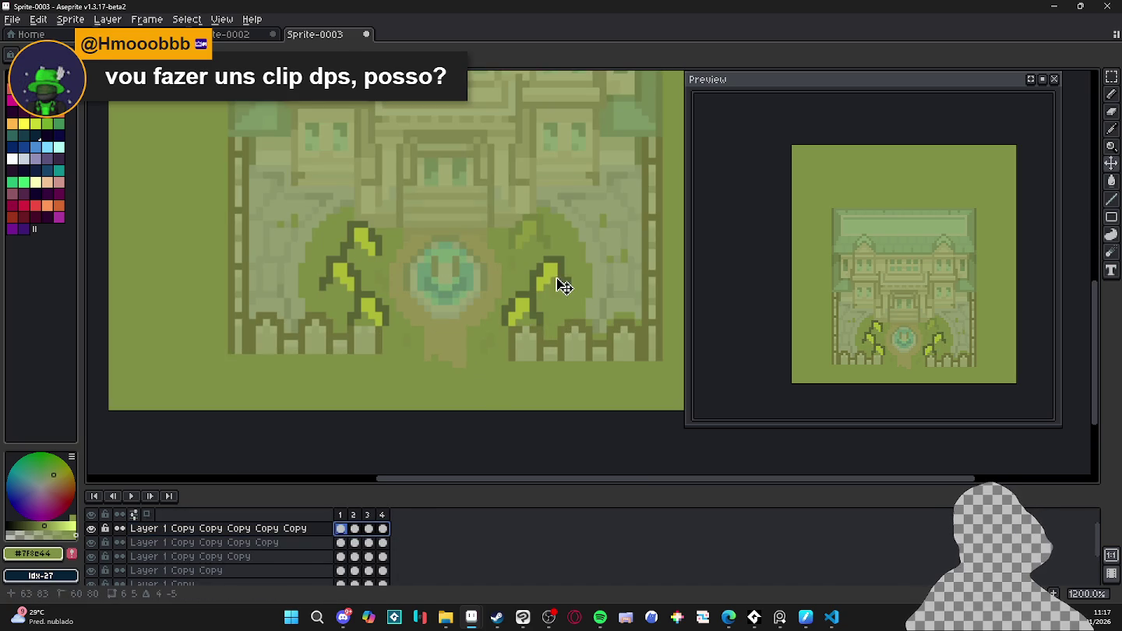
- Duplicate the top leaf layer once more and select its cels
right_click(311, 534)
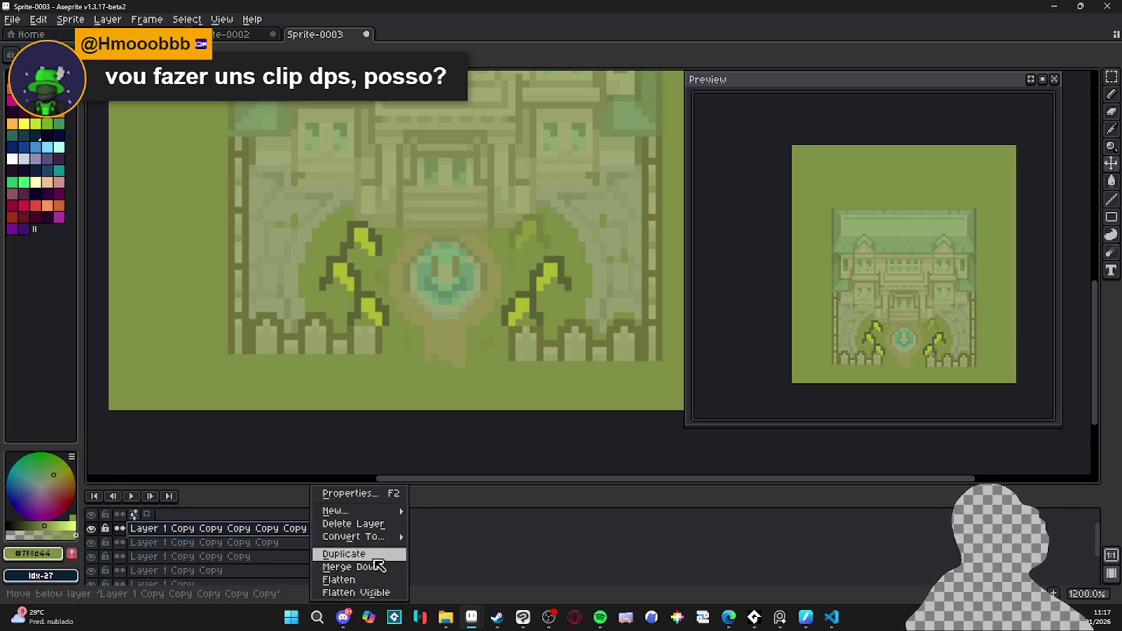
left_click(354, 551)
left_click(382, 529)
left_click(341, 528)
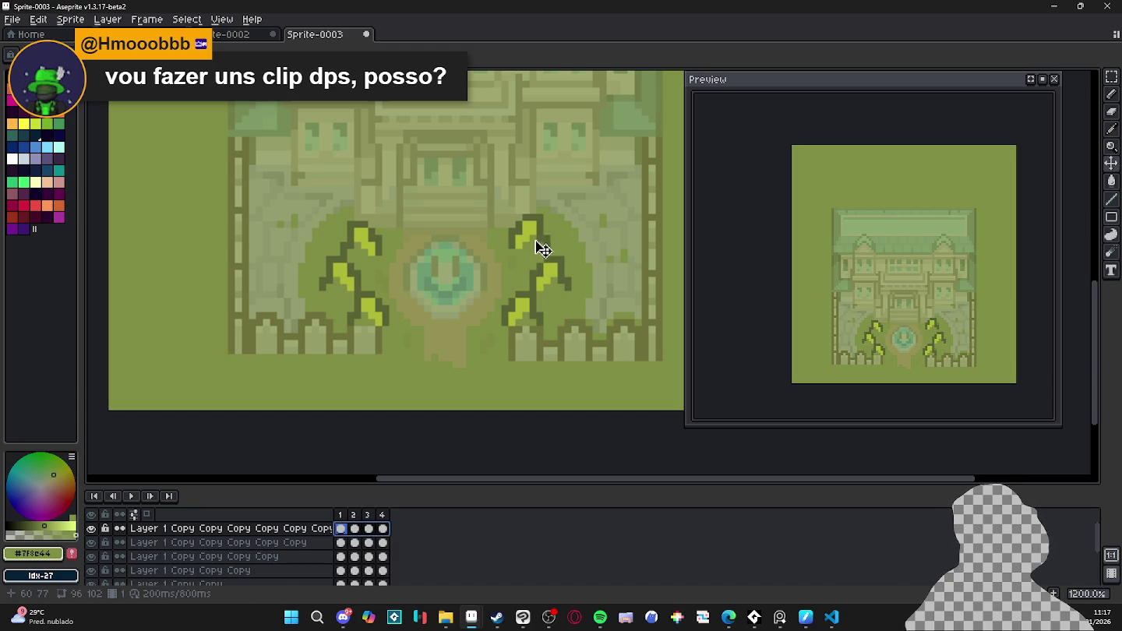
scroll(539, 246, "down", 3)
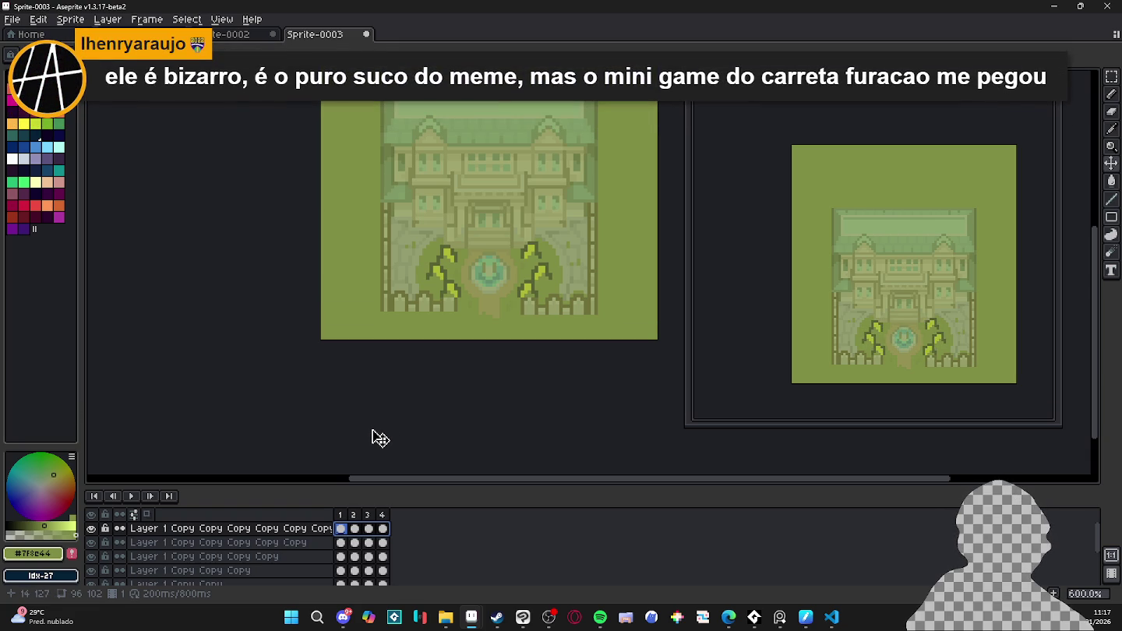
- Merge the five leaf-tuft layers down one by one into Layer 1 Copy
right_click(206, 530)
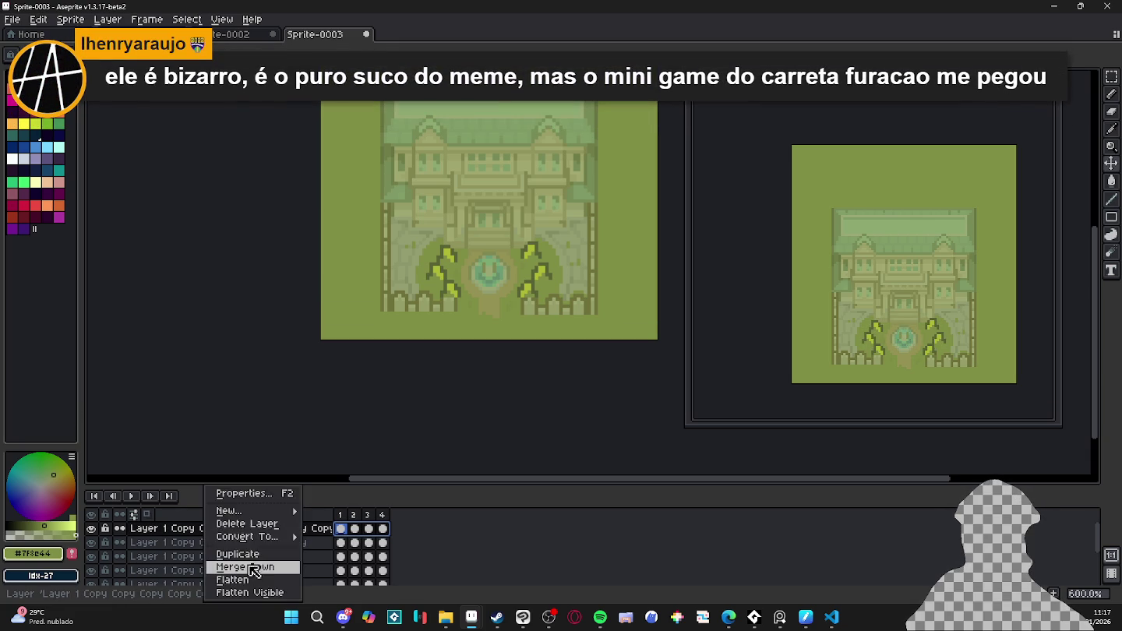
left_click(253, 569)
right_click(164, 529)
left_click(199, 567)
right_click(156, 529)
left_click(198, 567)
right_click(165, 529)
left_click(191, 568)
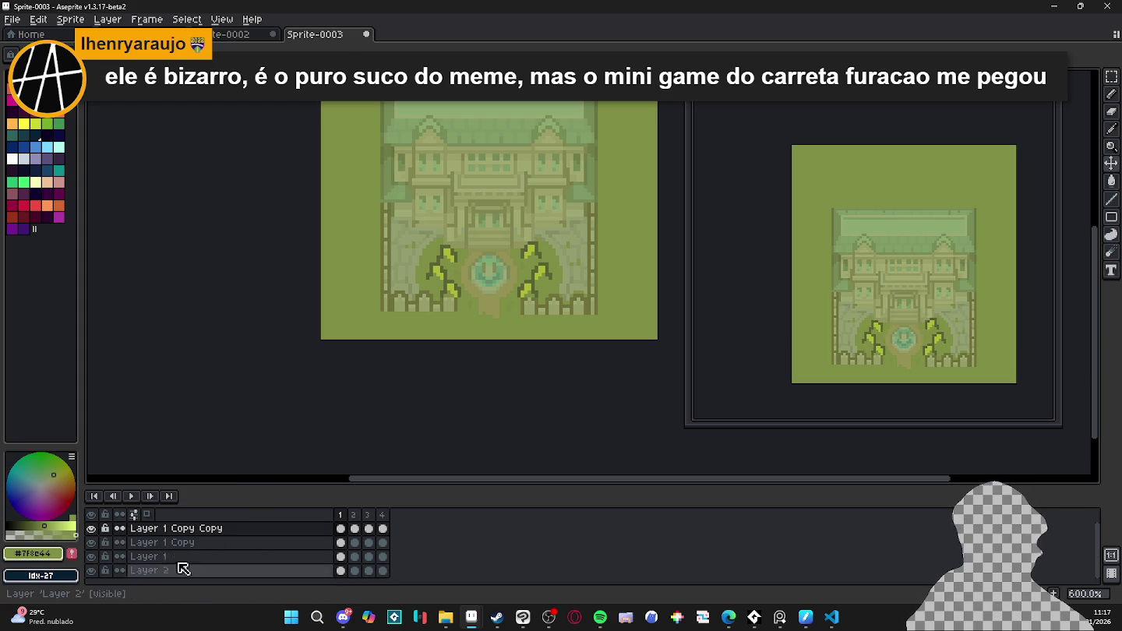
right_click(165, 531)
left_click(190, 566)
- Restore the mansion Layer 1 opacity to 100%
double_click(93, 543)
double_click(152, 543)
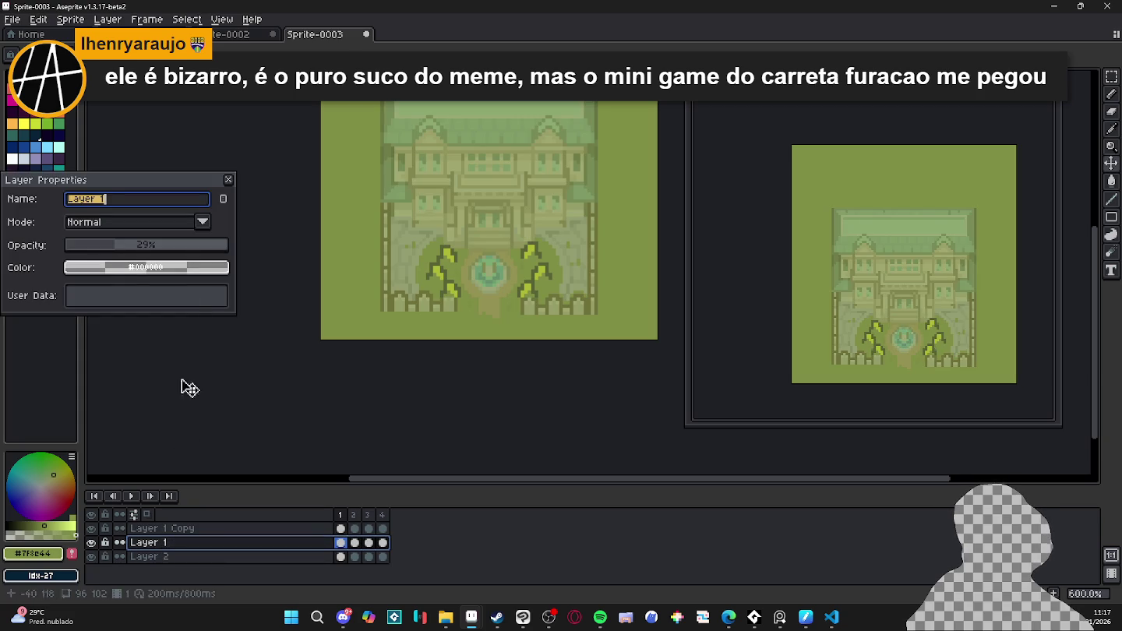
left_click_drag(221, 245, 238, 194)
left_click(228, 180)
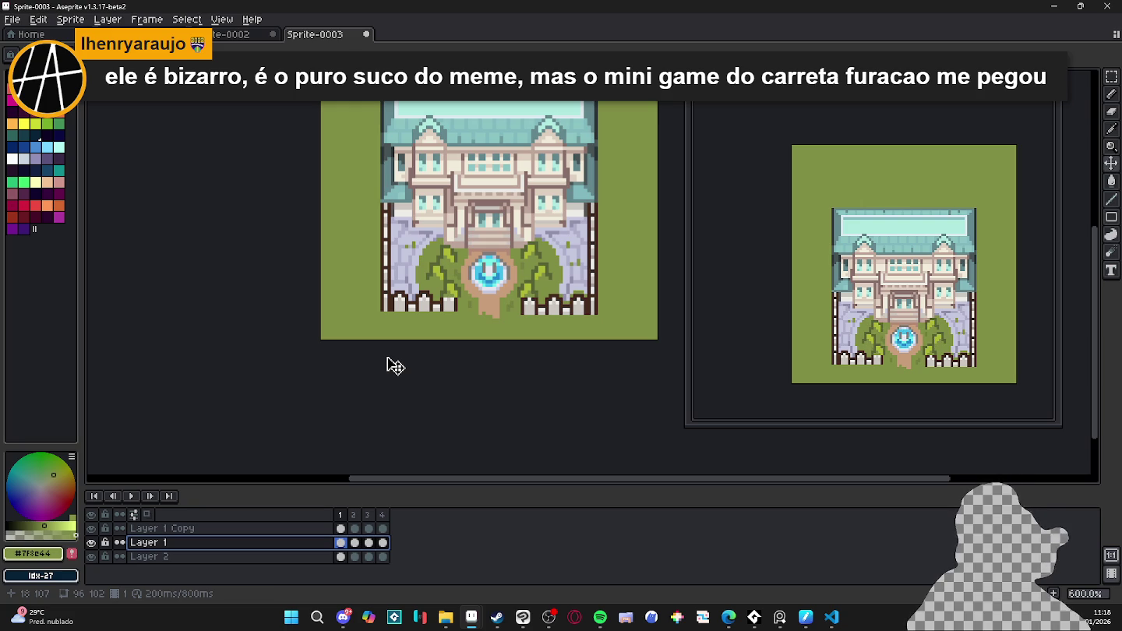
scroll(395, 366, "down", 3)
scroll(388, 365, "down", 1)
scroll(400, 335, "up", 1)
scroll(400, 335, "up", 1)
left_click(132, 497)
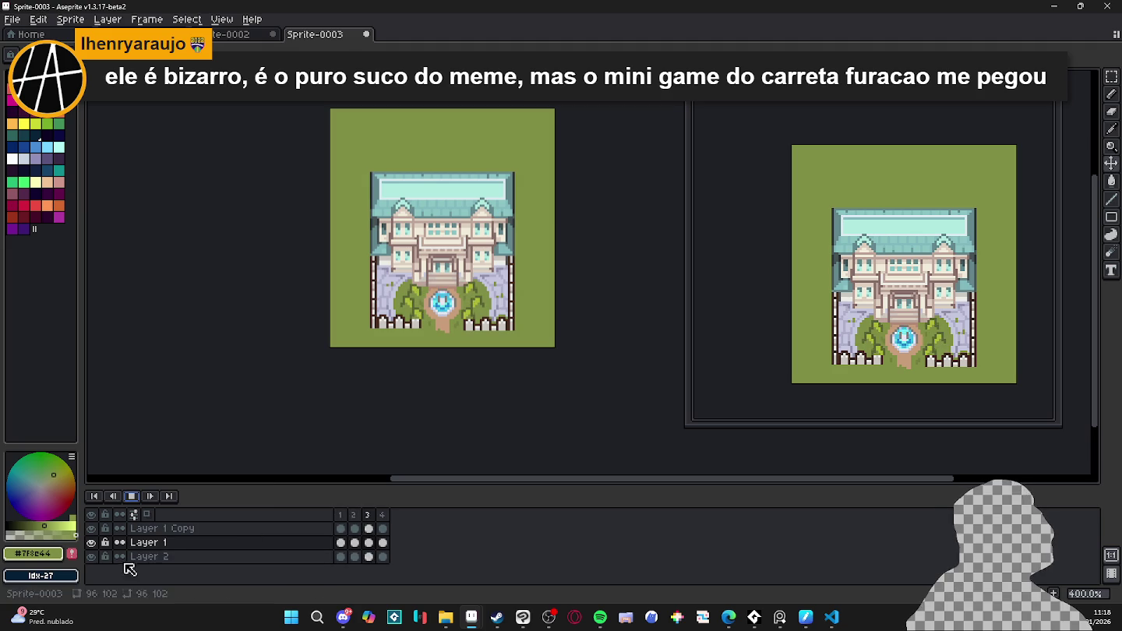
left_click(91, 542)
left_click(92, 529)
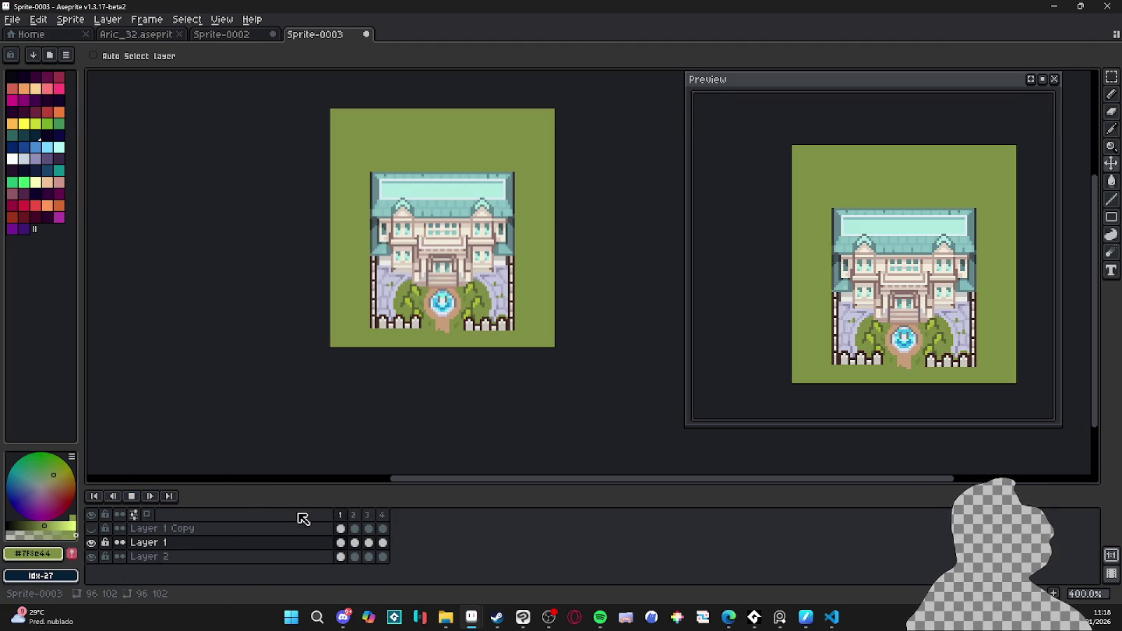
left_click(131, 496)
left_click(343, 557)
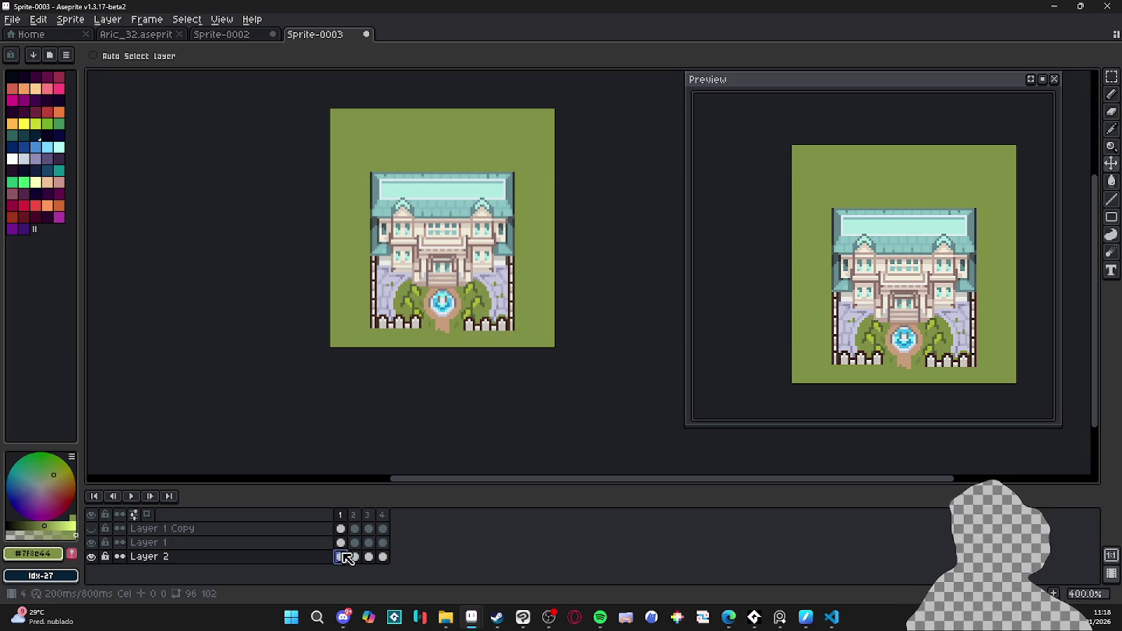
double_click(90, 551)
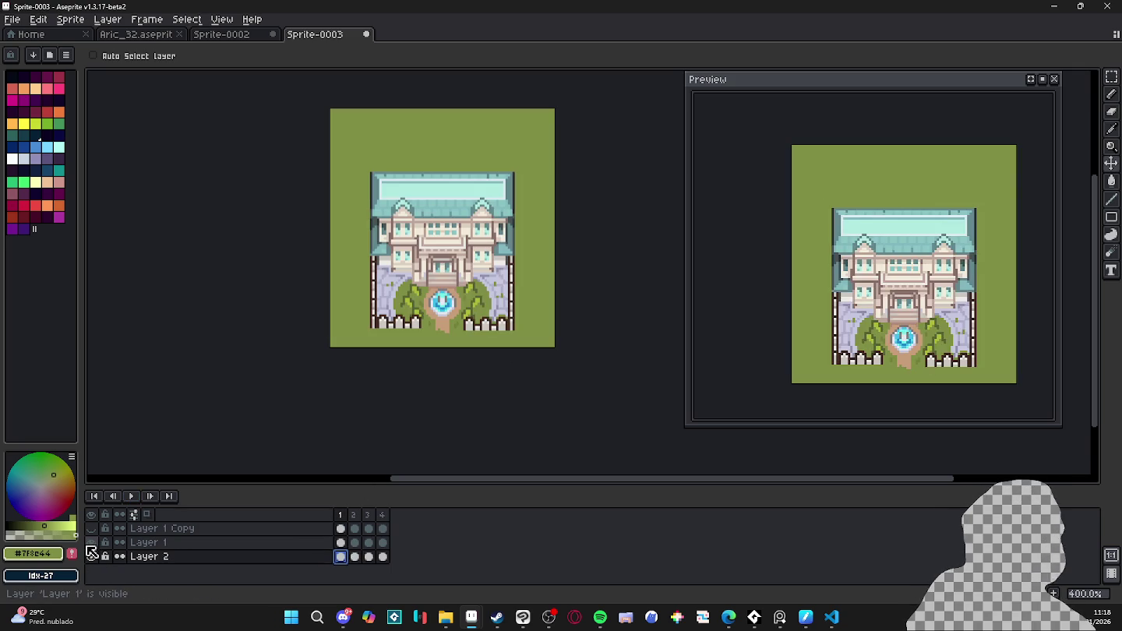
left_click(97, 543)
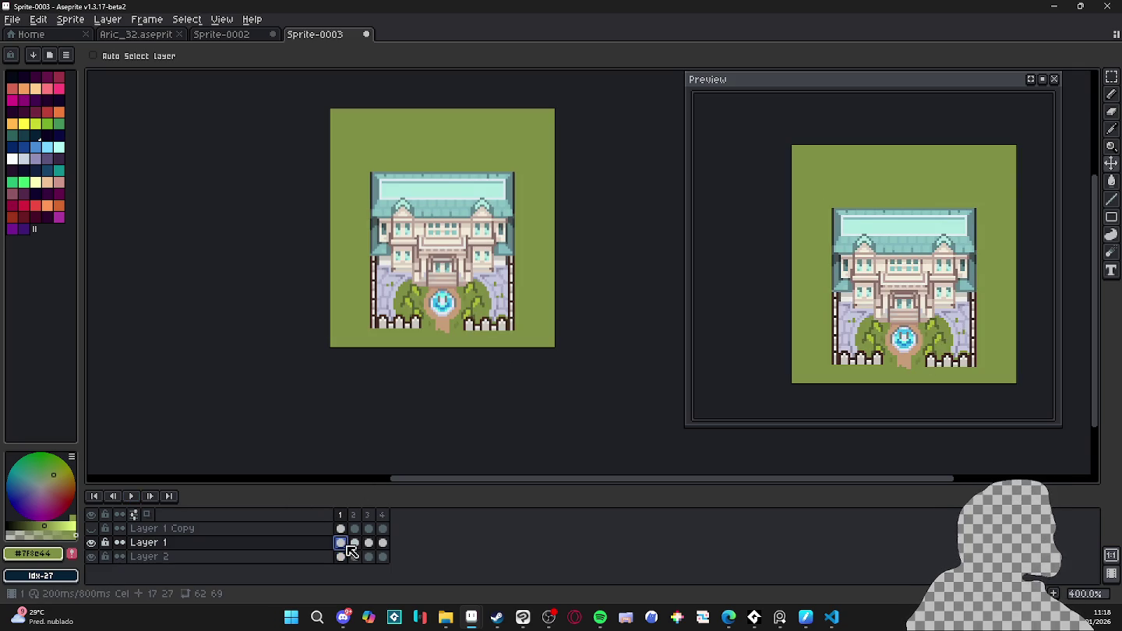
left_click(91, 555)
left_click(354, 543)
scroll(413, 304, "up", 3)
key("b")
scroll(413, 300, "up", 3)
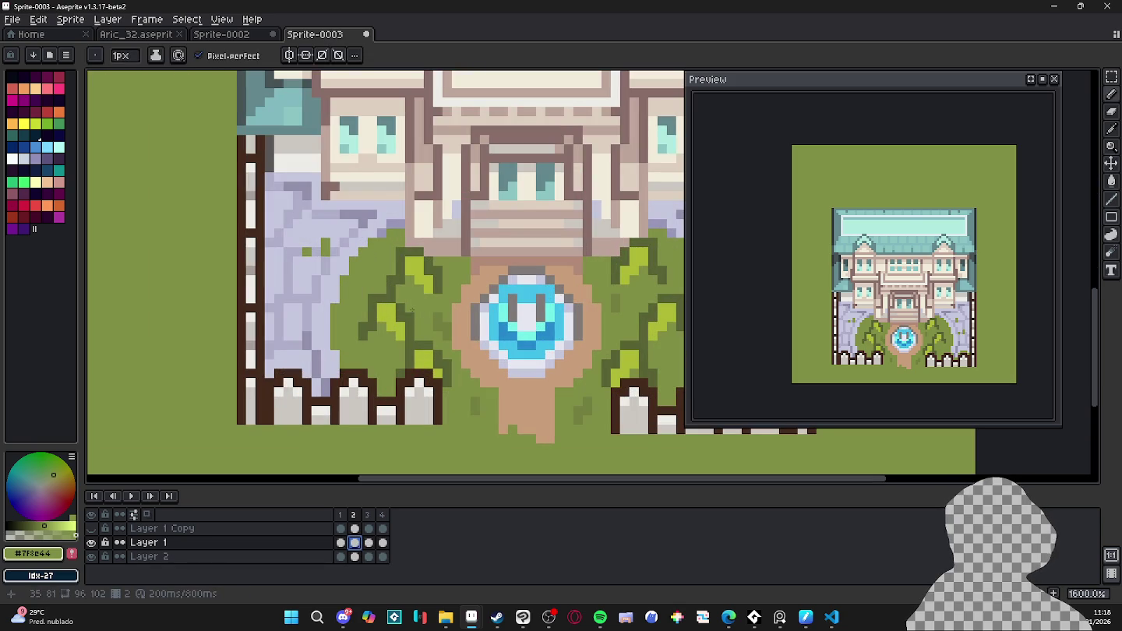
scroll(410, 313, "down", 1)
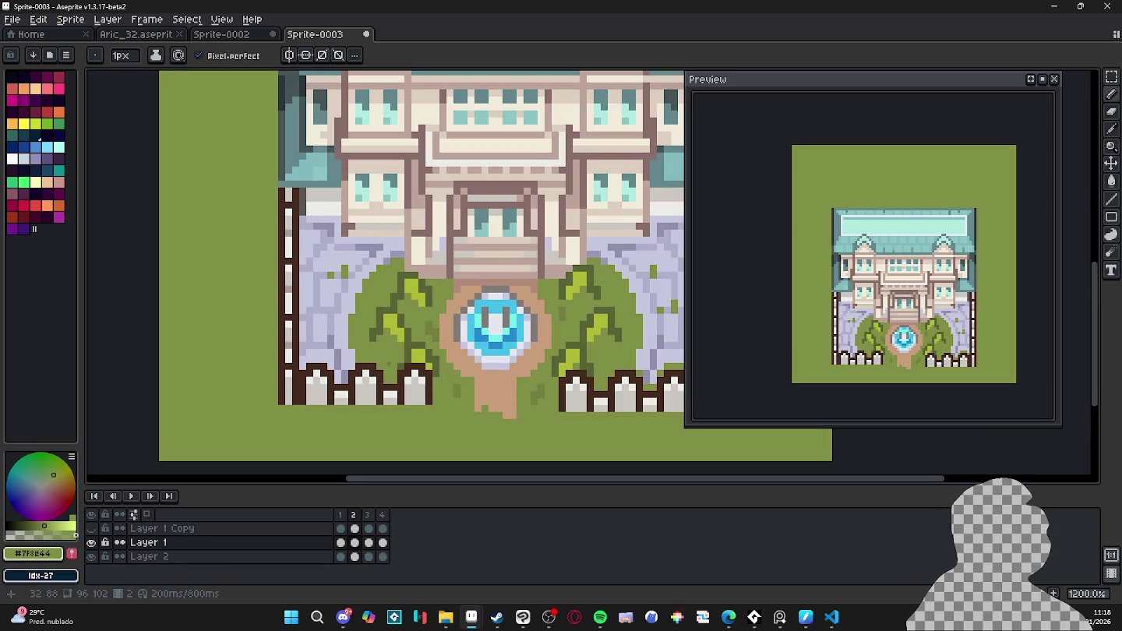
left_click(368, 542)
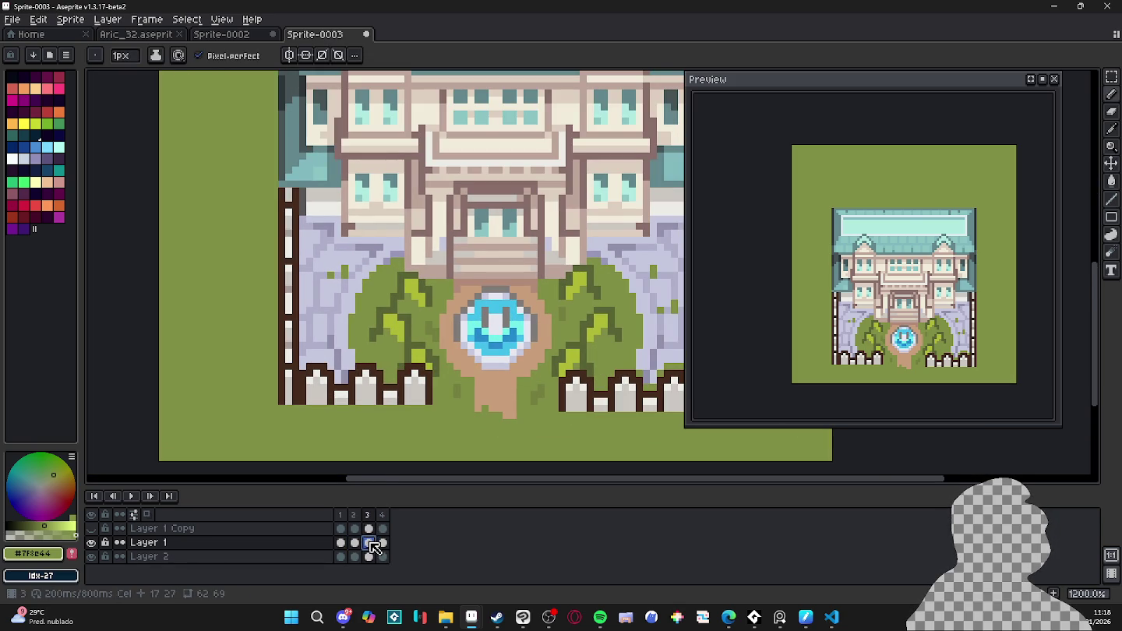
left_click(355, 543)
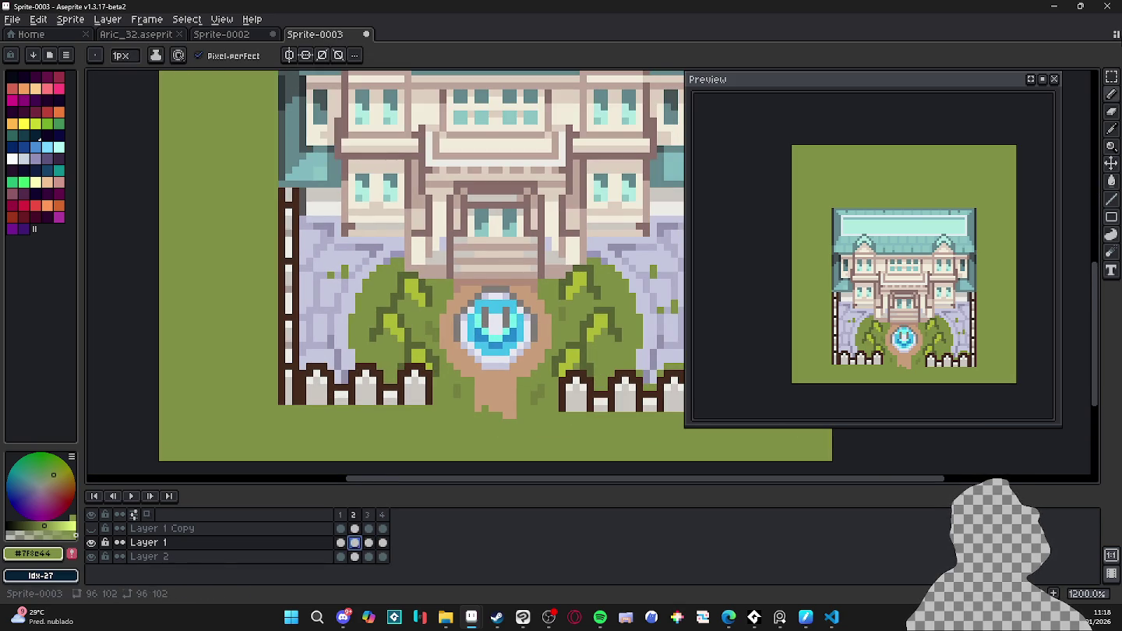
left_click(1111, 77)
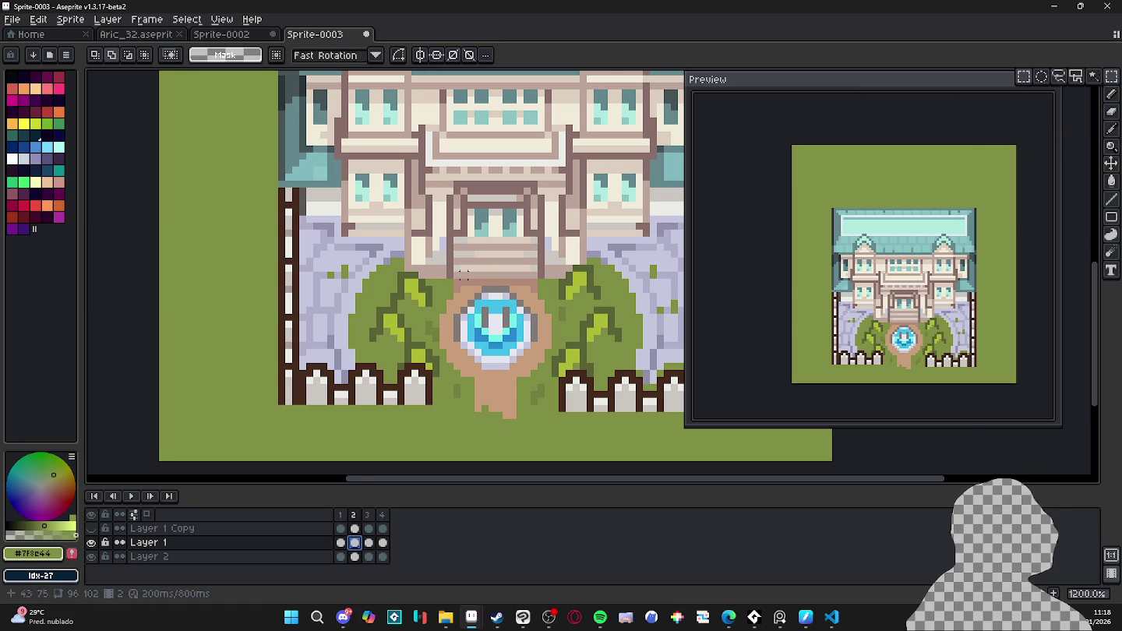
scroll(396, 326, "up", 1)
left_click(396, 325, "alt")
key("b")
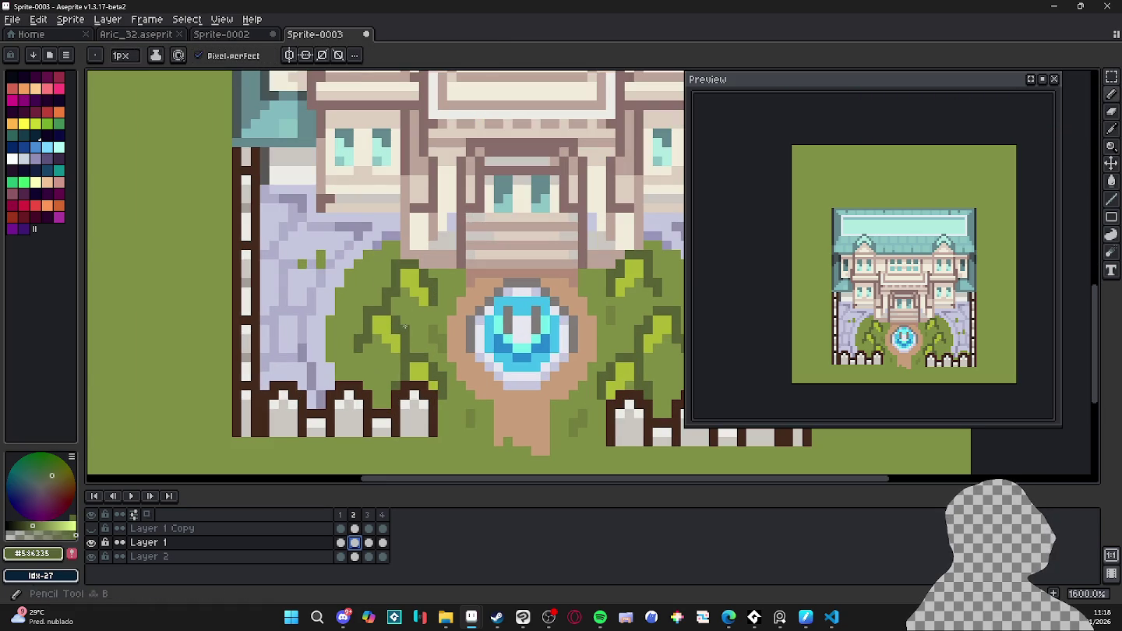
left_click(367, 514)
key("v")
key("b")
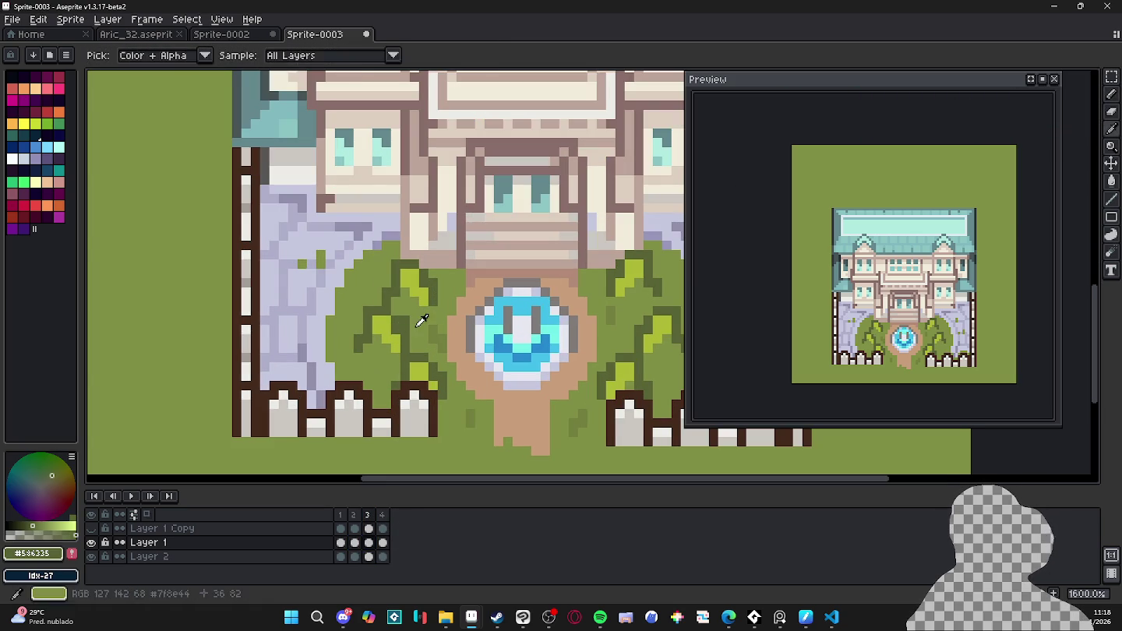
left_click(395, 333, "alt")
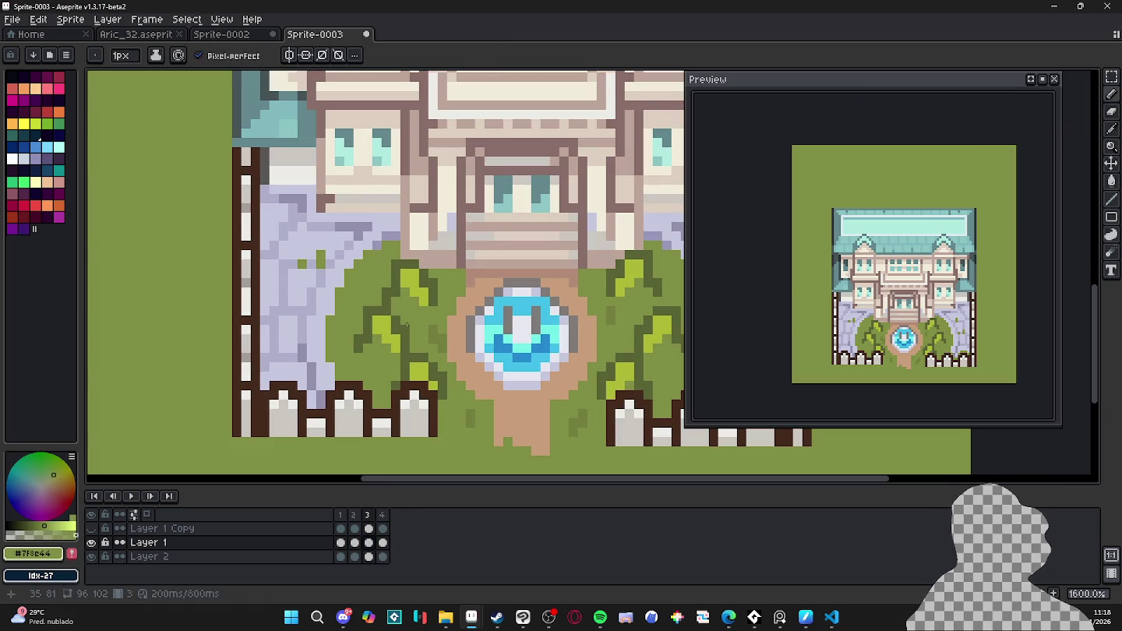
left_click(382, 514)
left_click(354, 334)
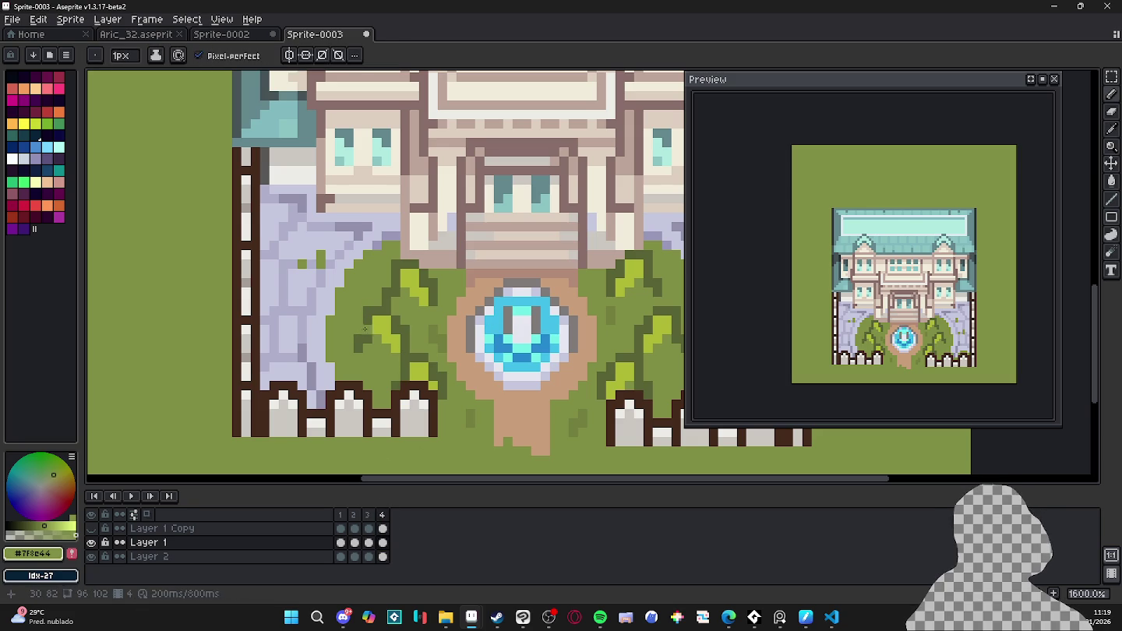
scroll(366, 326, "down", 2)
scroll(364, 319, "down", 2)
scroll(362, 311, "down", 1)
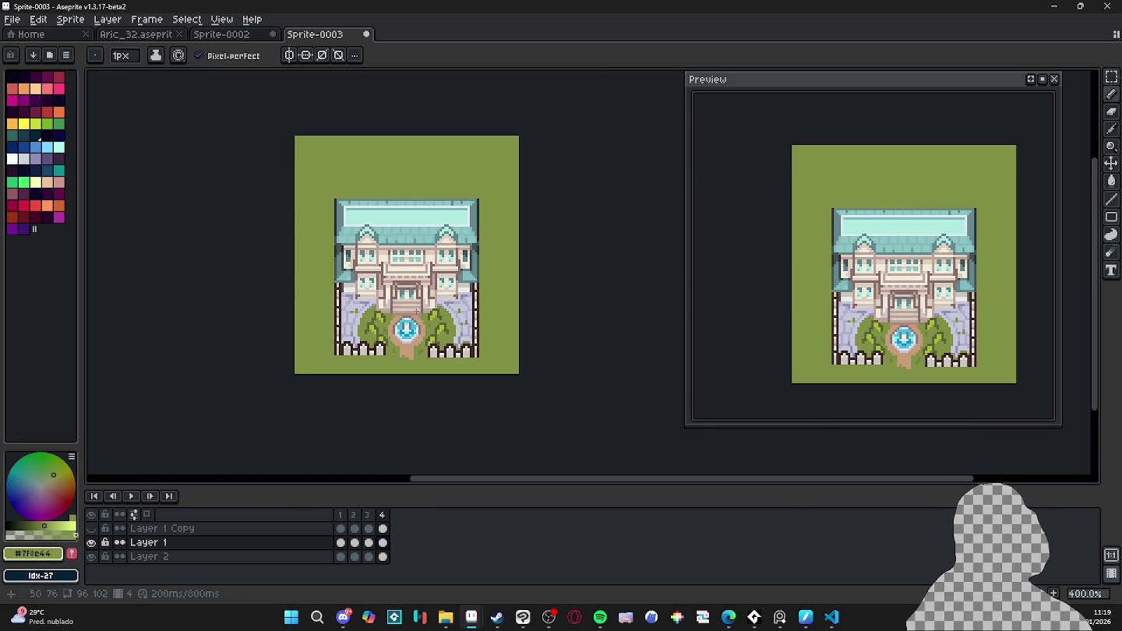
scroll(360, 306, "down", 1)
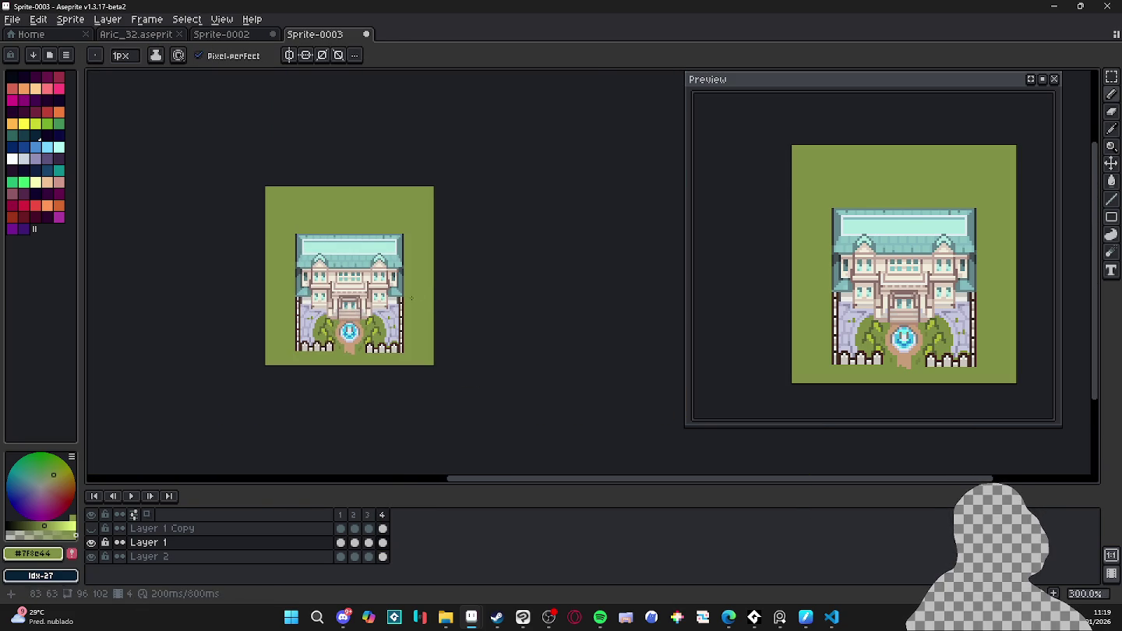
- Start saving the mansion sprite and navigate to the pixel_Art > Aric folder
key("ctrl+s")
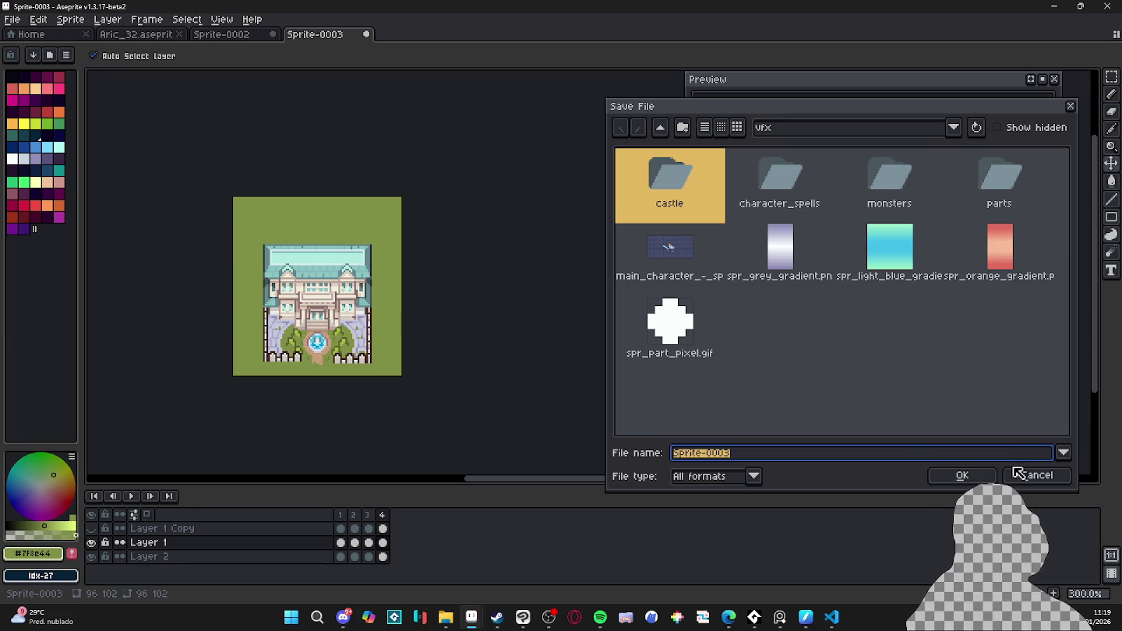
left_click(903, 135)
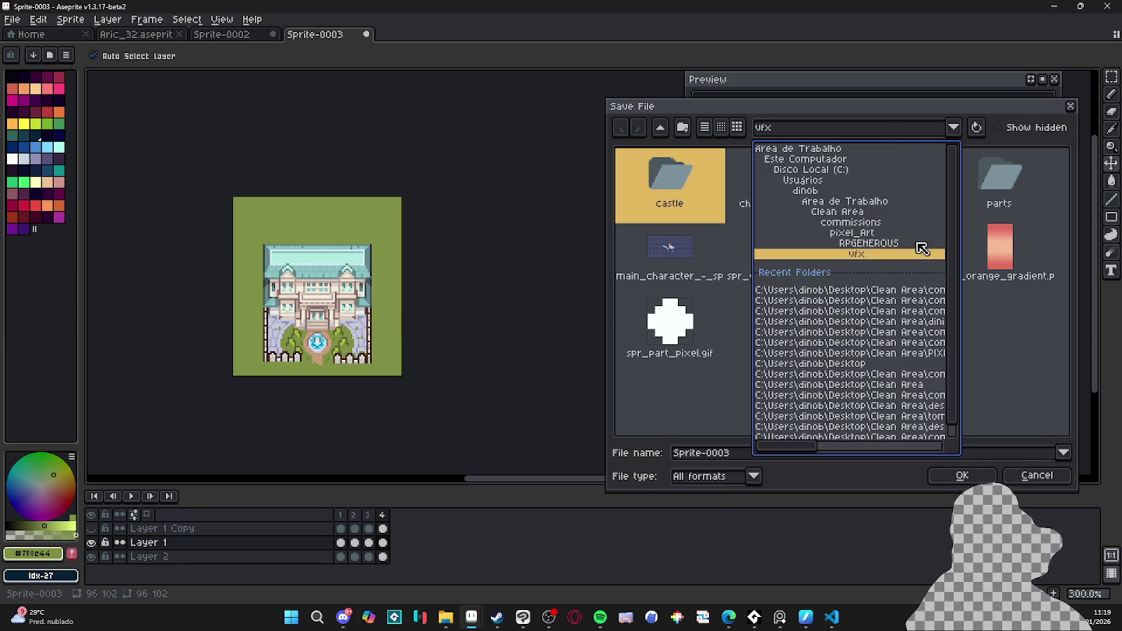
left_click(911, 304)
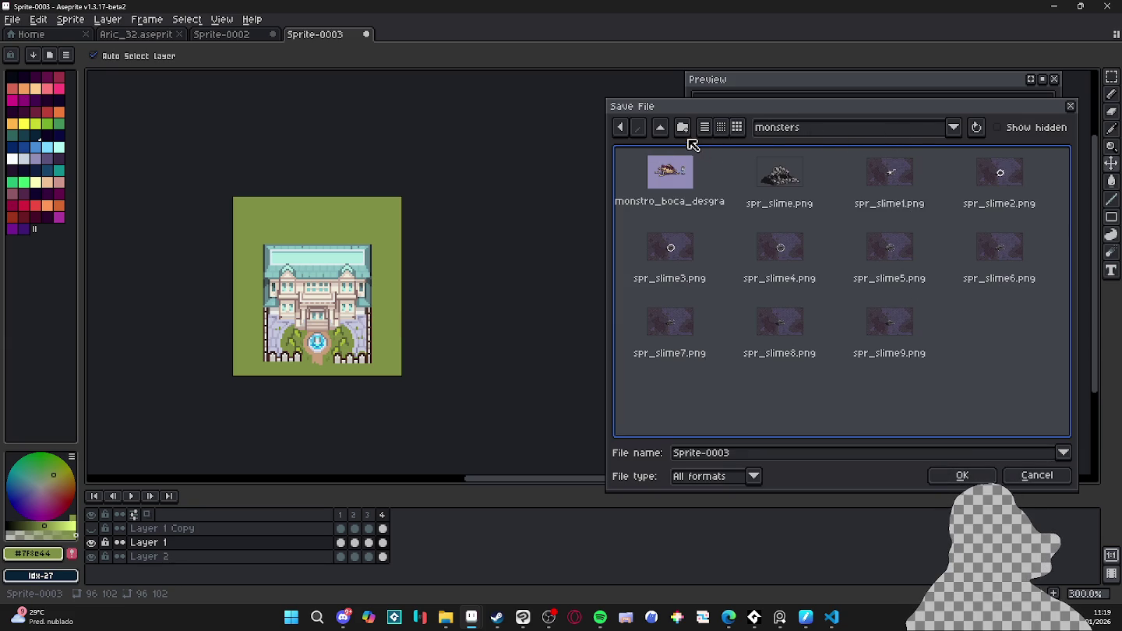
left_click(661, 128)
left_click(662, 127)
left_click(661, 128)
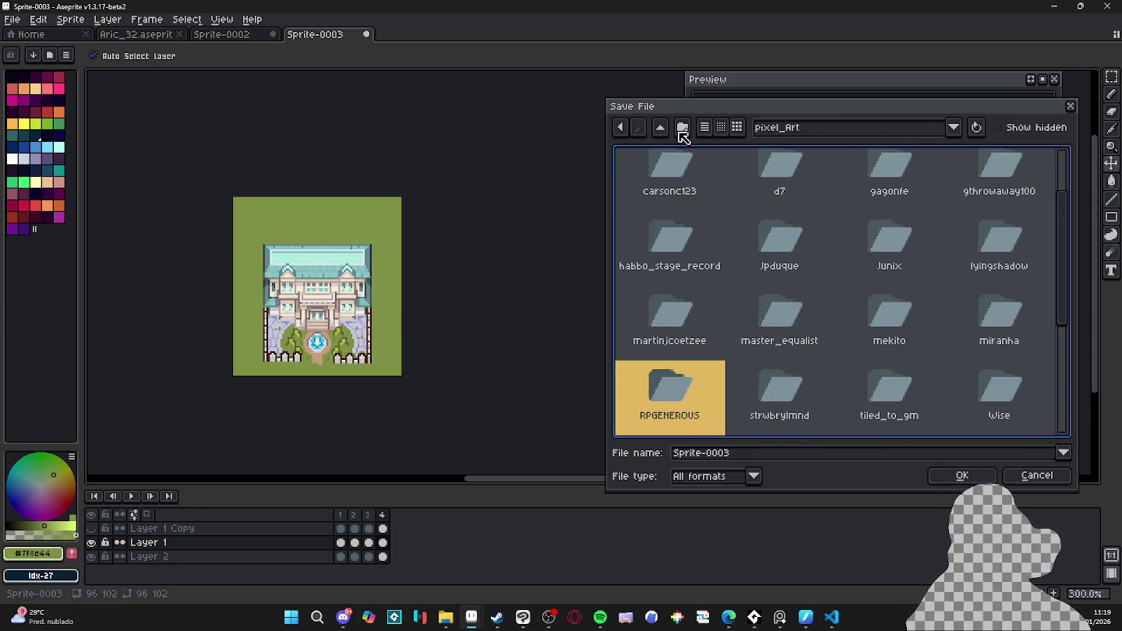
scroll(769, 359, "up", 2)
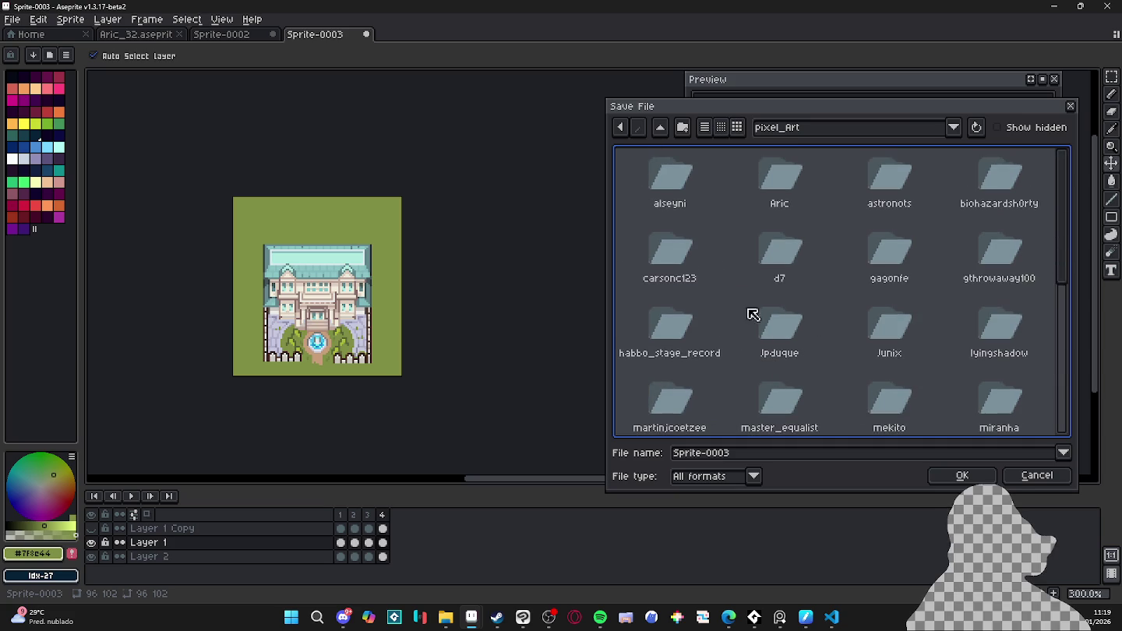
left_click(766, 205)
double_click(768, 207)
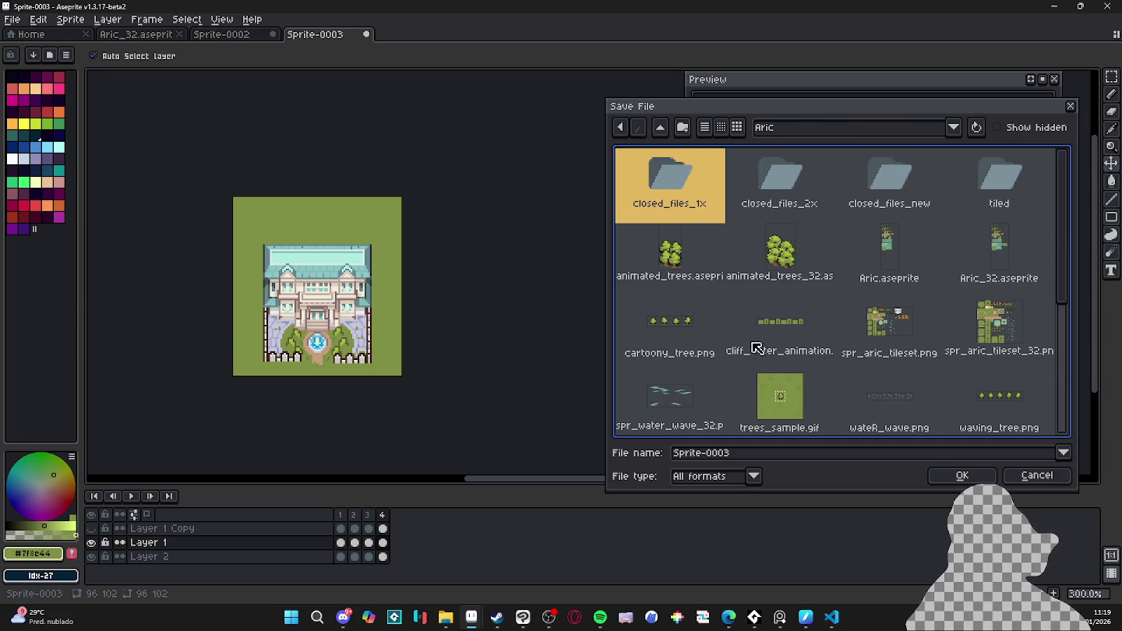
- Create a structures folder and save the sprite in it as town_hall.aseprite
left_click(683, 128)
type("structures")
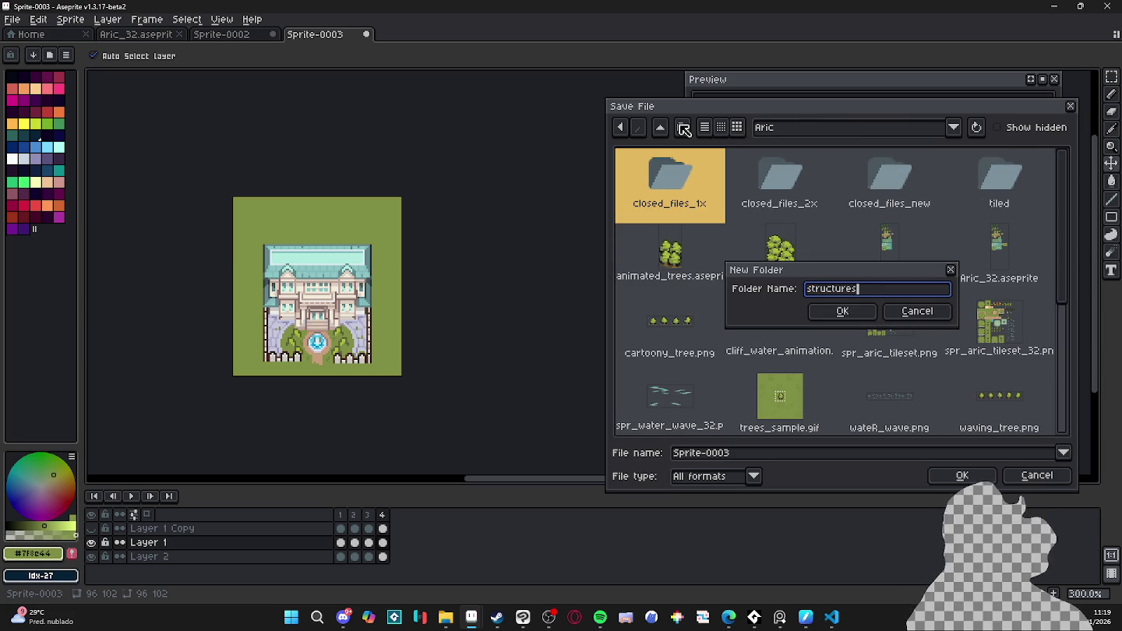
key("Return")
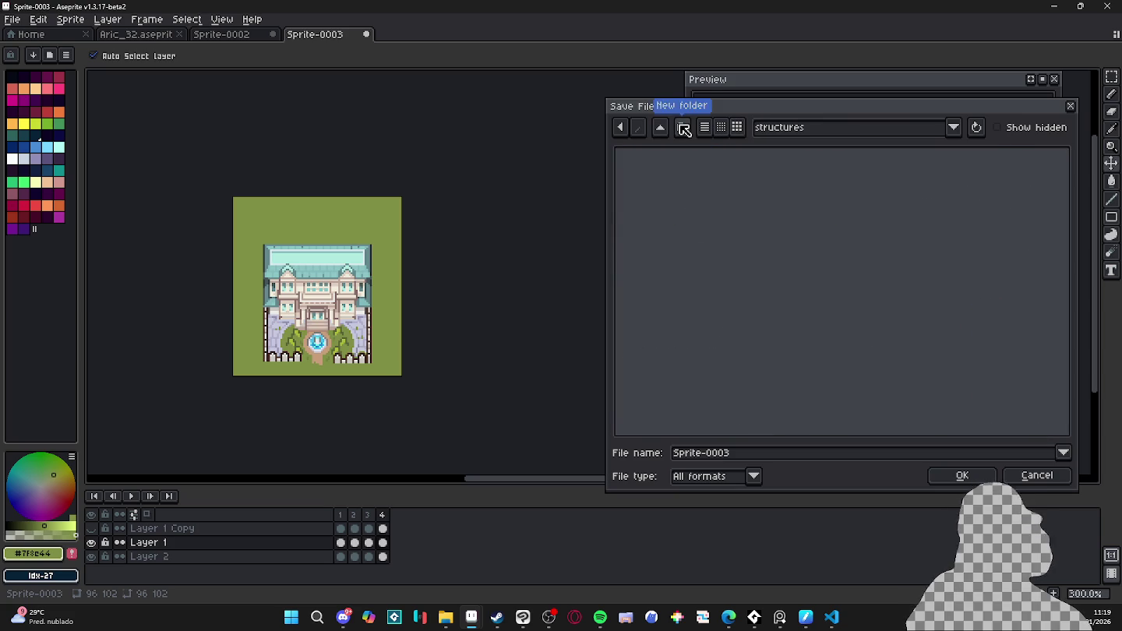
left_click(744, 455)
key("ctrl+a")
type("tow")
key("Return")
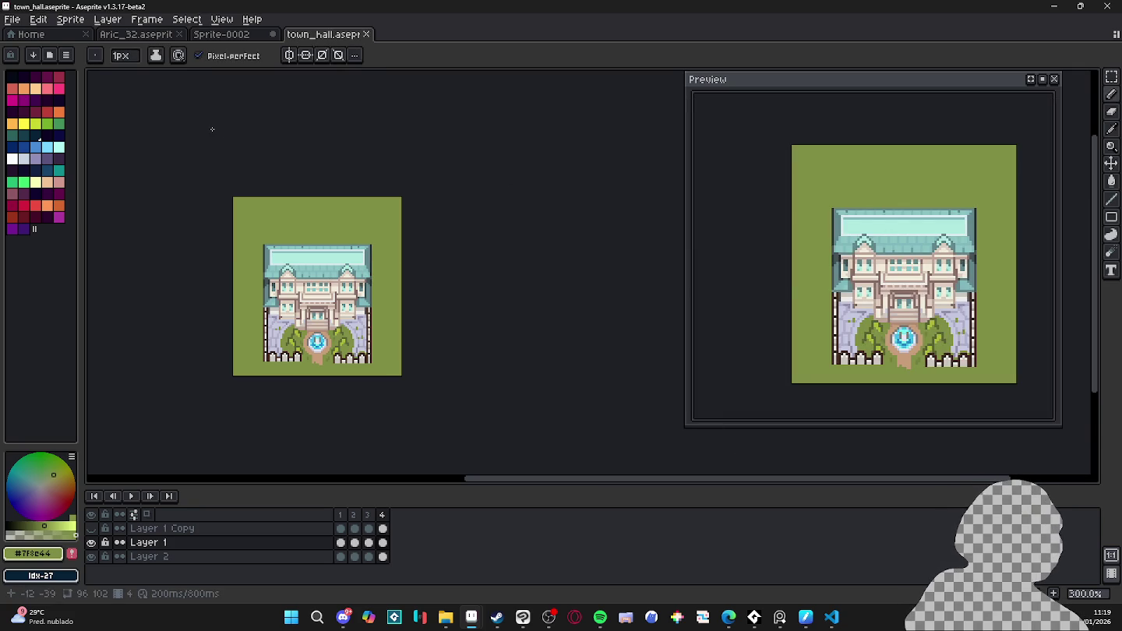
- Bring up the blue-roofed tower sprite document with the Pencil tool active
left_click(235, 34)
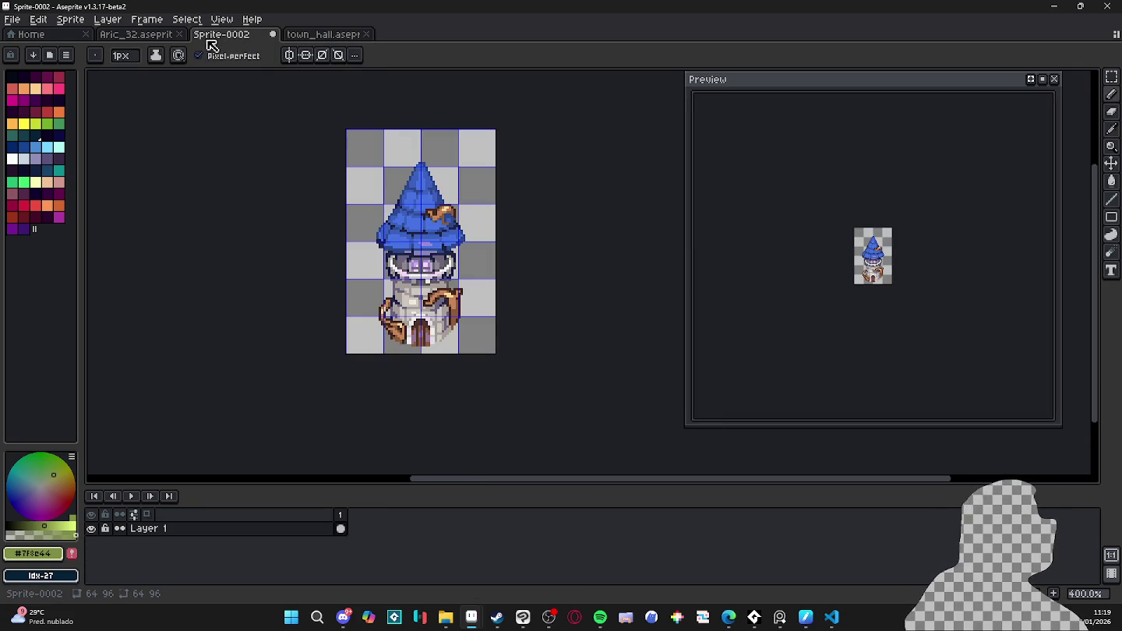
left_click(148, 36)
left_click(226, 36)
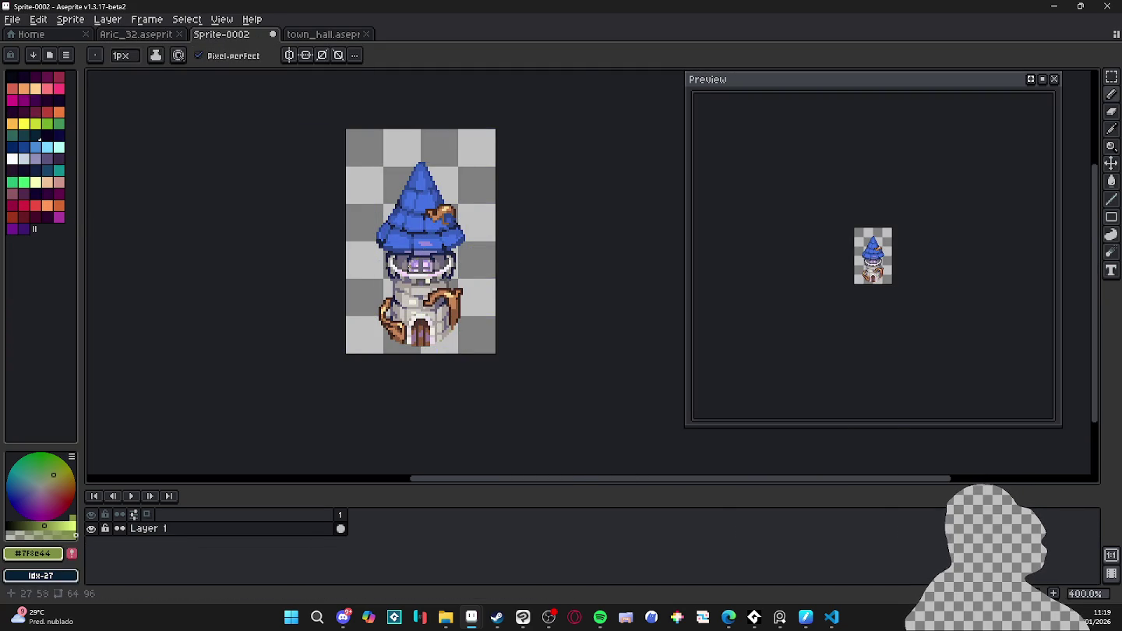
scroll(401, 249, "up", 2)
key("v")
key("b")
scroll(402, 250, "up", 3)
scroll(393, 246, "down", 1)
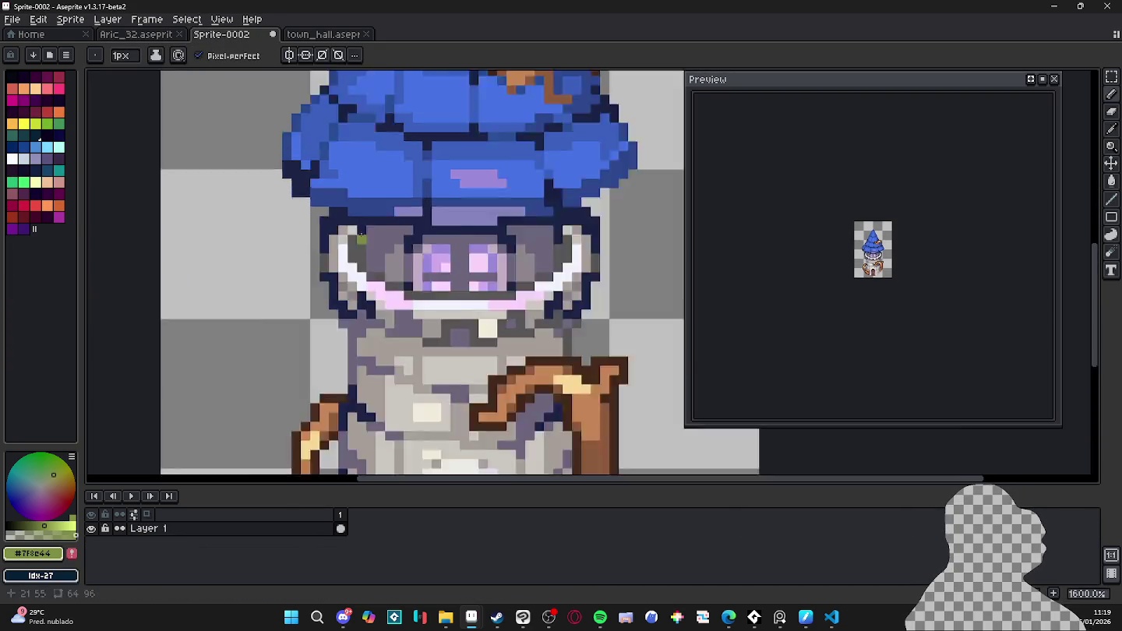
scroll(390, 242, "down", 4)
- Save the tower sprite as magic_tower.aseprite in the structures folder
key("ctrl+s")
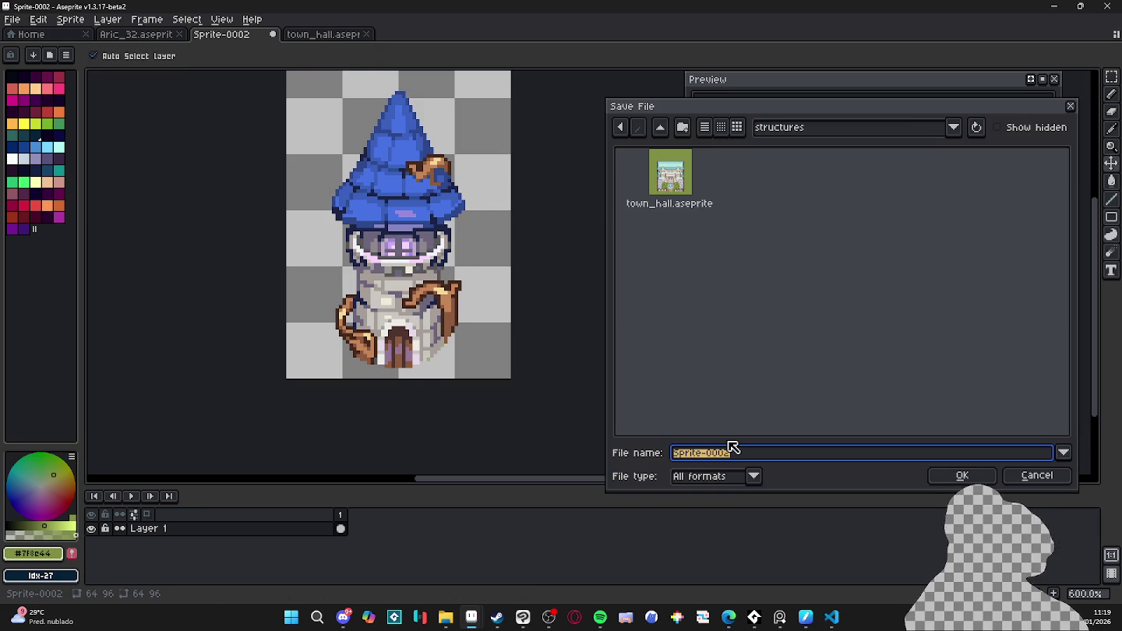
type("magic_tower")
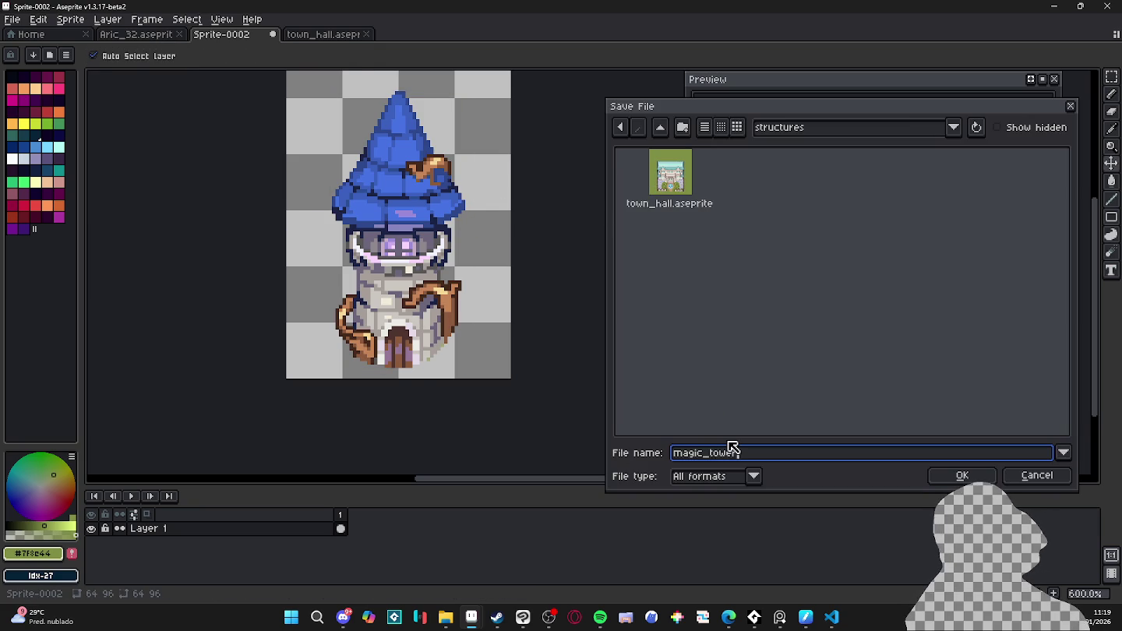
key("Return")
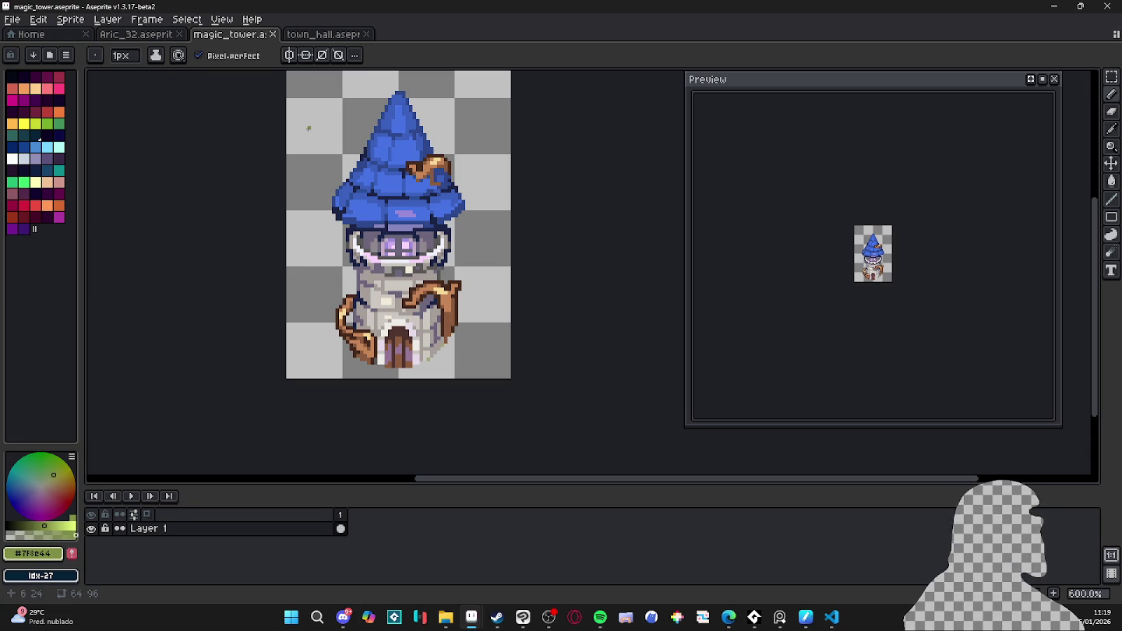
- On the Aric_32 town map, marquee-select the magic tower and copy it
left_click(148, 36)
scroll(424, 279, "up", 2)
key("v")
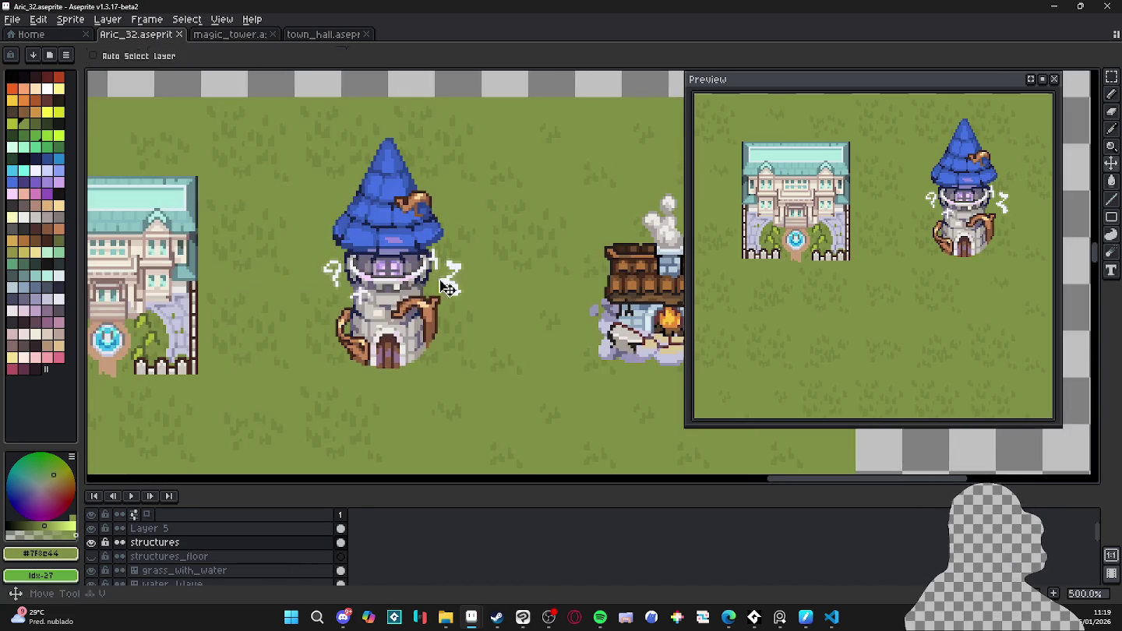
key("Up")
left_click(1111, 76)
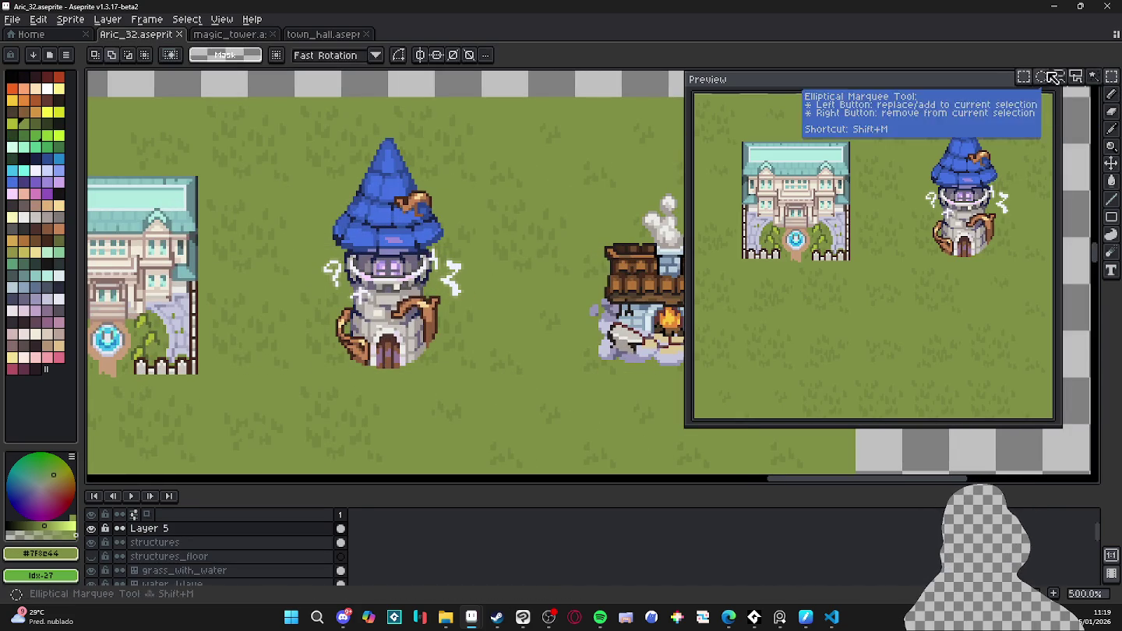
left_click_drag(283, 184, 513, 356)
key("ctrl+c")
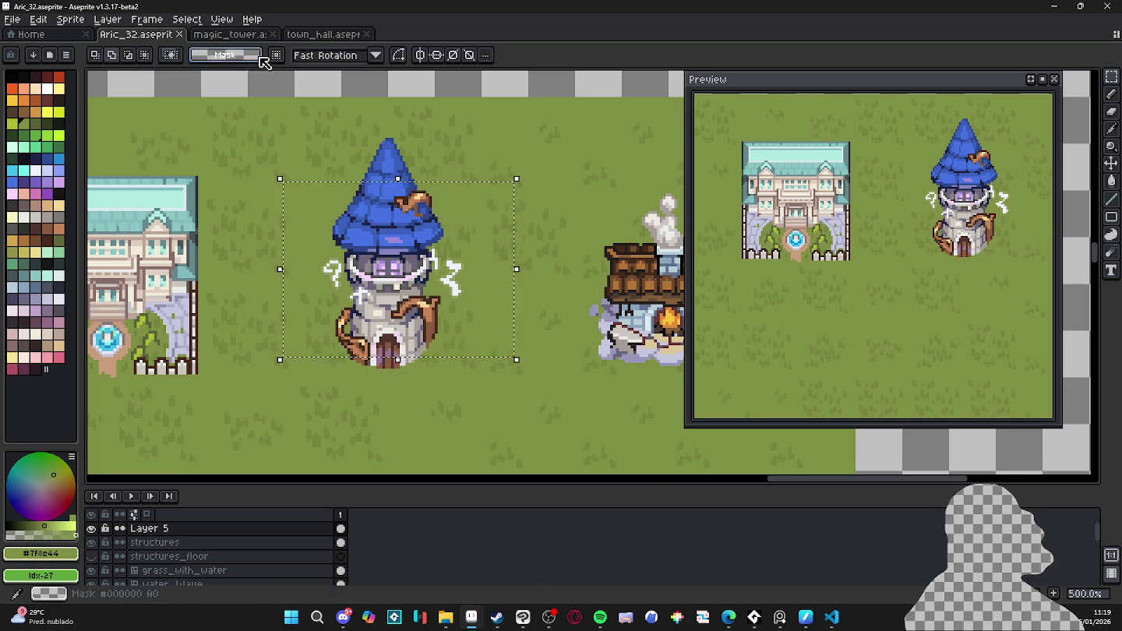
- Paste the tower into the magic_tower sprite, aligned over the existing one
left_click(230, 34)
key("ctrl+v")
mouse_move(440, 331)
left_mouse_down()
mouse_move(450, 300)
mouse_move(398, 334)
left_mouse_up()
scroll(451, 300, "down", 1)
left_click_drag(318, 308, 340, 292)
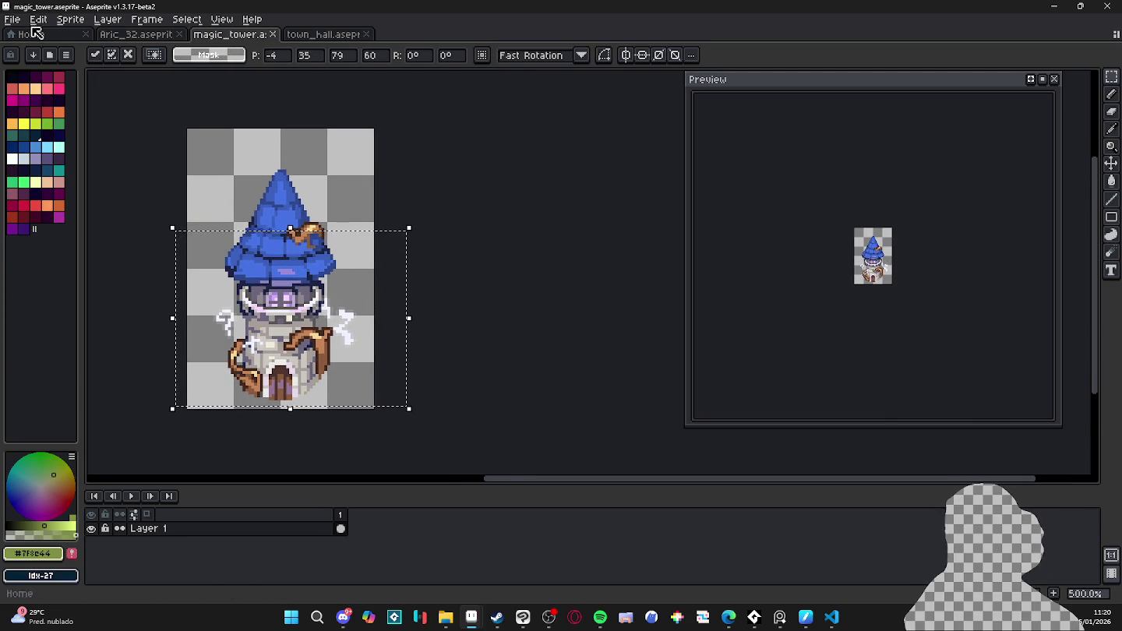
- Back on the town map, select the lightning bolt right of the tower
left_click(134, 35)
mouse_move(475, 297)
left_mouse_down()
mouse_move(382, 257)
mouse_move(401, 335)
left_mouse_up()
scroll(423, 265, "up", 1)
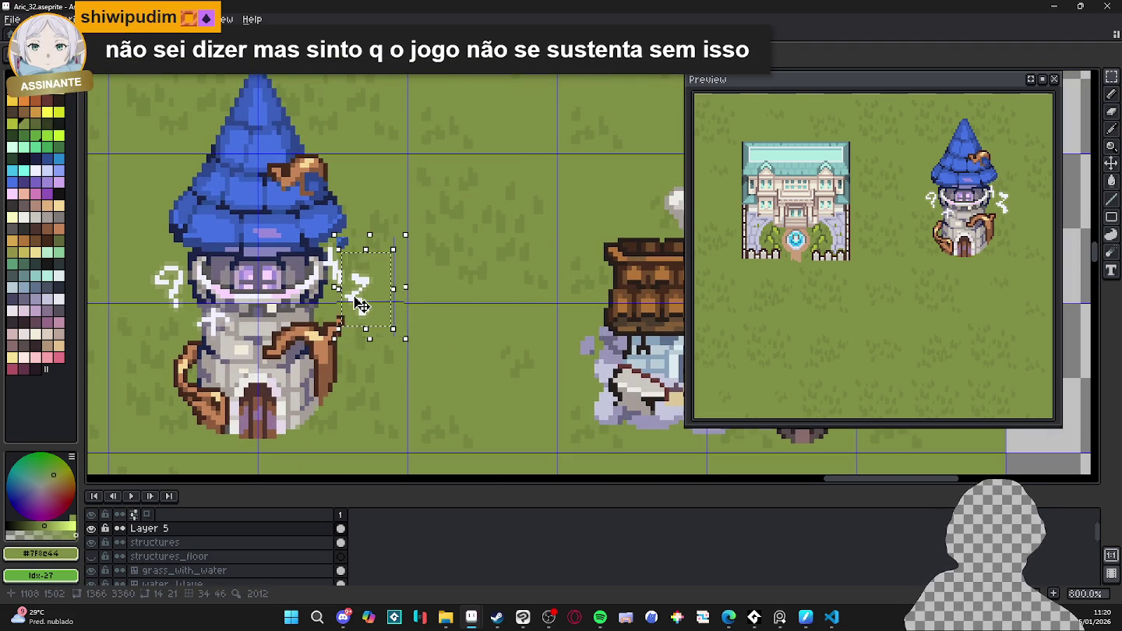
- Move the lightning glyph up onto the empty grass above the map, then deselect
left_click_drag(369, 300, 287, 352)
scroll(288, 351, "down", 1)
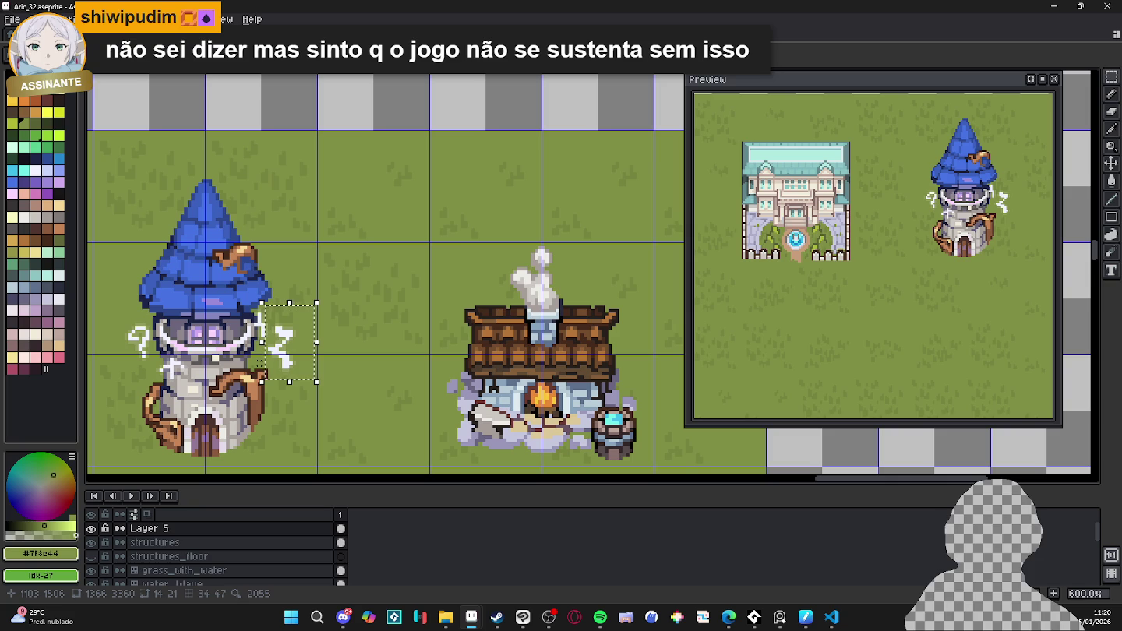
mouse_move(230, 361)
left_mouse_down()
mouse_move(346, 307)
mouse_move(268, 374)
left_mouse_up()
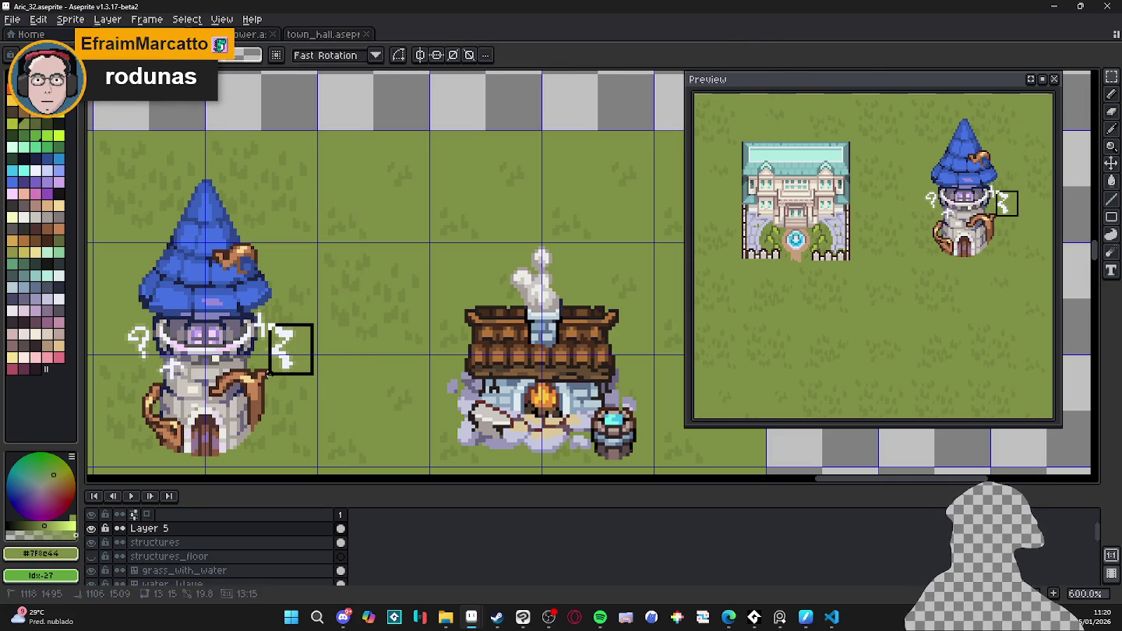
scroll(268, 374, "up", 3)
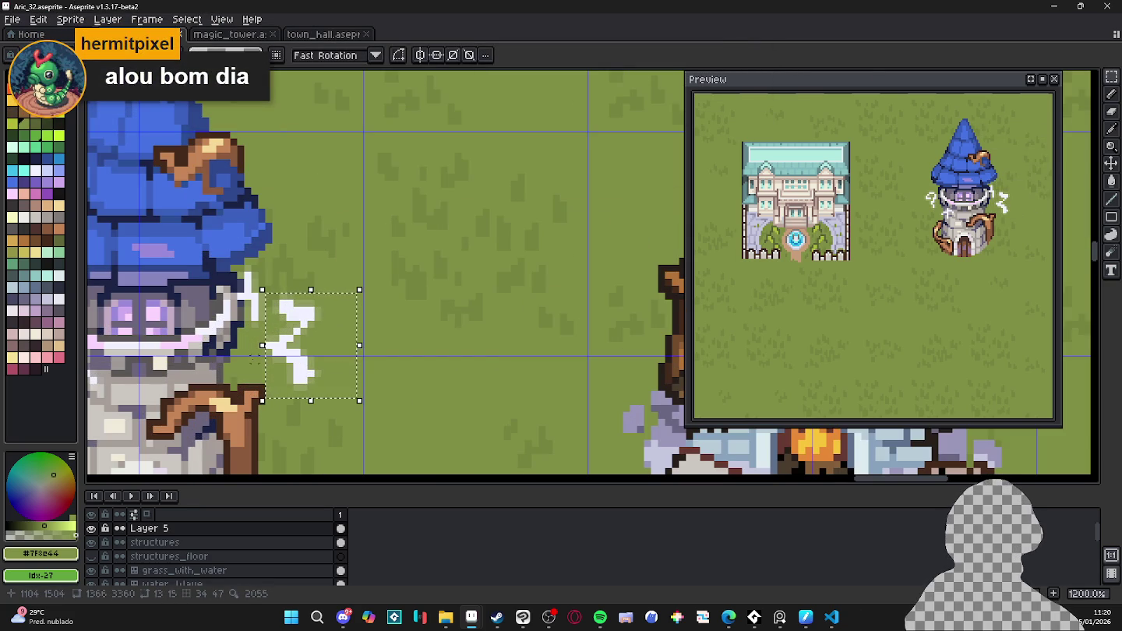
scroll(269, 352, "down", 3)
left_click_drag(305, 350, 382, 234)
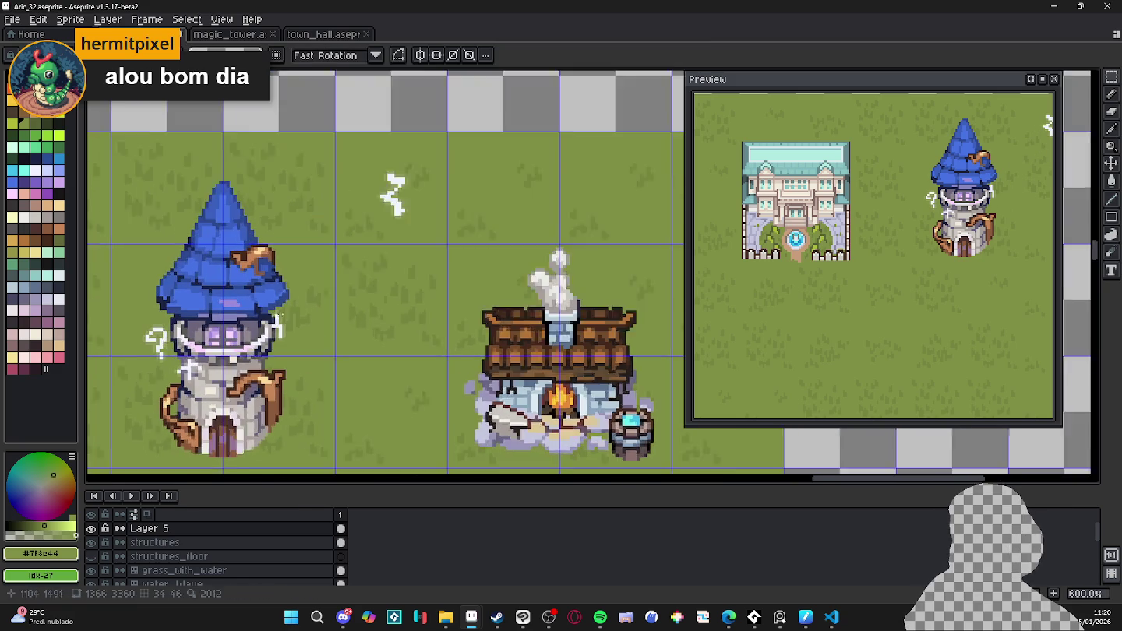
scroll(382, 234, "up", 2)
mouse_move(483, 158)
left_mouse_down()
mouse_move(518, 166)
mouse_move(511, 192)
left_mouse_up()
scroll(391, 323, "down", 1)
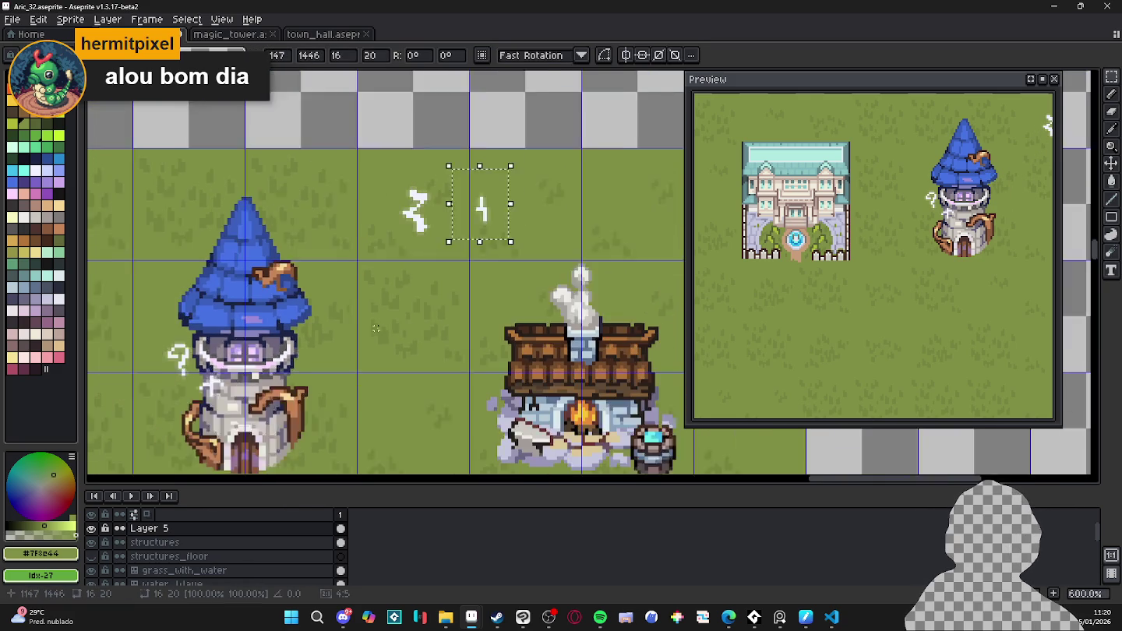
scroll(391, 323, "down", 1)
key("ctrl+d")
- Line up the sparkle and question-mark glyphs in the row beside the bolts
mouse_move(216, 358)
left_mouse_down()
mouse_move(265, 395)
mouse_move(476, 233)
mouse_move(505, 232)
left_mouse_up()
mouse_move(201, 339)
left_mouse_down()
mouse_move(228, 372)
mouse_move(586, 239)
mouse_move(499, 279)
left_mouse_up()
mouse_move(300, 234)
left_mouse_down()
mouse_move(502, 282)
mouse_move(536, 311)
left_mouse_up()
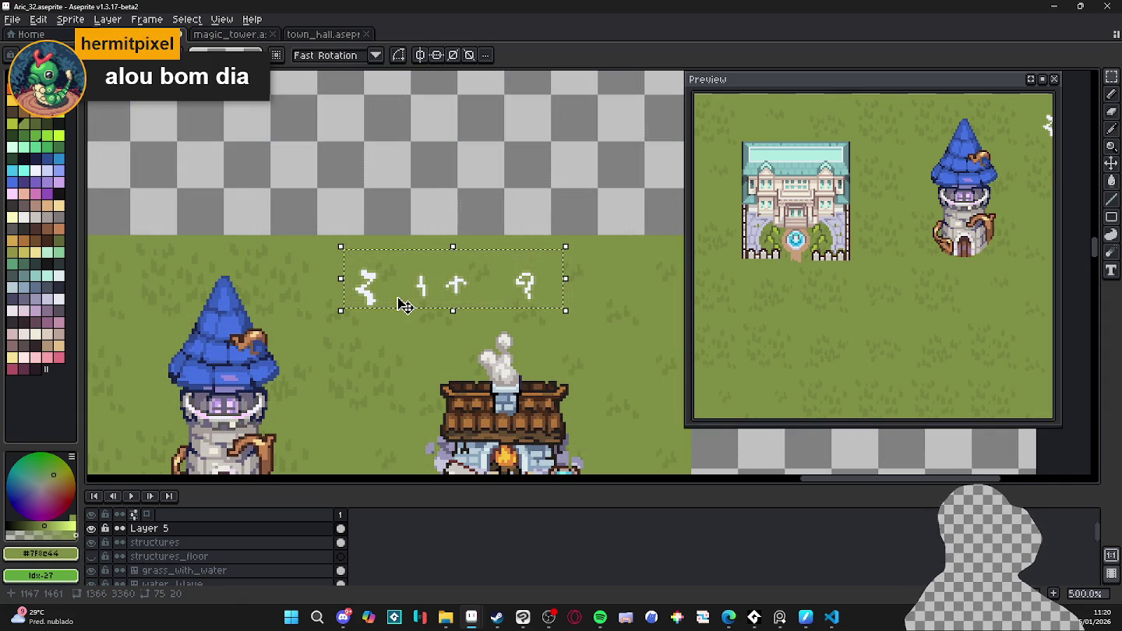
left_click_drag(405, 305, 397, 304)
left_click(395, 305)
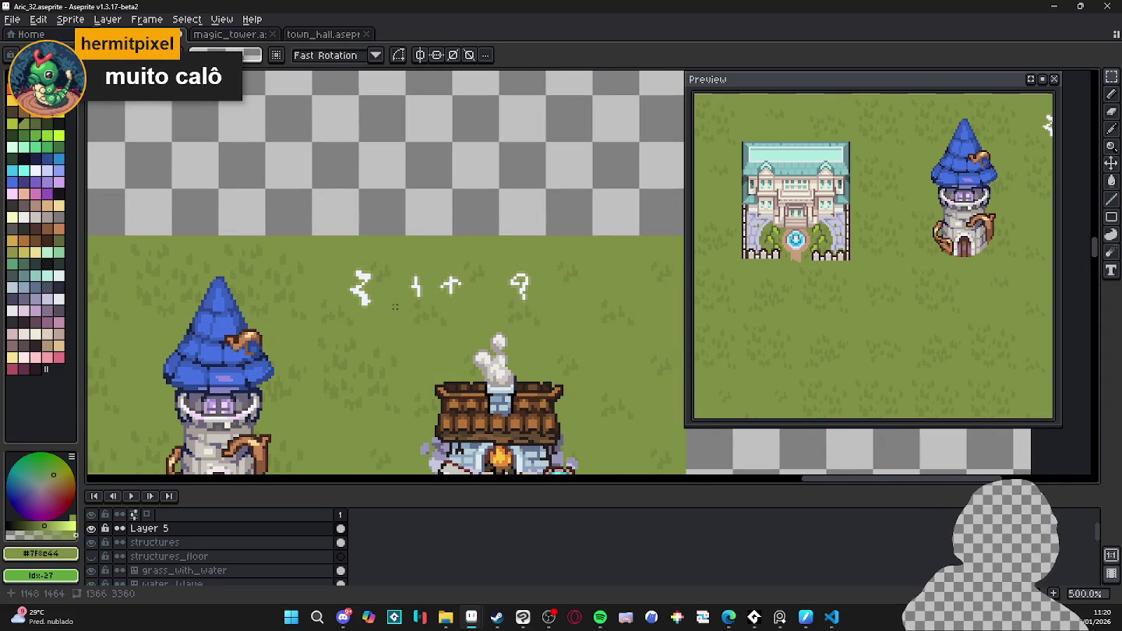
left_click(728, 617)
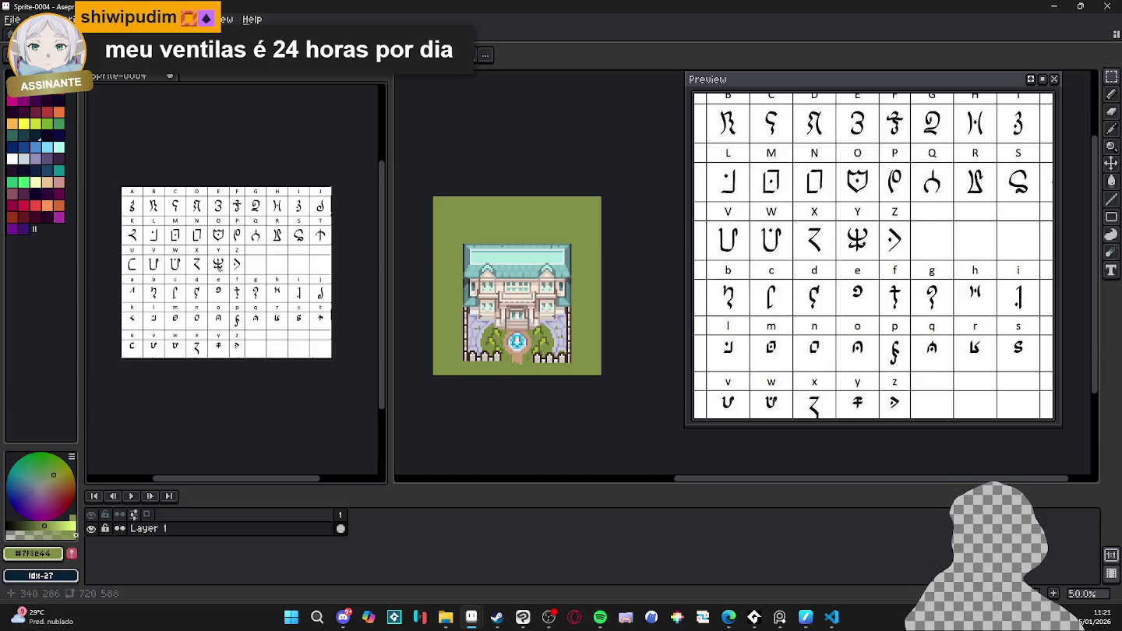
- Narrow the Sprite-0004 chart pane with its splitter and switch to the magic_tower sprite
left_click_drag(374, 300, 239, 300)
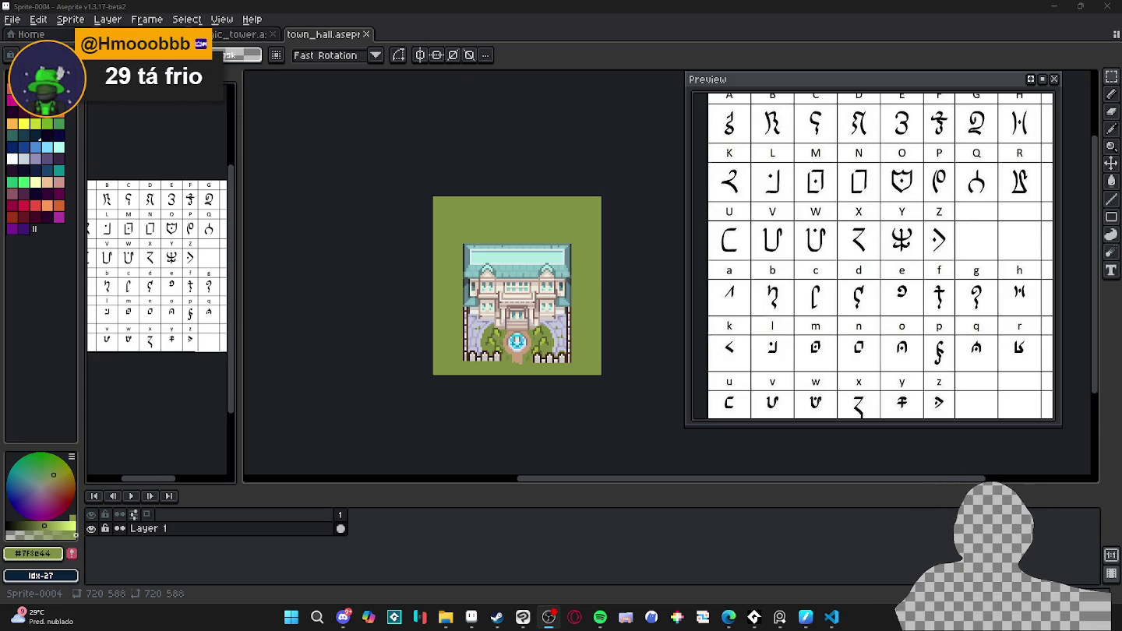
left_click(215, 35)
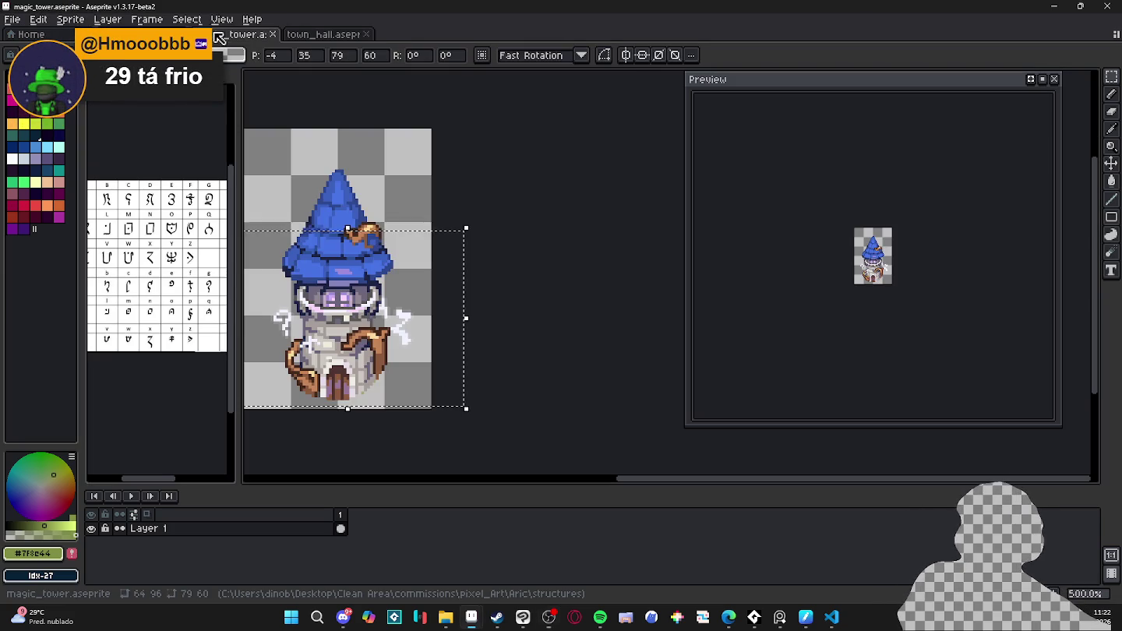
- Commit the pasted tower in magic_tower, then return to the town map with the pixel grid shown
left_click_drag(388, 315, 487, 346)
key("ctrl+d")
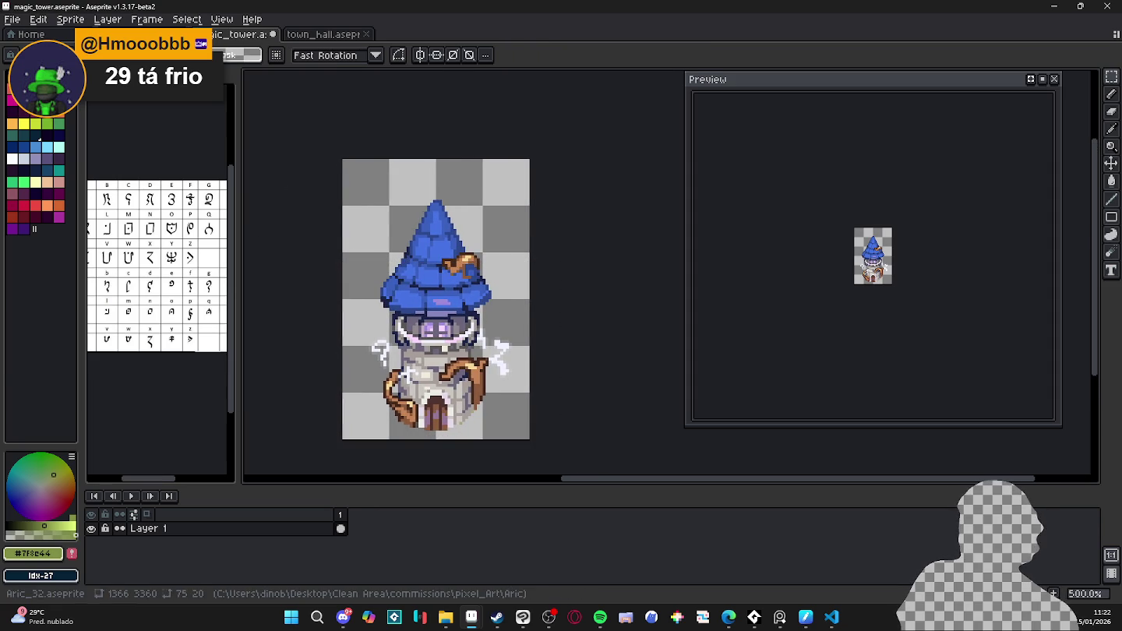
left_click(148, 34)
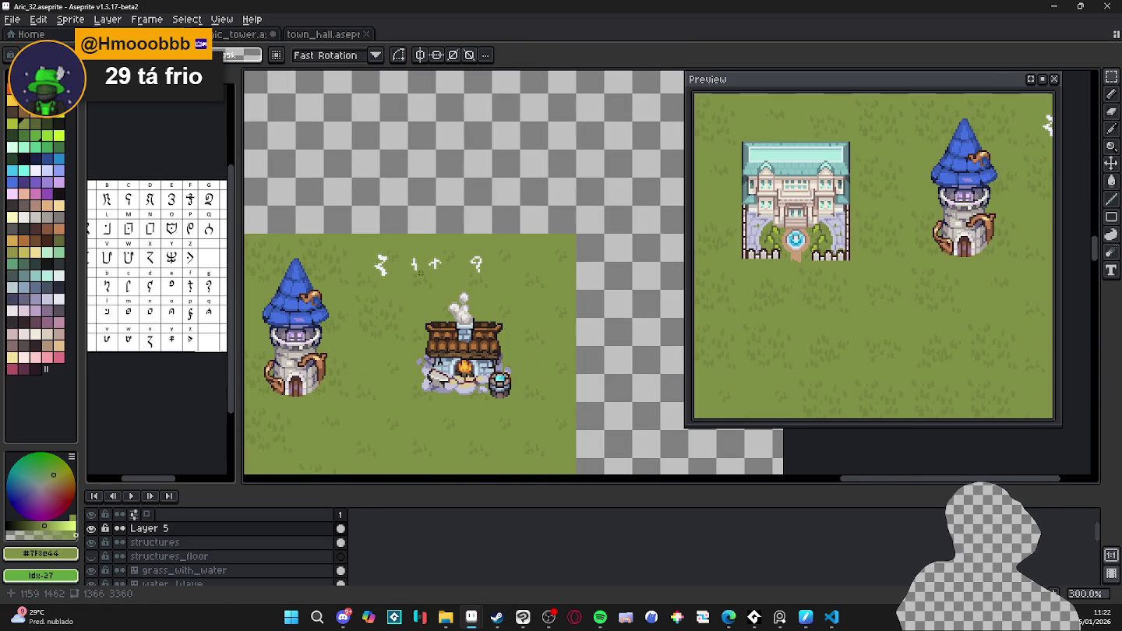
key("ctrl+apostrophe")
- Enlarge the Sprite-0004 alphabet chart and pan the map to the glyph row
scroll(420, 272, "up", 3)
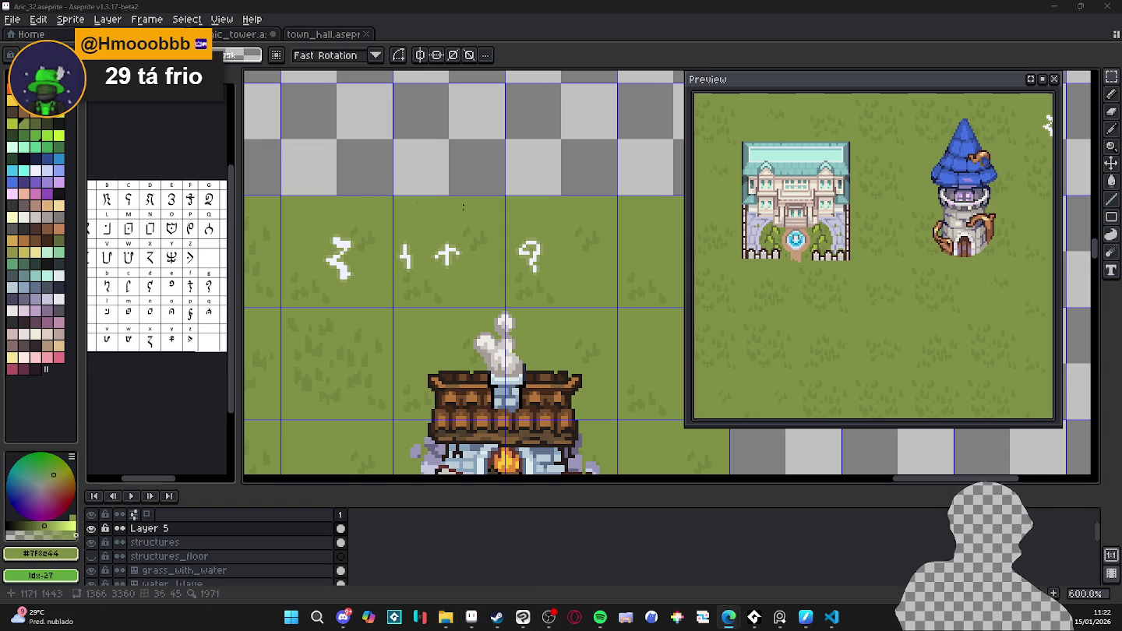
key("ctrl+alt+v")
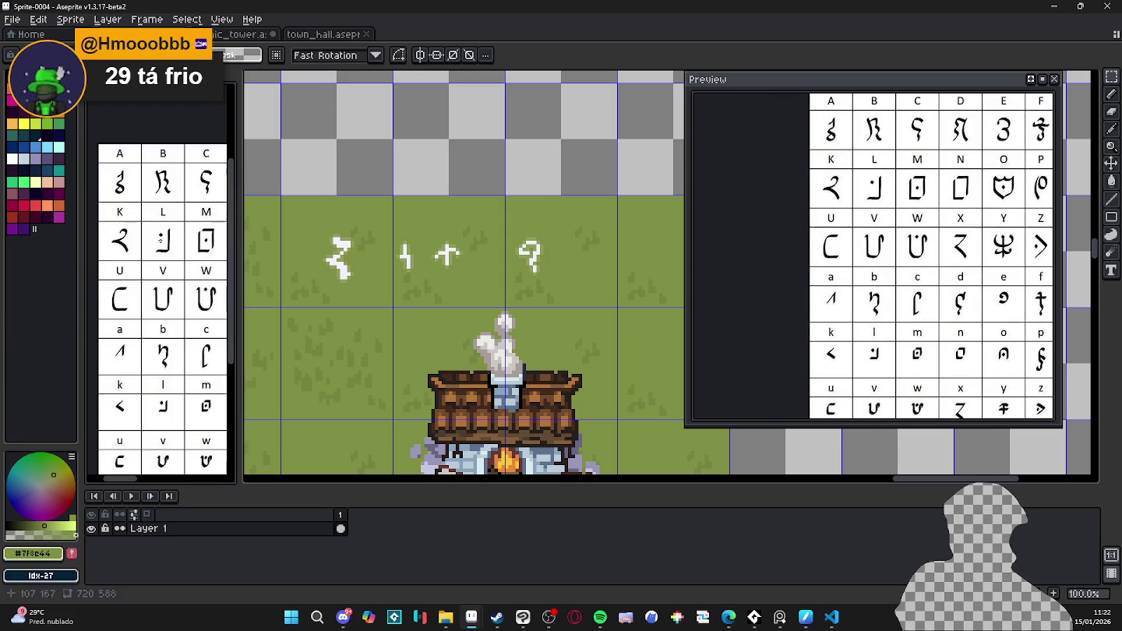
key("minus")
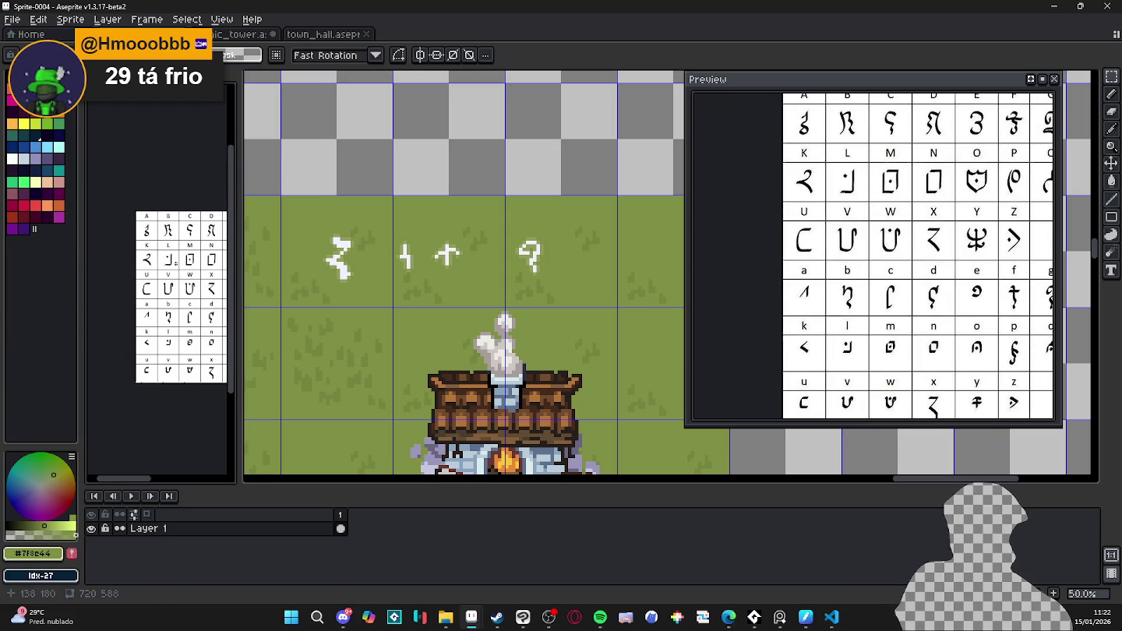
scroll(178, 289, "right", 2)
scroll(169, 277, "right", 2)
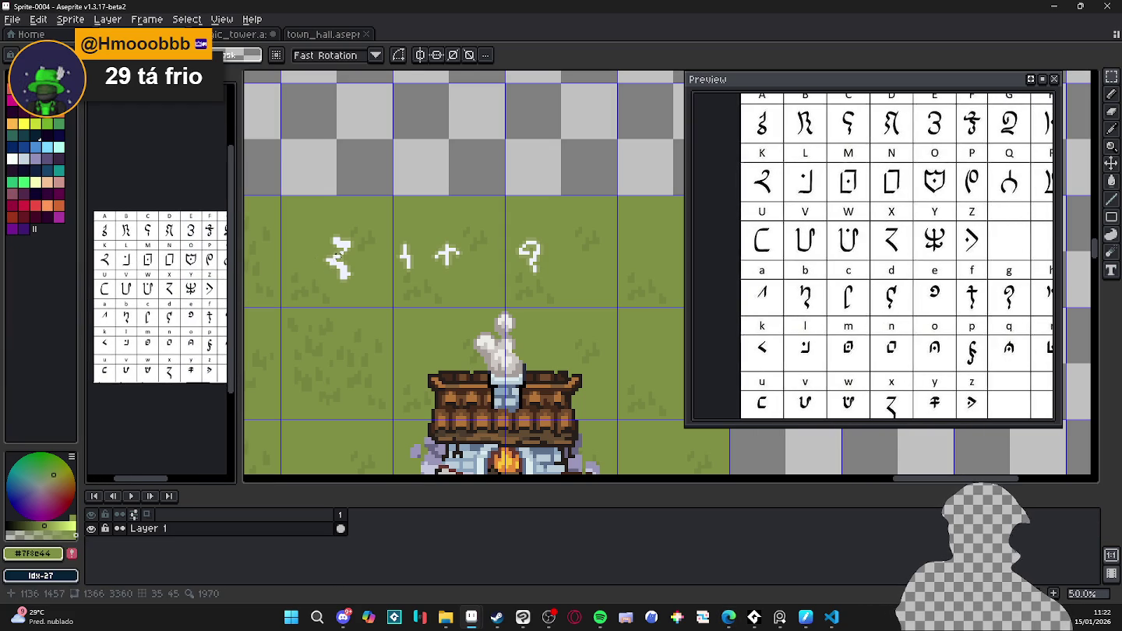
left_click_drag(365, 260, 408, 345)
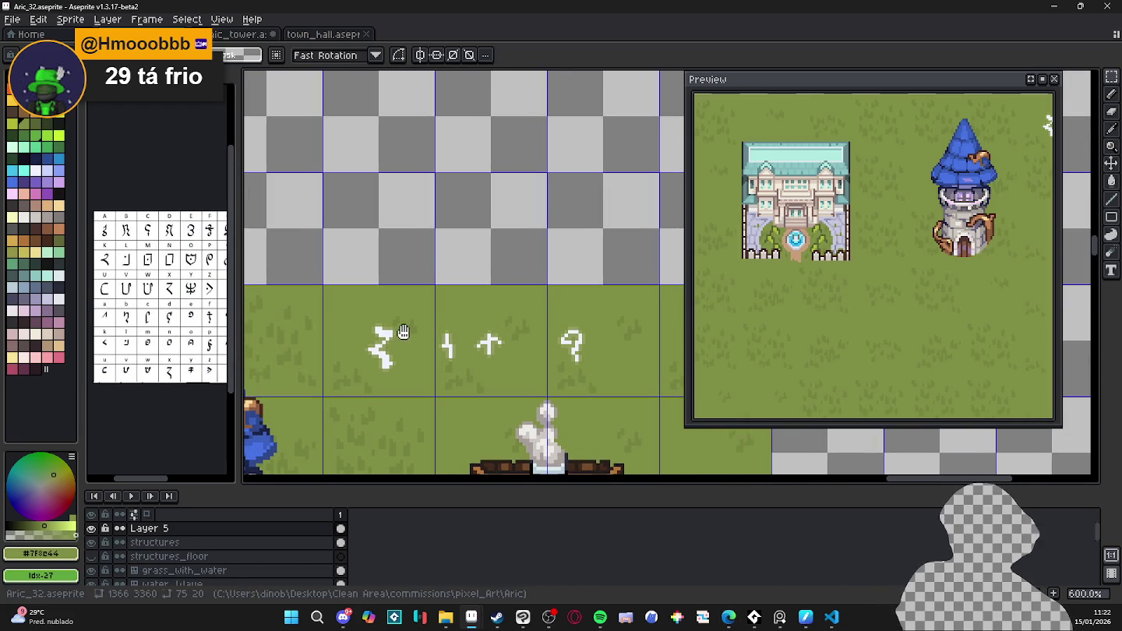
scroll(160, 327, "up", 2)
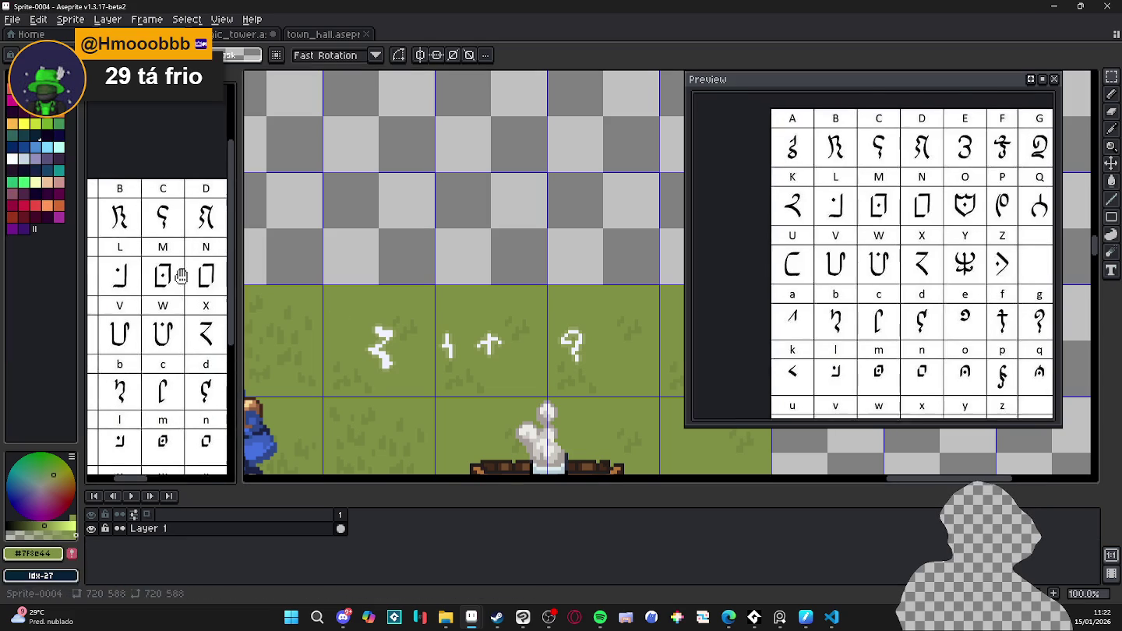
scroll(387, 361, "up", 2)
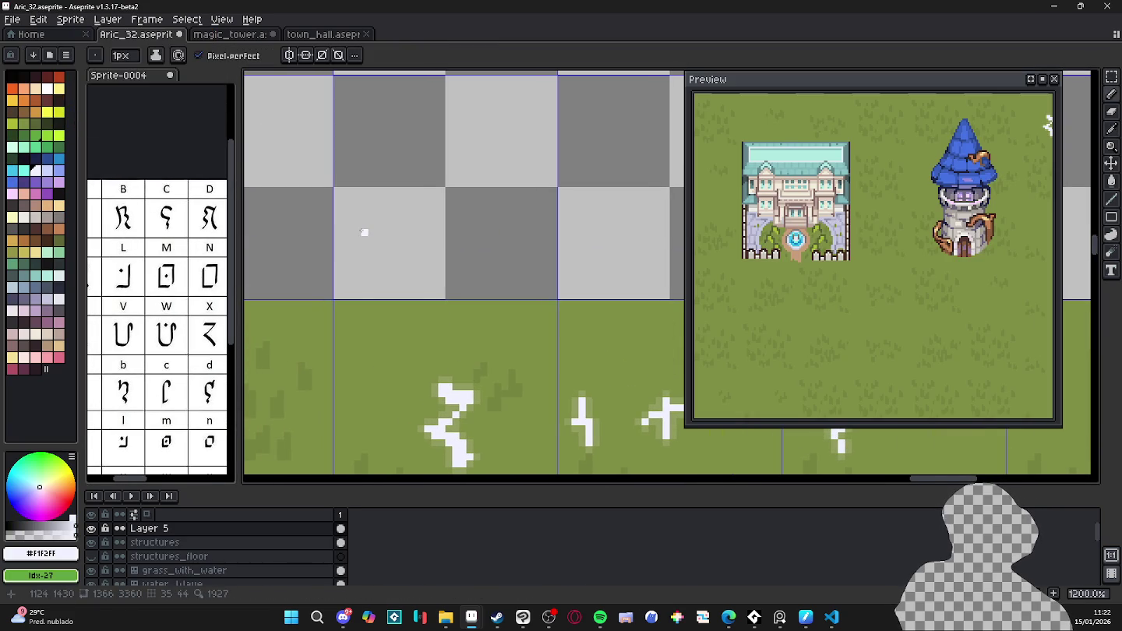
- Draw a white L-shaped stroke as the start of a new glyph
left_click_drag(355, 232, 364, 276)
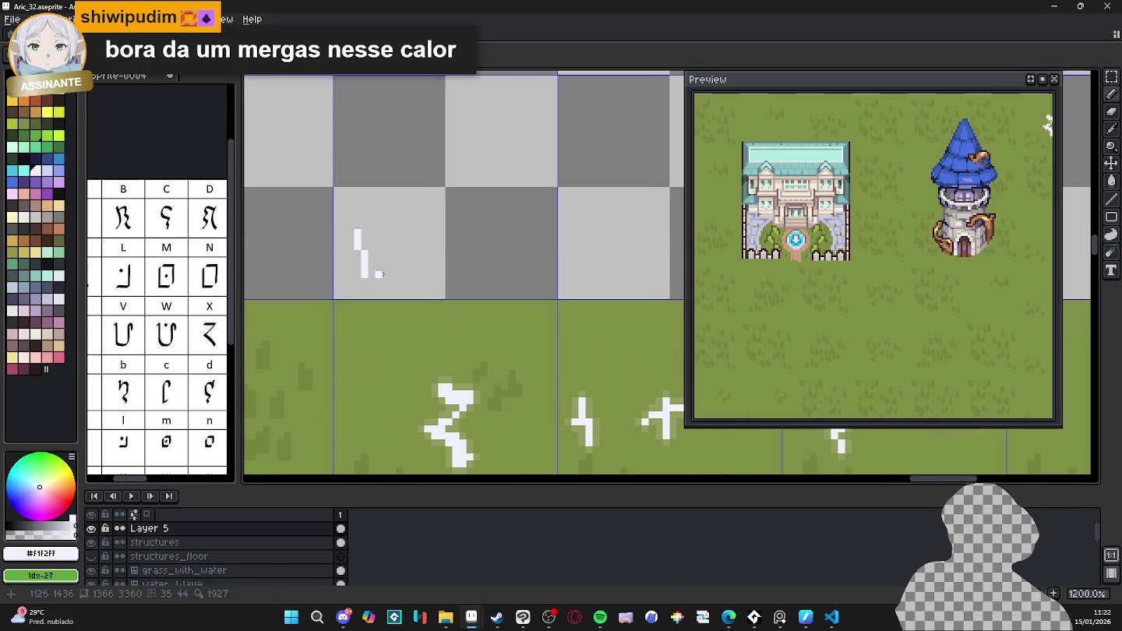
key("ctrl+z")
left_click(356, 236)
left_click(356, 285, "shift")
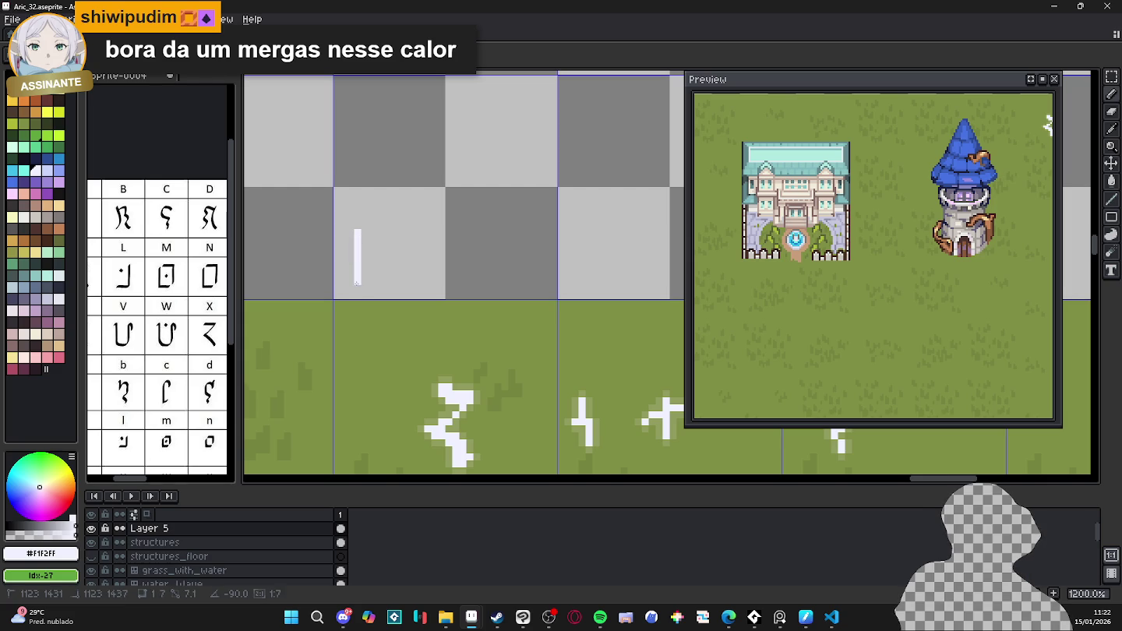
mouse_move(357, 274)
left_mouse_down()
mouse_move(394, 274)
mouse_move(362, 267)
left_mouse_up()
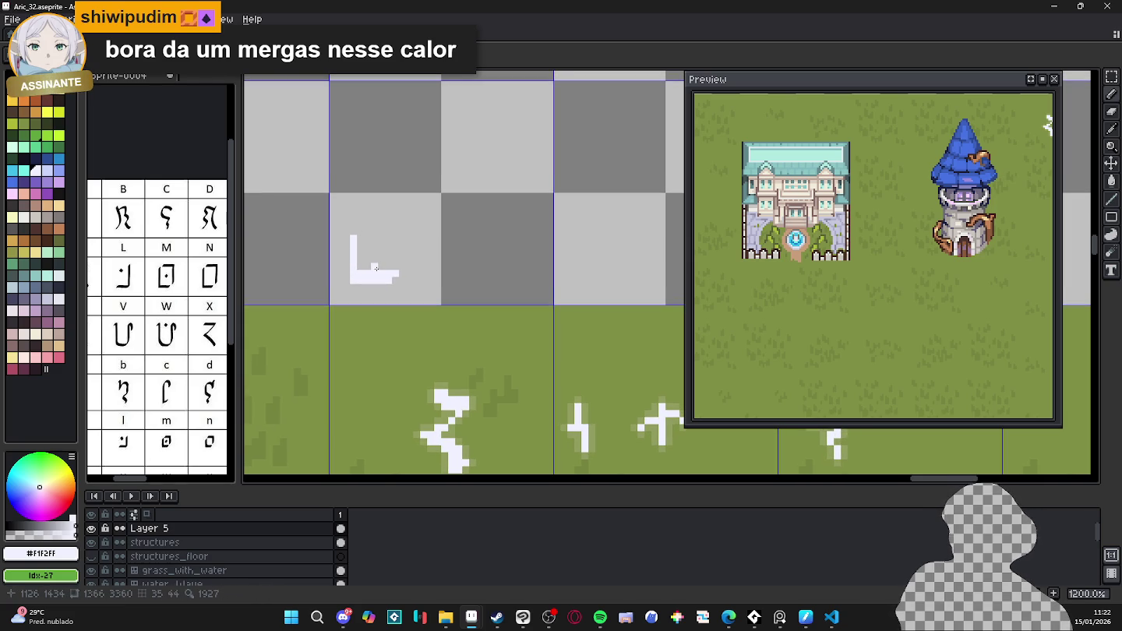
- Reshape the L glyph into a squared outline using a marquee selection
key("m")
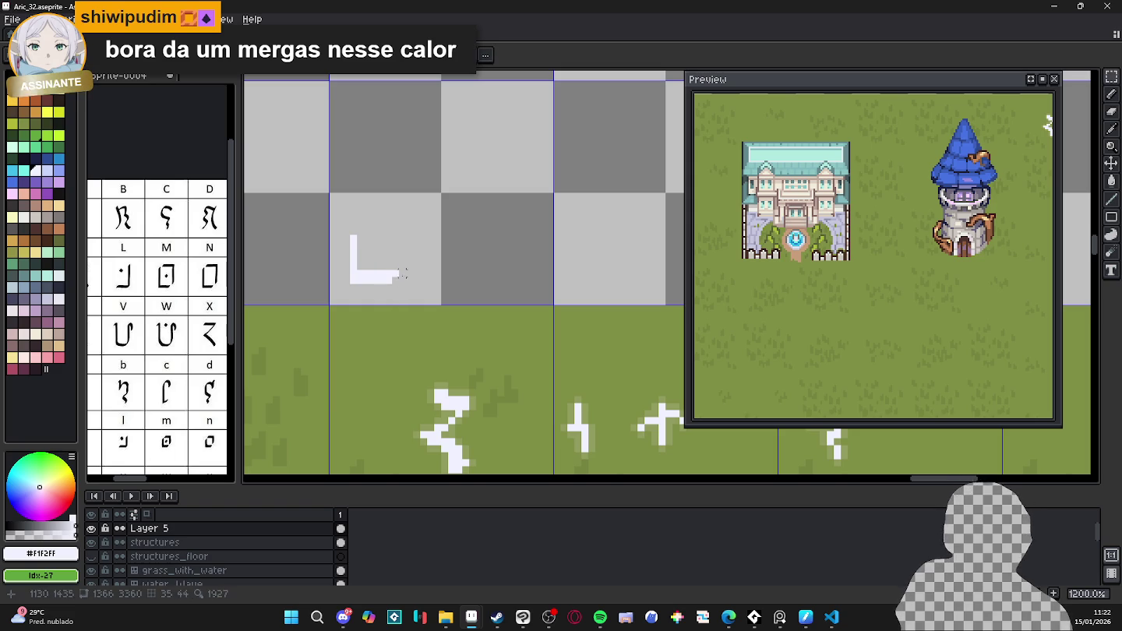
scroll(389, 263, "up", 1)
mouse_move(398, 253)
left_mouse_down()
mouse_move(416, 263)
mouse_move(362, 286)
mouse_move(374, 304)
mouse_move(363, 295)
left_mouse_up()
mouse_move(335, 208)
left_mouse_down()
mouse_move(384, 285)
mouse_move(369, 262)
mouse_move(390, 233)
left_mouse_up()
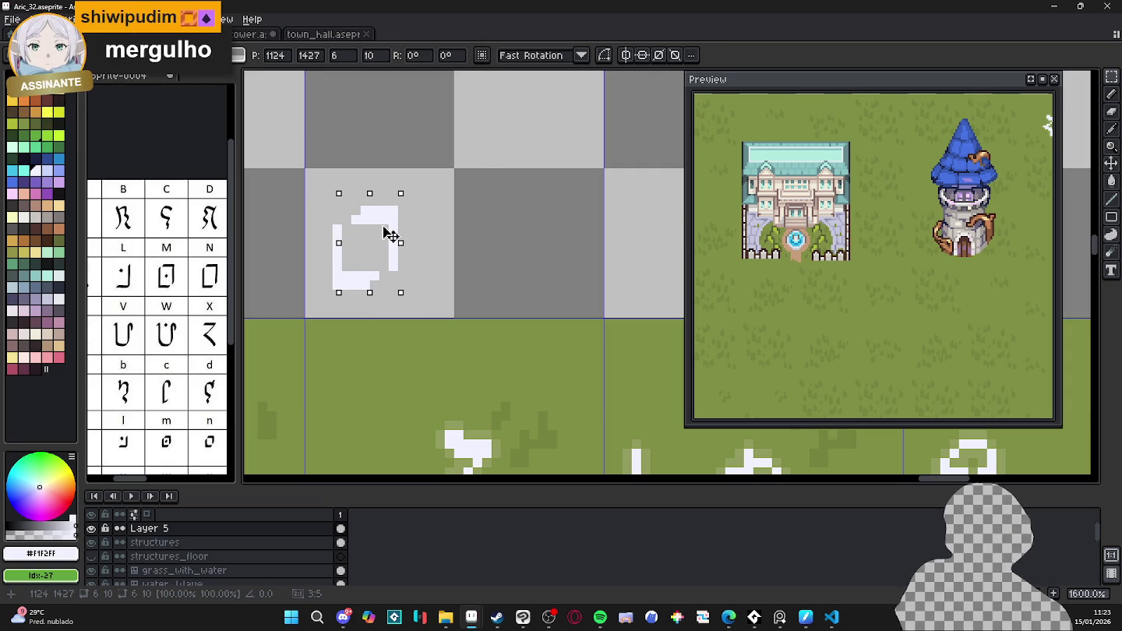
key("b")
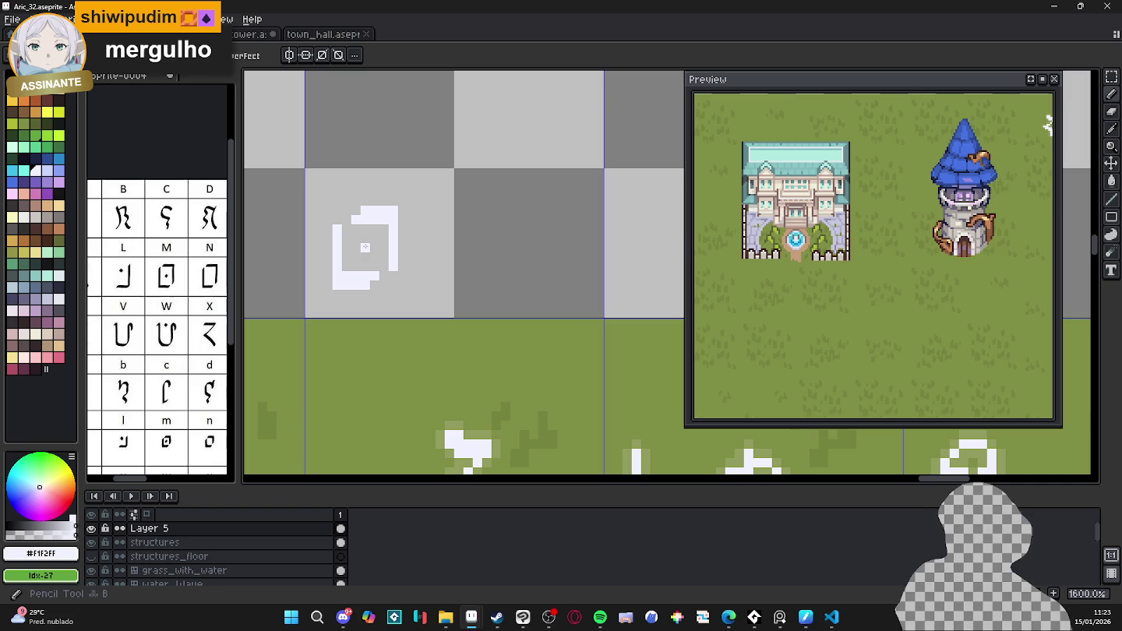
- Select the square spiral glyph within its tile with the Rectangular Marquee
scroll(407, 275, "down", 3)
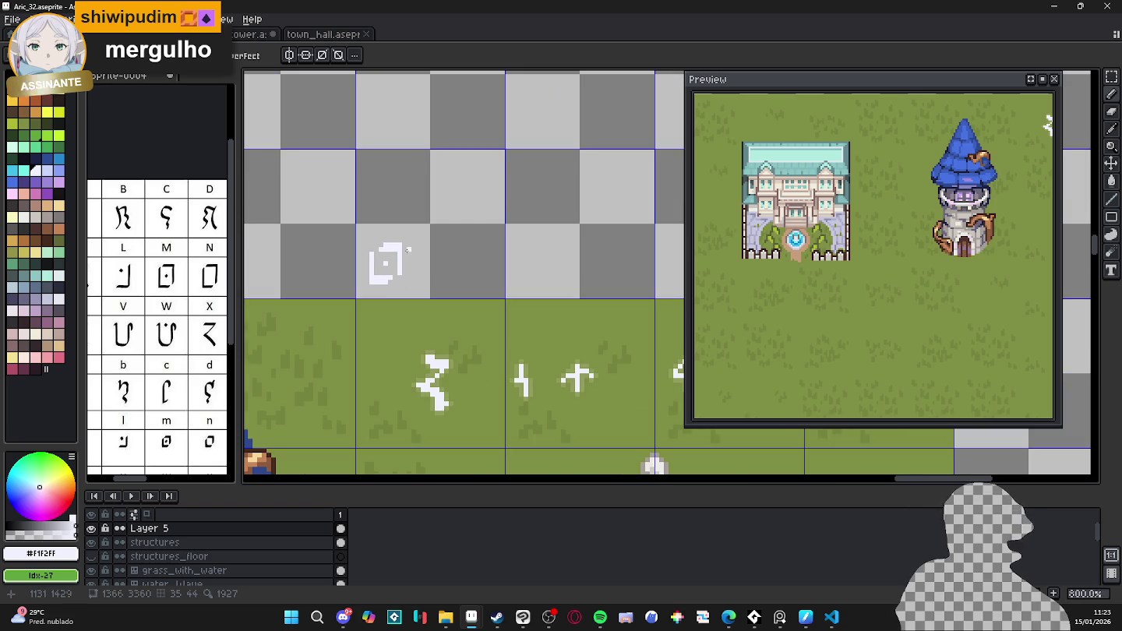
key("m")
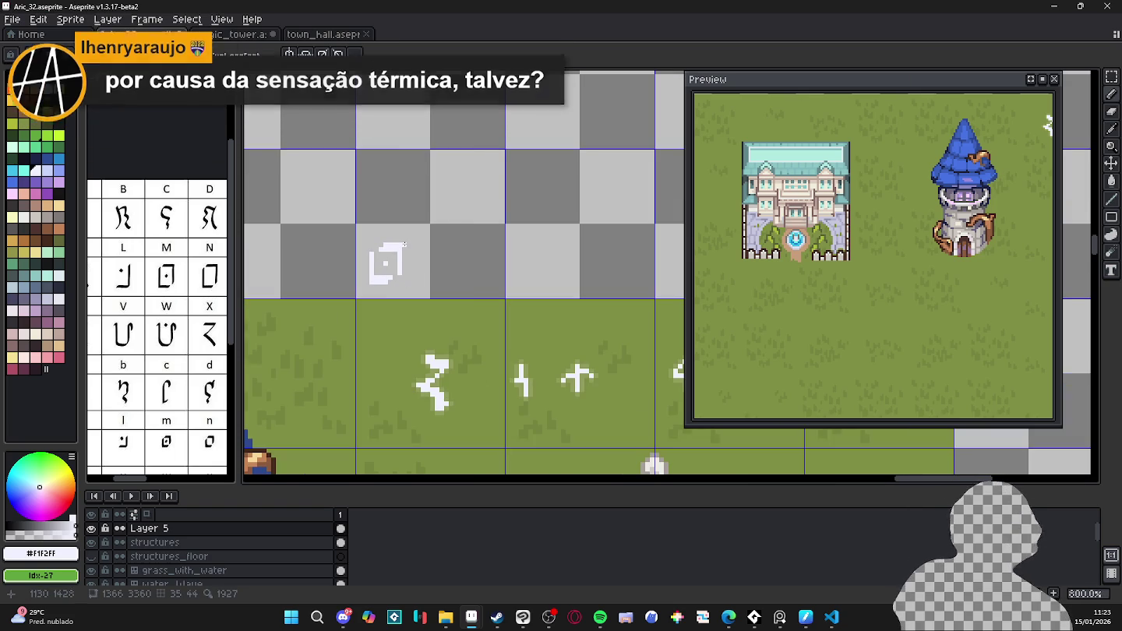
scroll(187, 294, "down", 1)
scroll(188, 294, "up", 1)
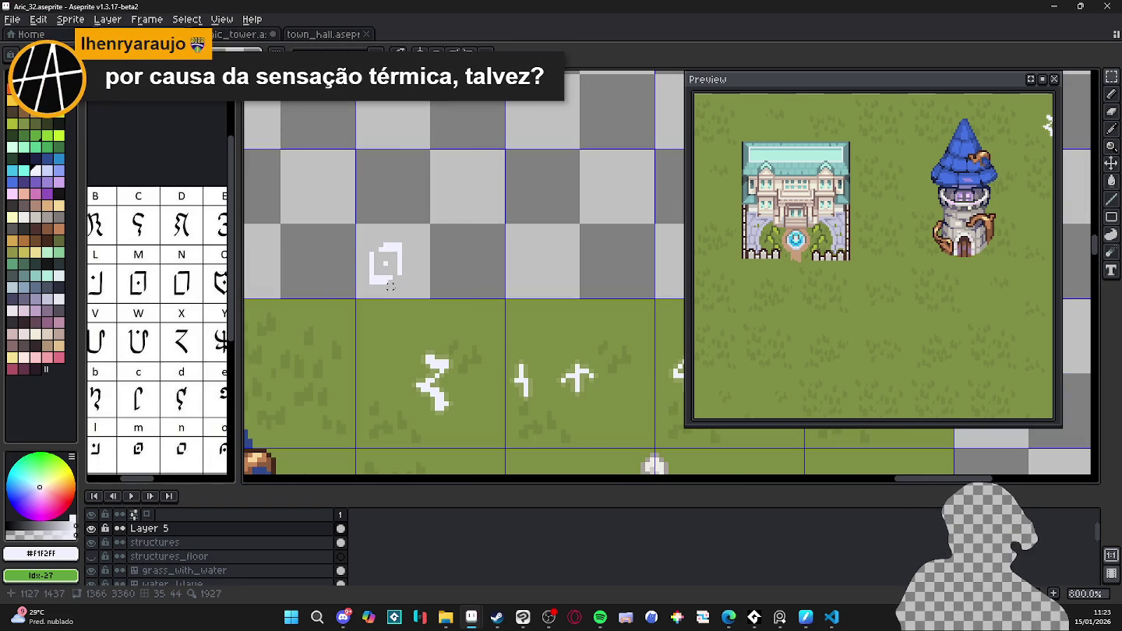
scroll(427, 268, "up", 2)
mouse_move(406, 215)
left_mouse_down()
mouse_move(331, 303)
mouse_move(377, 178)
mouse_move(409, 191)
left_mouse_up()
- Move the square glyph within its tile and deselect to commit it
scroll(201, 285, "down", 2)
scroll(140, 247, "up", 2)
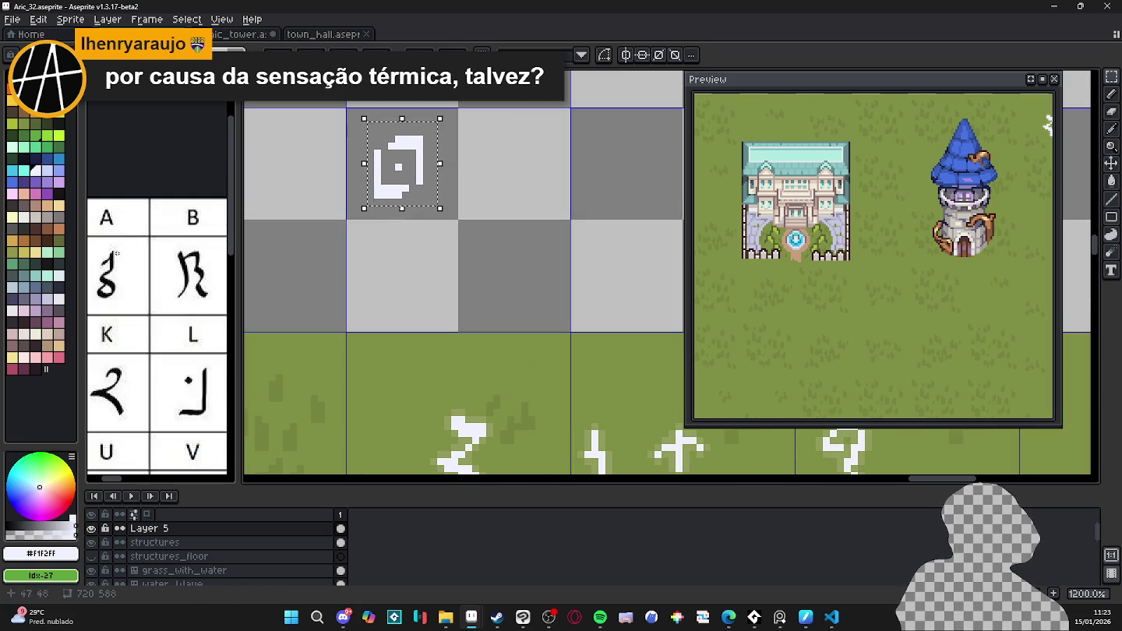
mouse_move(490, 160)
left_mouse_down()
mouse_move(514, 175)
mouse_move(536, 154)
mouse_move(535, 167)
left_mouse_up()
key("ctrl+d")
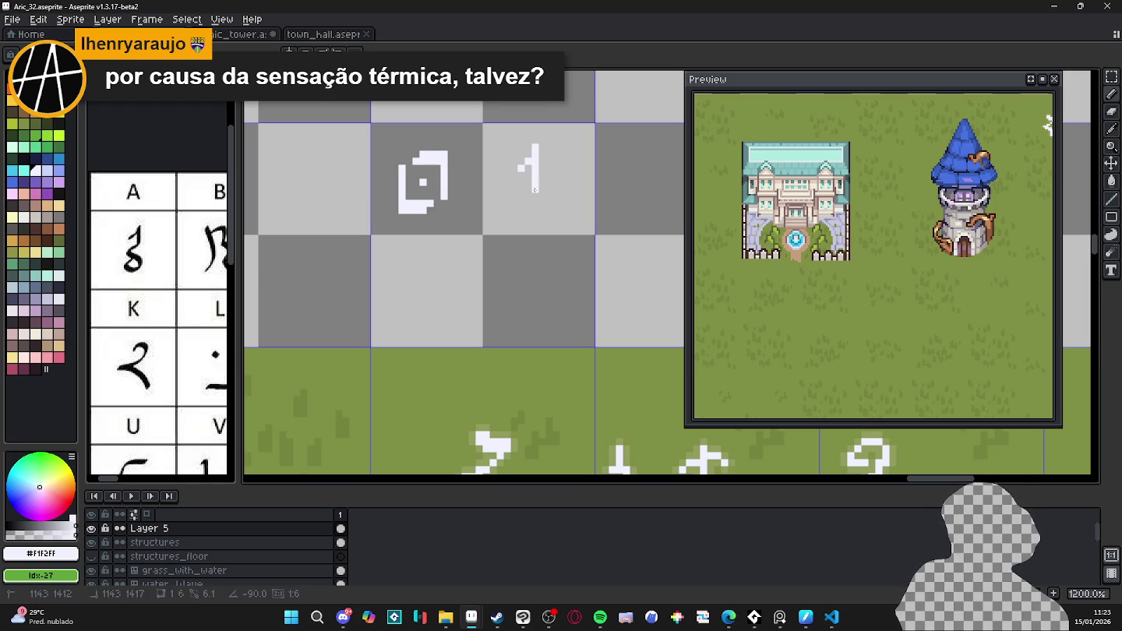
- Draw the white strokes of the A glyph in the tile beside the square
mouse_move(535, 182)
left_mouse_down()
mouse_move(514, 201)
mouse_move(549, 202)
mouse_move(540, 217)
mouse_move(512, 215)
mouse_move(529, 217)
left_mouse_up()
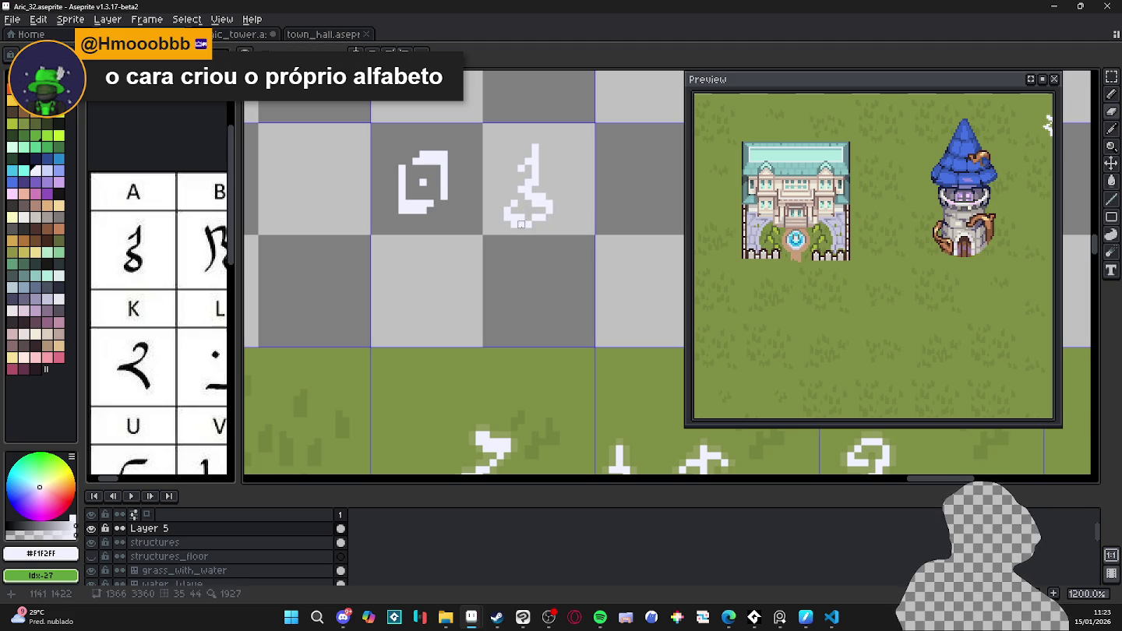
left_click_drag(488, 203, 478, 209)
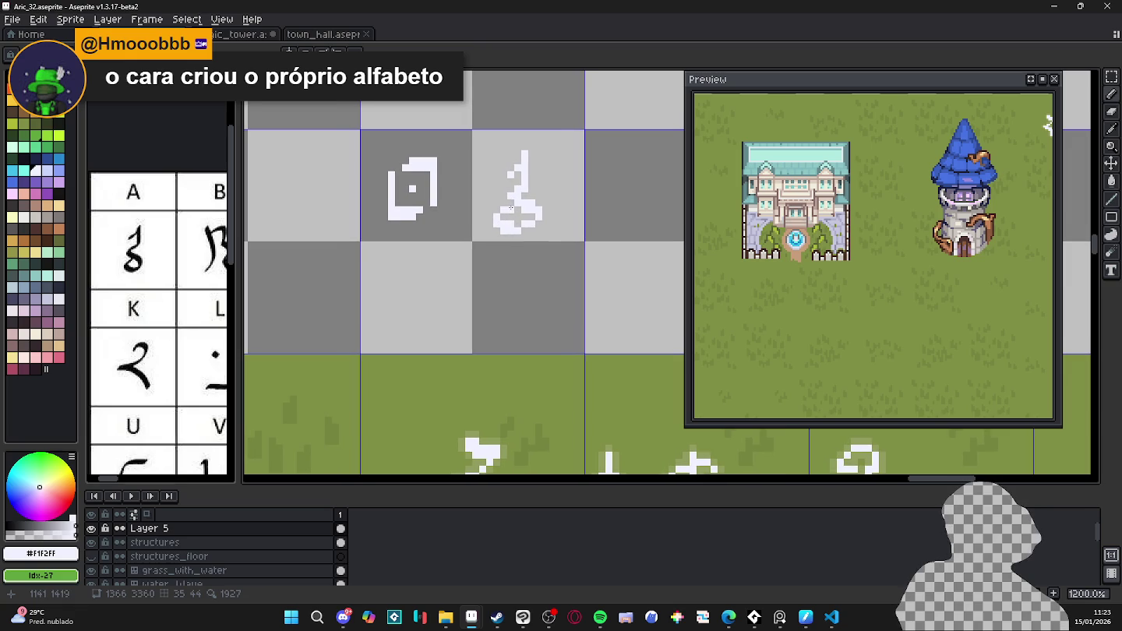
key("b")
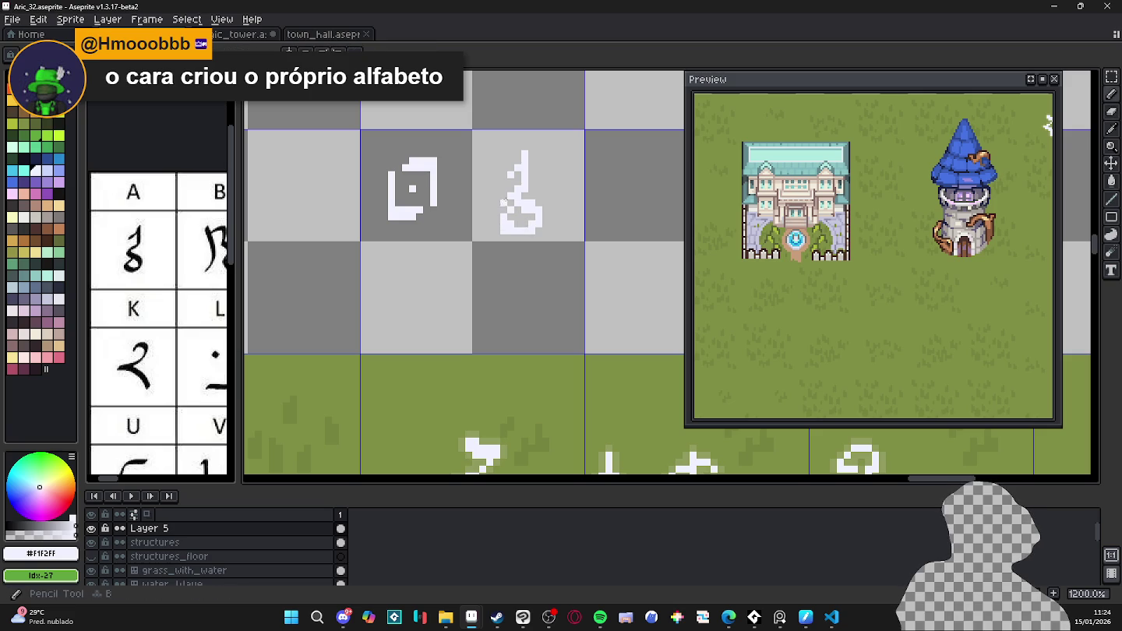
key("b")
mouse_move(532, 176)
left_mouse_down()
mouse_move(526, 152)
mouse_move(511, 181)
left_mouse_up()
- Erase a stray fragment from the A glyph, undo a stray rectangle, and select it
key("e")
left_click(510, 174)
key("u")
left_click_drag(509, 139, 546, 167)
key("ctrl+z")
key("m")
scroll(543, 178, "down", 1)
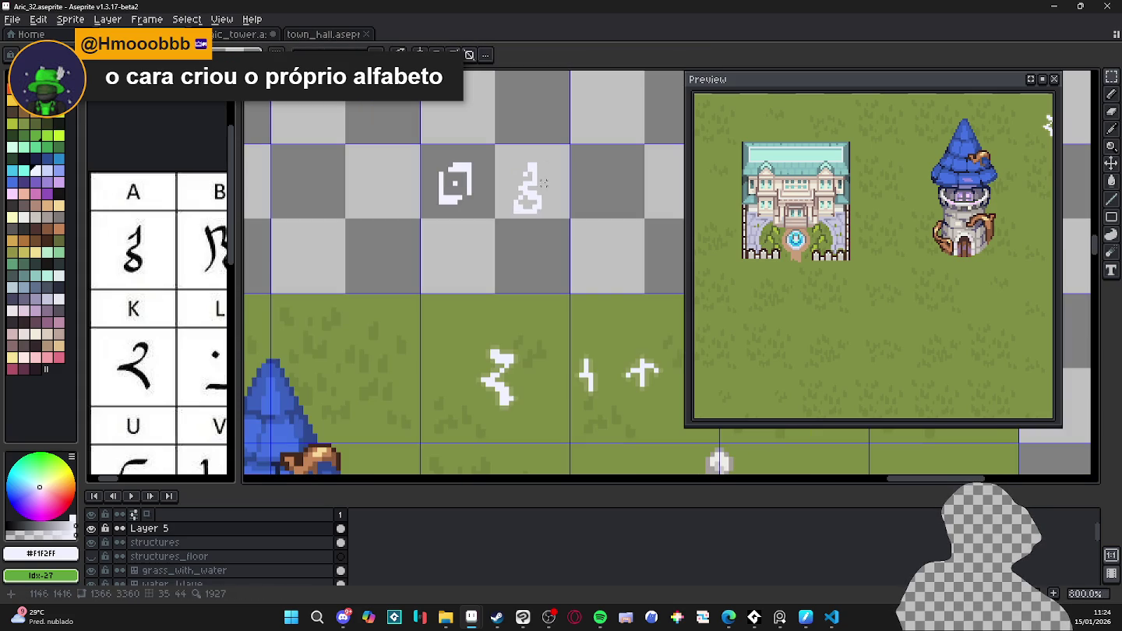
mouse_move(568, 132)
left_mouse_down()
mouse_move(505, 226)
mouse_move(536, 190)
left_mouse_up()
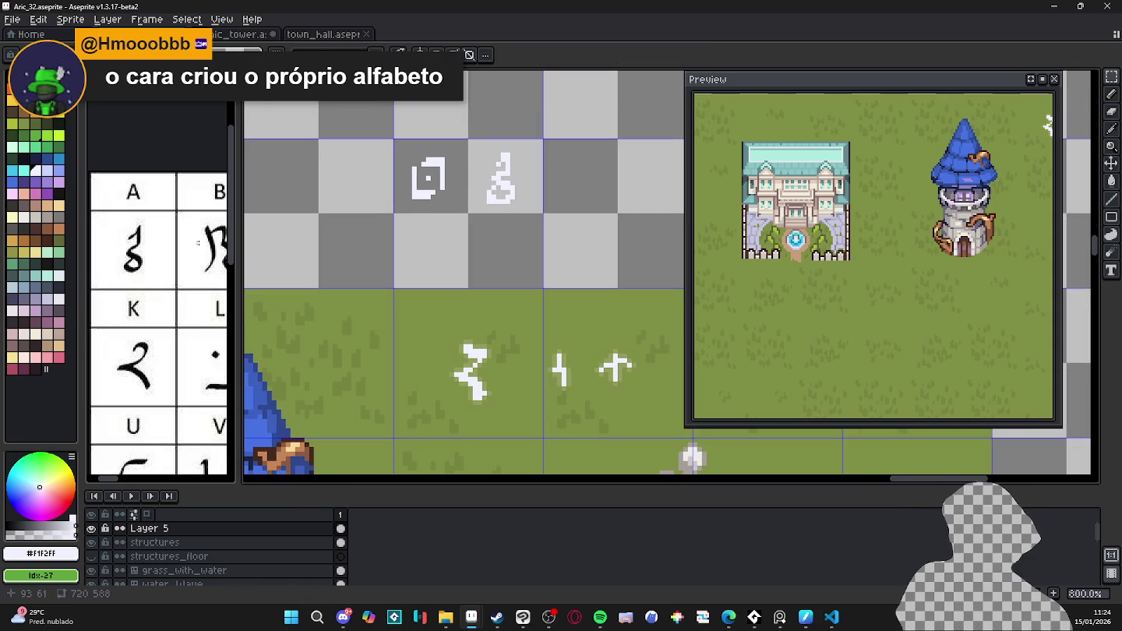
- Check the letter g on the Sprite-0004 chart, then return to the town map
scroll(161, 296, "down", 3)
left_click(160, 296)
scroll(148, 296, "up", 1)
scroll(137, 296, "up", 1)
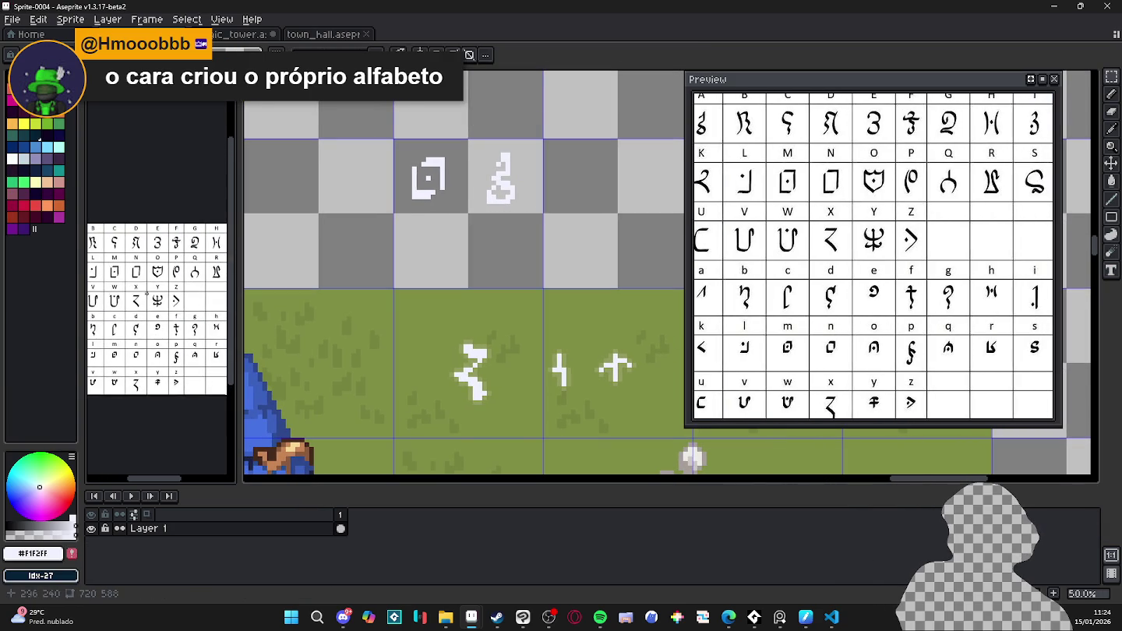
scroll(176, 296, "down", 2)
scroll(174, 307, "right", 3)
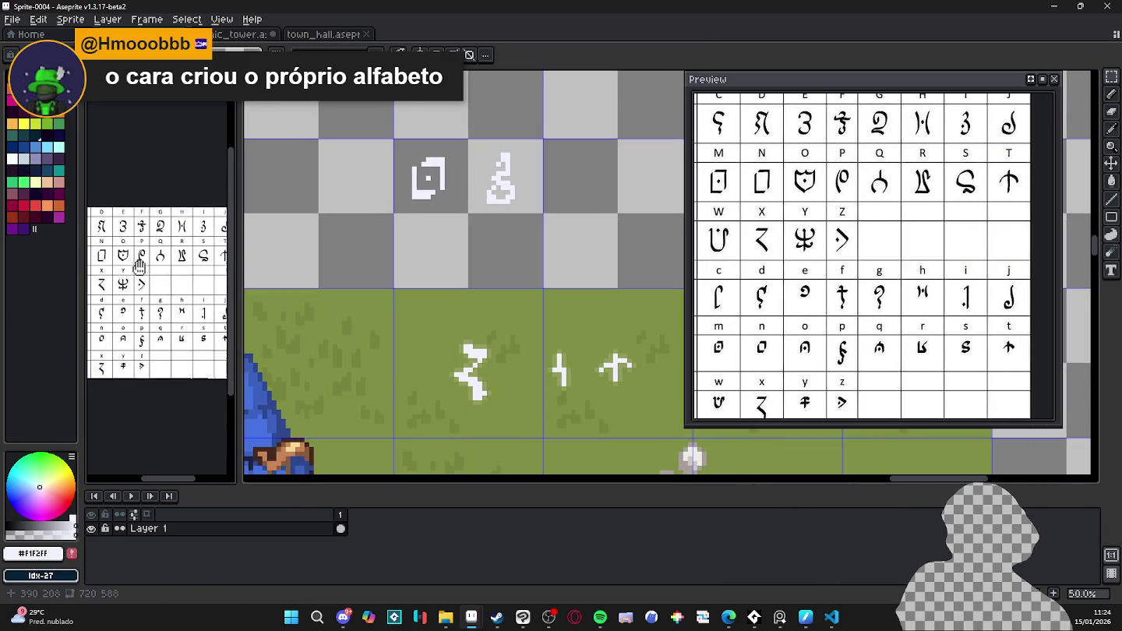
scroll(172, 314, "up", 2)
left_click(584, 202)
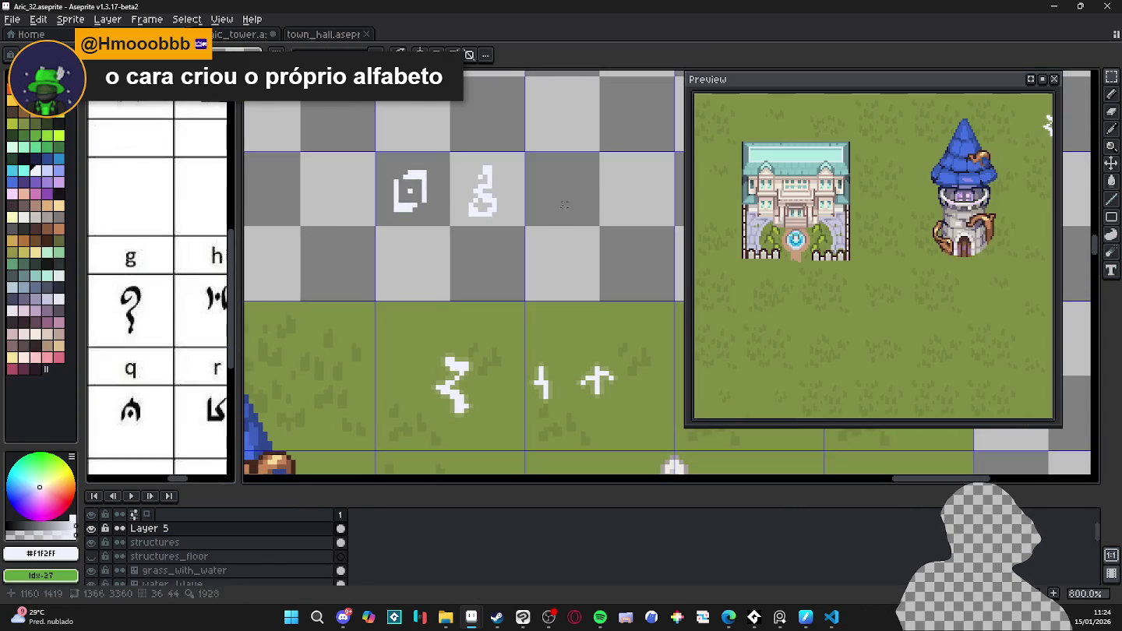
- Draw the white question-mark-shaped g glyph in the third tile and trim its top
mouse_move(559, 182)
left_mouse_down()
mouse_move(555, 191)
mouse_move(544, 180)
mouse_move(549, 168)
left_mouse_up()
left_click_drag(557, 183, 568, 173)
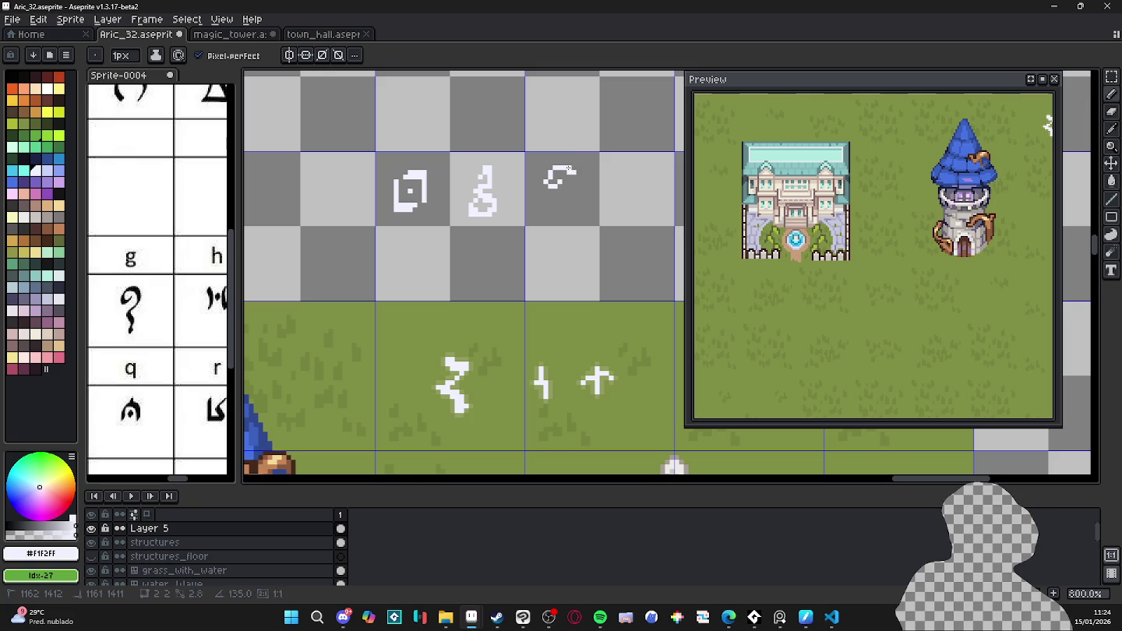
mouse_move(571, 170)
left_mouse_down()
mouse_move(554, 196)
mouse_move(560, 213)
left_mouse_up()
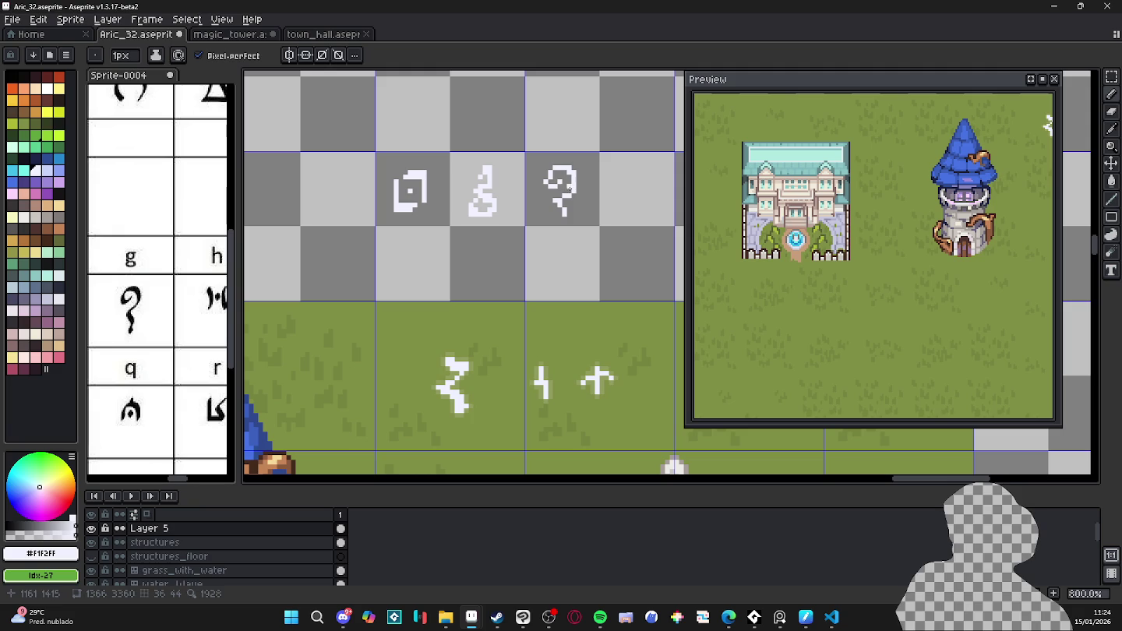
key("e")
left_click_drag(576, 196, 573, 167)
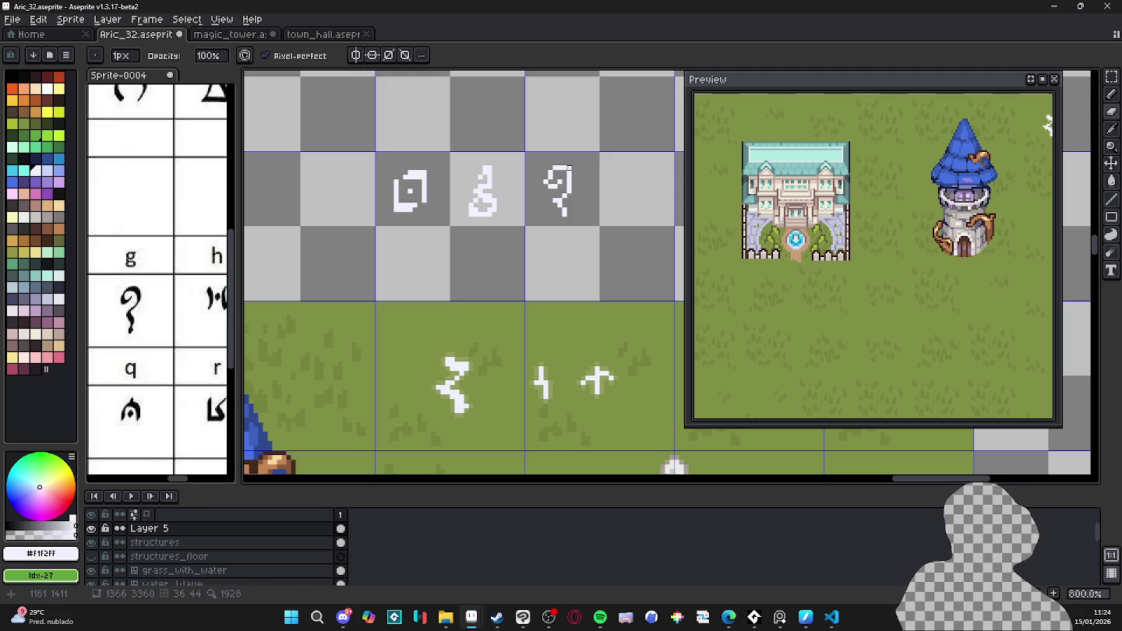
key("b")
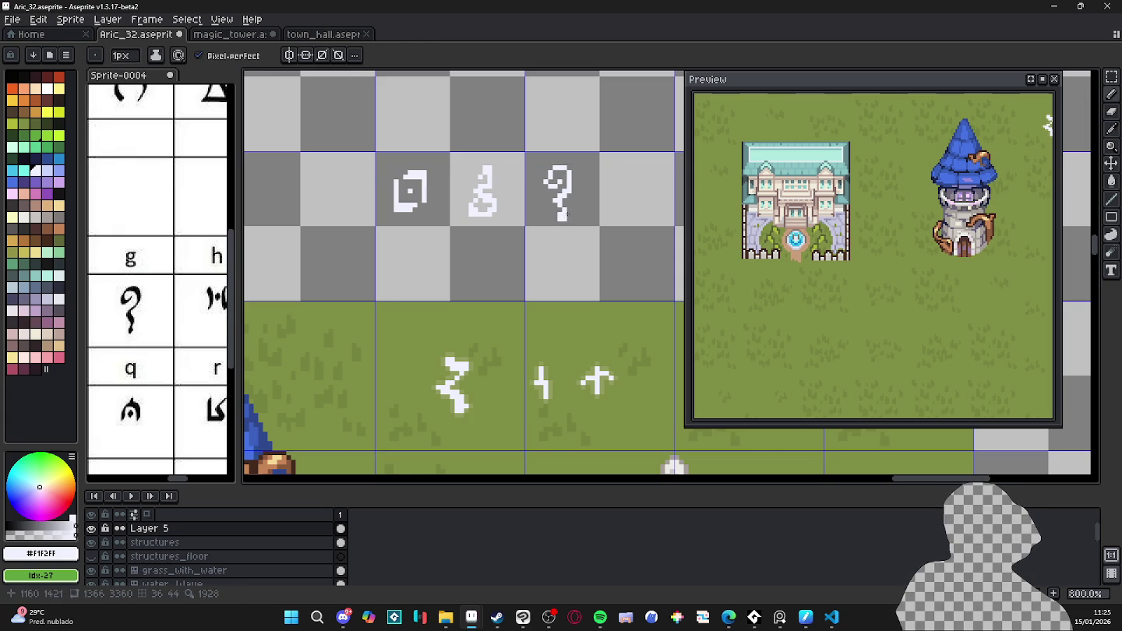
- Touch up the g glyph, alternating between Pencil and Eraser
key("e")
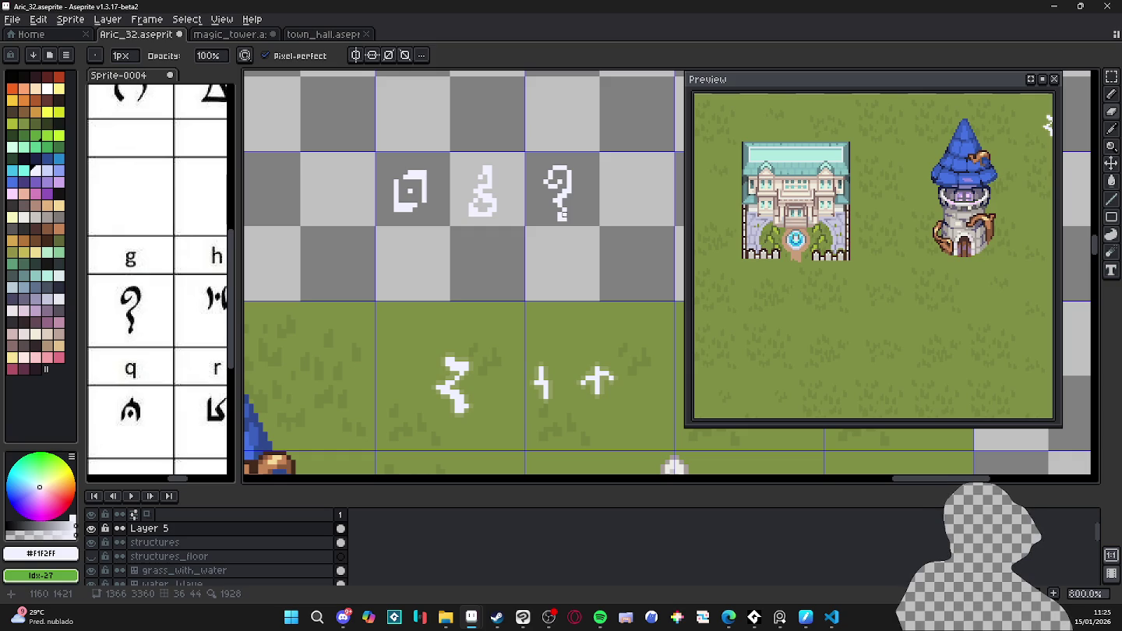
key("b")
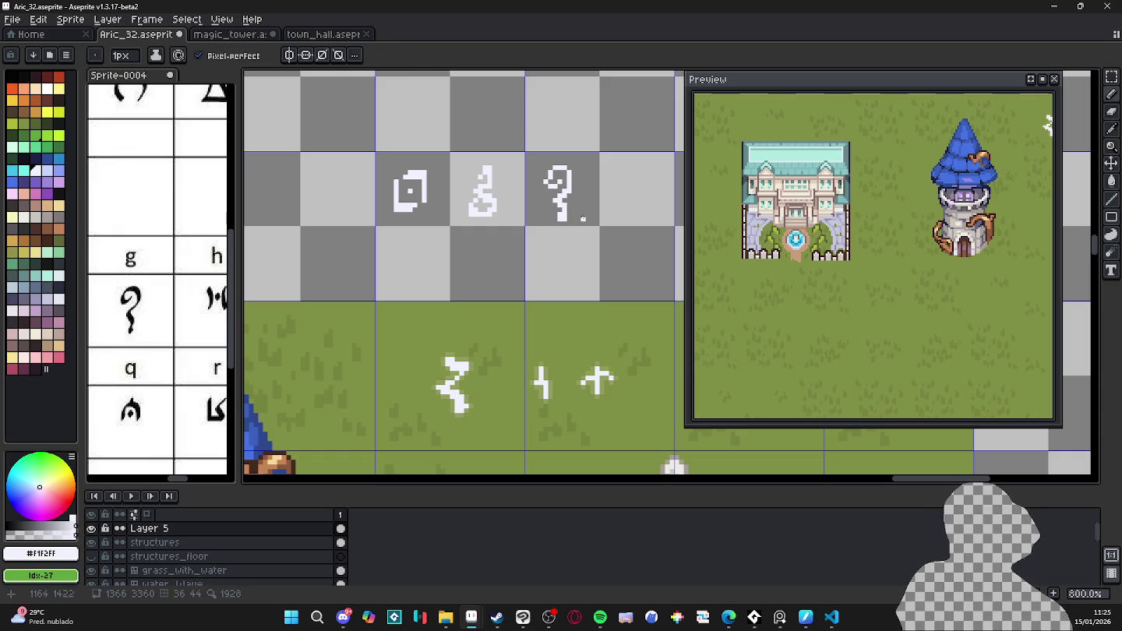
key("m")
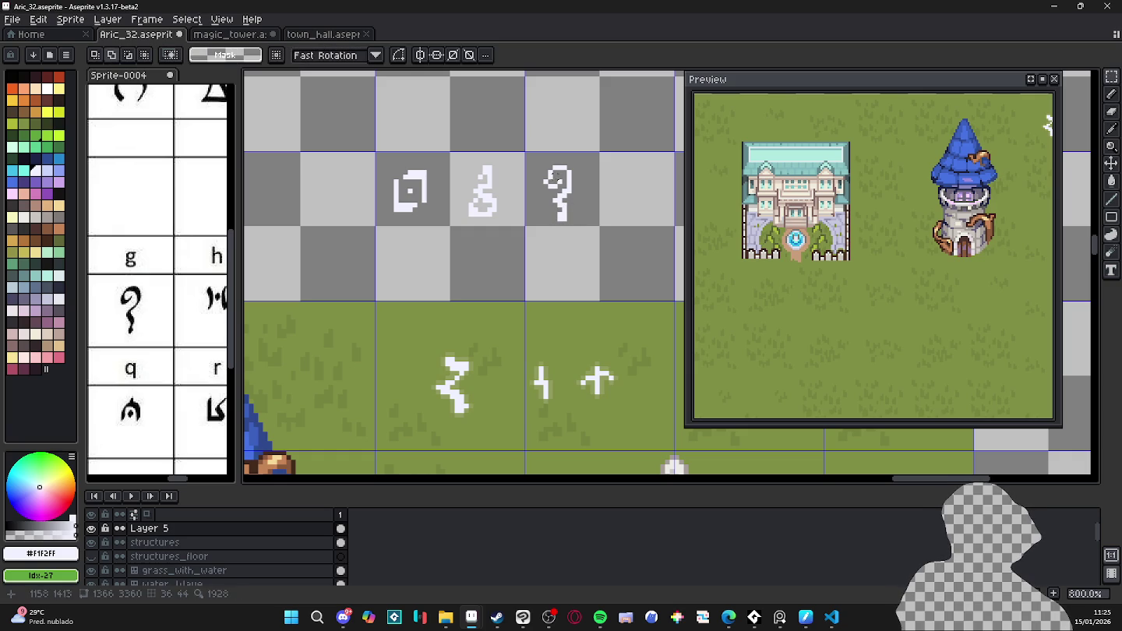
key("b")
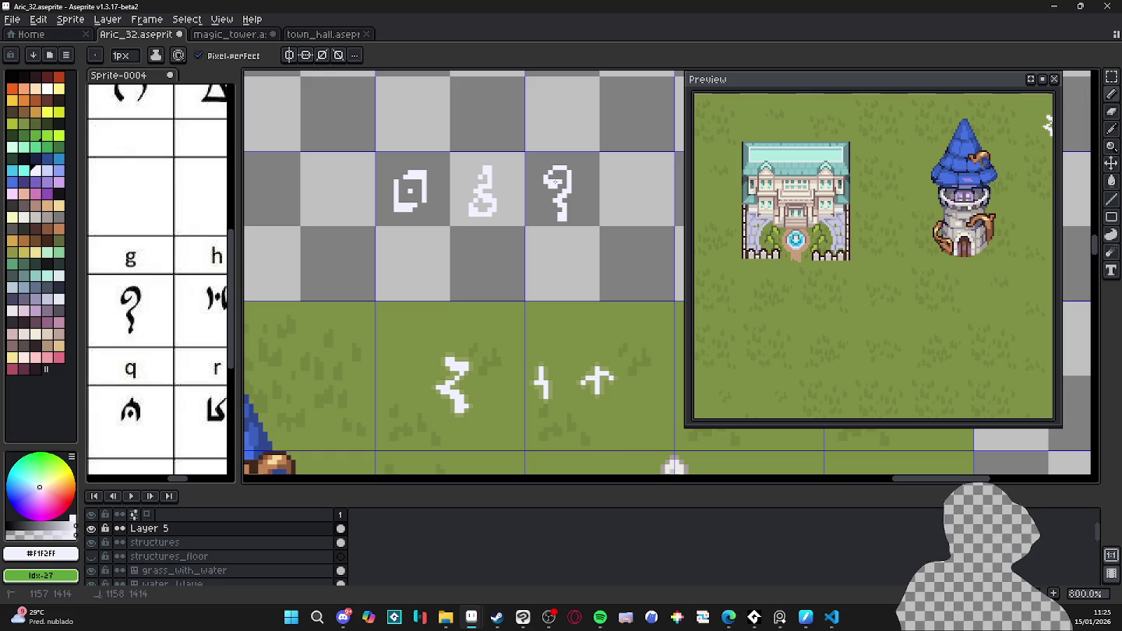
key("e")
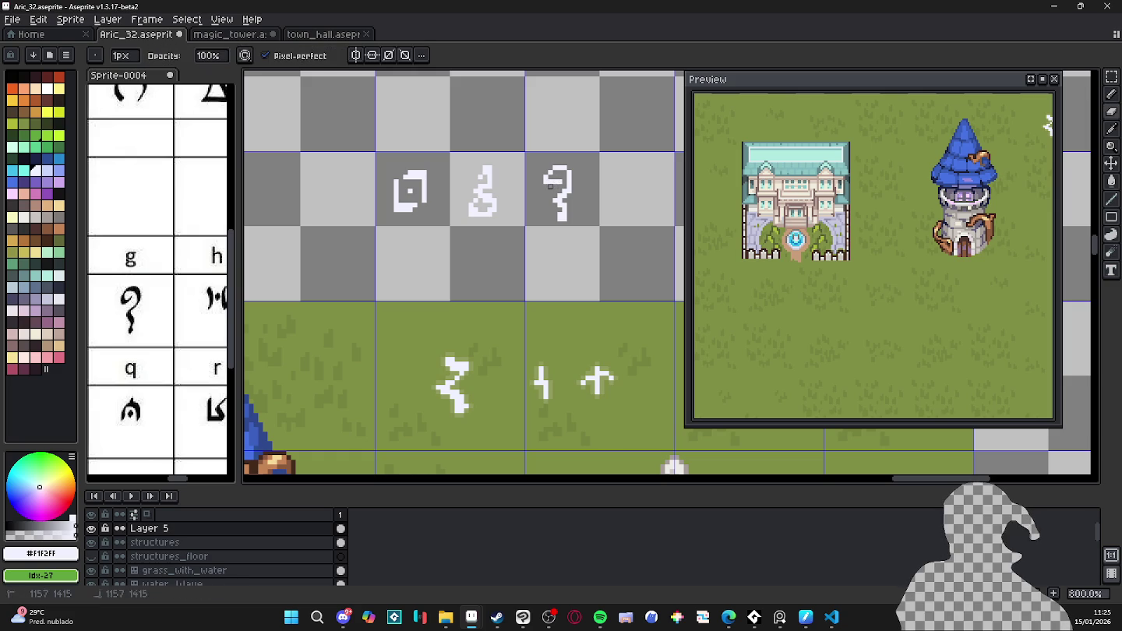
key("b")
key("e")
key("b")
key("m")
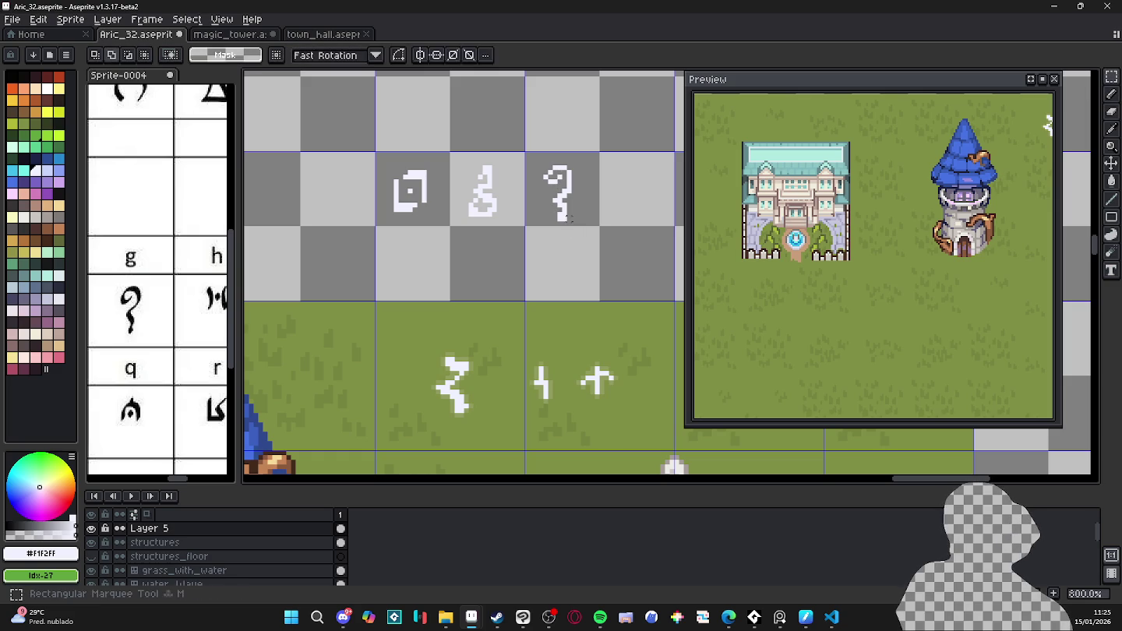
- Raise the g glyph's lower stroke one pixel and commit it
mouse_move(579, 224)
left_mouse_down()
mouse_move(540, 191)
mouse_move(559, 204)
left_mouse_up()
scroll(567, 209, "up", 5)
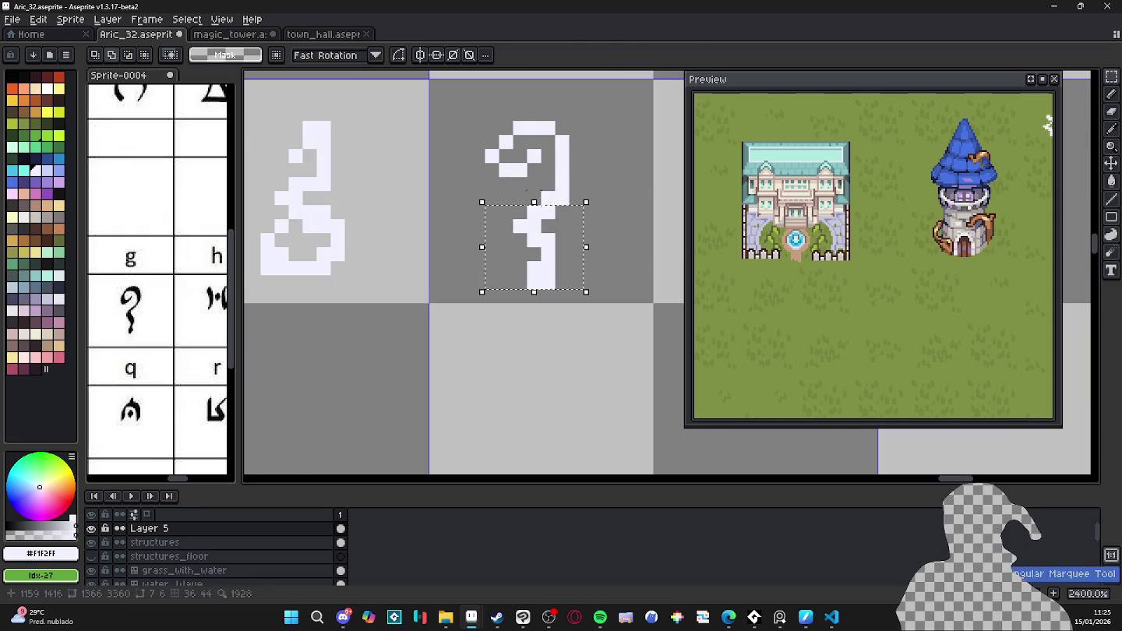
left_click(560, 204)
left_click_drag(533, 202, 533, 188)
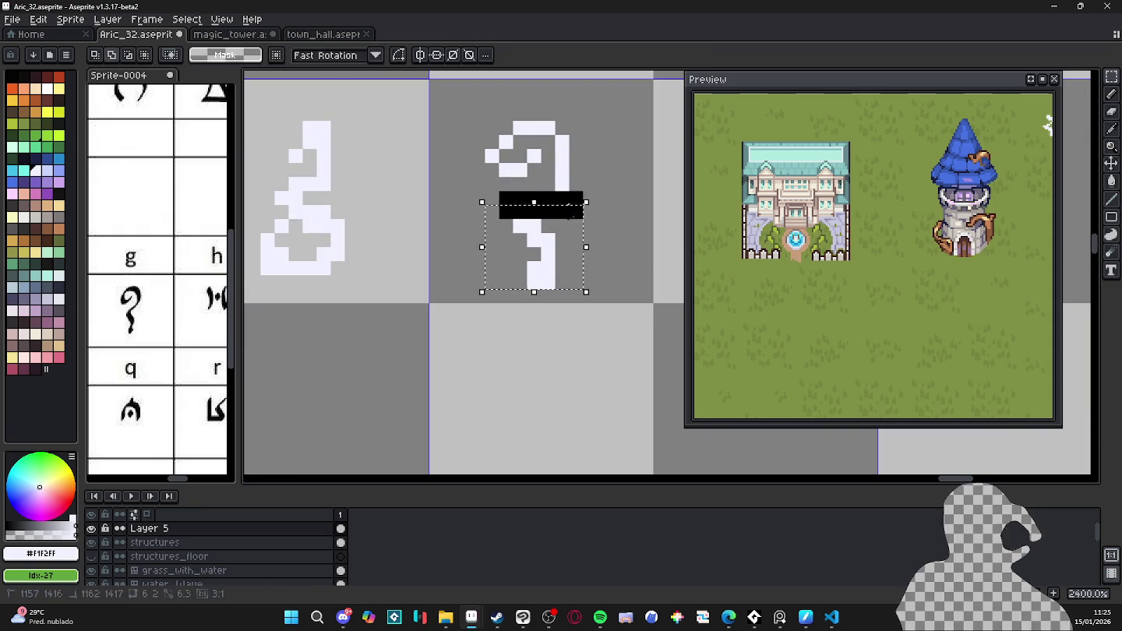
left_click_drag(566, 230, 561, 220)
key("Return")
scroll(564, 224, "down", 5)
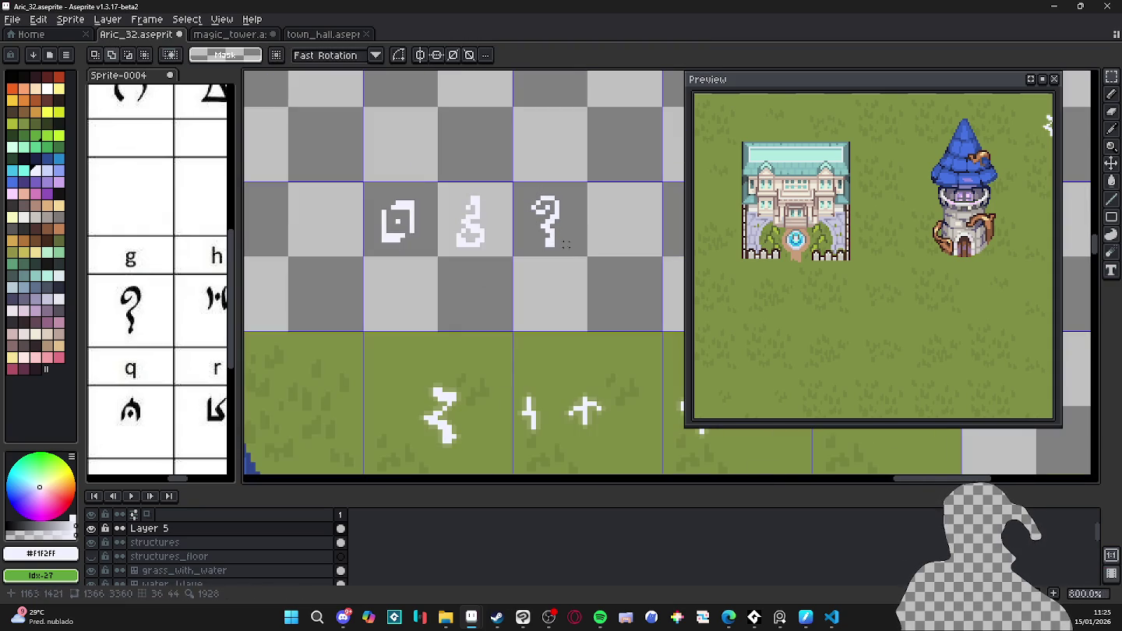
scroll(575, 269, "down", 1)
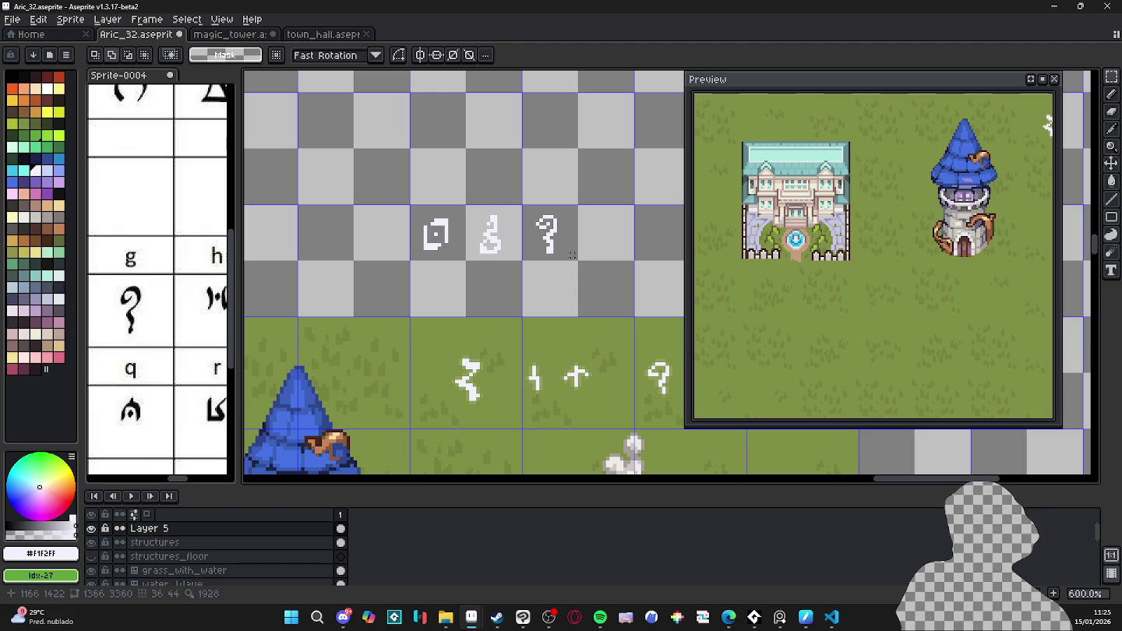
scroll(135, 288, "down", 3)
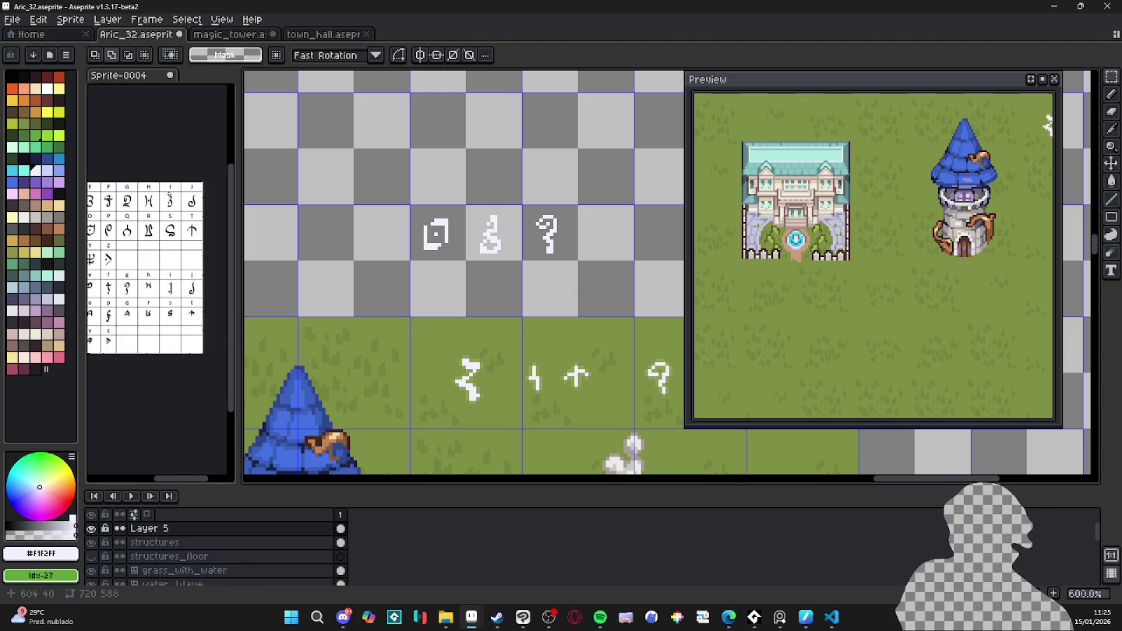
scroll(145, 231, "up", 3)
left_click_drag(604, 222, 522, 226)
- Draw the 3 glyph's top curve, undoing overlong strokes and extending the bottom stroke leftward
key("b")
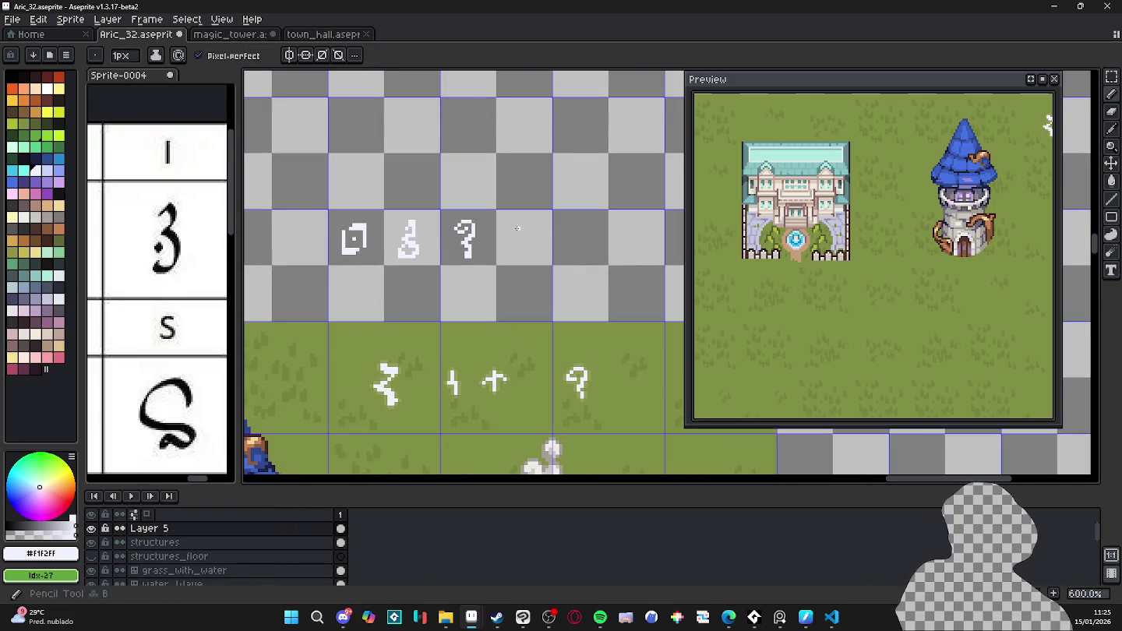
scroll(522, 226, "up", 3)
scroll(510, 226, "up", 1)
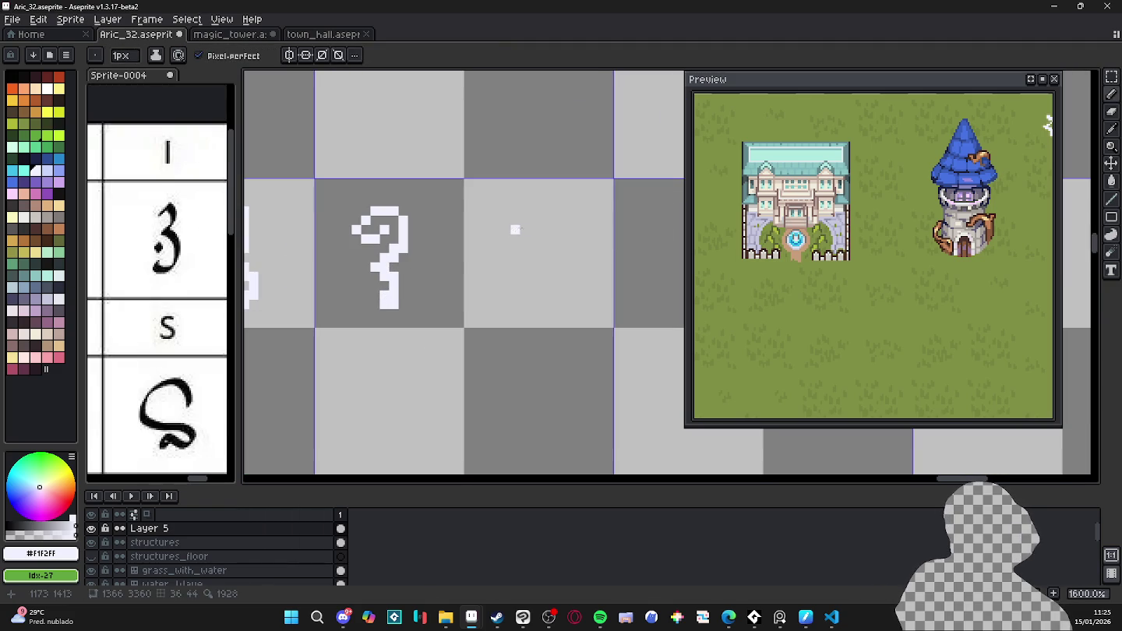
mouse_move(524, 229)
left_mouse_down()
mouse_move(540, 211)
mouse_move(550, 226)
mouse_move(540, 254)
mouse_move(520, 262)
mouse_move(544, 248)
mouse_move(548, 302)
left_mouse_up()
key("ctrl+z")
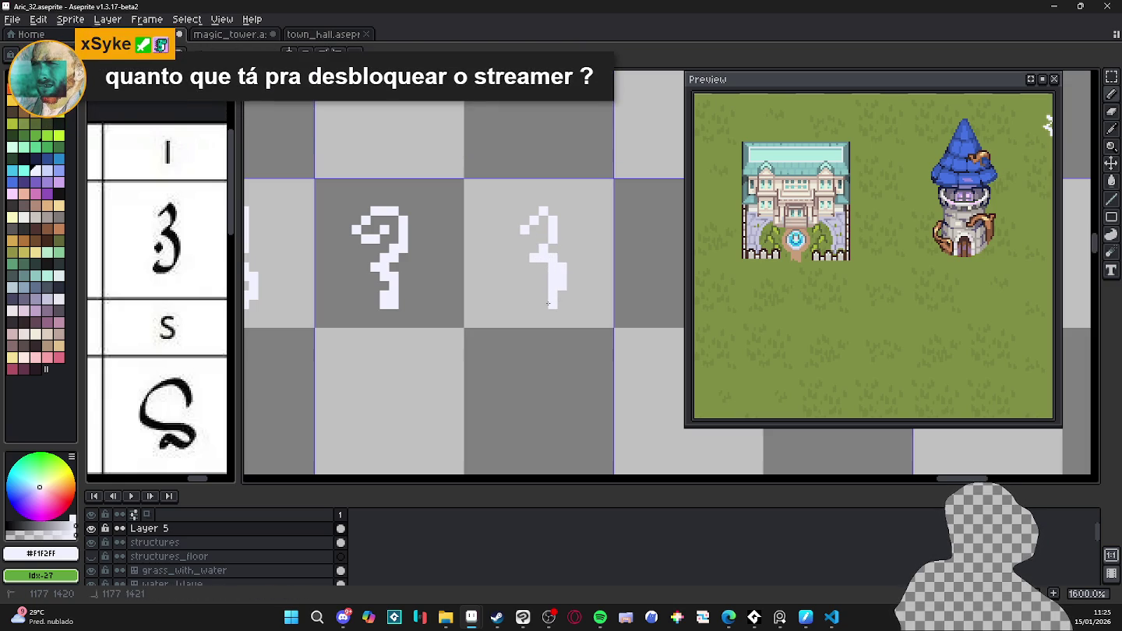
key("ctrl+z")
key("b")
left_click(525, 296)
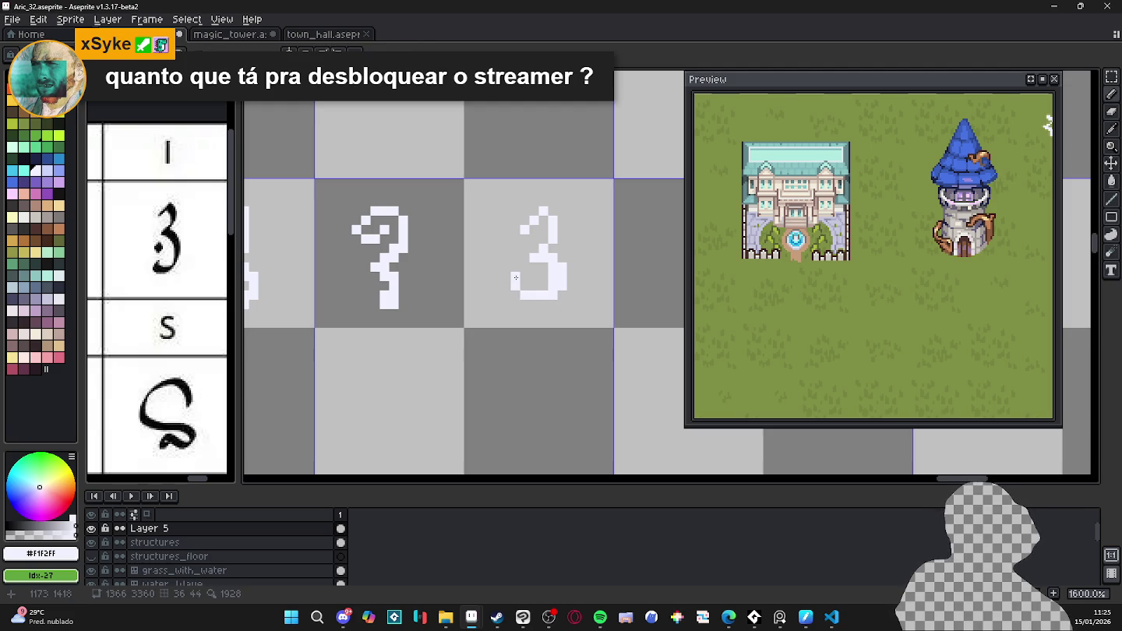
- Erase stray lower-left pixels, then add pixels at the 3 glyph's lower-left, lower-right and upper-left
key("e")
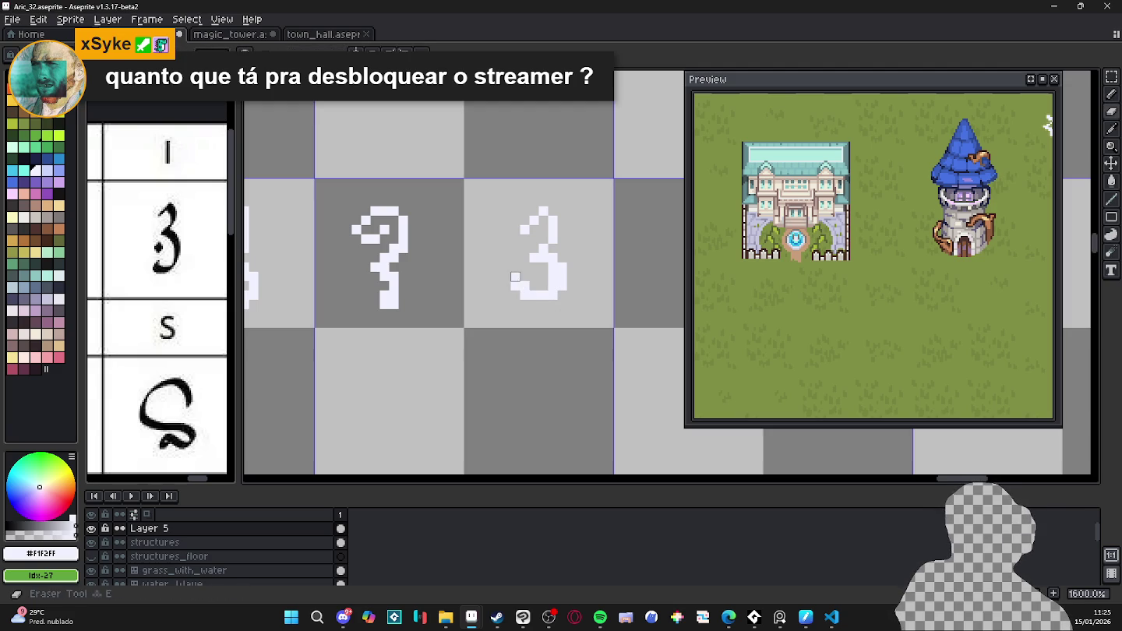
left_click(516, 290)
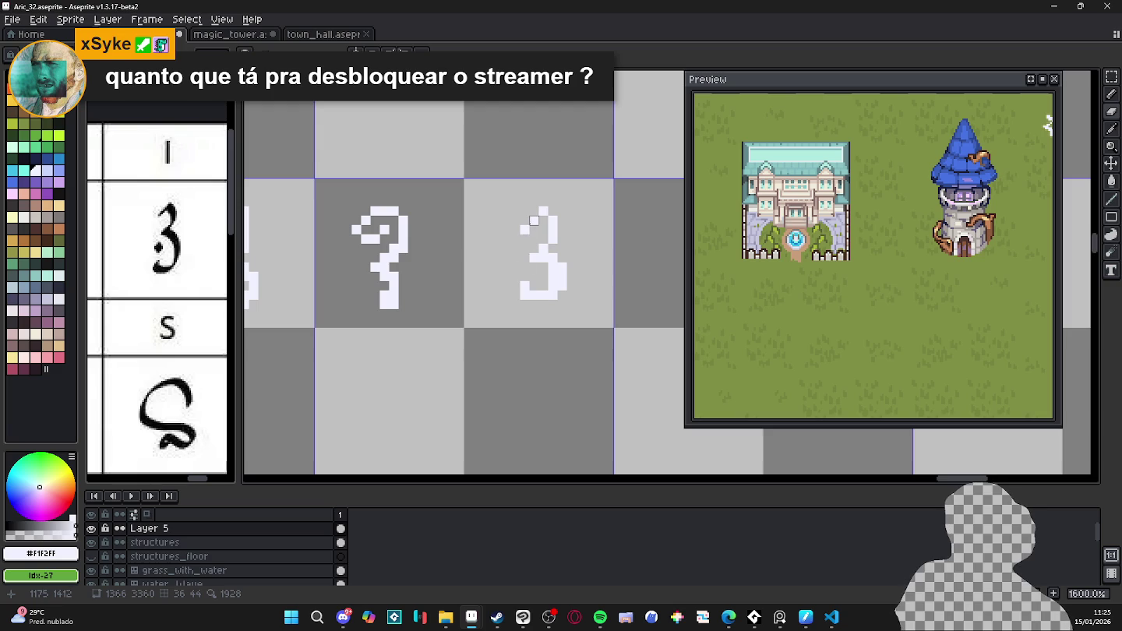
key("b")
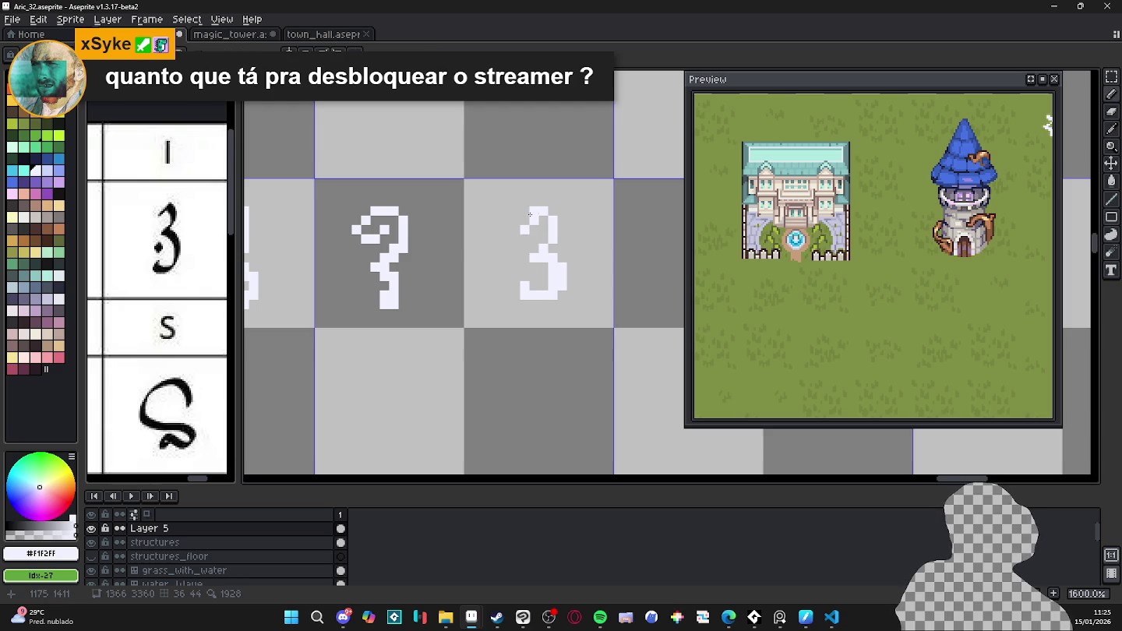
left_click(522, 266)
key("b")
left_click(572, 285)
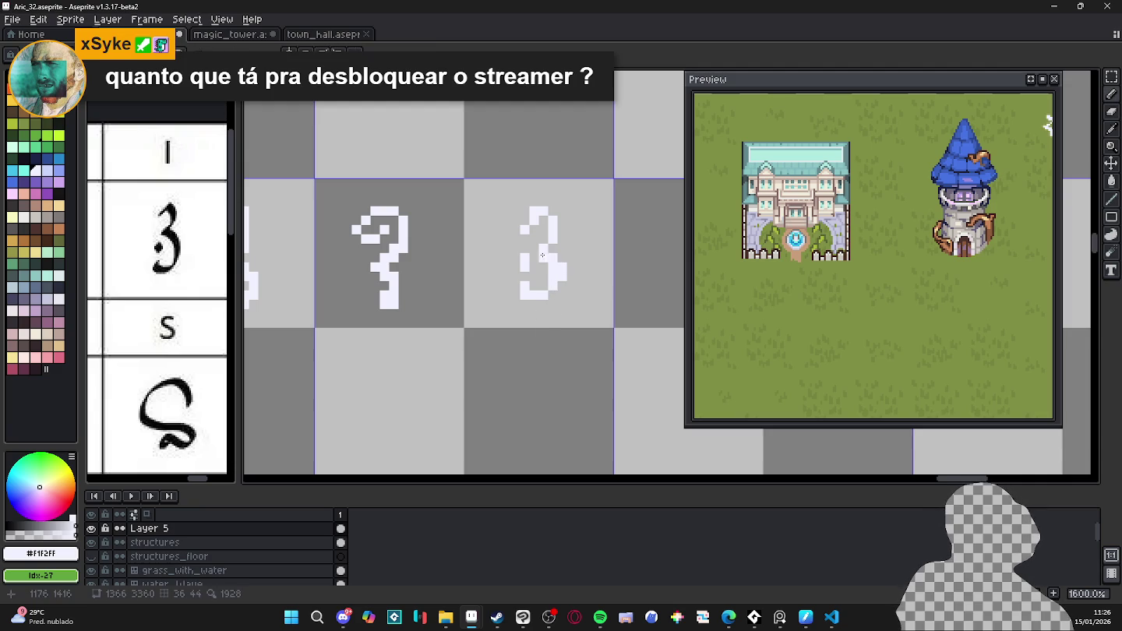
left_click_drag(540, 248, 527, 235)
- Select the cell holding the 3 glyph to check its extent, then clear the selection
scroll(552, 283, "down", 1)
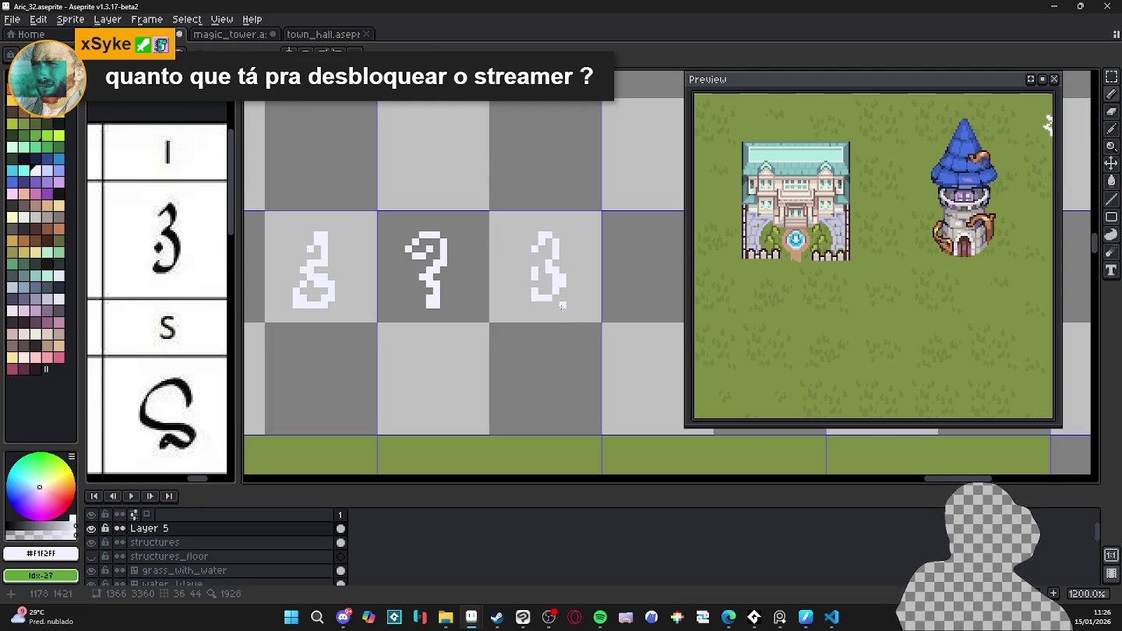
scroll(534, 296, "down", 1)
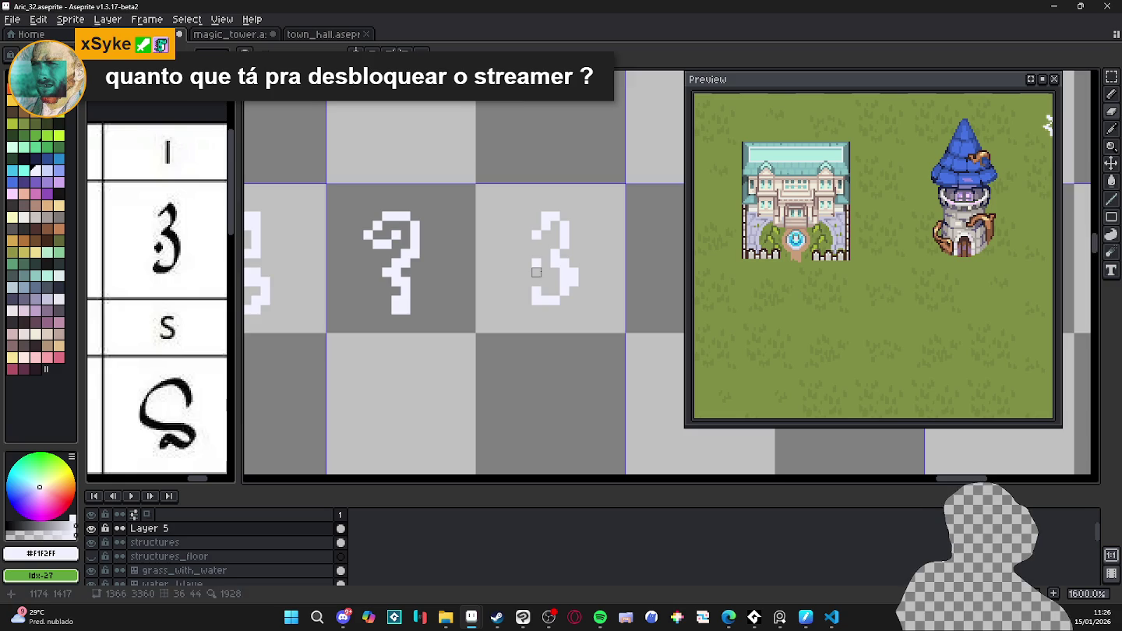
scroll(569, 292, "down", 1)
scroll(568, 293, "down", 1)
scroll(573, 278, "up", 4)
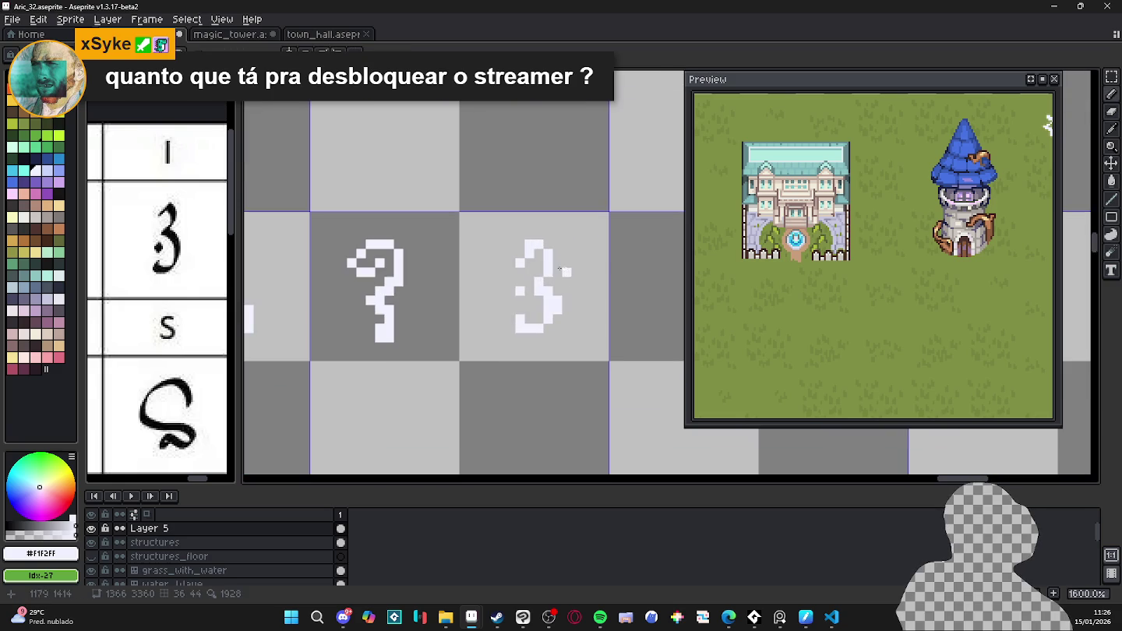
key("e")
key("b")
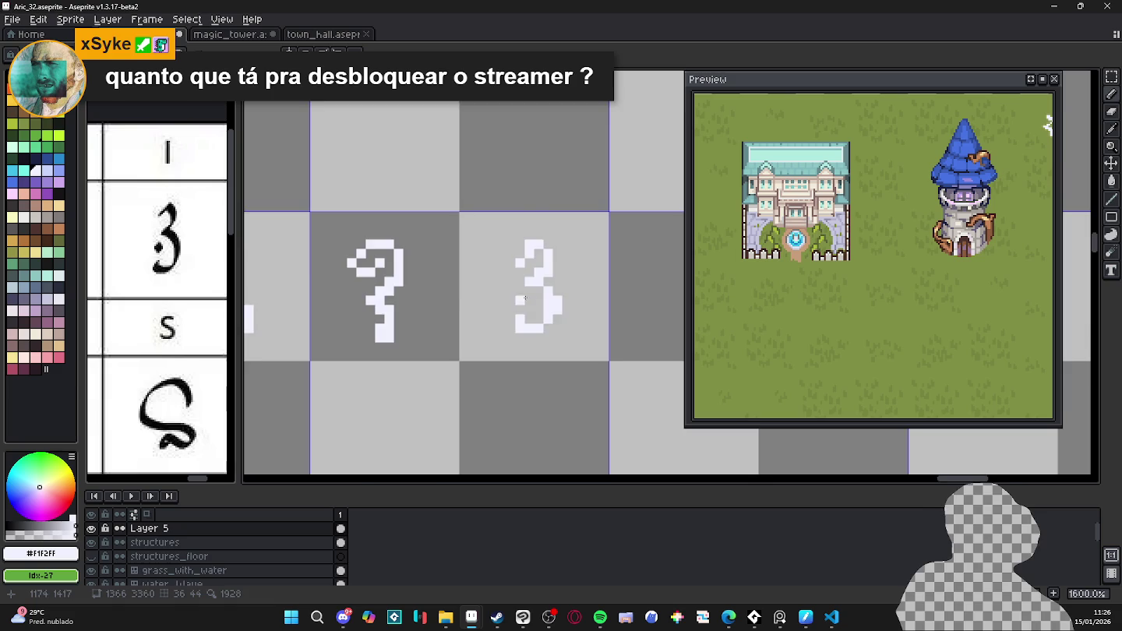
scroll(534, 304, "down", 2)
scroll(573, 329, "down", 1)
scroll(487, 267, "up", 3)
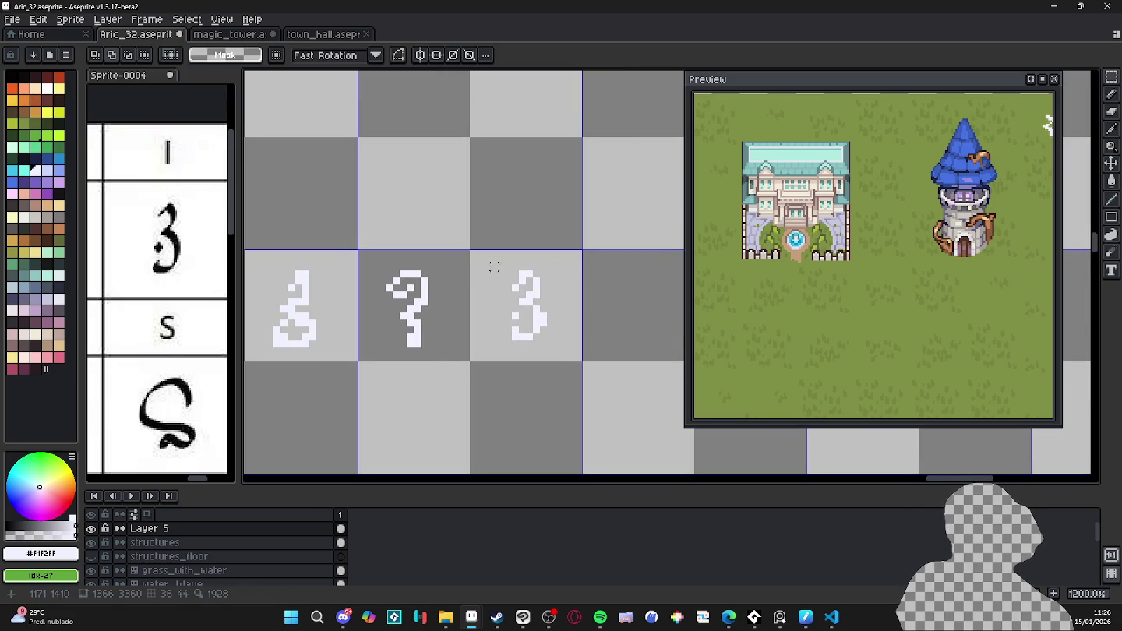
left_click_drag(471, 251, 577, 360)
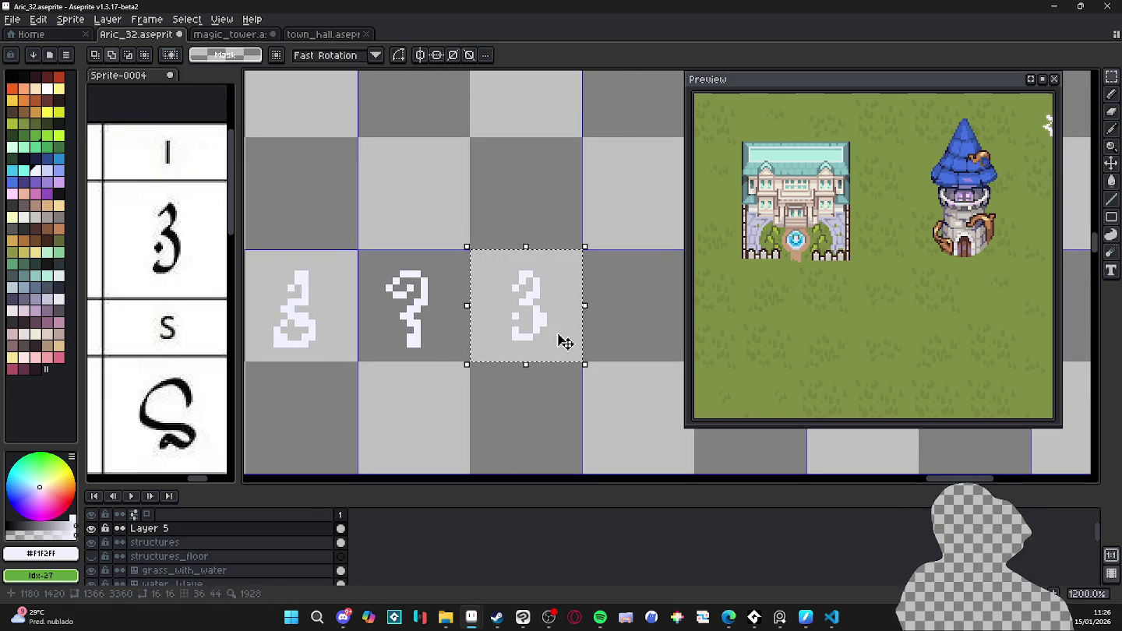
scroll(546, 340, "down", 3)
left_click(469, 336)
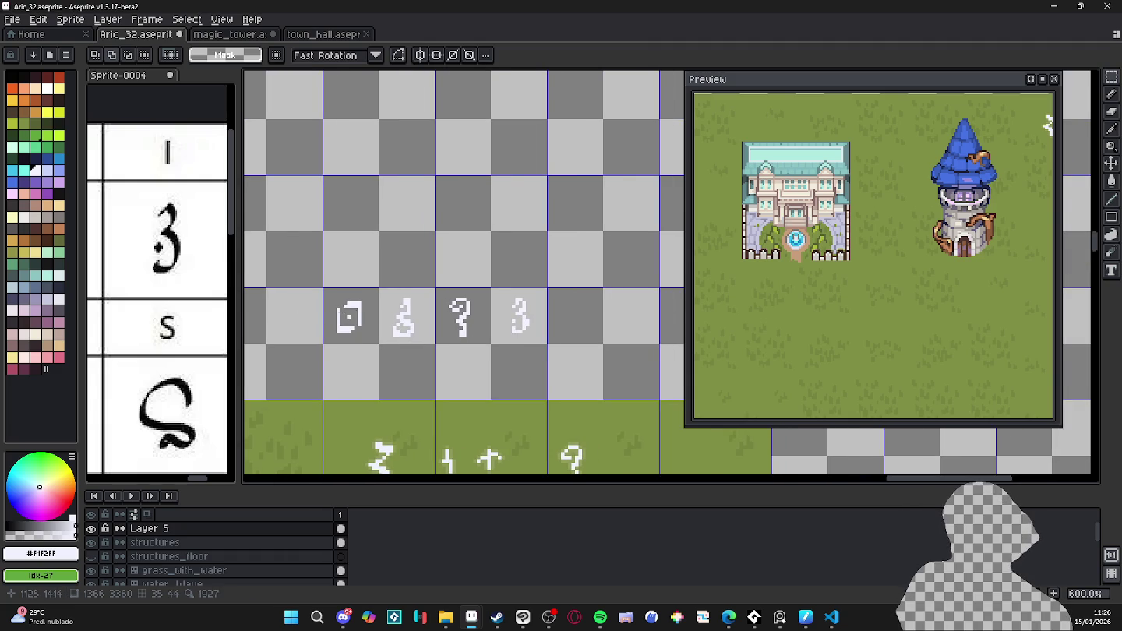
scroll(457, 316, "down", 1)
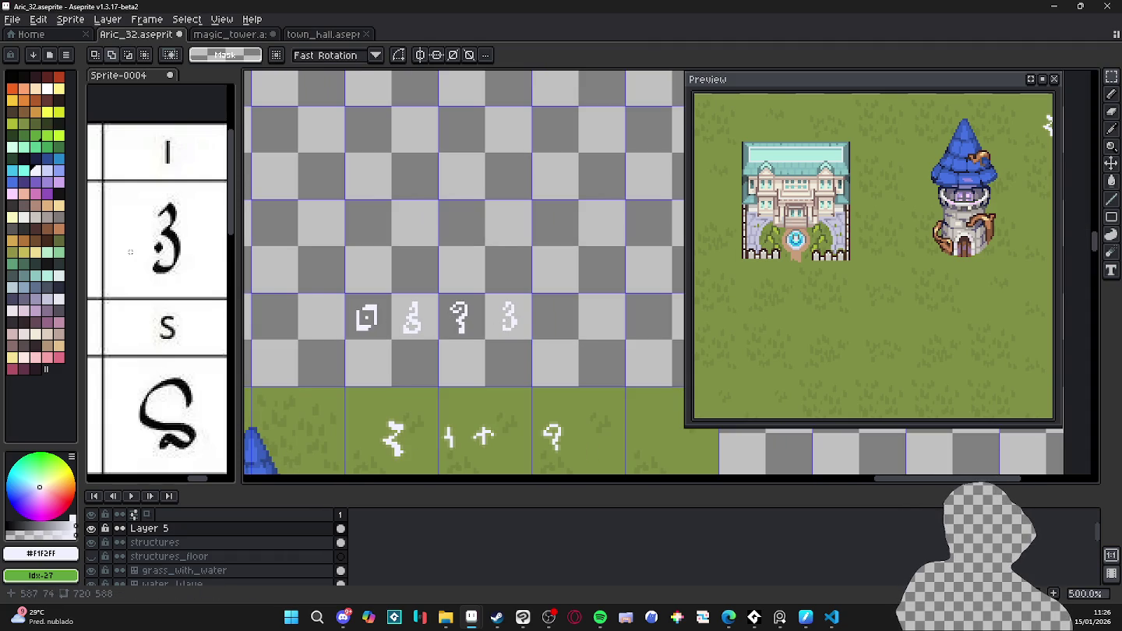
scroll(132, 265, "down", 3)
- Compare the glyph against the Sprite-0004 reference sheet, then return to the Aric_32 map
left_click(133, 265)
scroll(133, 264, "up", 4)
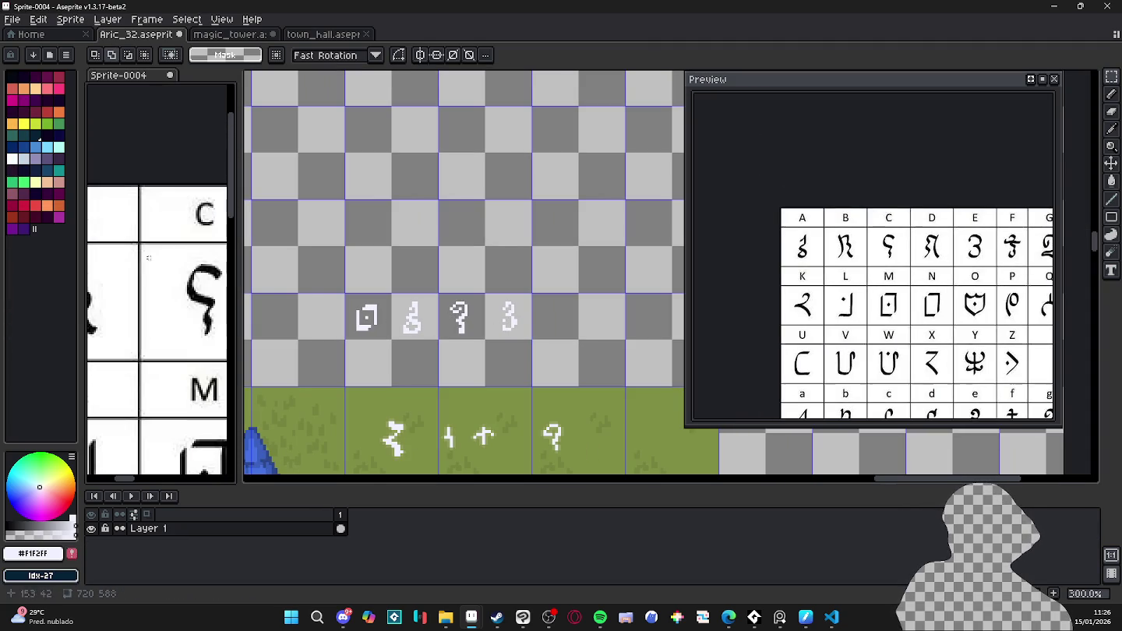
scroll(132, 265, "up", 1)
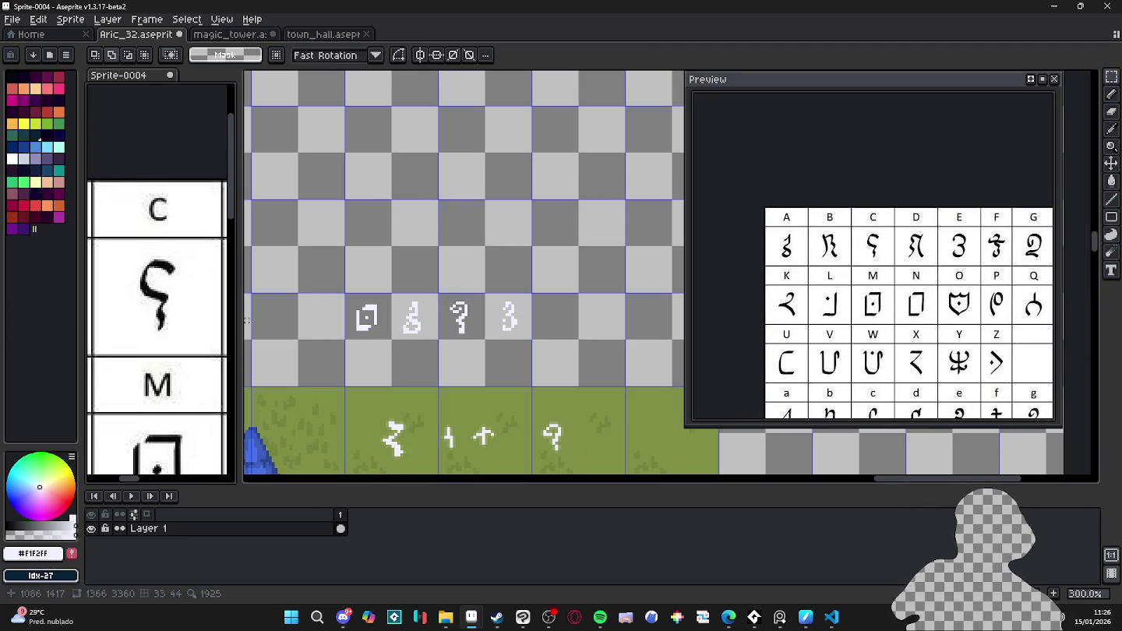
left_click(519, 327)
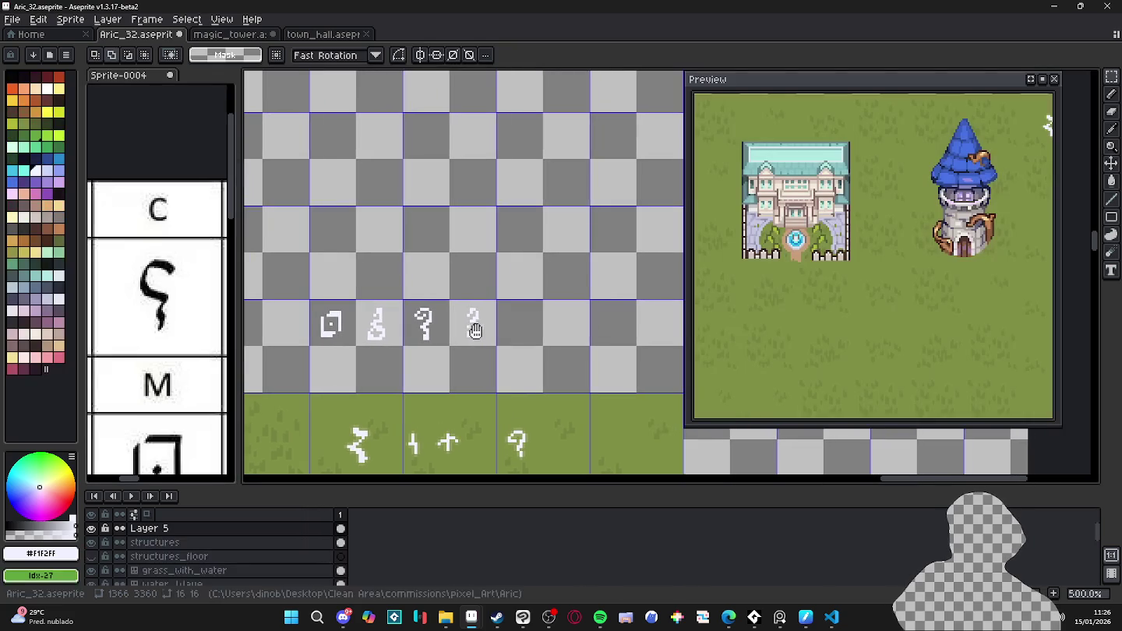
- Zoom in and draw the hook-shaped C glyph in the empty cell right of the 3
key("b")
scroll(502, 315, "up", 3)
scroll(498, 313, "up", 1)
scroll(498, 313, "up", 2)
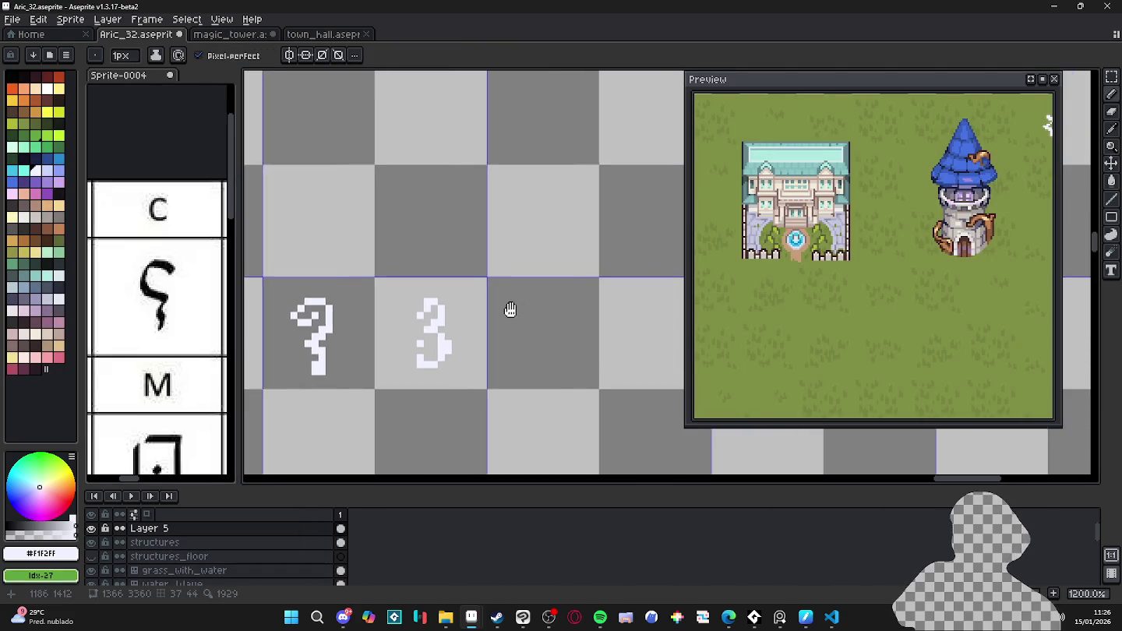
scroll(568, 292, "up", 1)
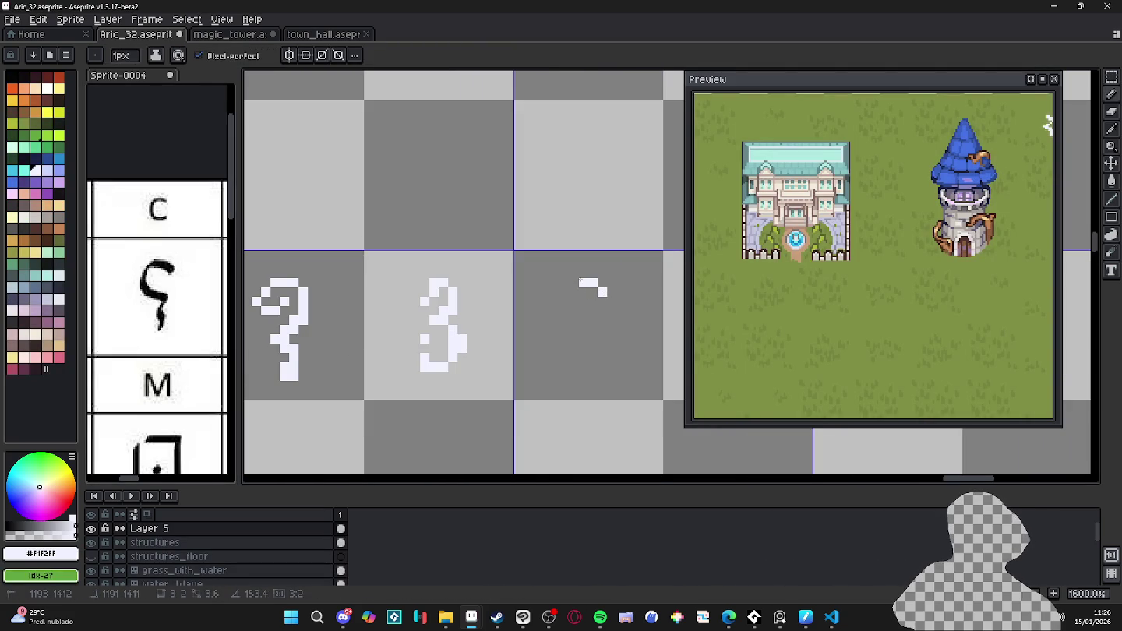
mouse_move(579, 281)
left_mouse_down()
mouse_move(568, 320)
mouse_move(596, 331)
mouse_move(603, 370)
mouse_move(568, 322)
left_mouse_up()
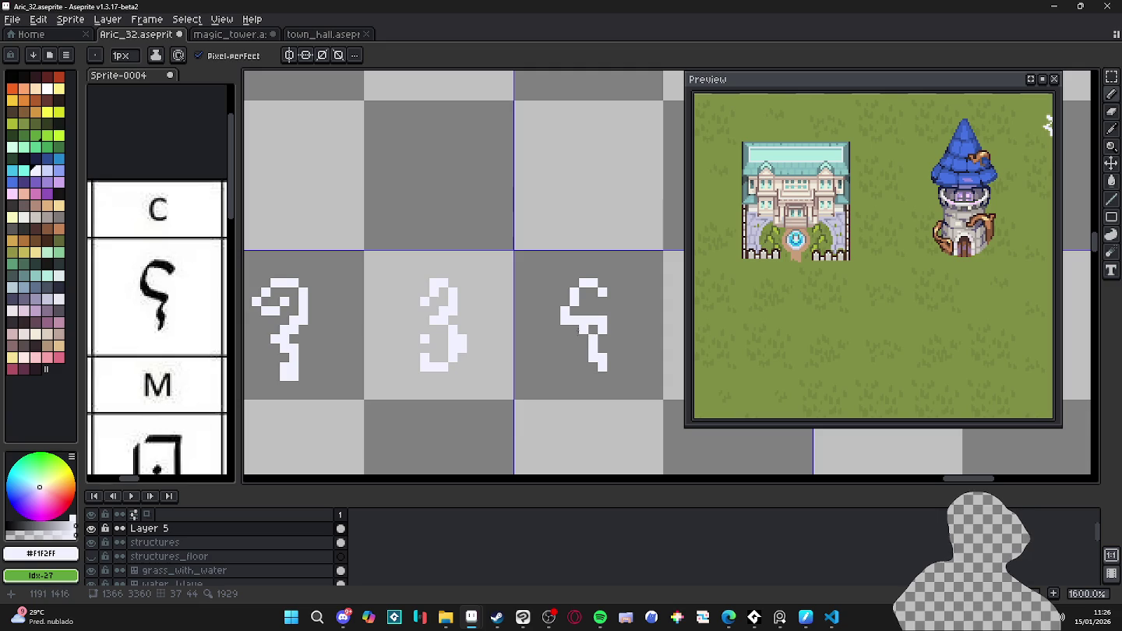
- Touch up the hook glyph with top-right and top-stroke pixels, then preview the glyph row
key("e")
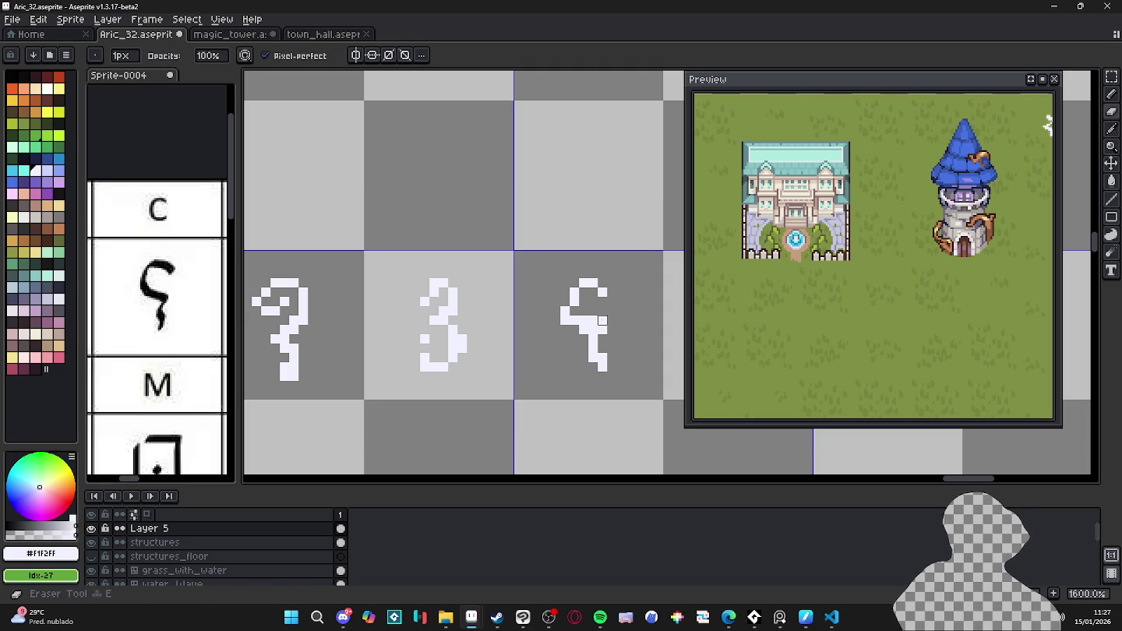
key("b")
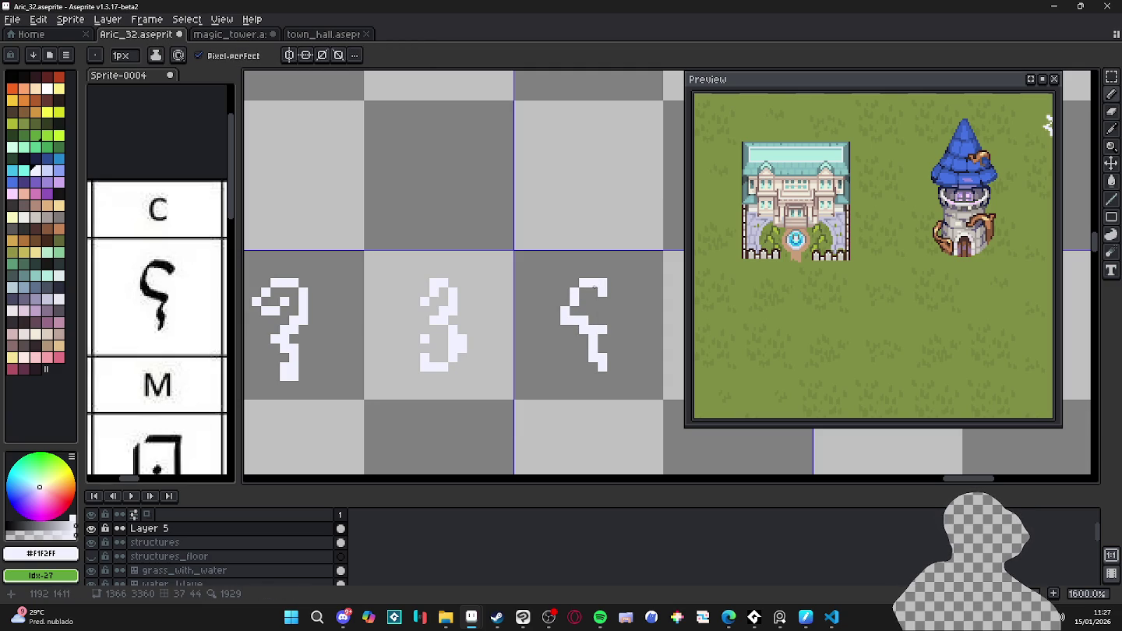
left_click(611, 292)
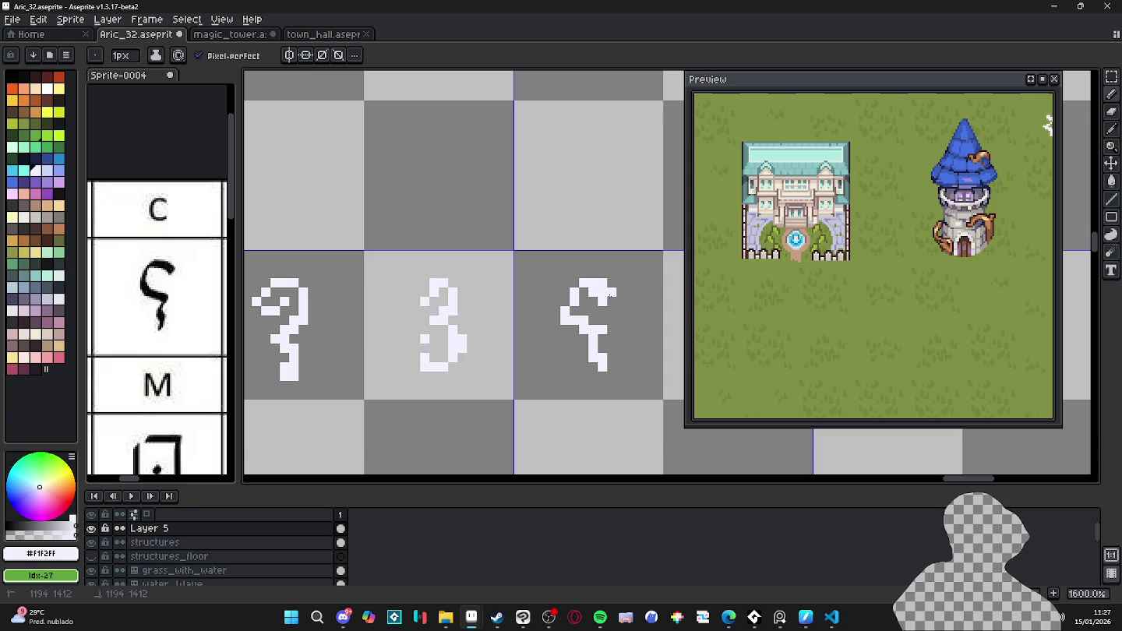
key("e")
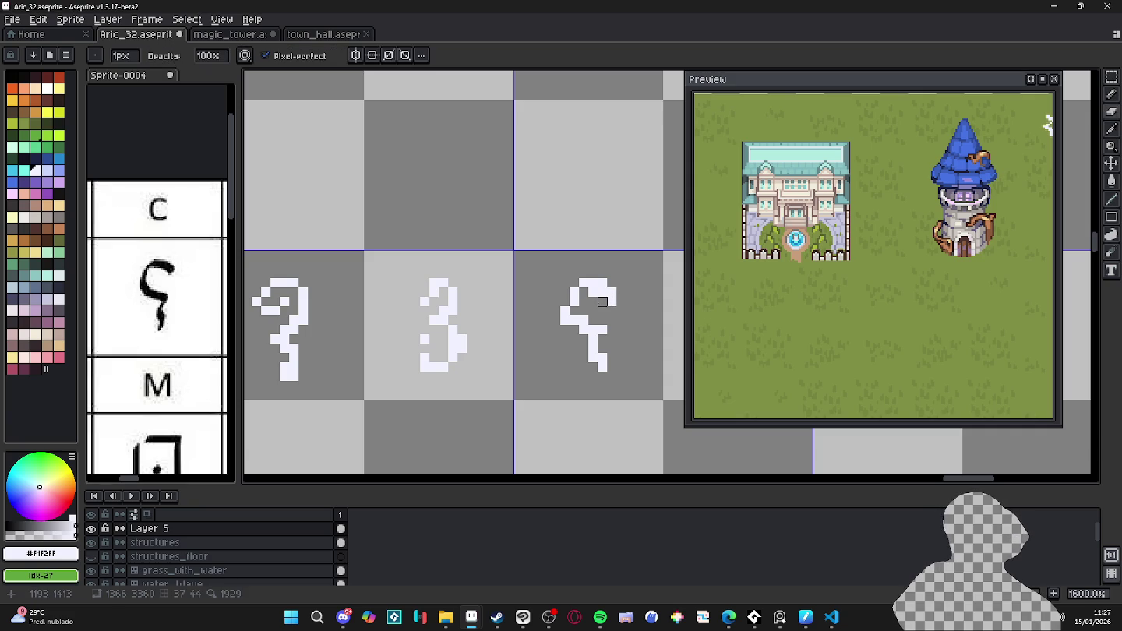
key("b")
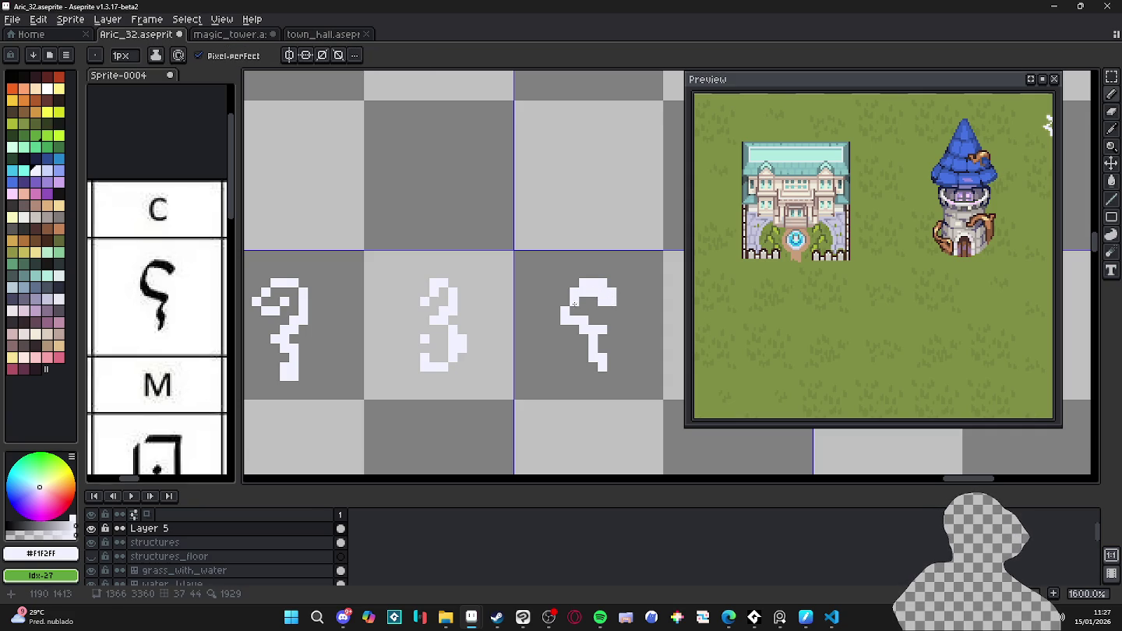
left_click(600, 319)
left_click(1030, 78)
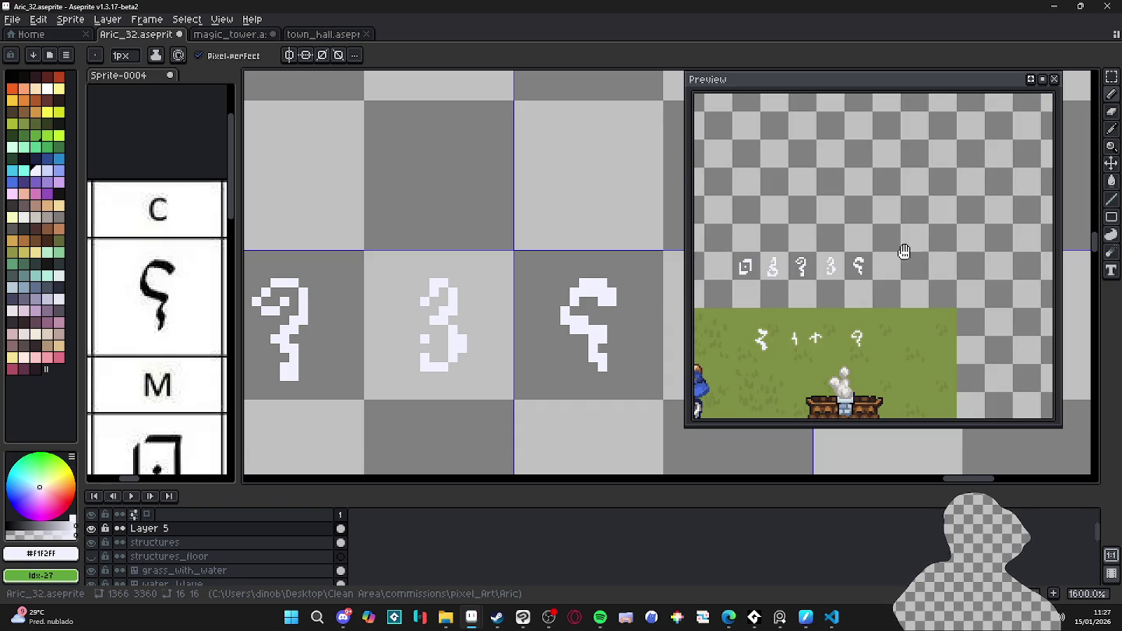
- Marquee-select the hook glyph's 16x16 cell and drag its corner handle to scale it to 17×18
scroll(920, 244, "up", 1)
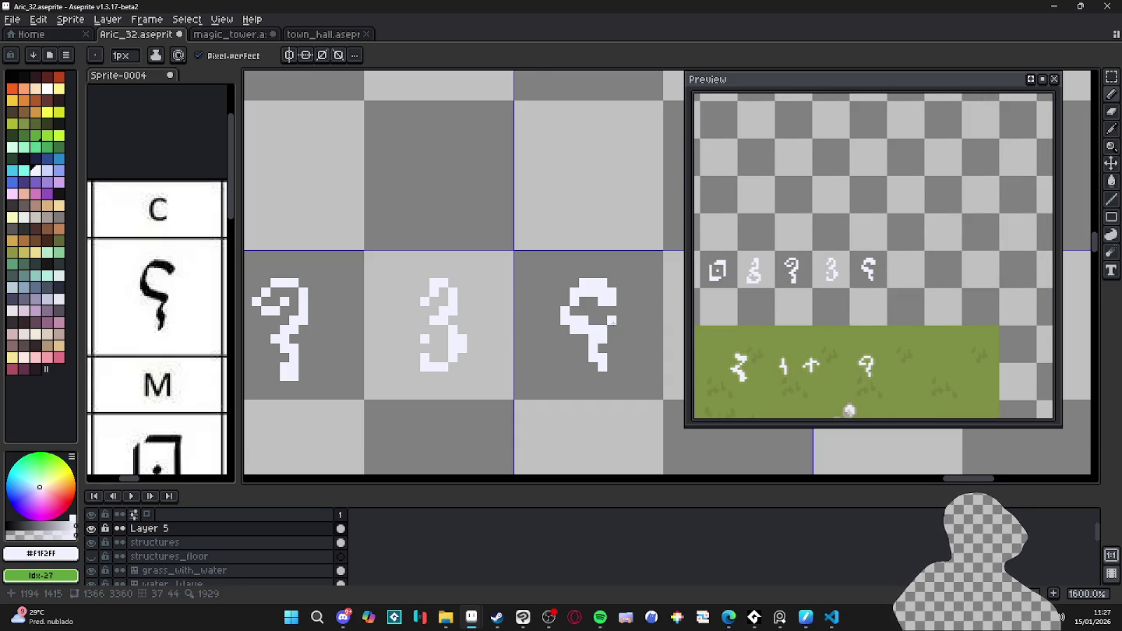
scroll(610, 323, "down", 4)
scroll(605, 363, "down", 2)
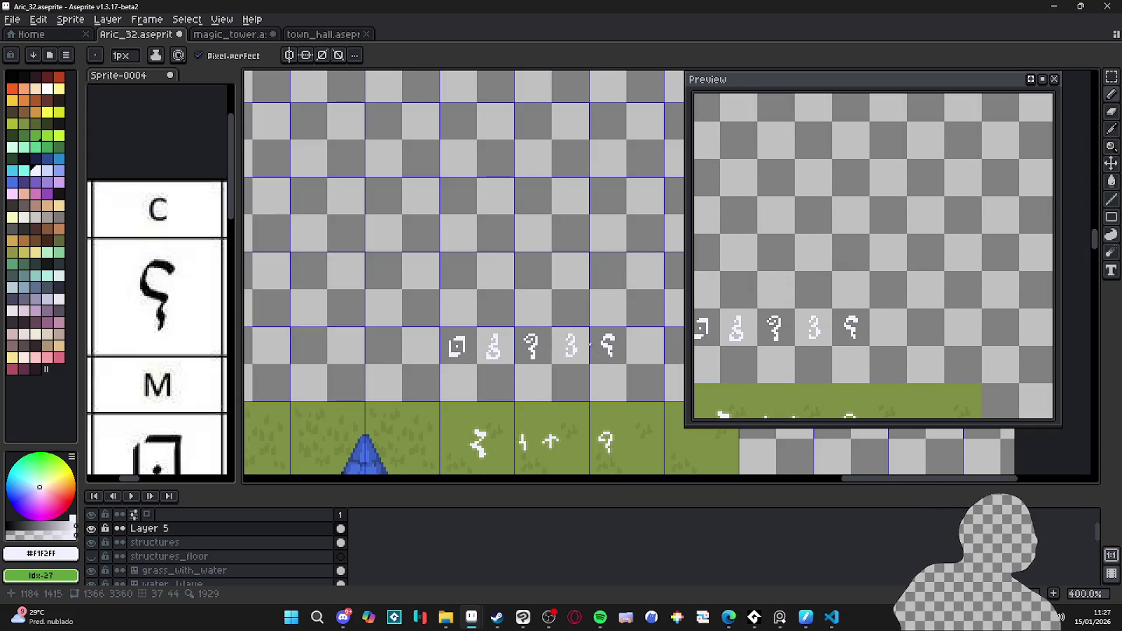
key("m")
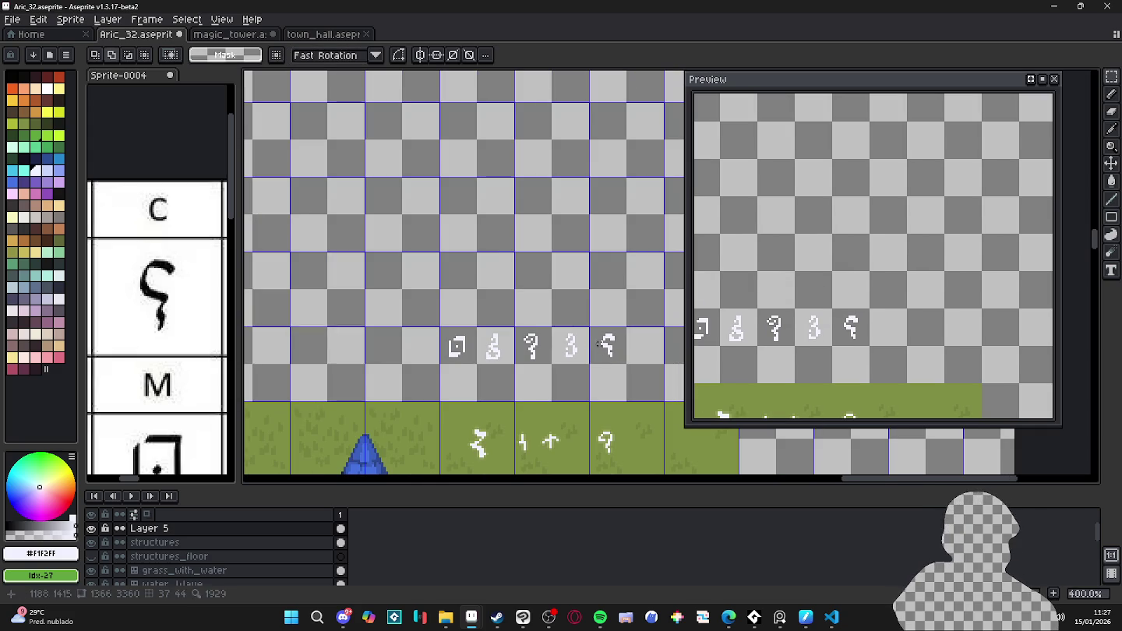
left_click_drag(606, 343, 663, 397)
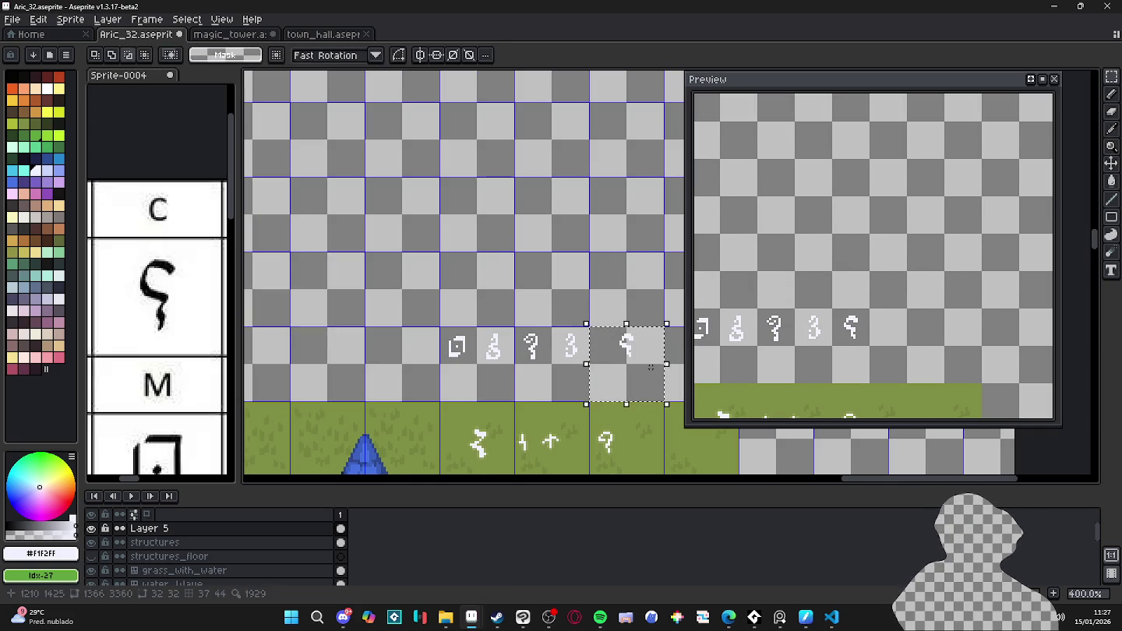
scroll(600, 338, "up", 3)
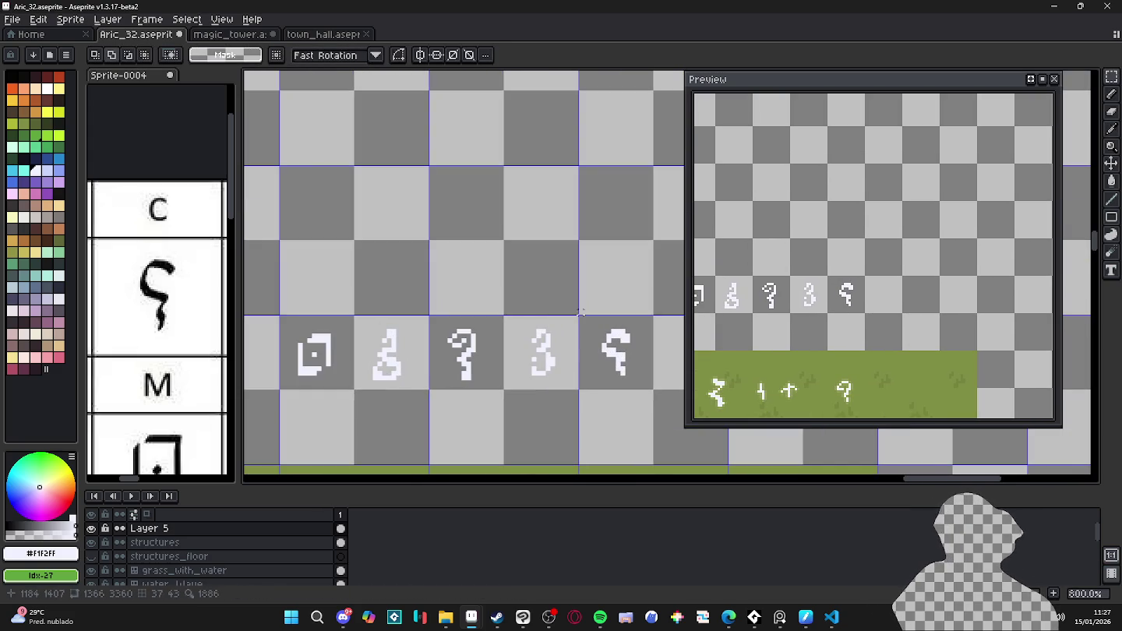
left_click_drag(580, 318, 659, 396)
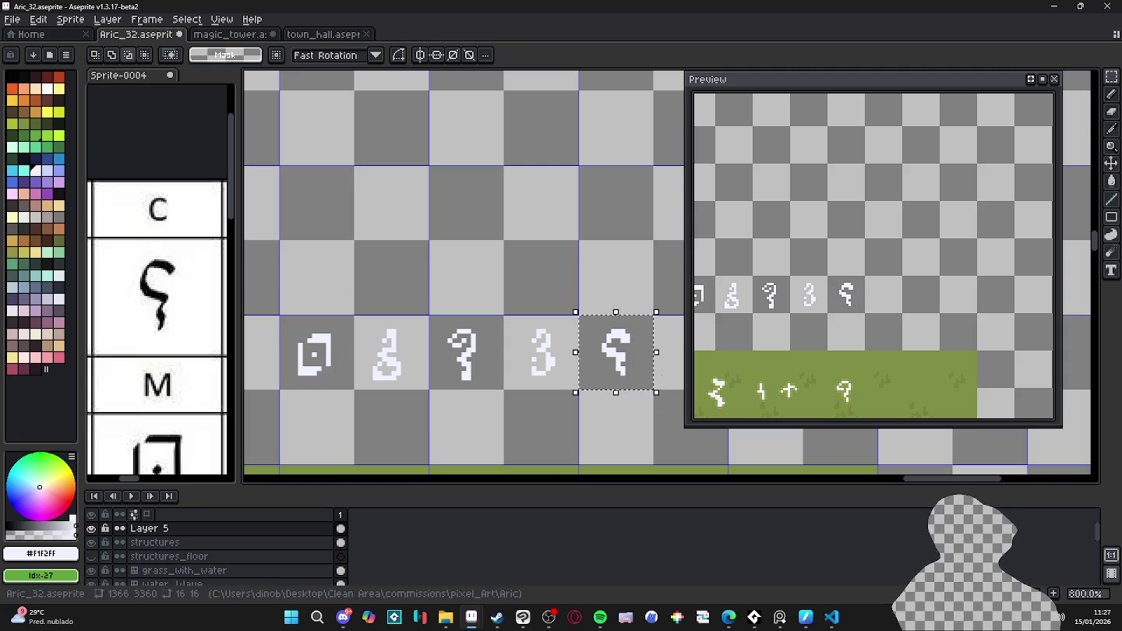
scroll(570, 343, "down", 2)
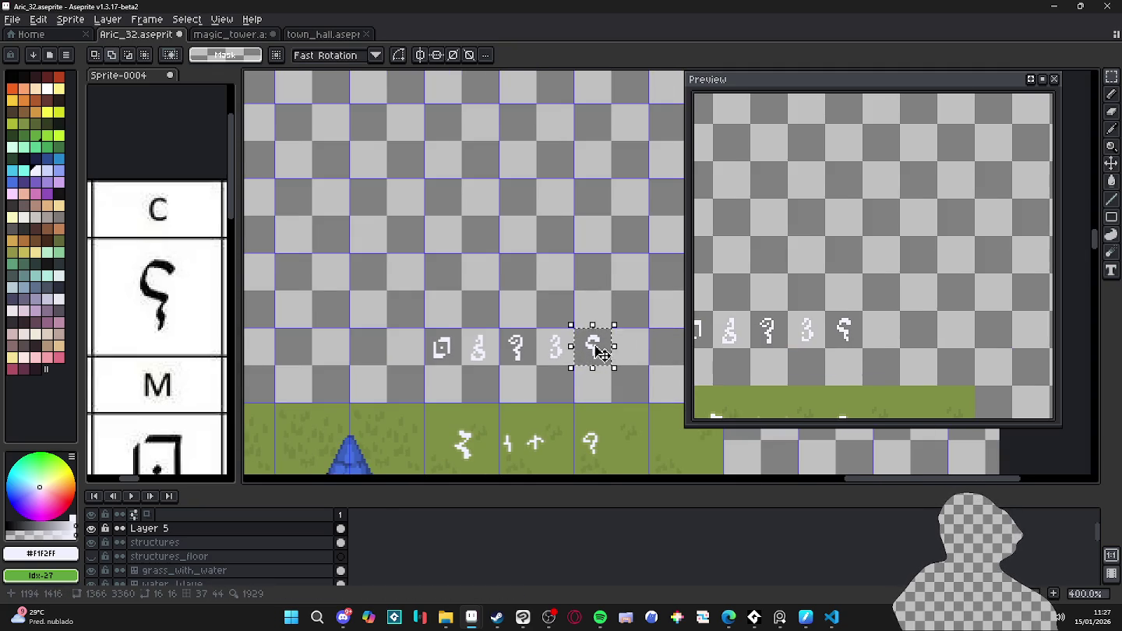
scroll(601, 346, "down", 1)
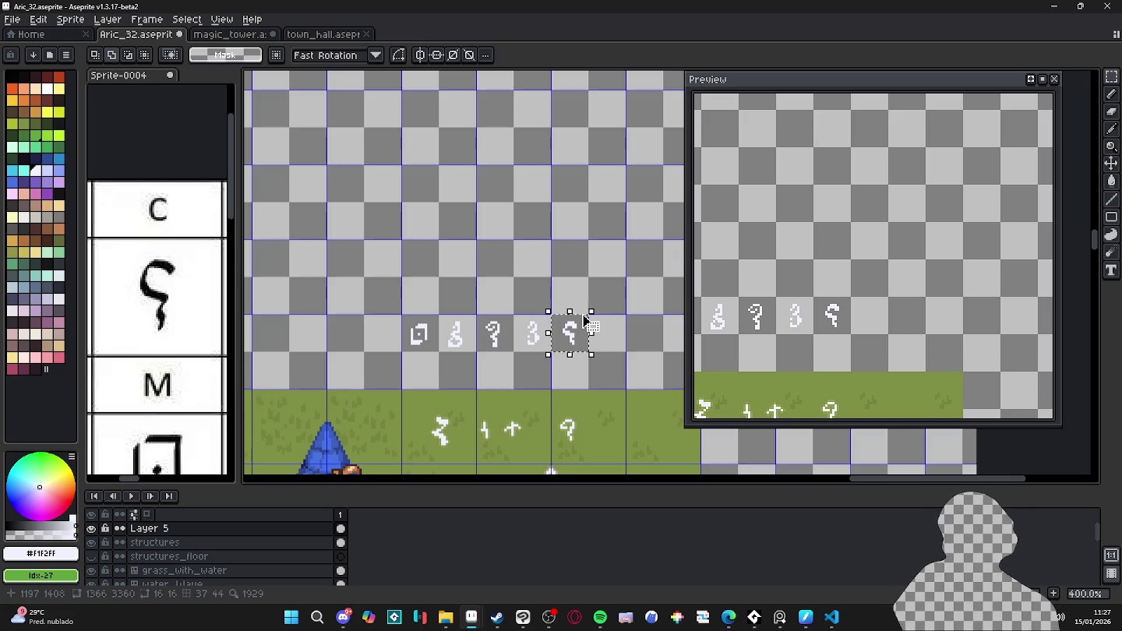
left_click_drag(594, 310, 596, 301)
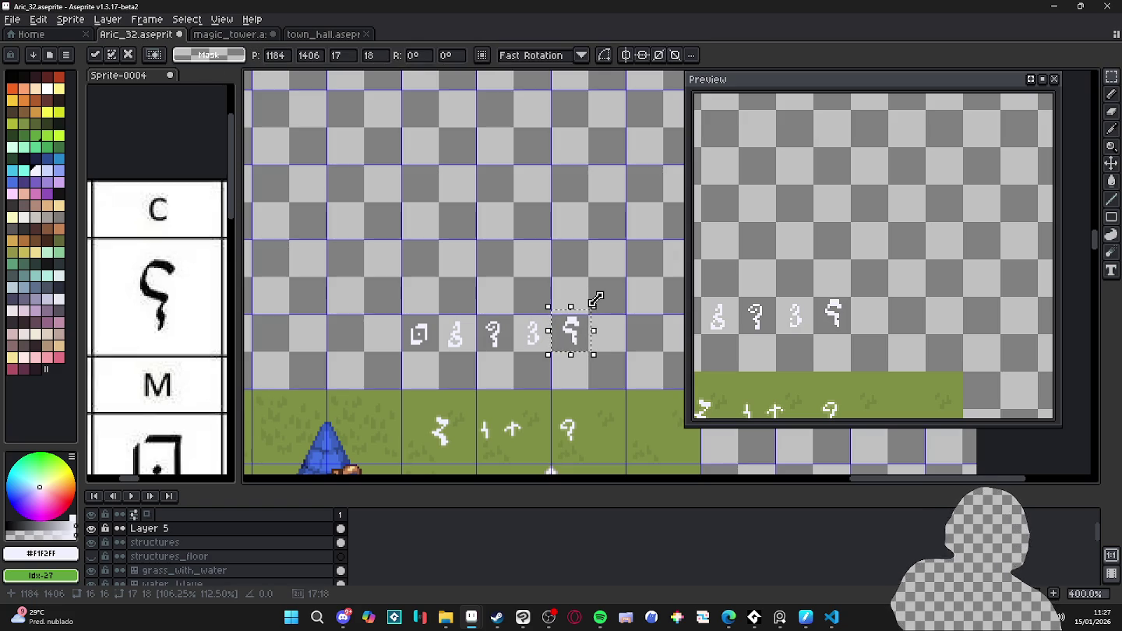
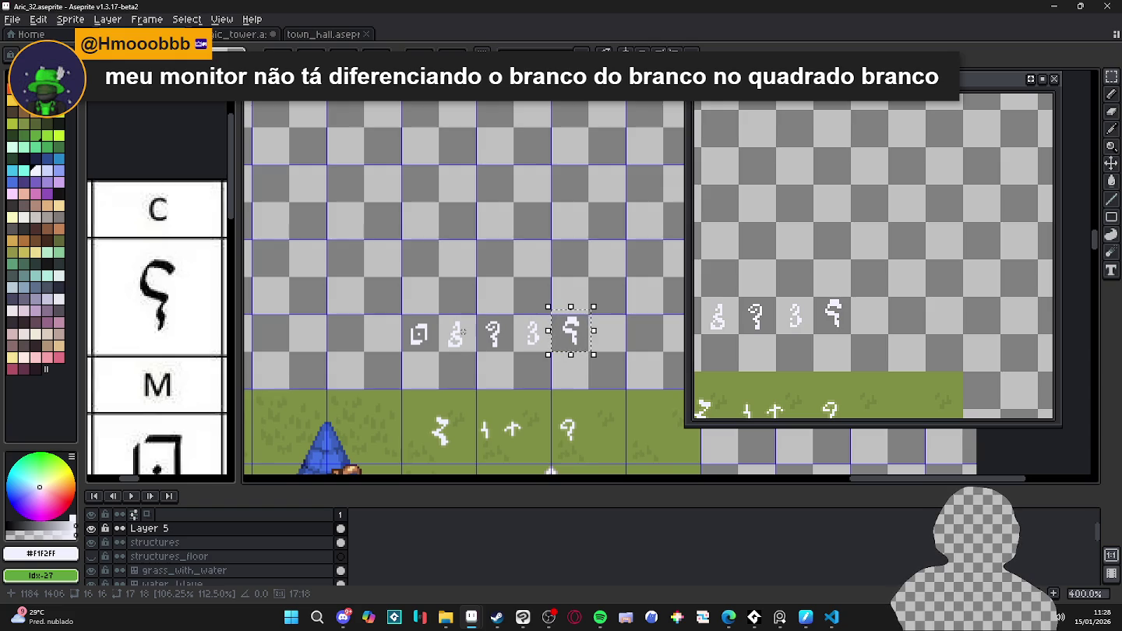
- Erase the top row of the rightmost white rune and undo two stray transformations
key("e")
scroll(576, 363, "up", 1)
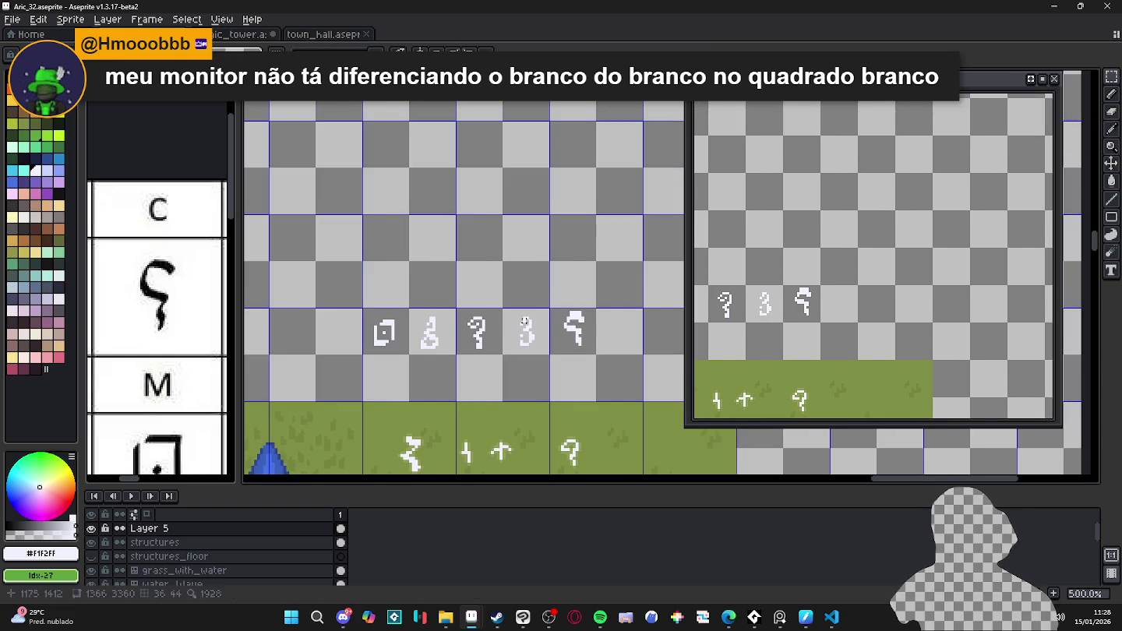
scroll(561, 324, "up", 2)
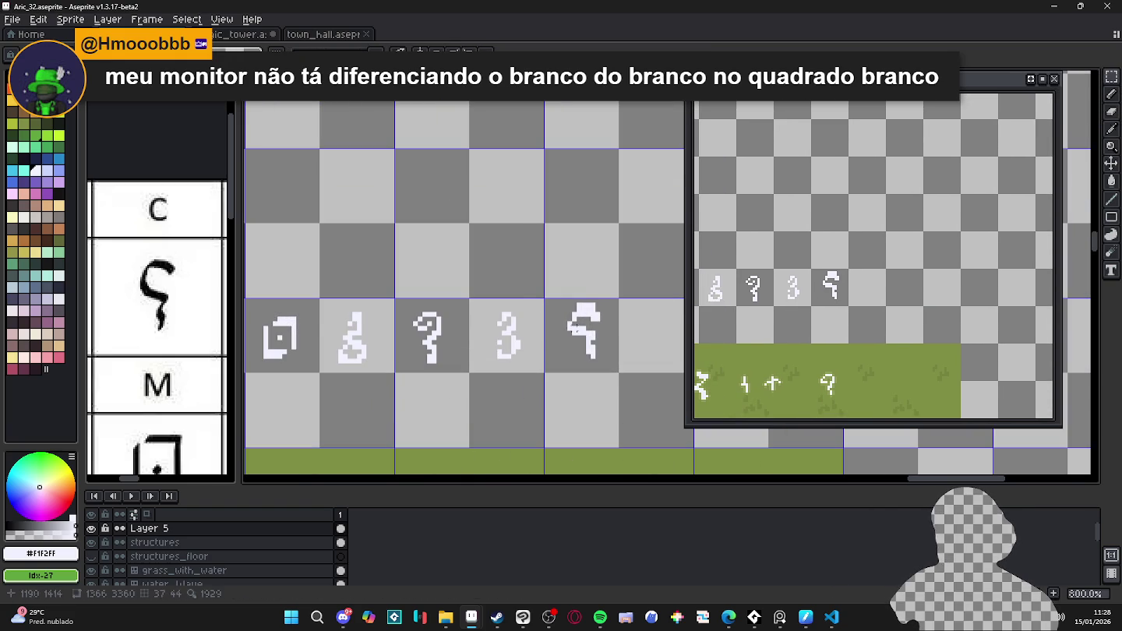
scroll(568, 326, "up", 2)
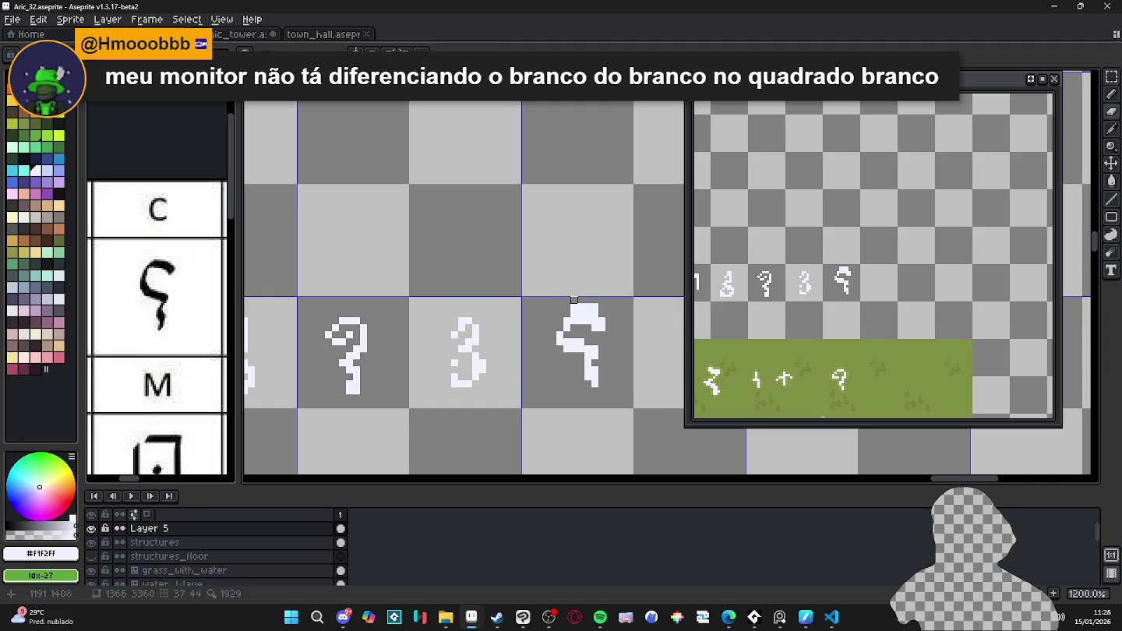
left_click_drag(574, 307, 602, 307)
scroll(574, 307, "down", 3)
key("ctrl+z")
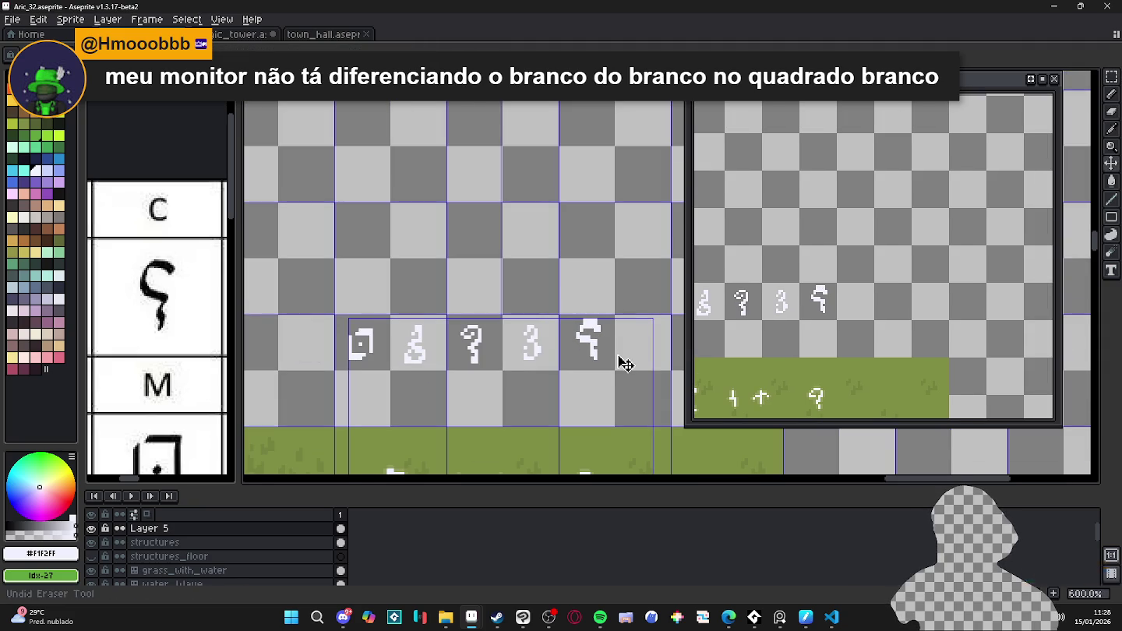
key("ctrl+z")
scroll(599, 348, "up", 1)
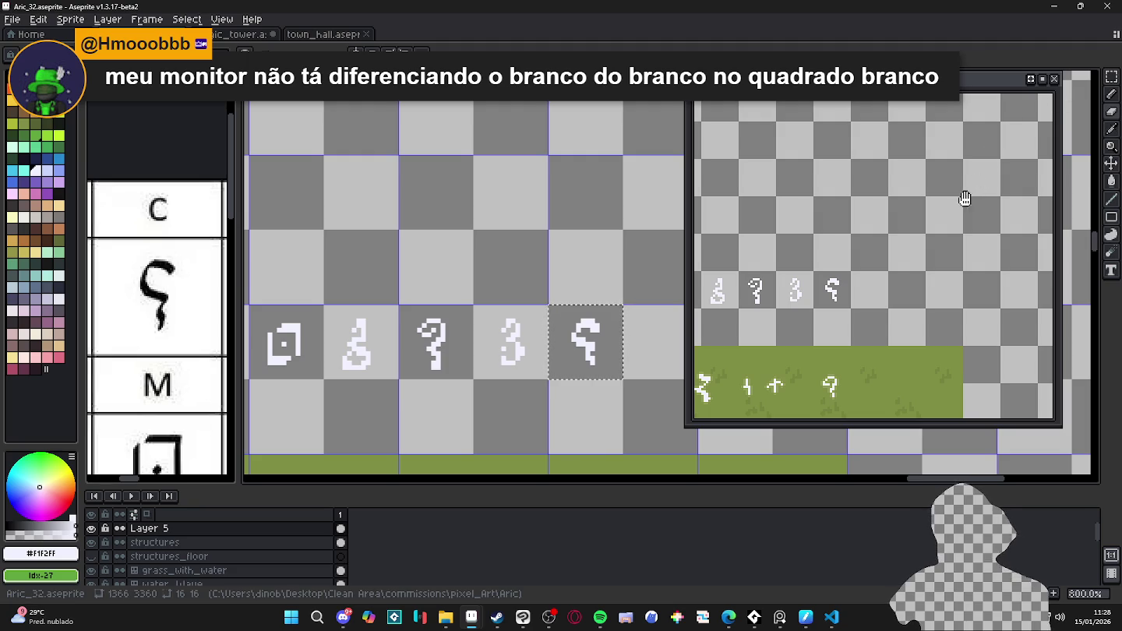
scroll(540, 353, "down", 3)
- Drop the old selection and marquee-select the row of five white runes
key("ctrl+d")
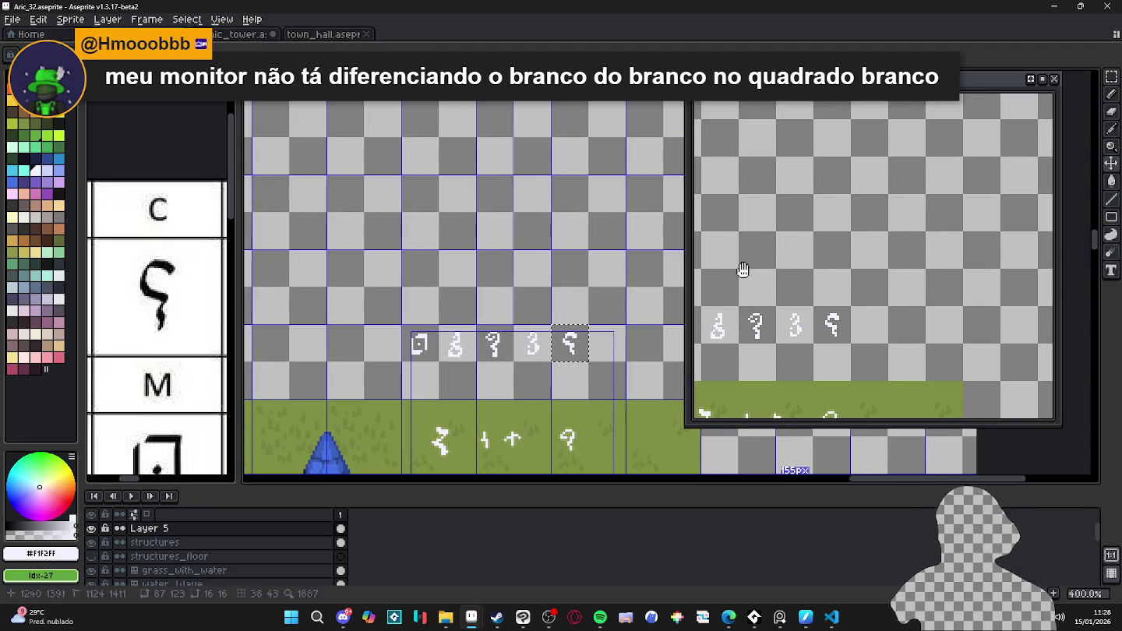
left_click_drag(387, 306, 604, 366)
scroll(568, 342, "up", 1)
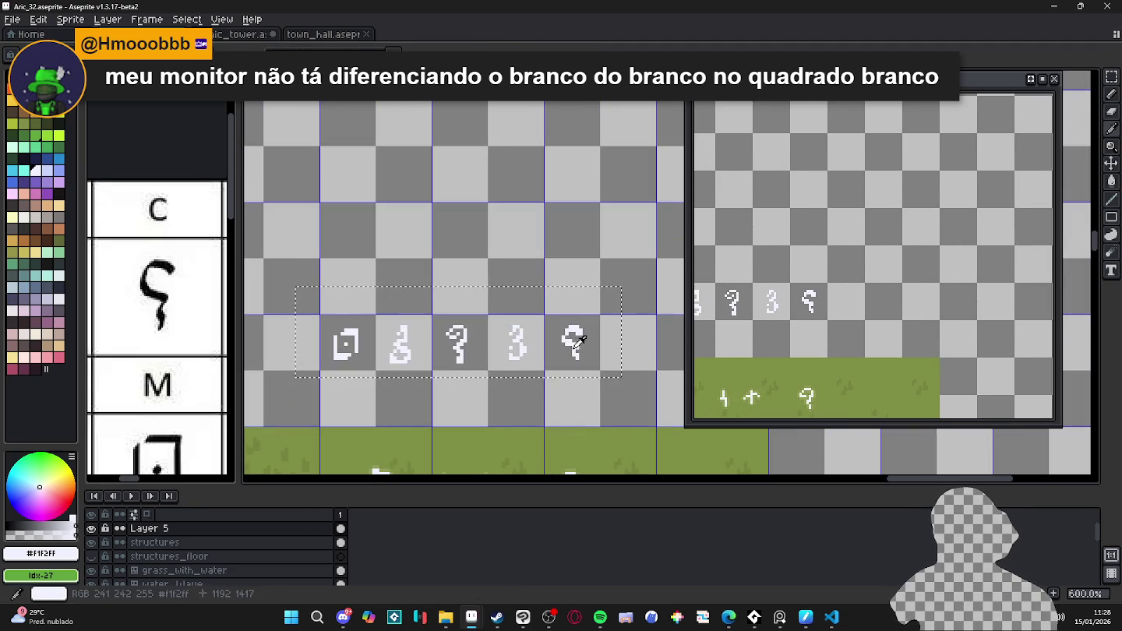
left_click(43, 529)
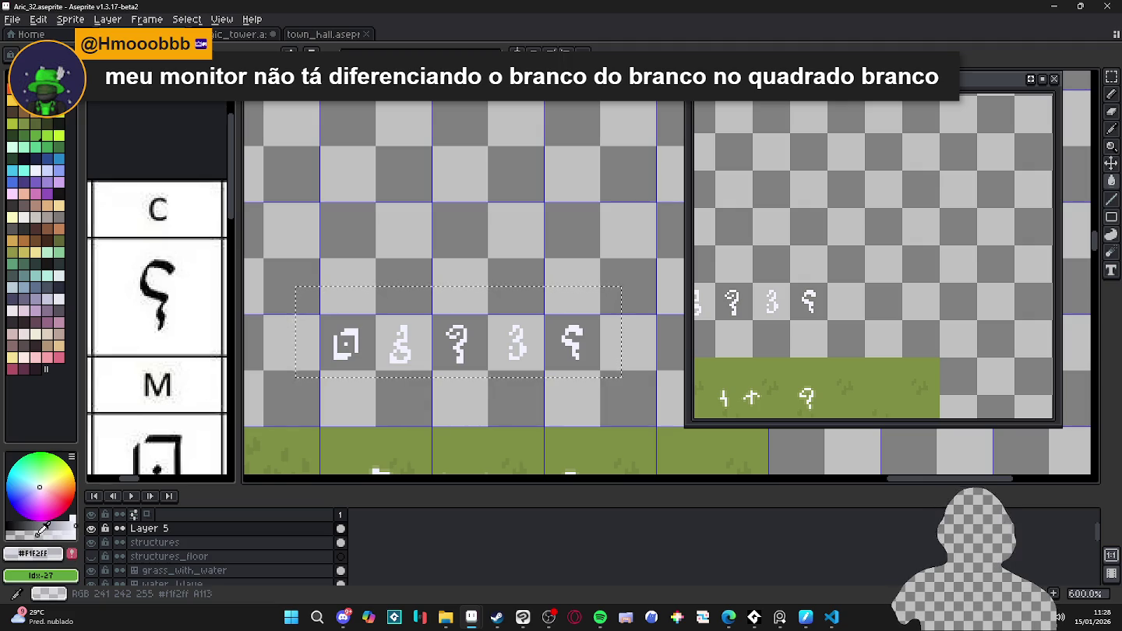
key("shift+o")
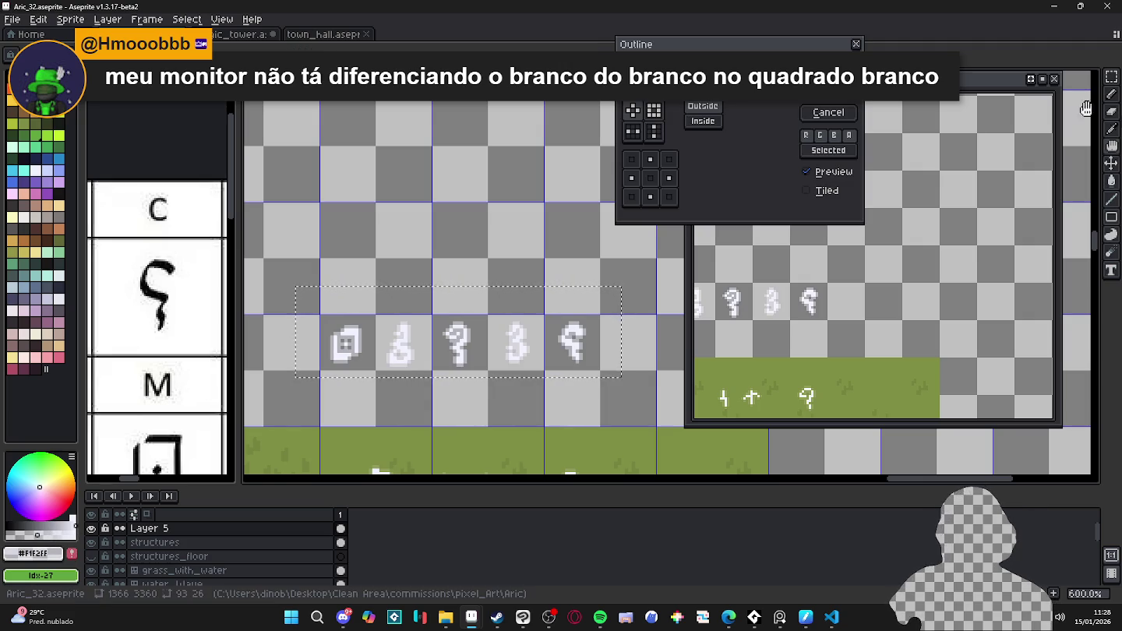
left_click(828, 113)
left_click(25, 531)
key("shift+o")
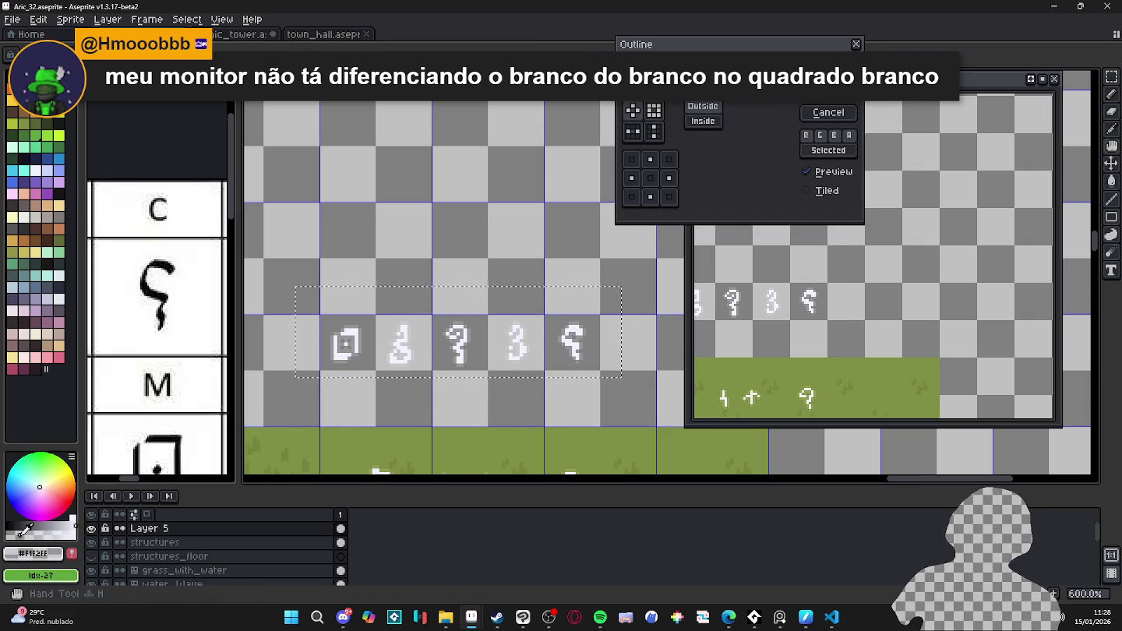
key("Escape")
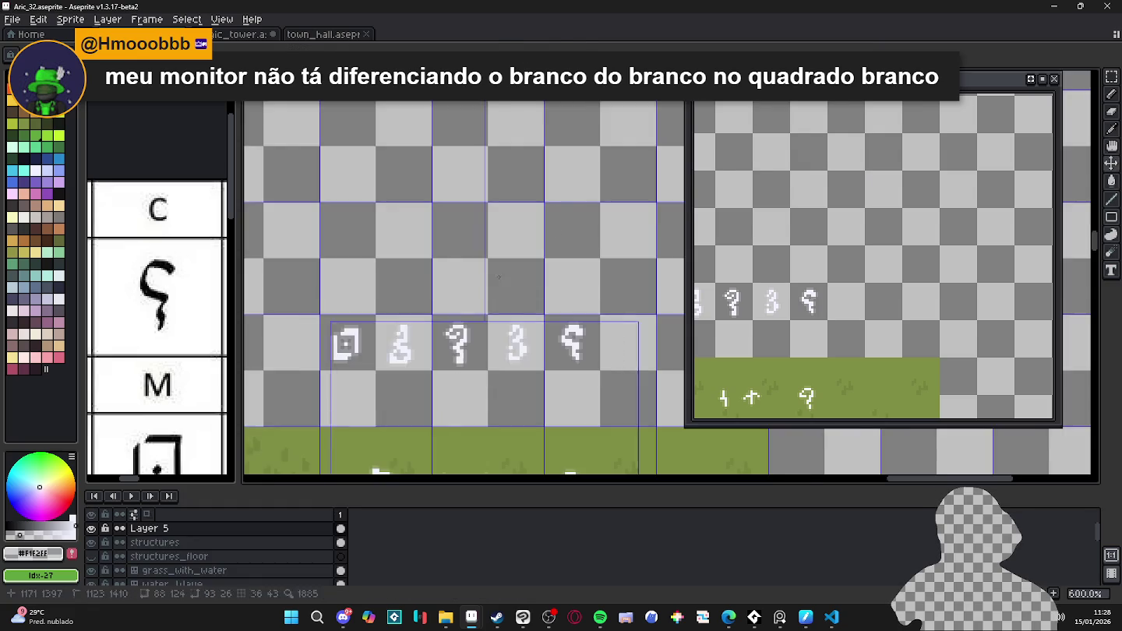
scroll(480, 304, "down", 3)
scroll(481, 304, "down", 1)
scroll(486, 275, "up", 1)
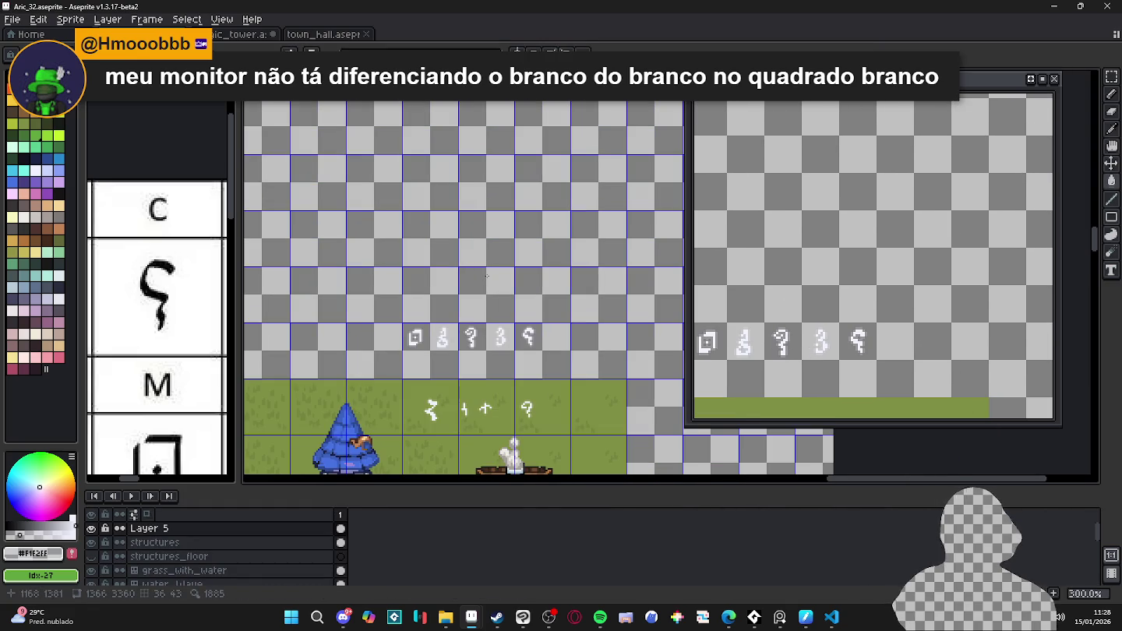
key("m")
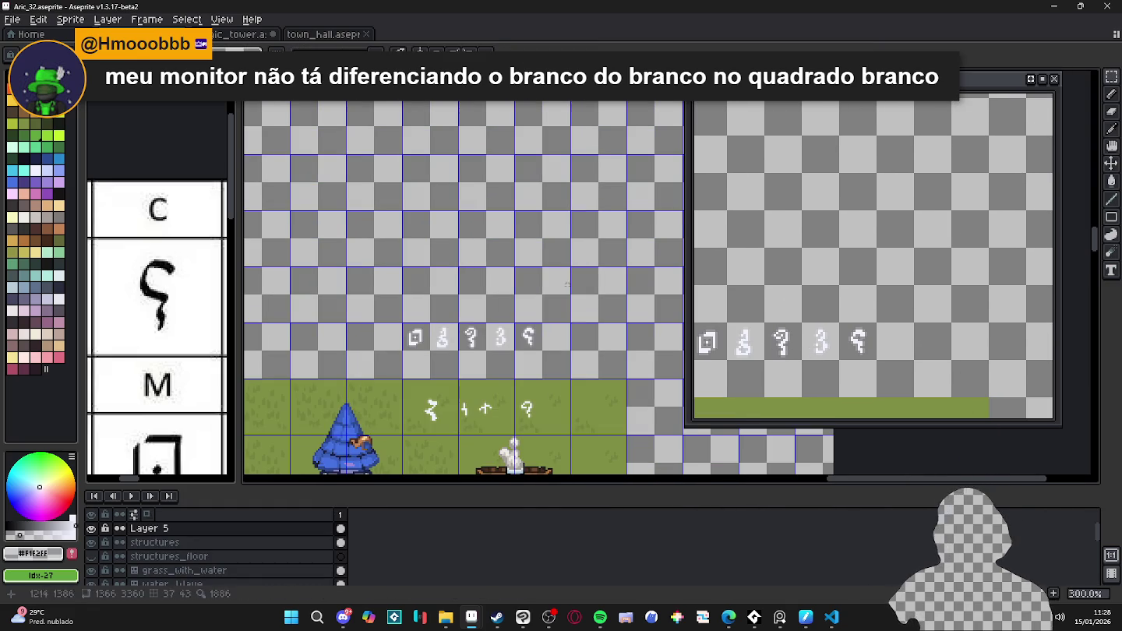
scroll(458, 371, "down", 1)
scroll(436, 311, "up", 1)
scroll(413, 257, "up", 1)
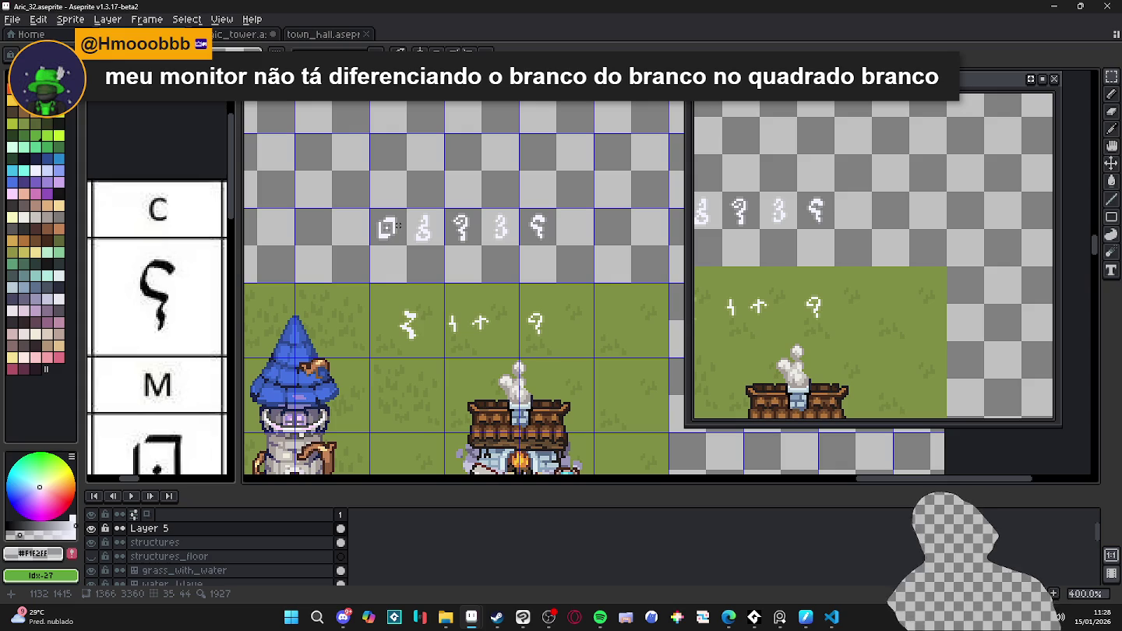
scroll(421, 253, "down", 1)
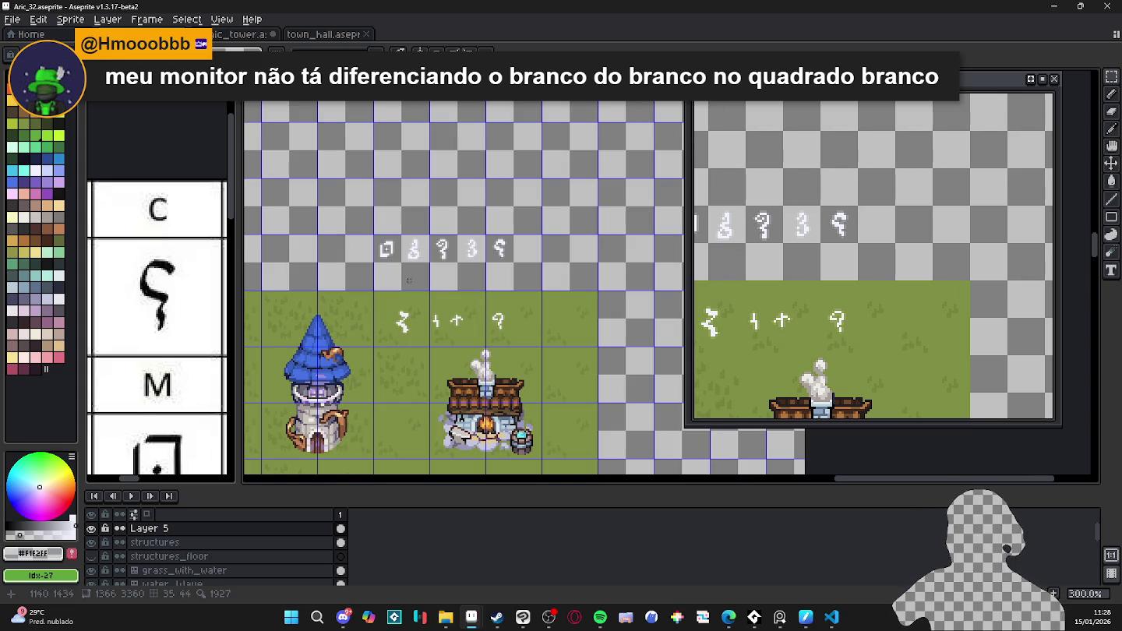
left_click_drag(412, 249, 458, 208)
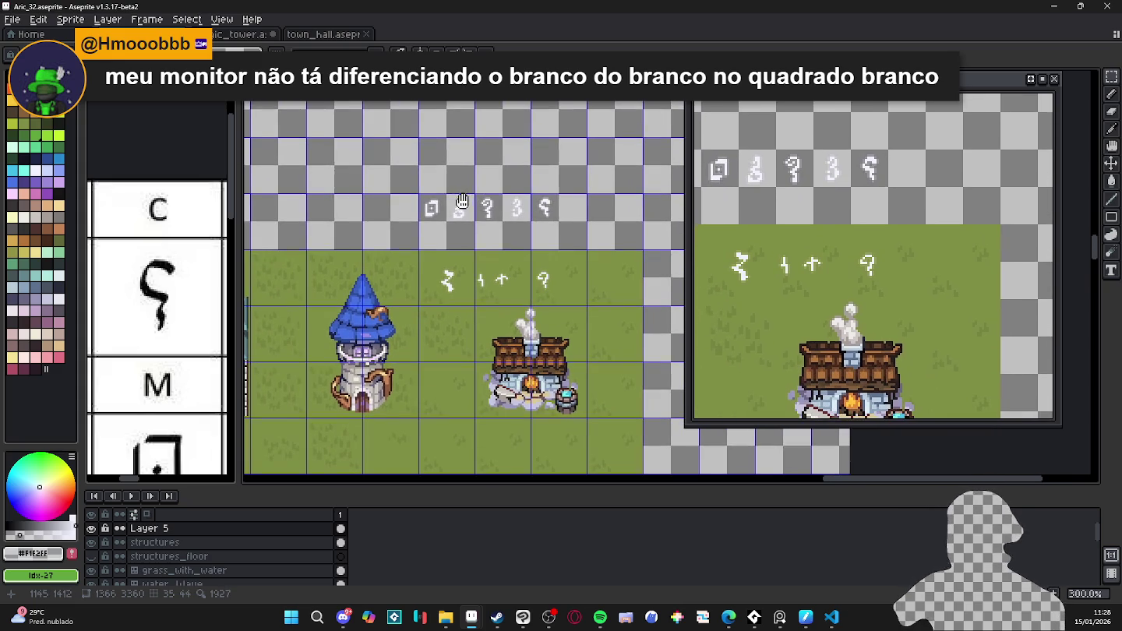
key("shift+n")
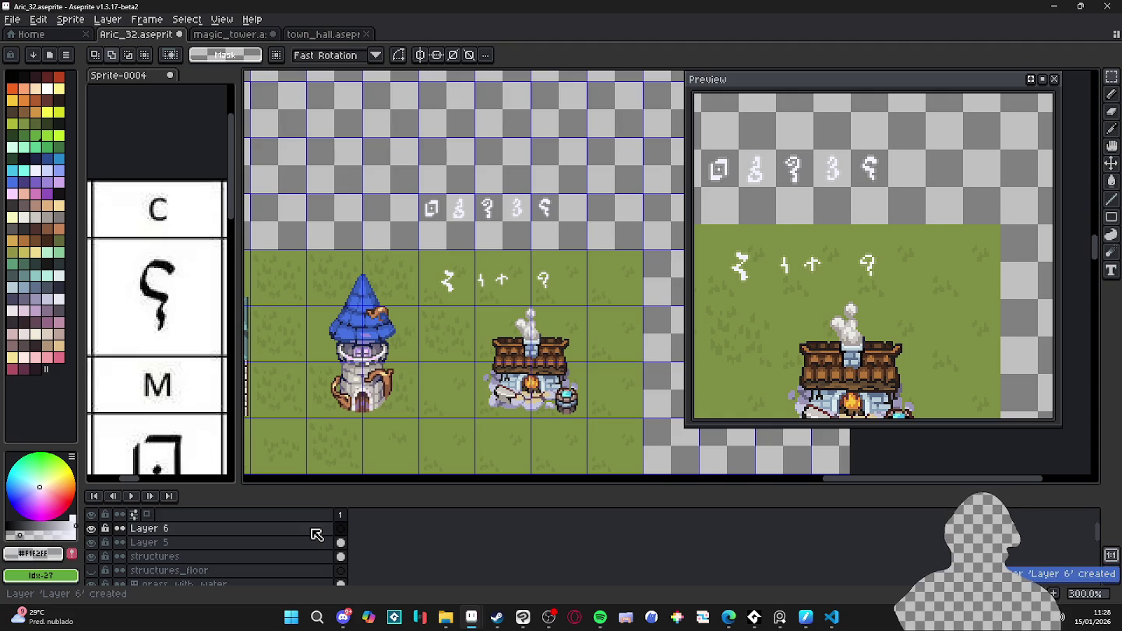
- Make Layer 6 active, with the Ellipse tool and bright yellow-green colour
left_click(316, 534)
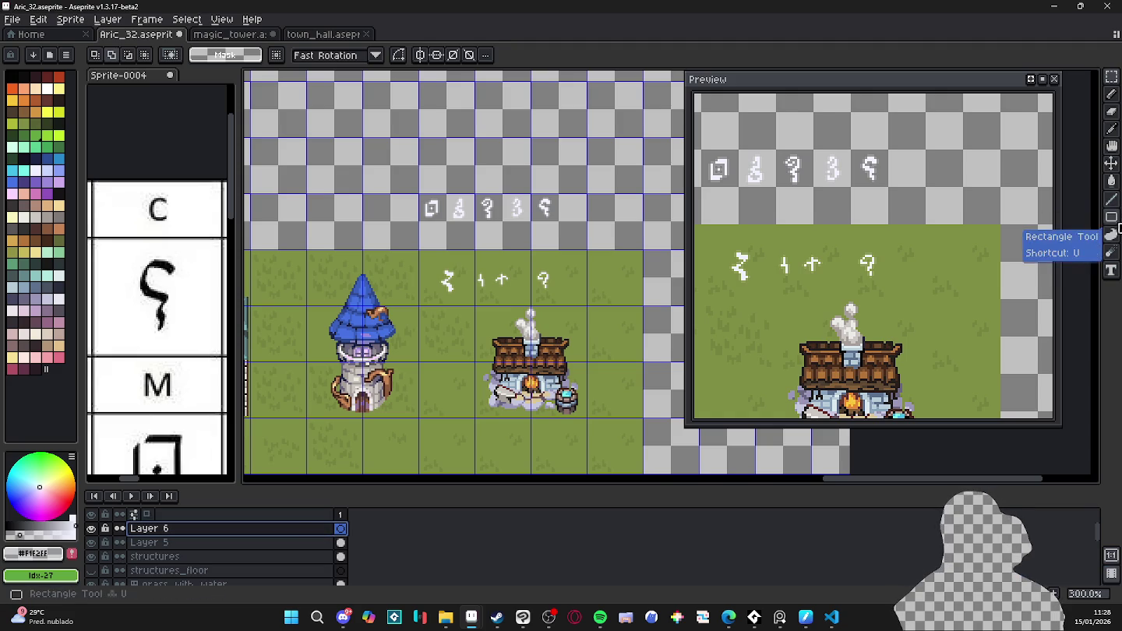
left_click(1111, 217)
left_click(1083, 223)
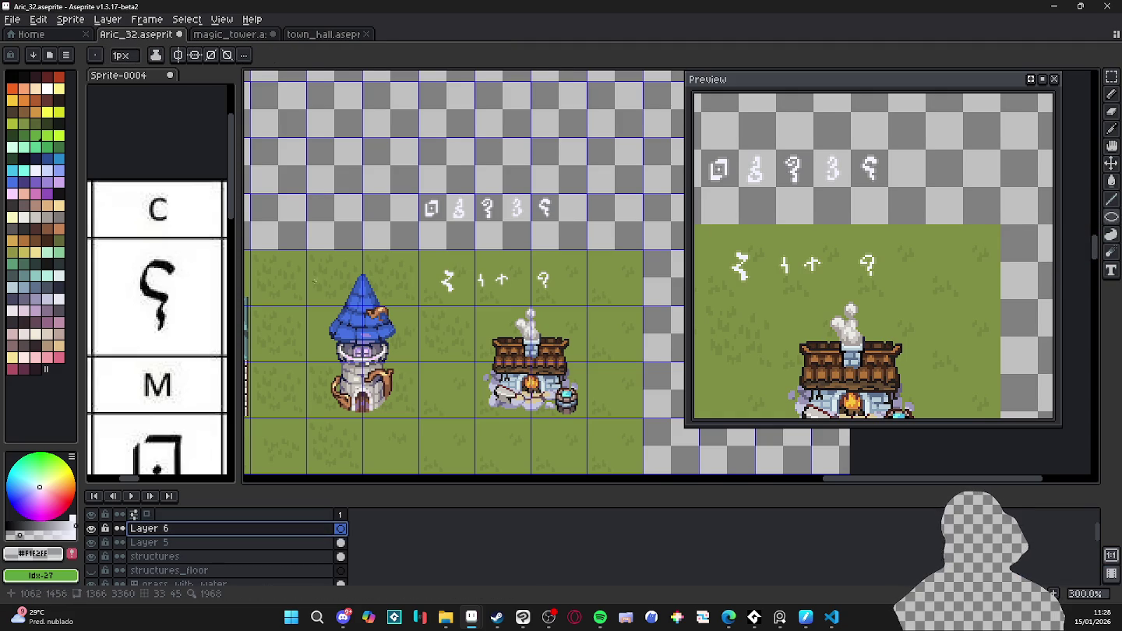
scroll(331, 249, "up", 1)
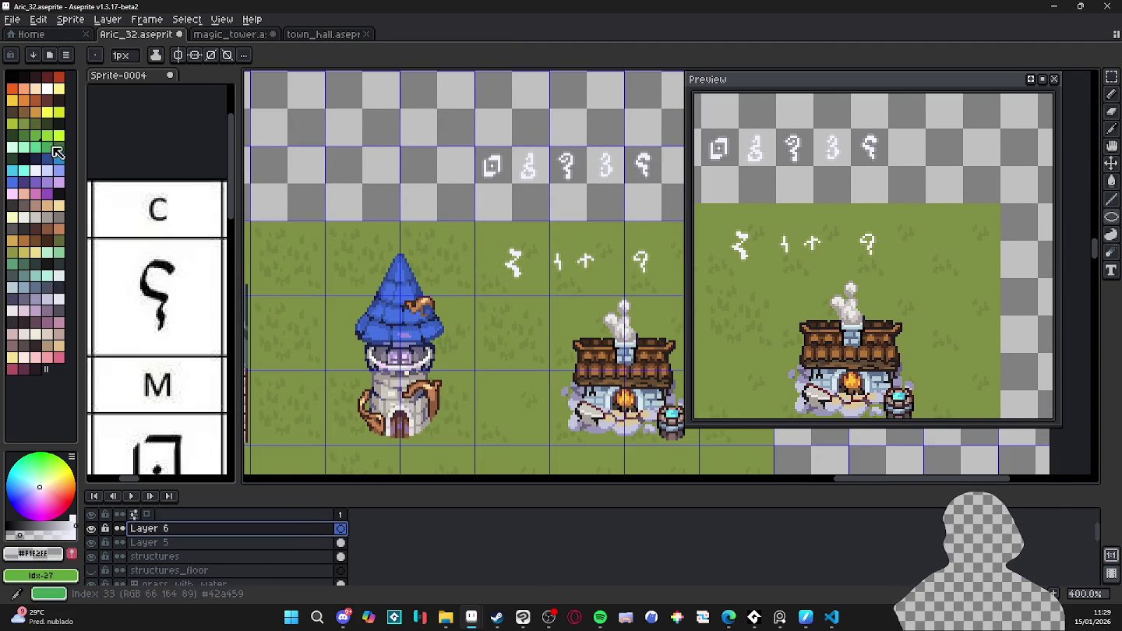
left_click(59, 135)
scroll(359, 331, "up", 1)
scroll(340, 320, "down", 1)
- Draw a yellow-green circle around the tower's middle, replacing the oversized first one
left_click_drag(337, 307, 529, 426)
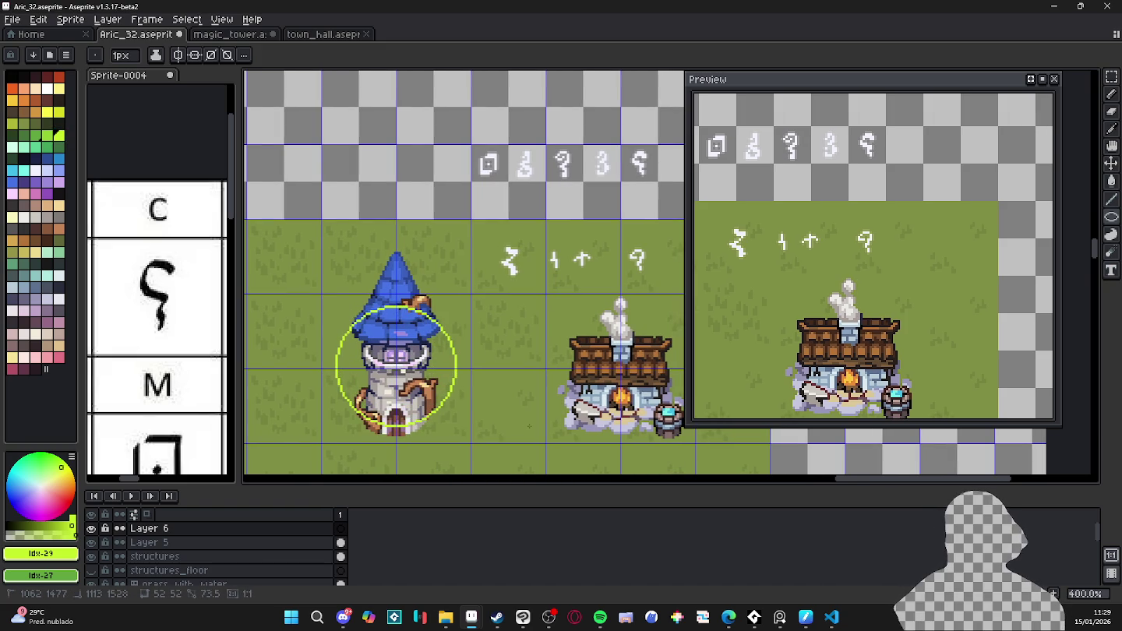
key("ctrl+z")
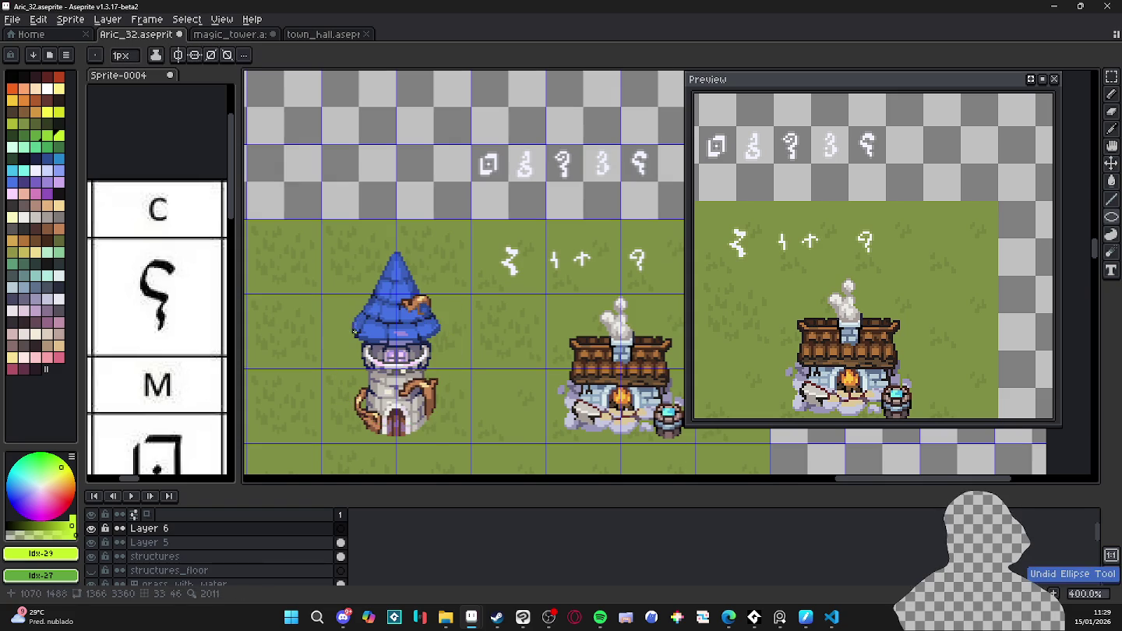
left_click_drag(349, 324, 505, 413)
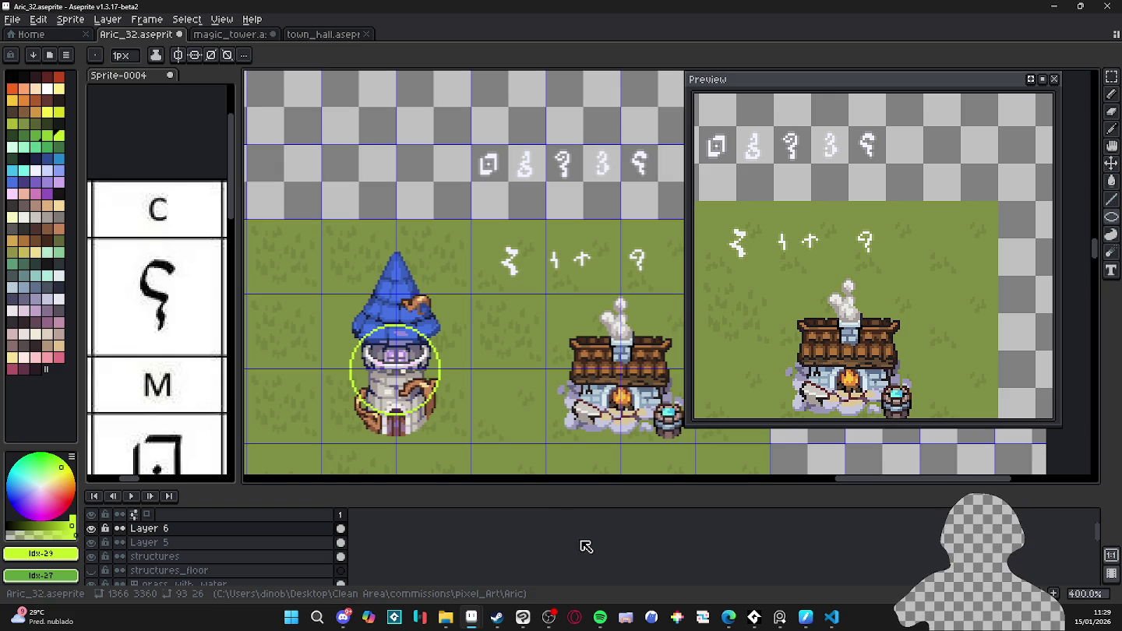
- Compute 360 ÷ 5 = 72 in Calculator, then switch back to Aseprite
left_click(291, 617)
type("ca,")
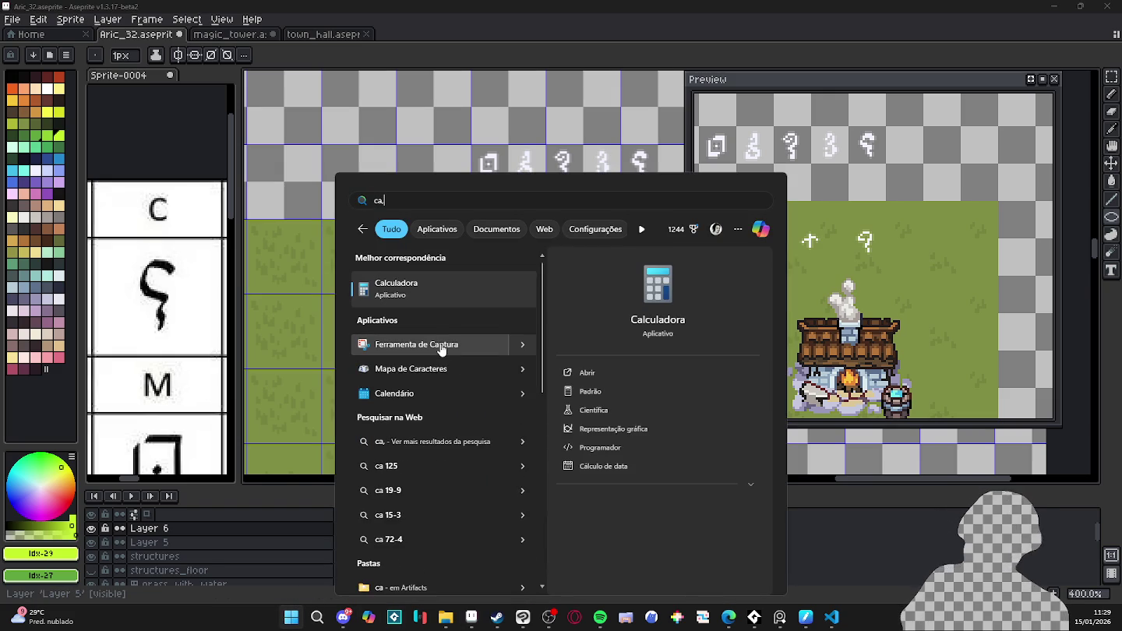
key("Return")
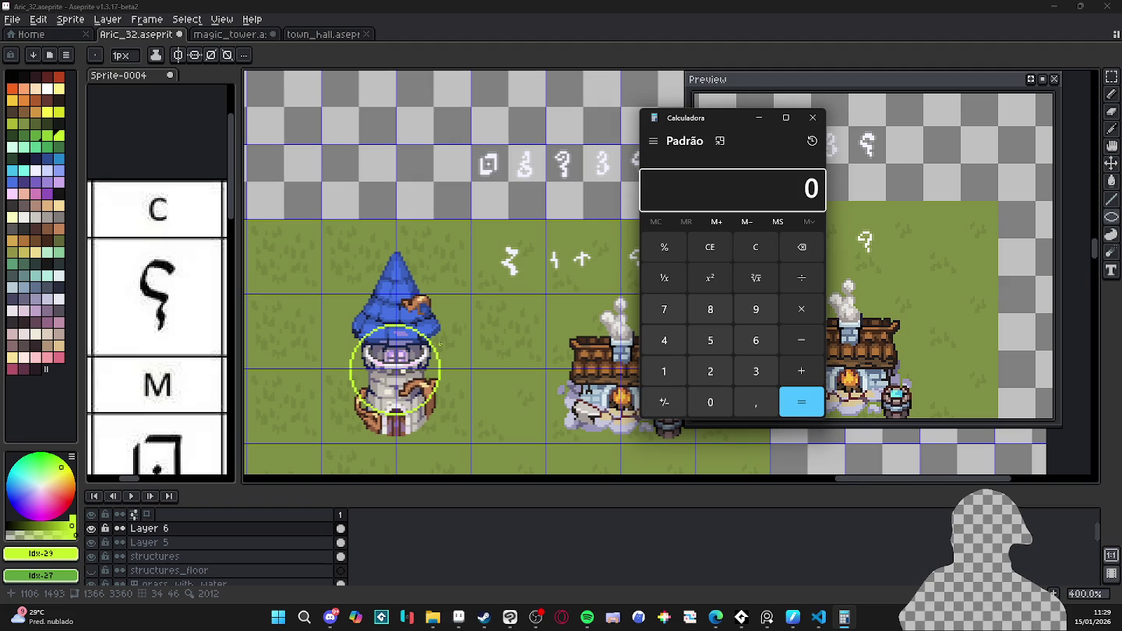
type("360 ÷ ")
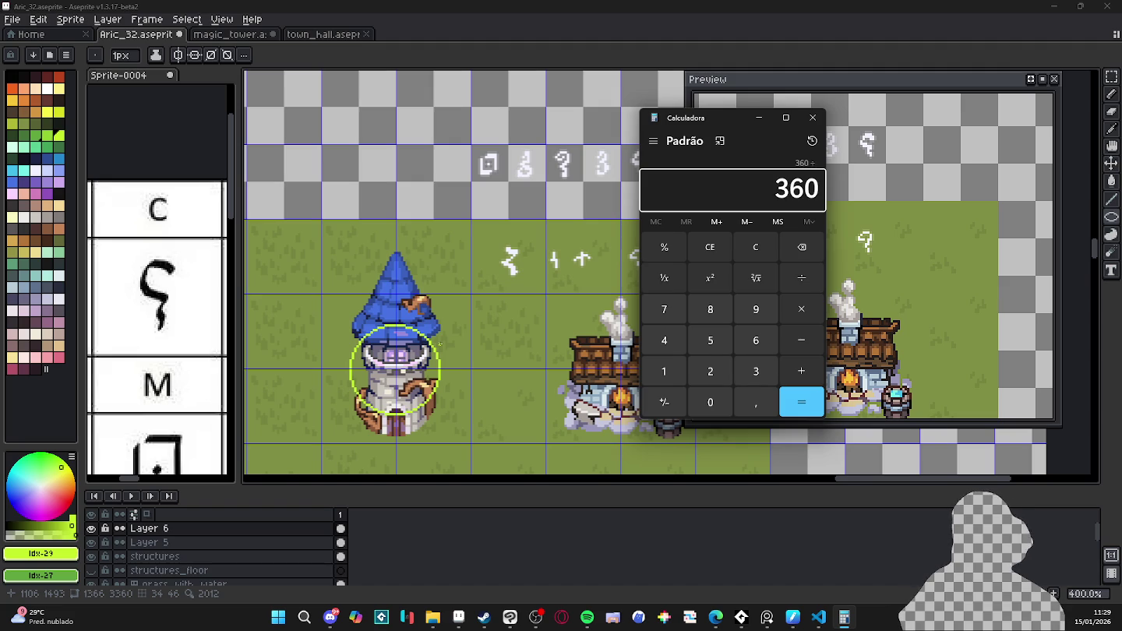
type("5 =")
key("Return")
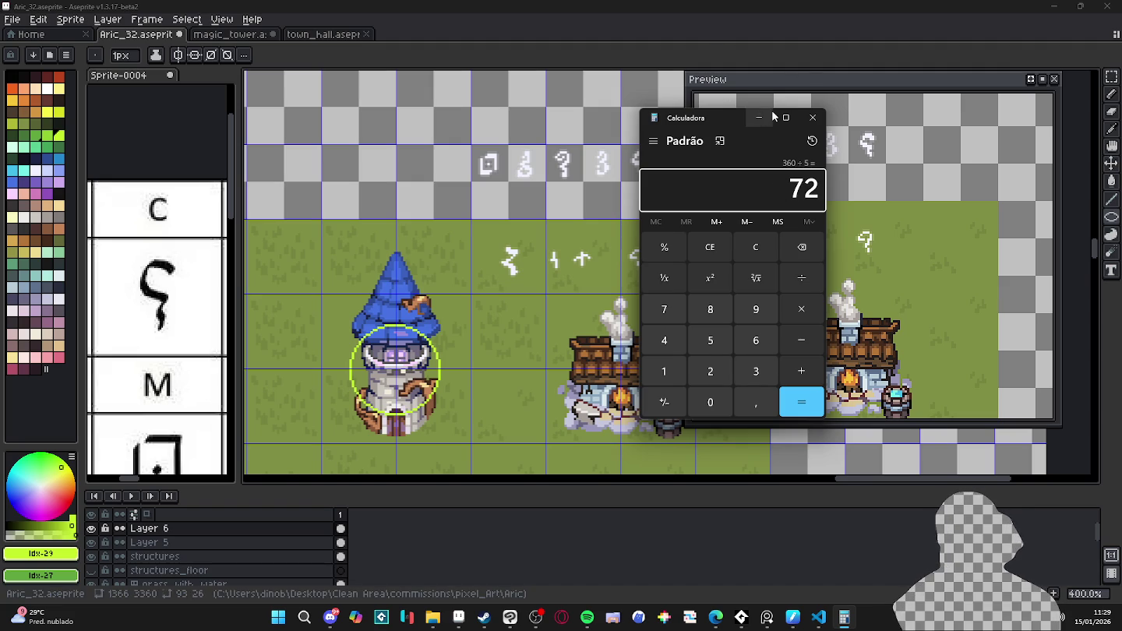
key("alt+Tab")
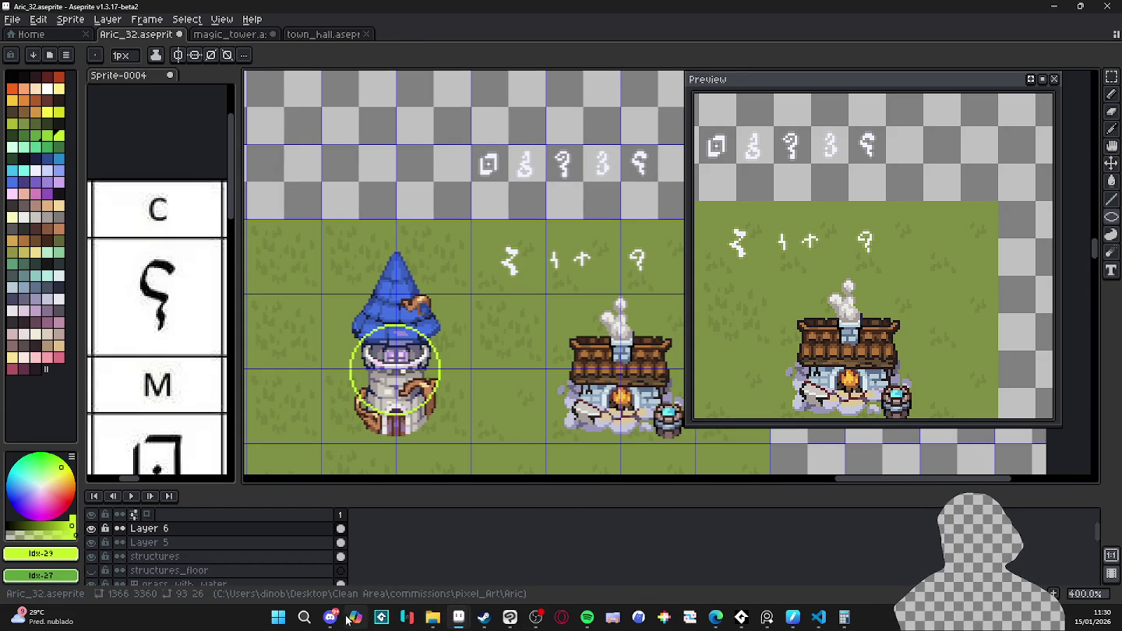
- Launch GameMaker [2024.14.0] from a 'game' library search, then minimize Steam and File Explorer
left_click(432, 617)
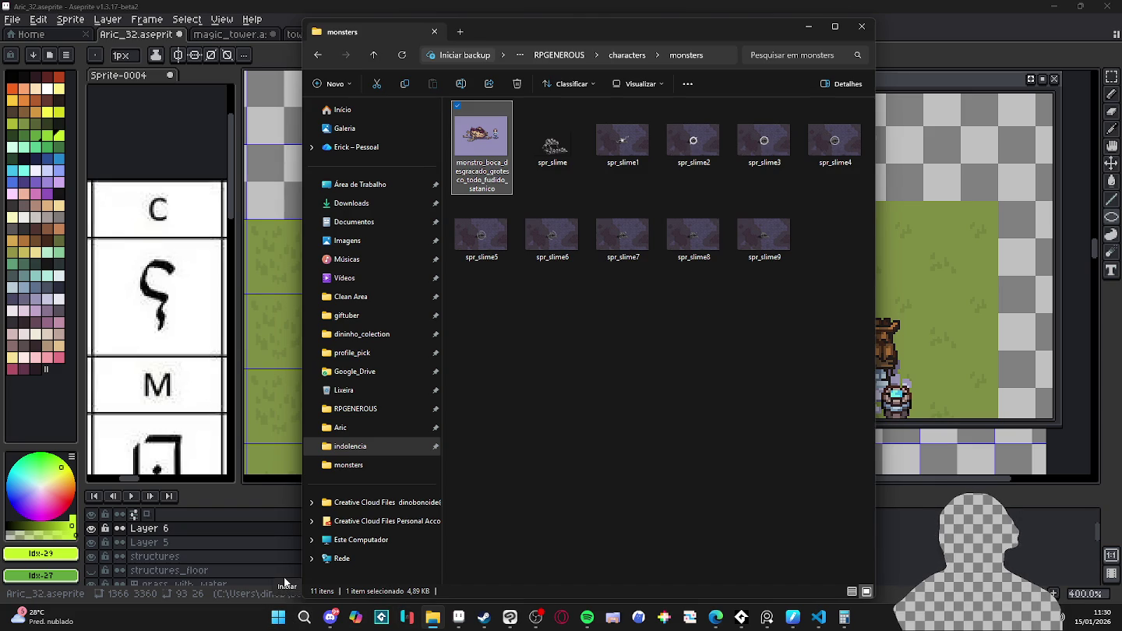
mouse_move(484, 617)
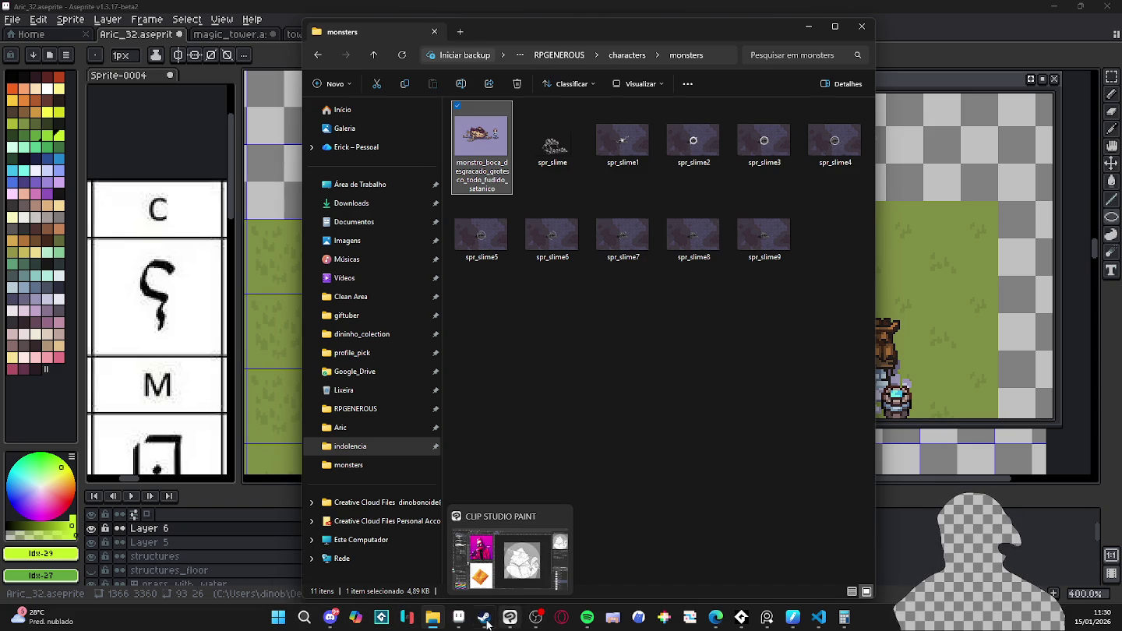
left_click(484, 617)
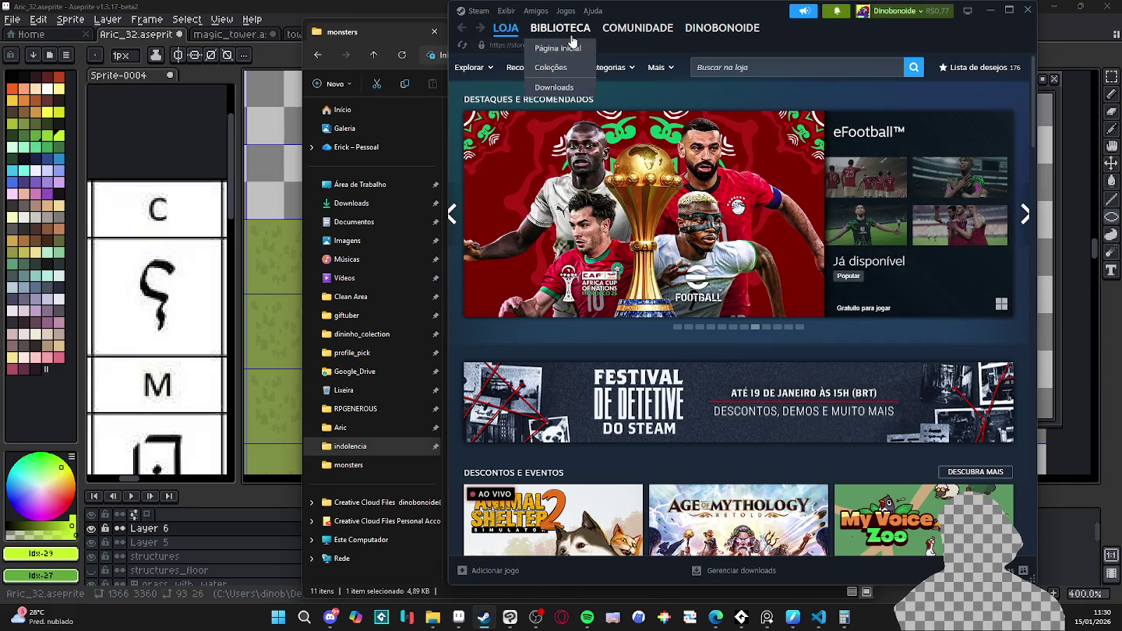
left_click(561, 27)
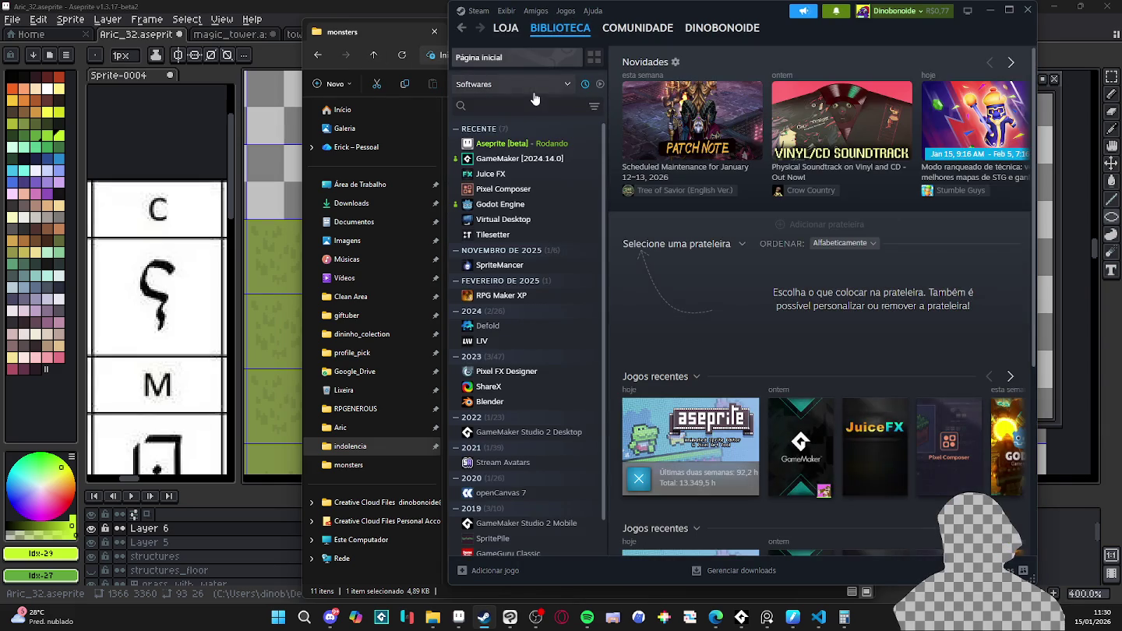
left_click(534, 101)
type("game")
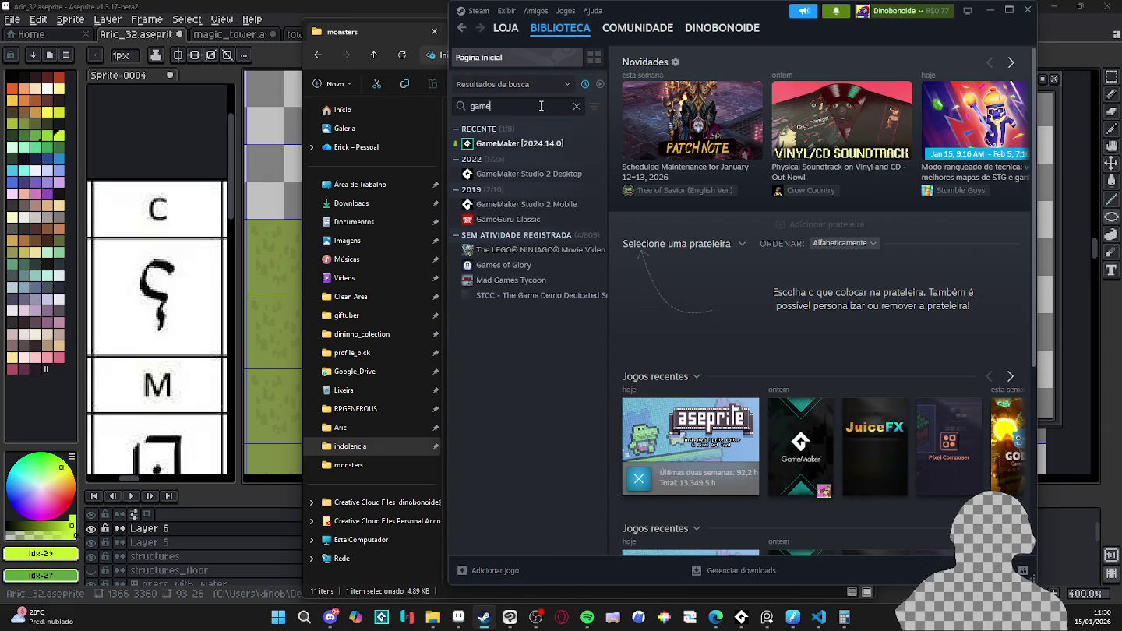
double_click(514, 143)
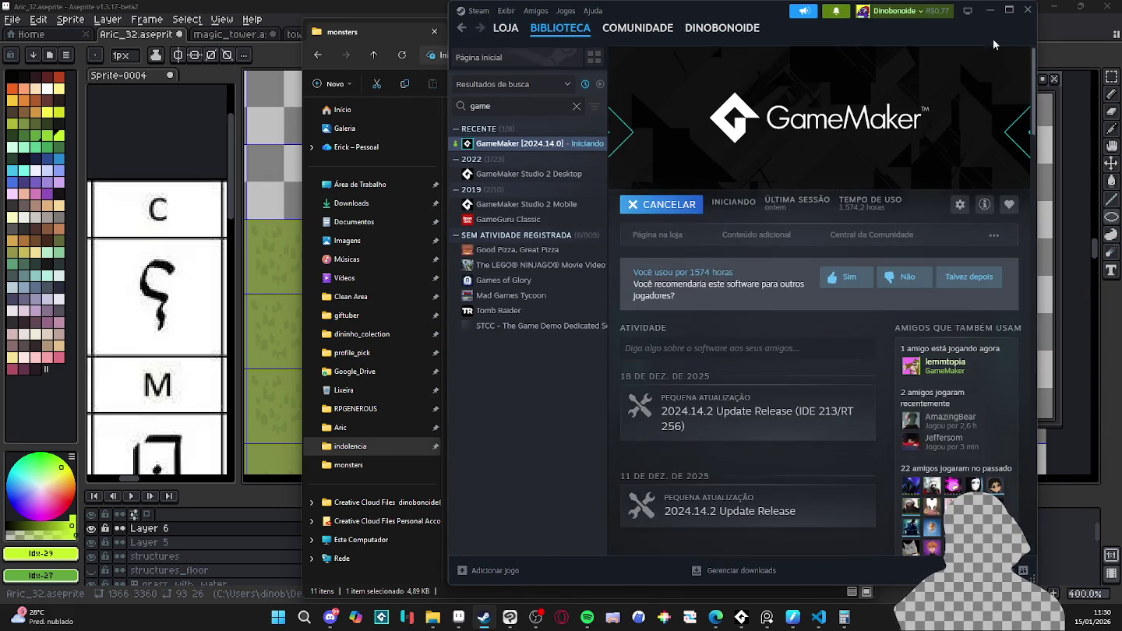
left_click(994, 11)
left_click(810, 31)
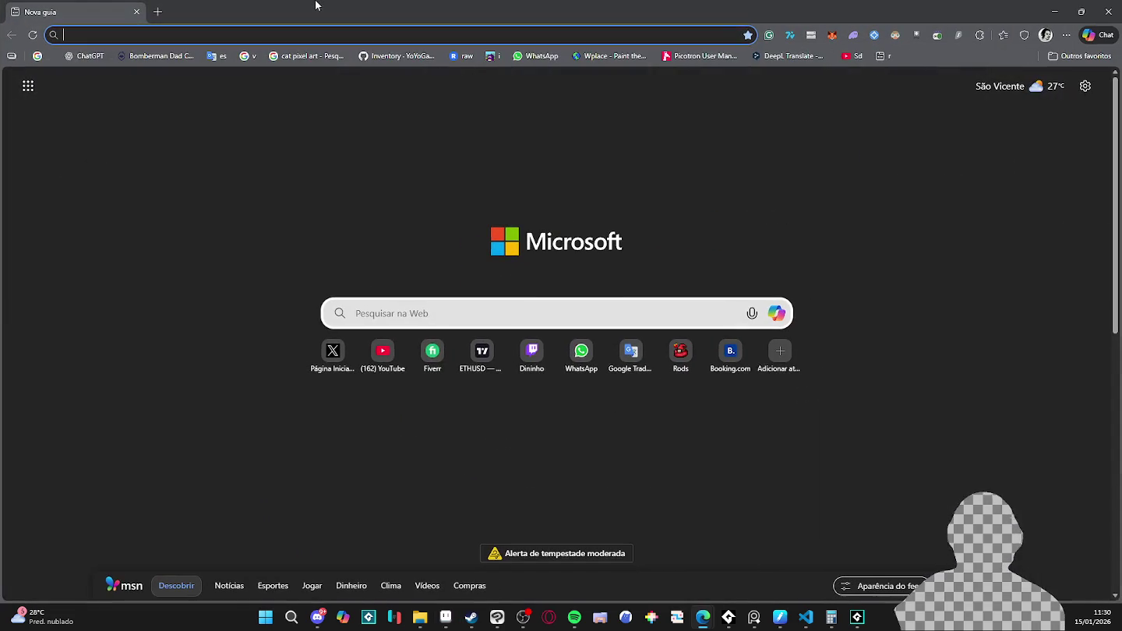
- Search the web in Edge for 'circle angle test'
key("ctrl+l")
type("circle angle test")
key("Return")
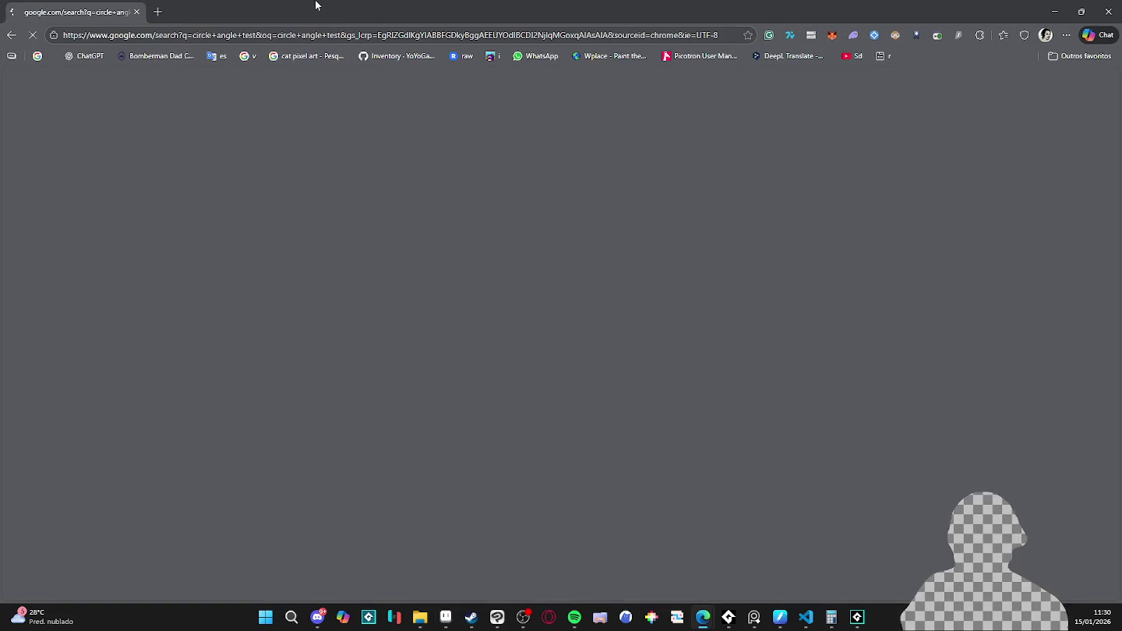
scroll(203, 374, "down", 5)
scroll(198, 351, "down", 4)
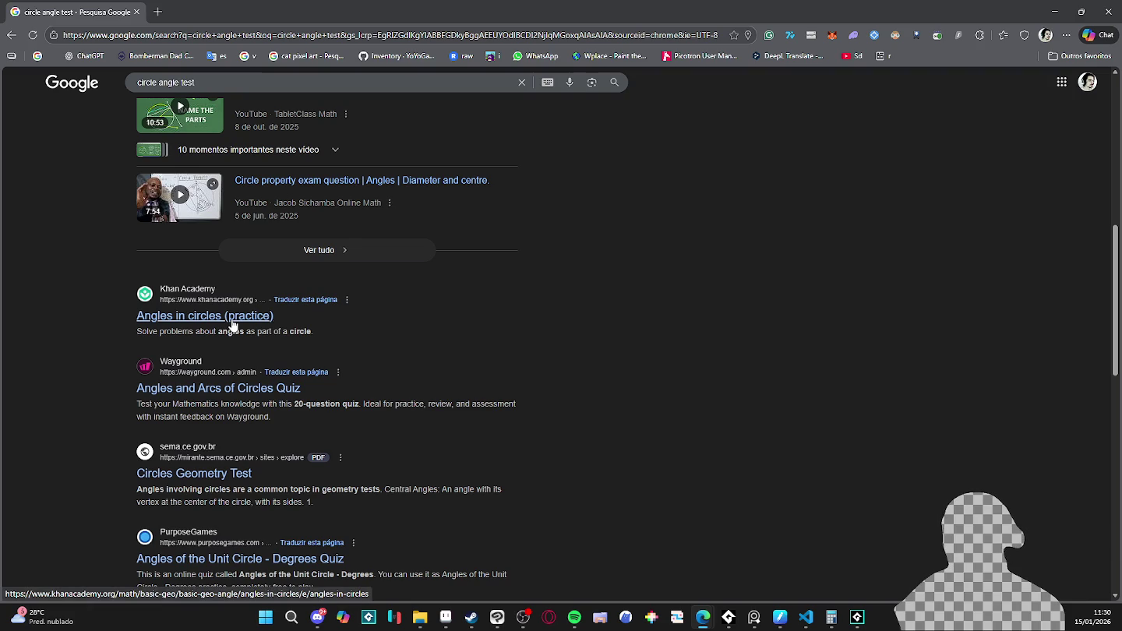
- Try the Khan Academy Angles in circles practice, answering A, then close it
left_click(232, 324)
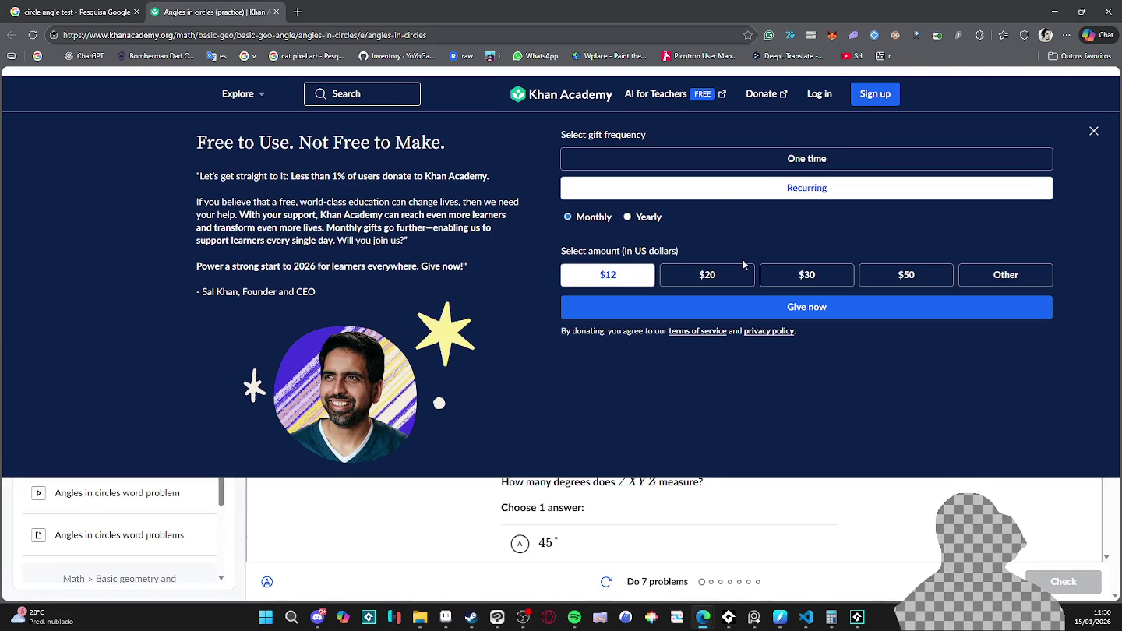
left_click(1094, 133)
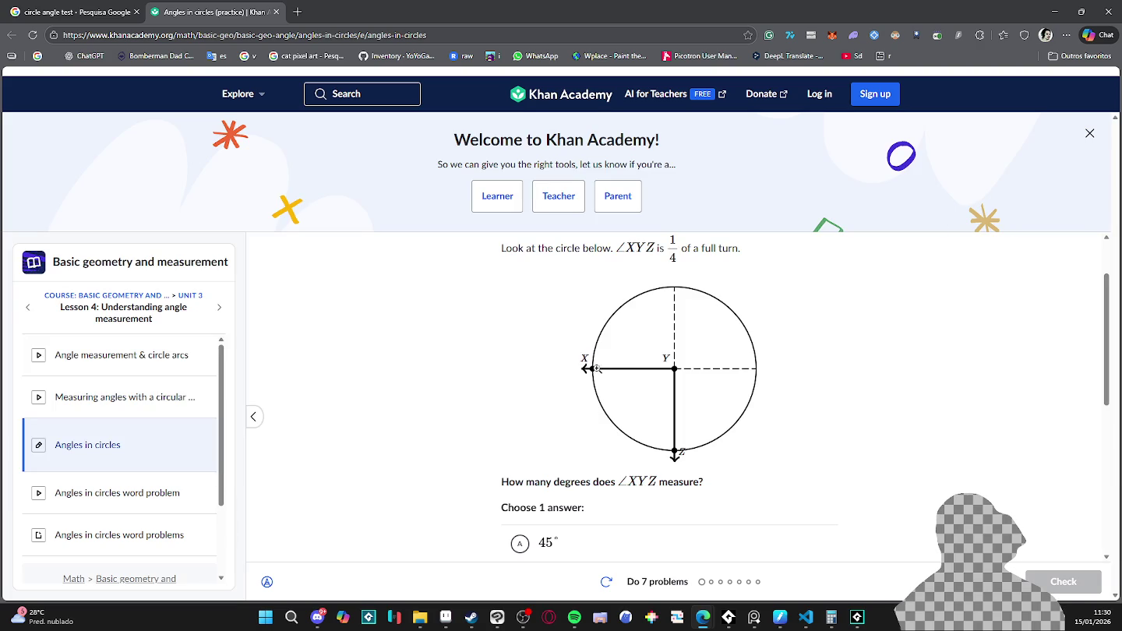
left_click(544, 548)
scroll(622, 488, "down", 2)
scroll(613, 465, "up", 3)
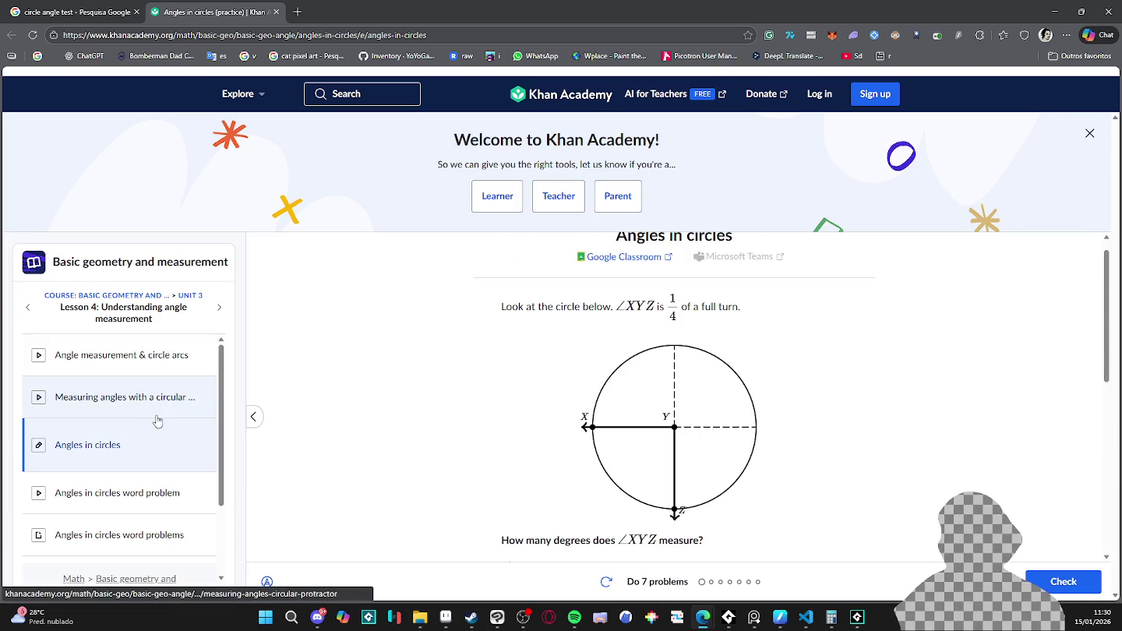
scroll(164, 413, "down", 2)
scroll(369, 413, "up", 1)
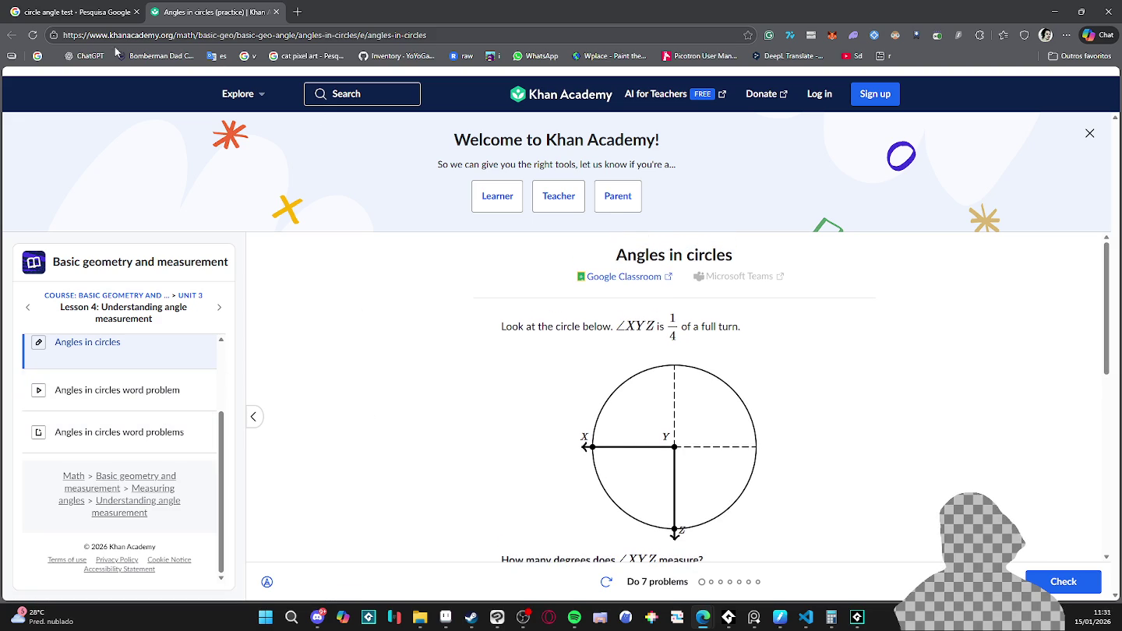
left_click(277, 12)
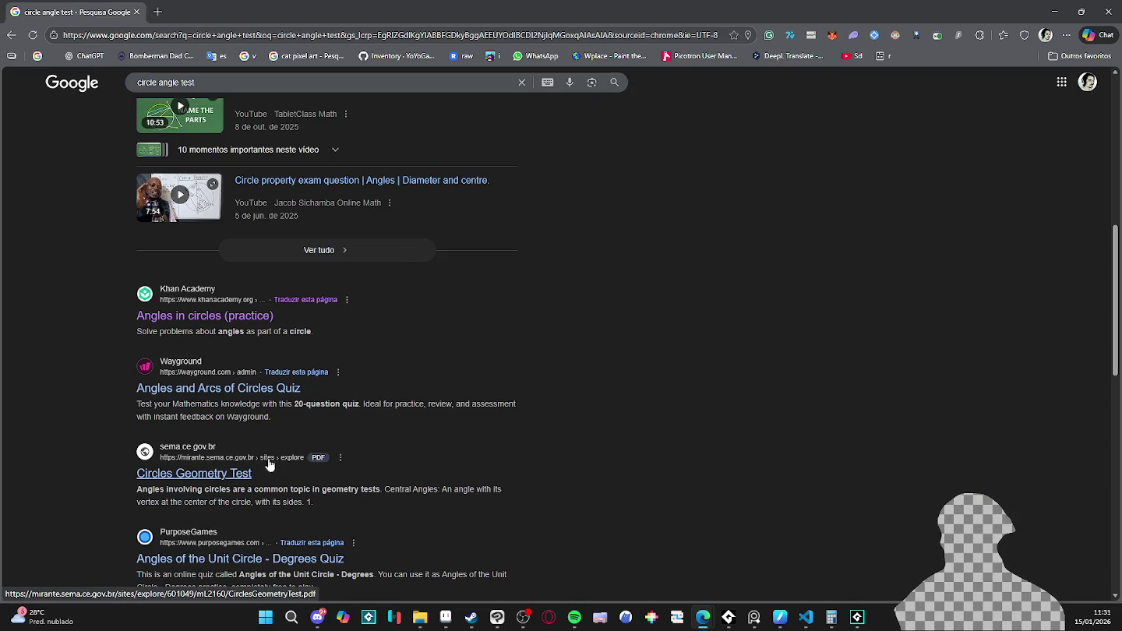
- Look through the Angles and Arcs of Circles quiz, go back, and minimize Edge
scroll(360, 249, "up", 4)
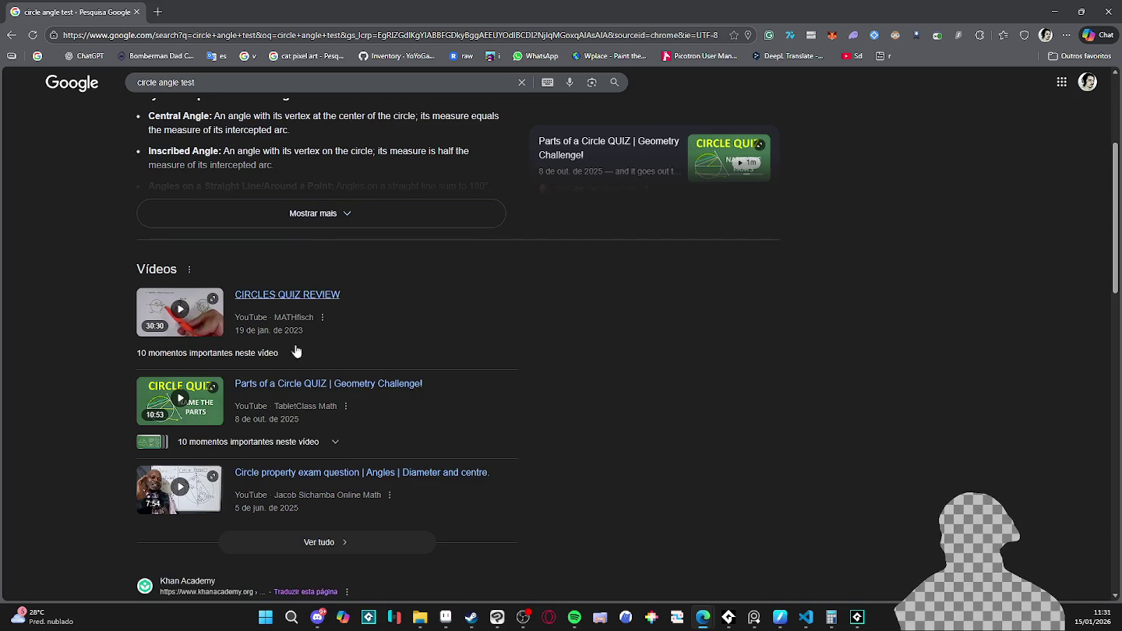
scroll(303, 387, "down", 3)
left_click(259, 445)
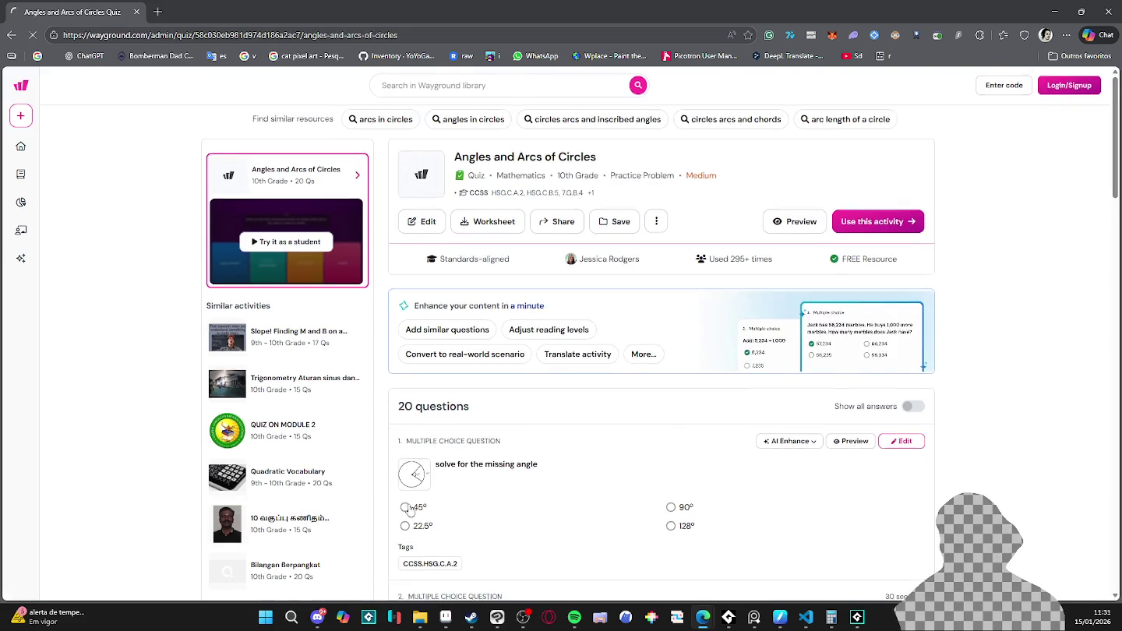
scroll(452, 358, "down", 1)
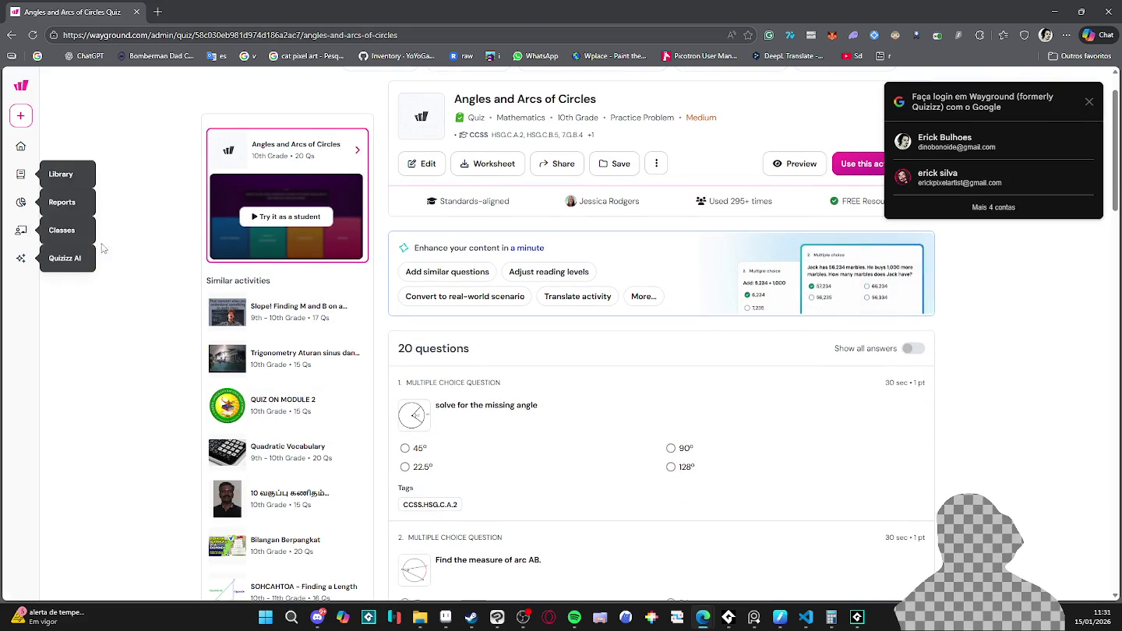
left_click(13, 34)
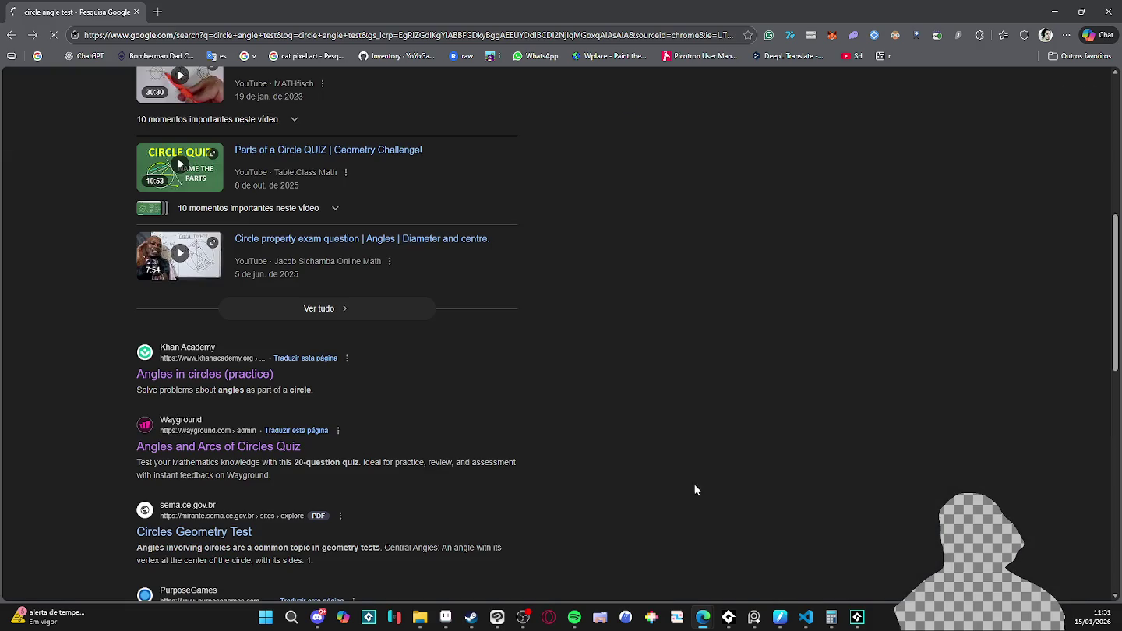
left_click(831, 617)
left_click(831, 617)
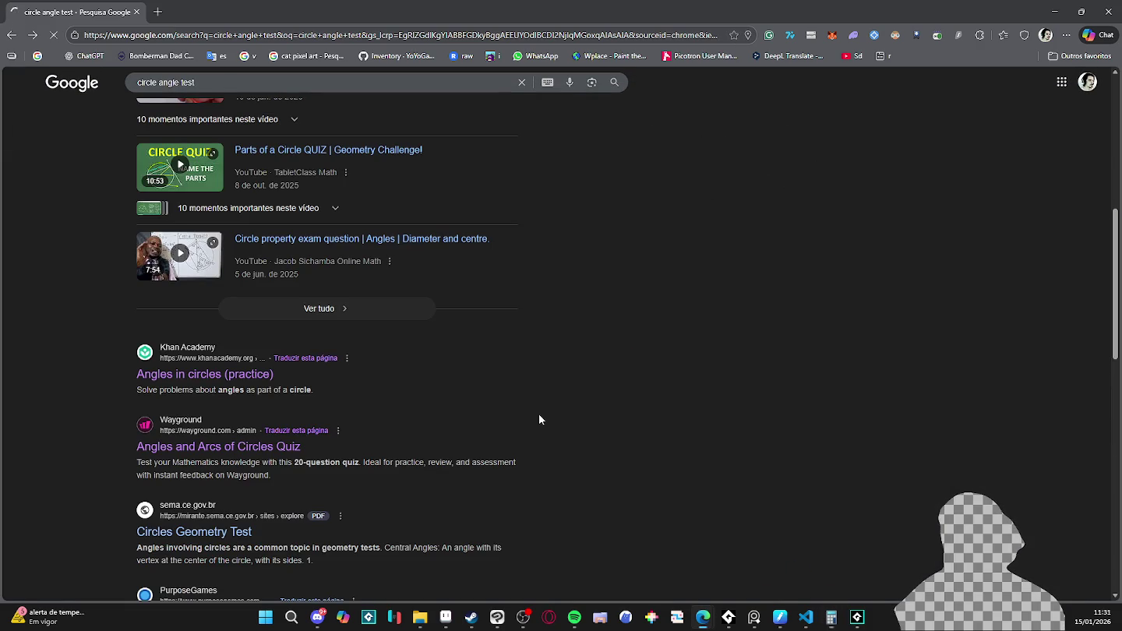
scroll(540, 421, "down", 1)
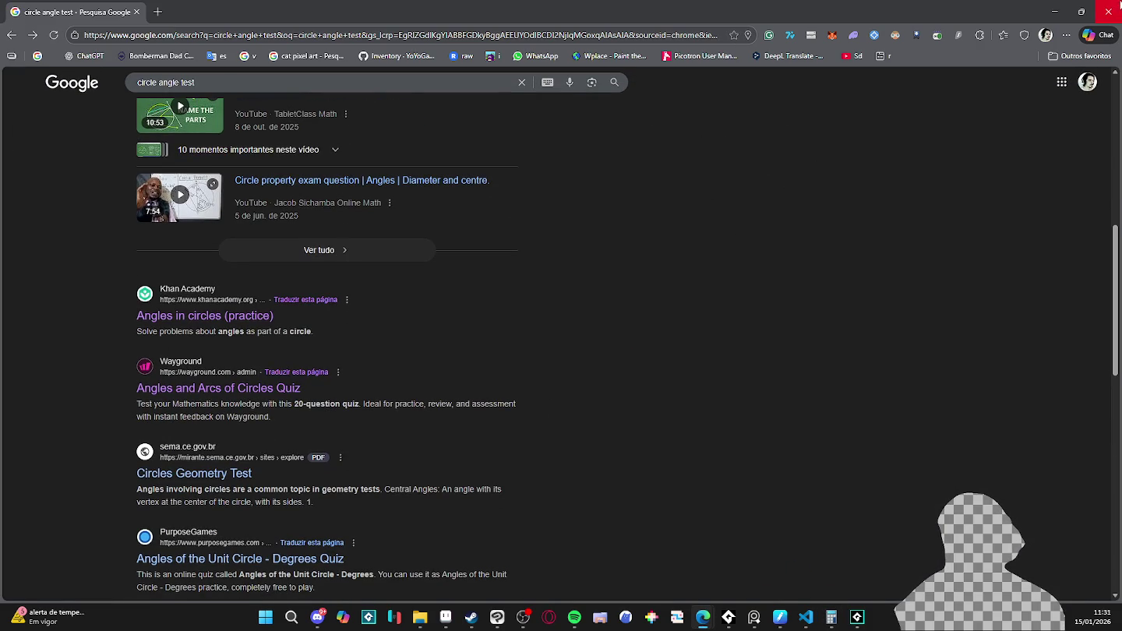
left_click(1055, 11)
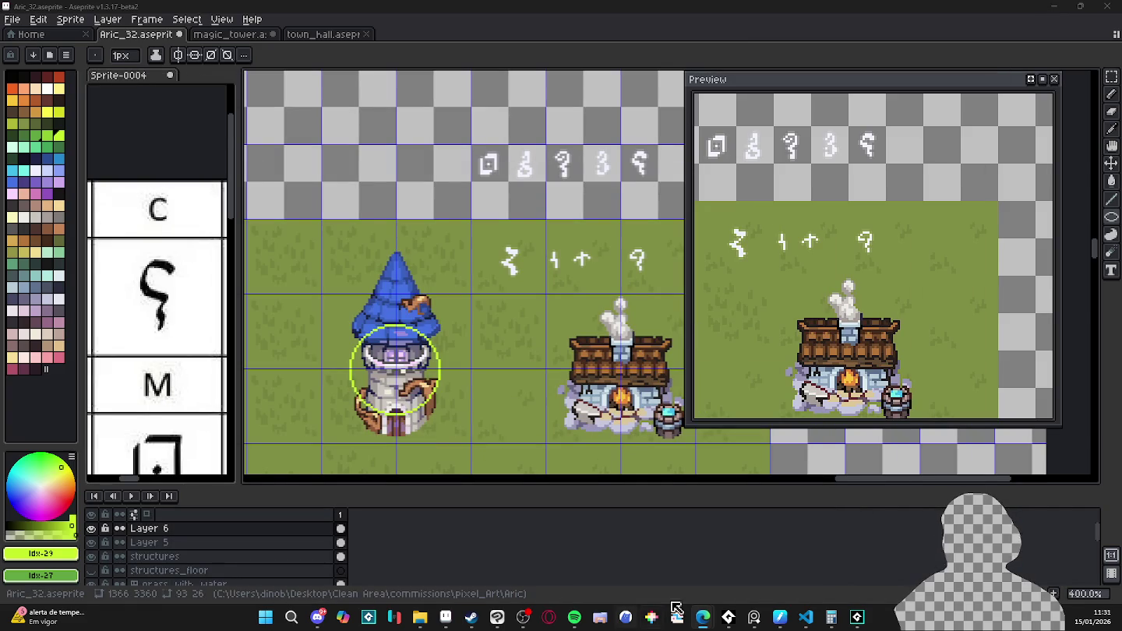
- Bring the GameMaker project window to the front from the taskbar
left_click(857, 617)
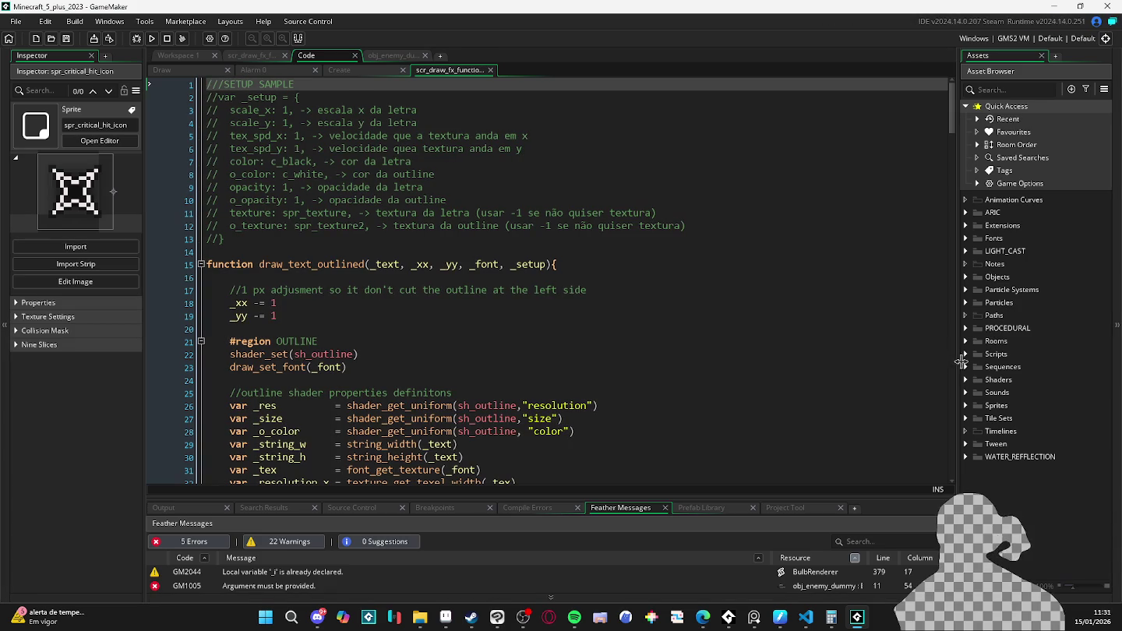
- Move rm_aric to the top of the room order and open it for editing
left_click(966, 340)
left_click(985, 394)
left_click(983, 394)
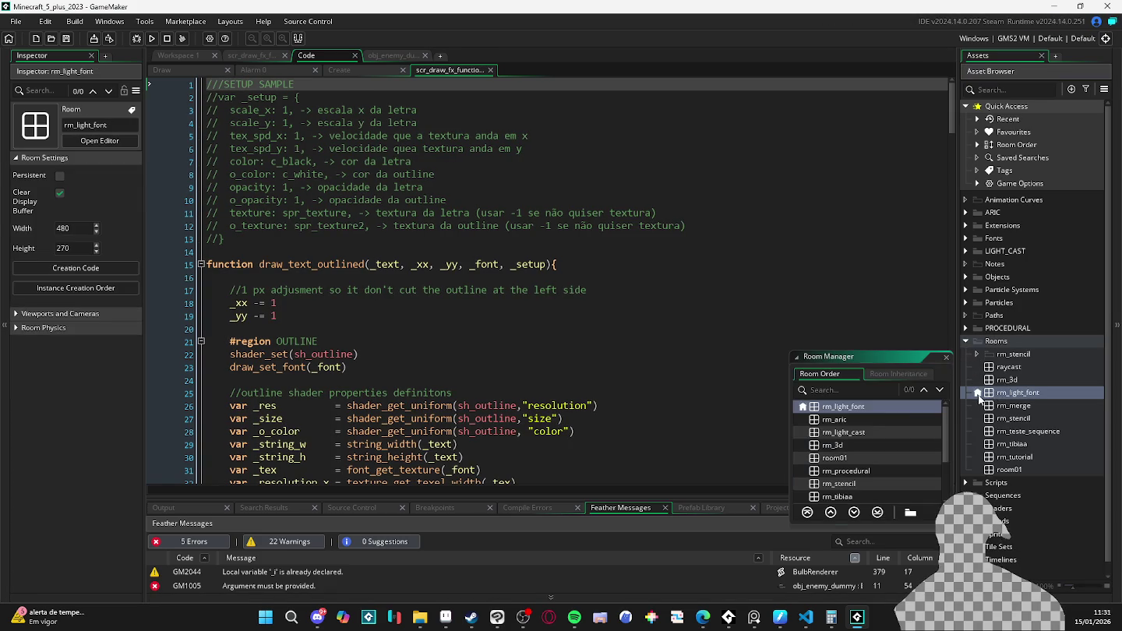
left_click(867, 420)
left_click_drag(867, 420, 883, 406)
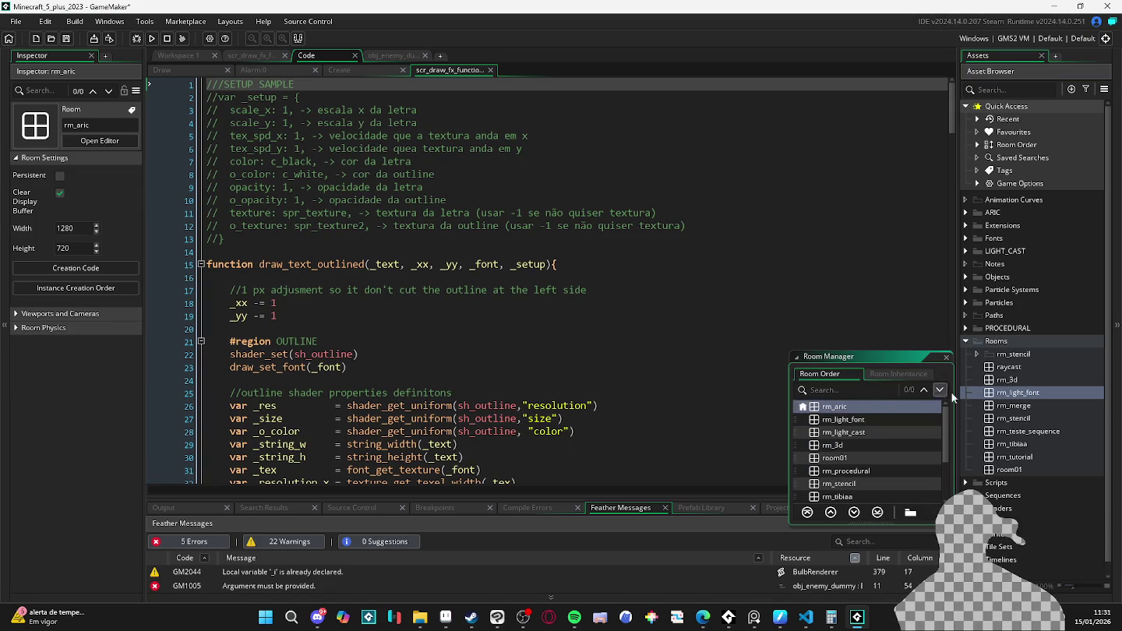
double_click(882, 406)
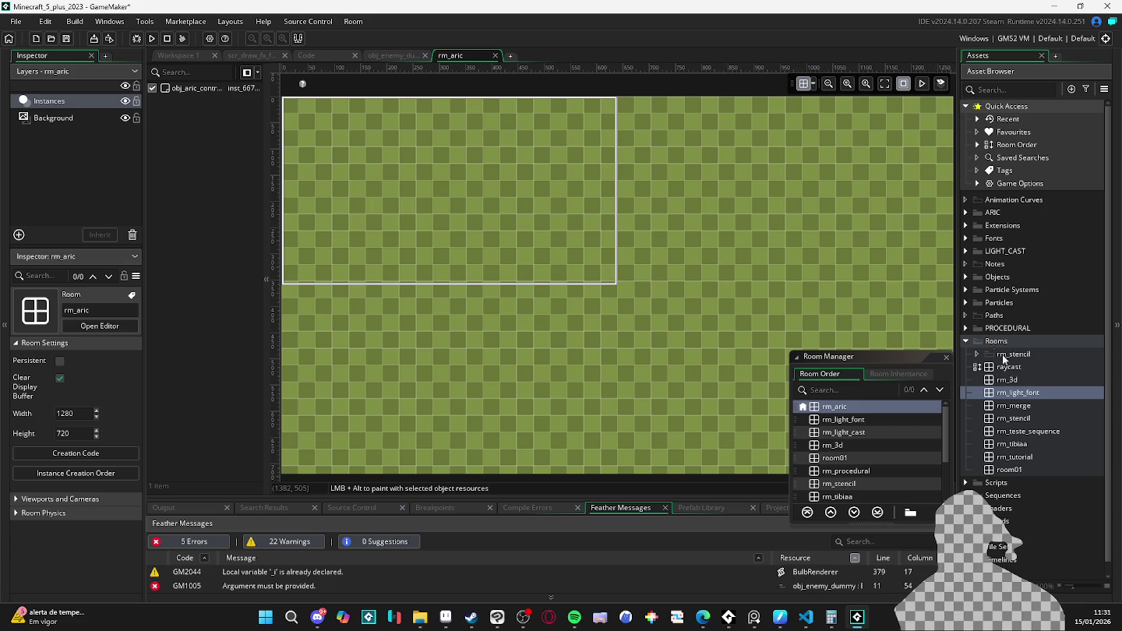
- Place the obj_aric_controller instance at 128, 224 and open its Draw event code
left_click(304, 85)
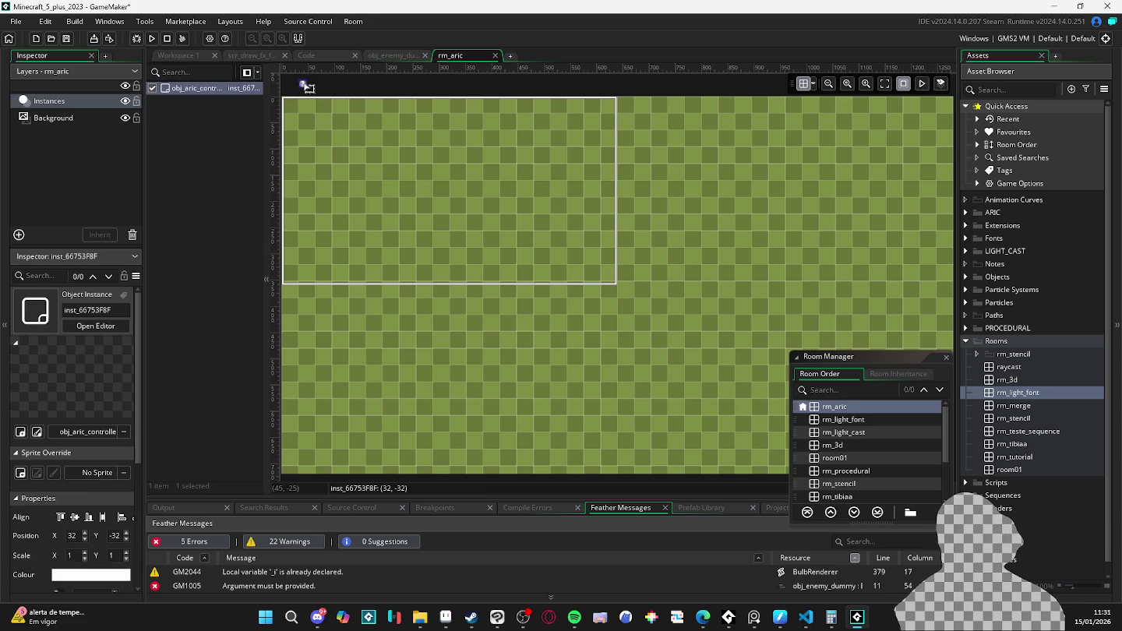
left_click_drag(308, 87, 363, 219)
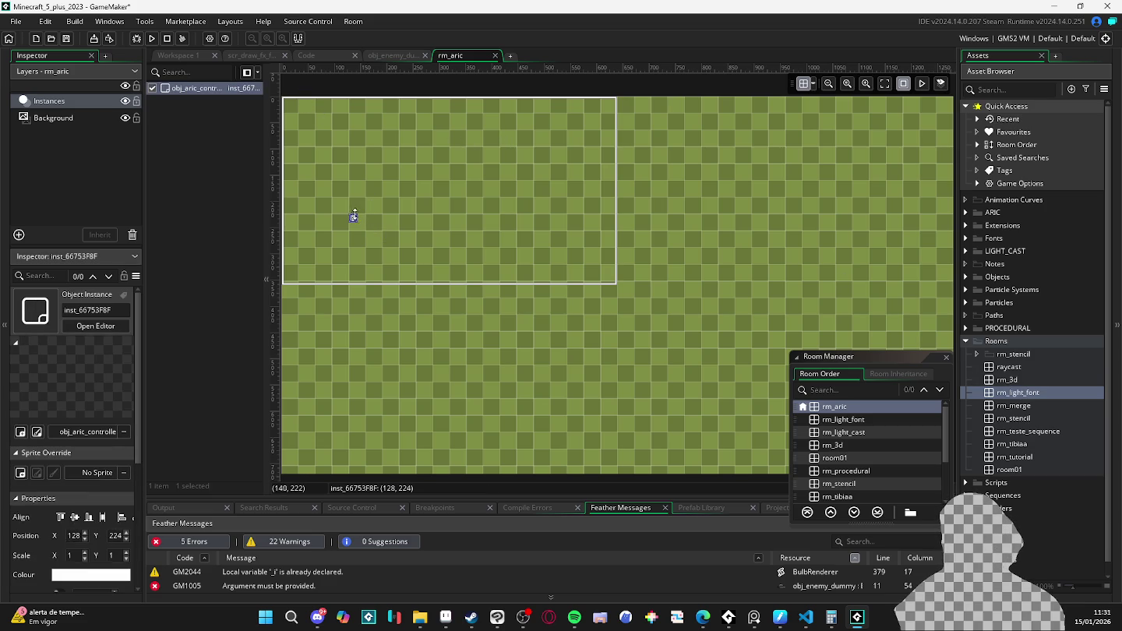
double_click(354, 220)
left_click(501, 251)
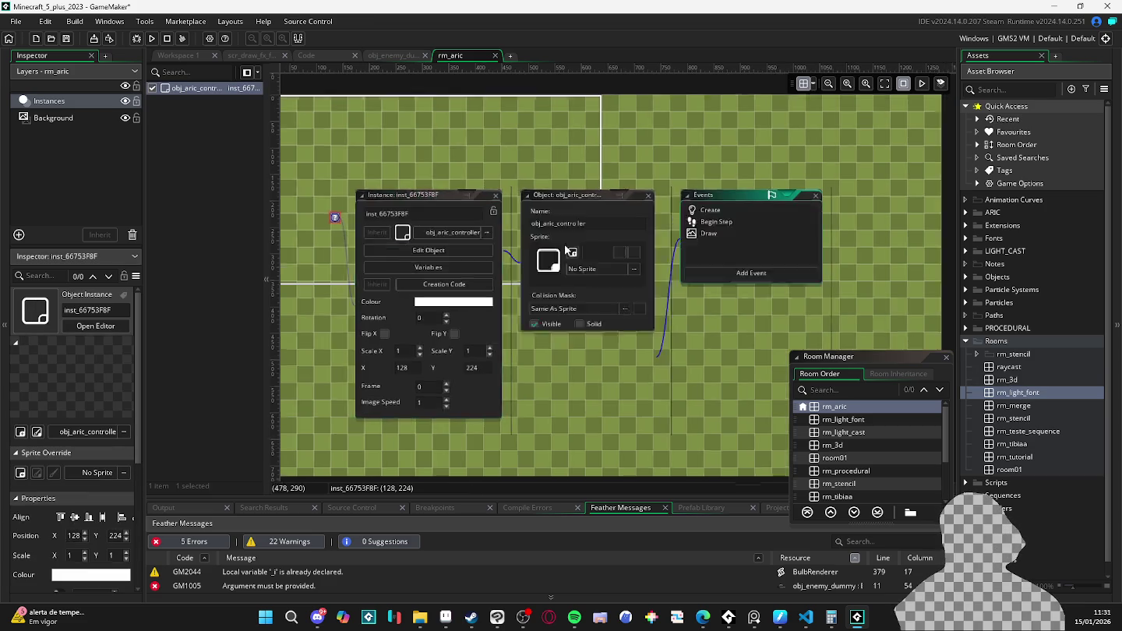
double_click(632, 208)
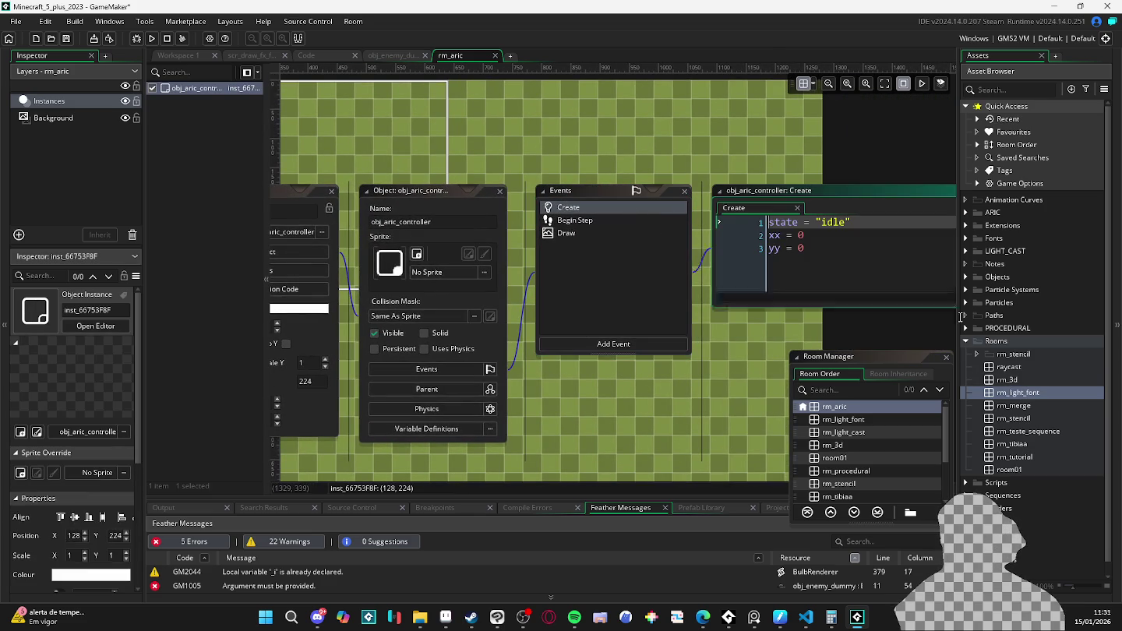
left_click(946, 356)
double_click(604, 220)
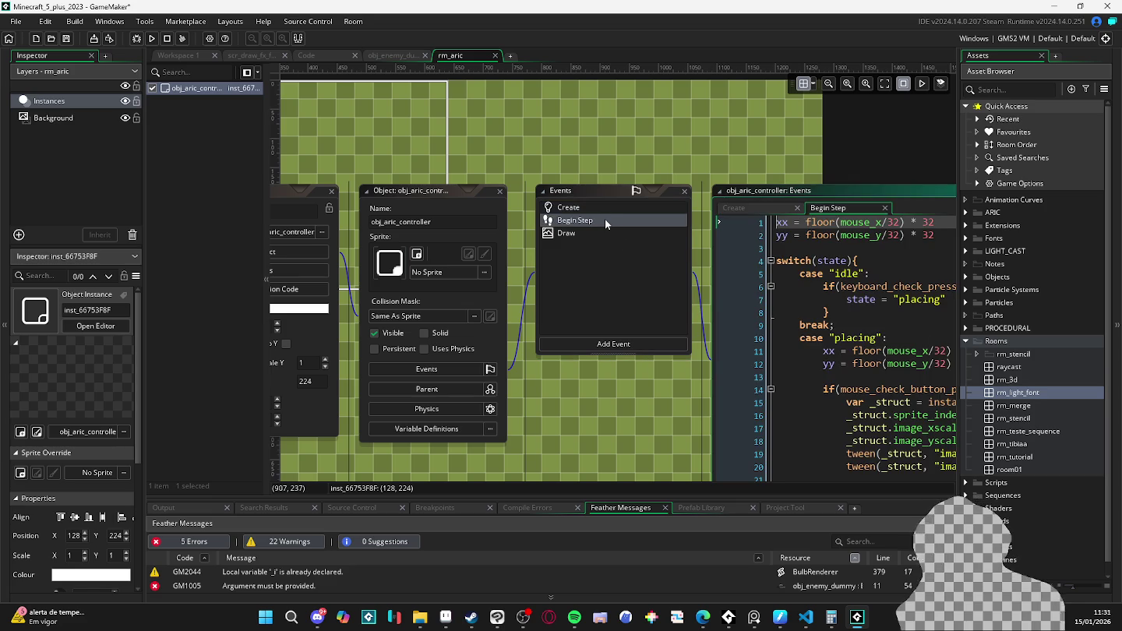
double_click(566, 233)
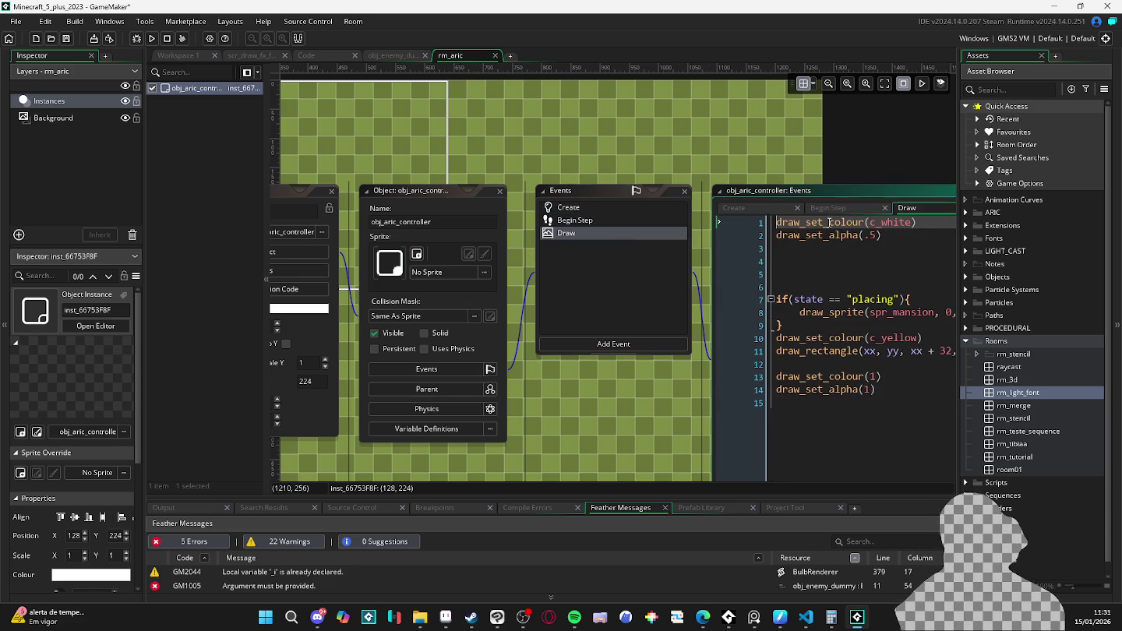
left_click(563, 289)
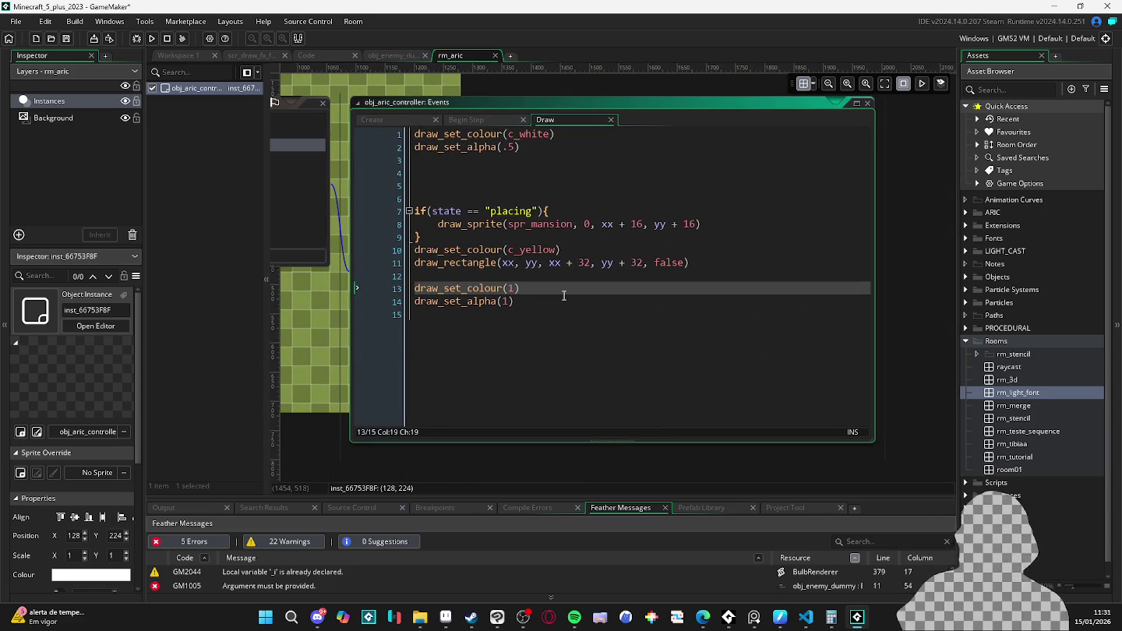
- Start a draw_circle call with x set to camera_get_view_width(view_camera[0])
key("Down")
key("Return")
key("Return")
key("Return")
type("draw_ci")
key("Return")
type("ro")
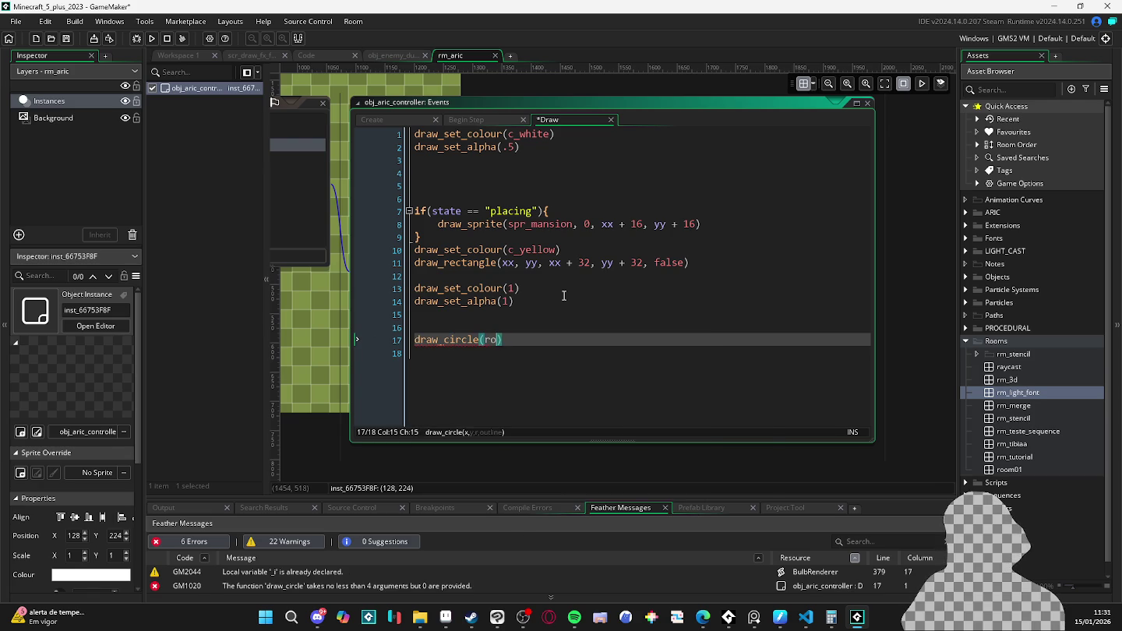
type("om_")
key("ctrl+shift+Left")
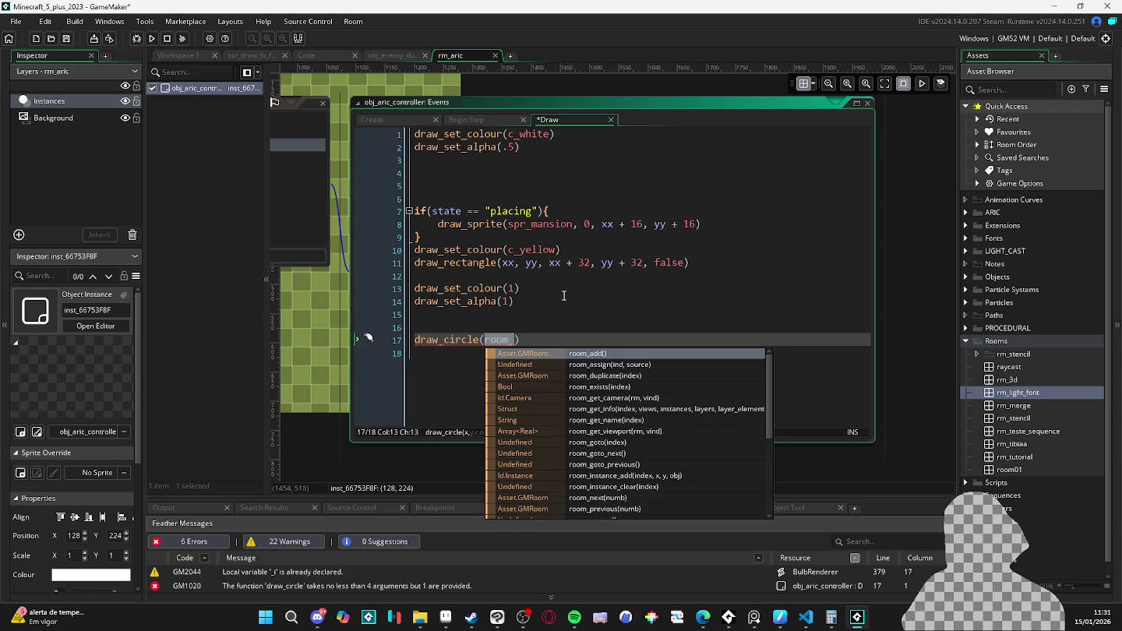
type("view_cam")
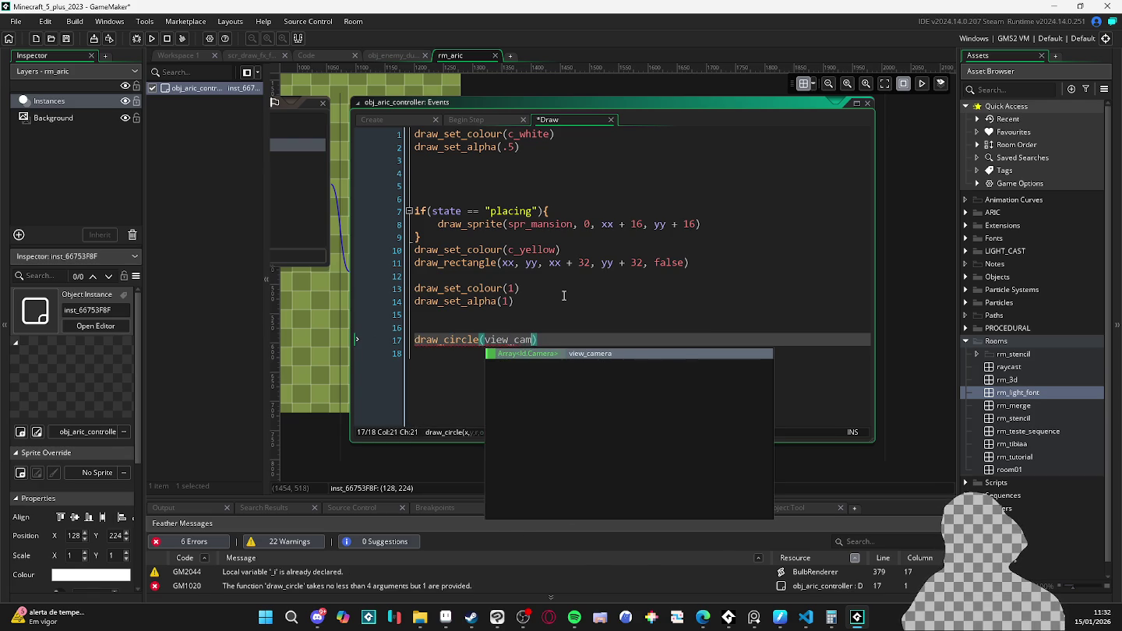
key("ctrl+shift+Left")
type("camera_ve")
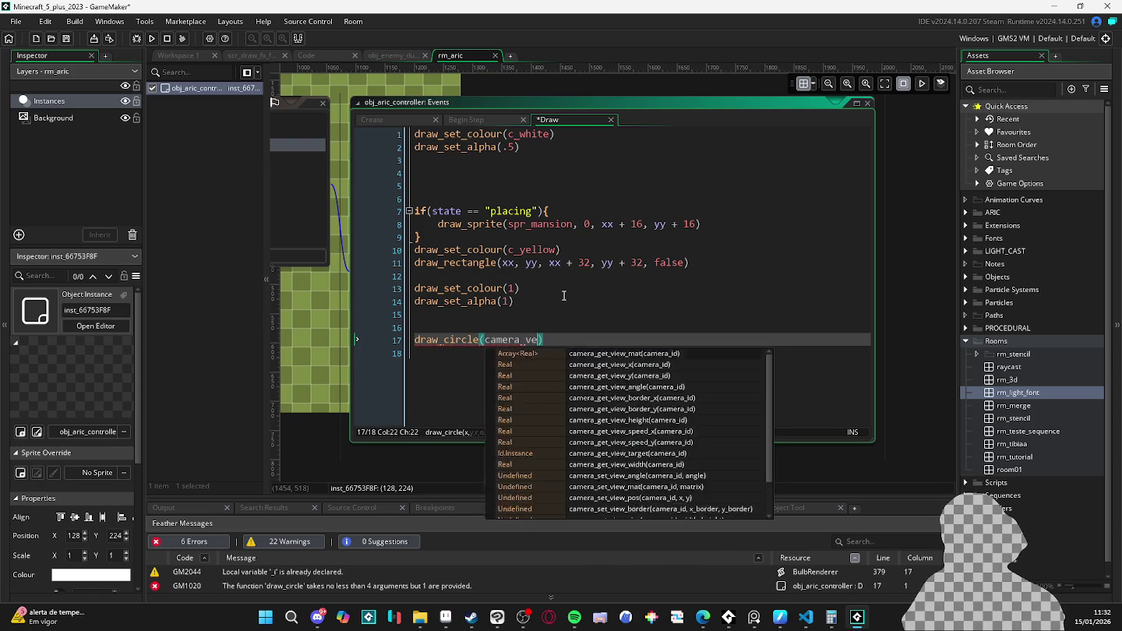
type("i")
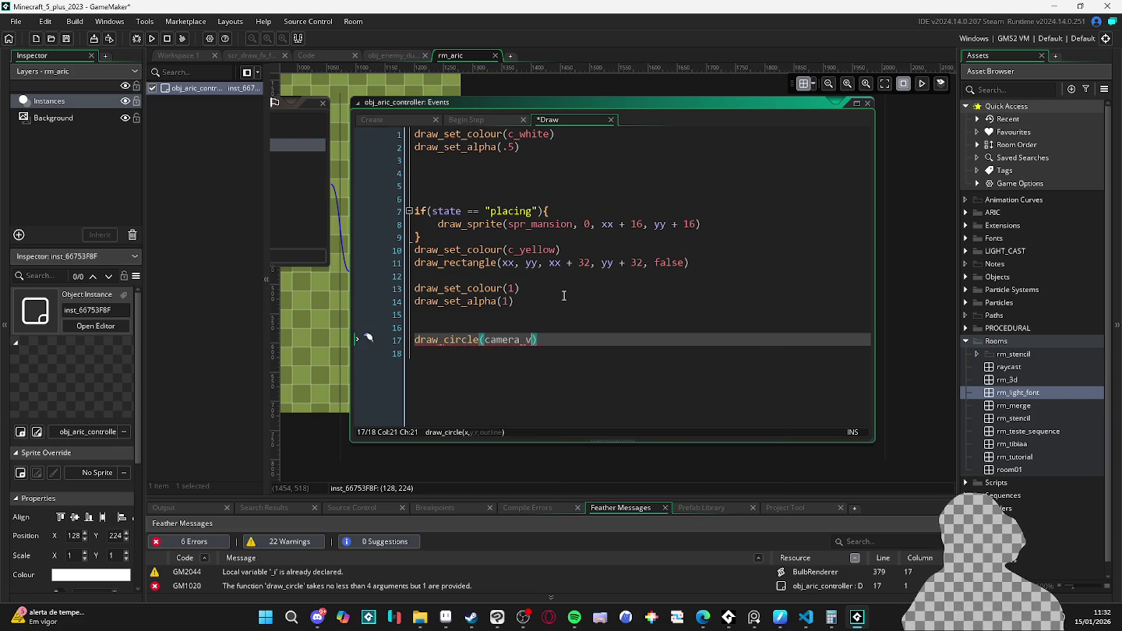
key("BackSpace")
key("BackSpace")
type("get_vi")
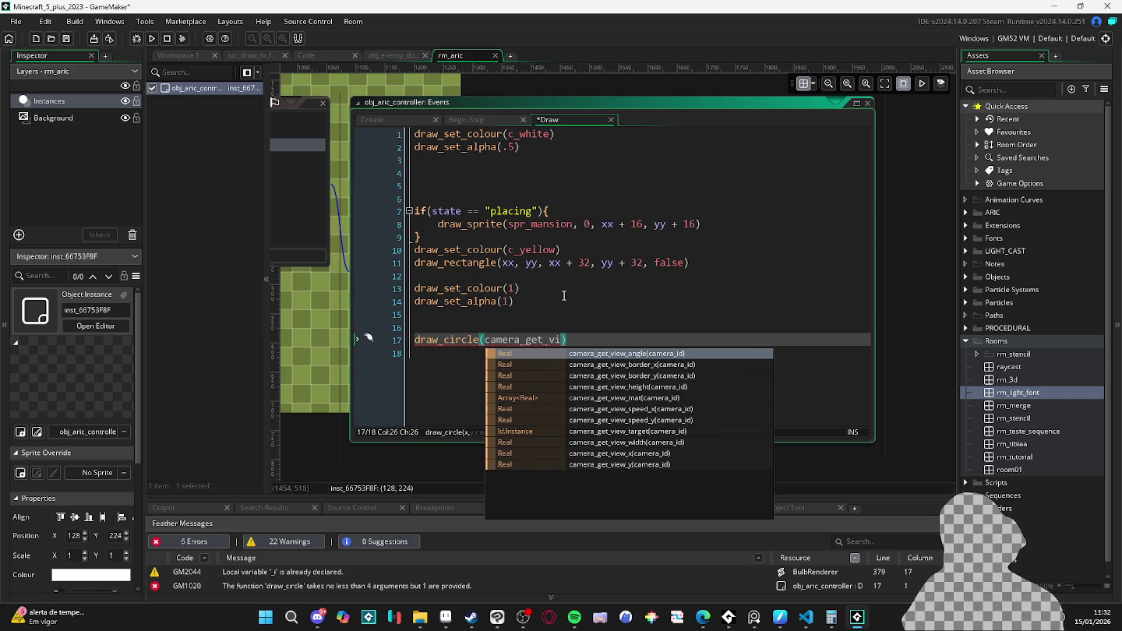
key("Down")
key("Down")
key("Down")
key("Down")
key("Return")
type("view_")
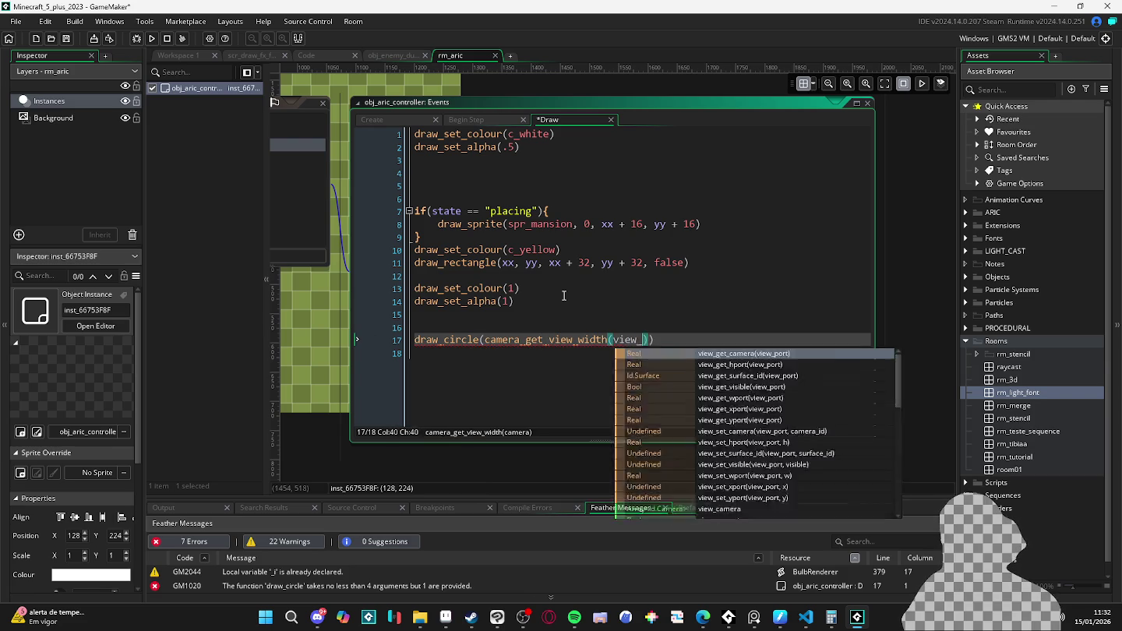
type("camera[")
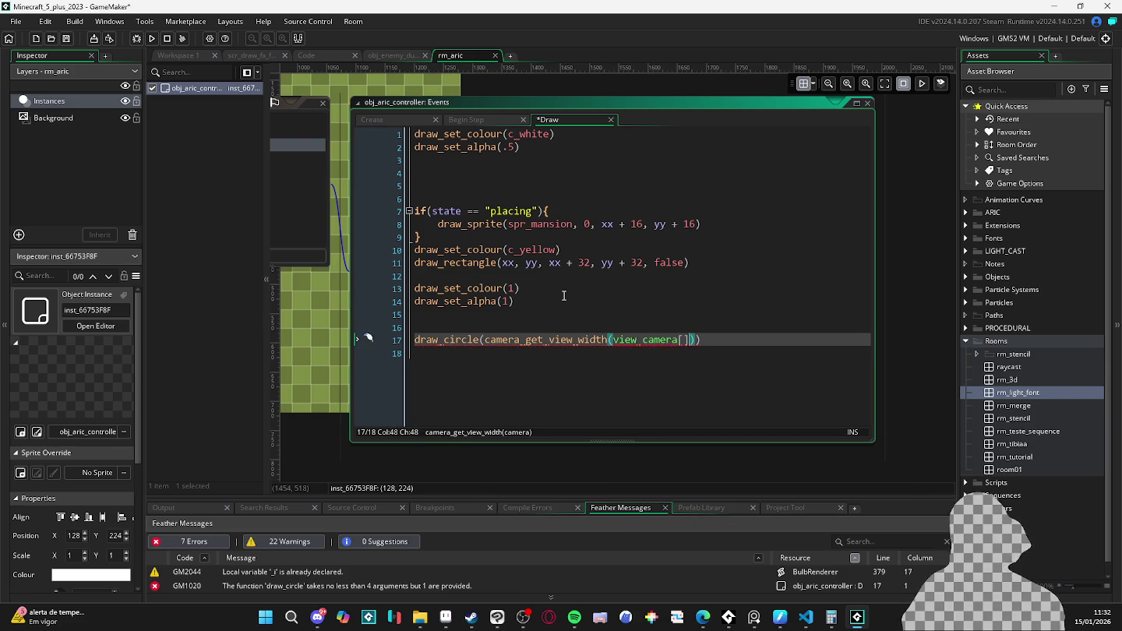
type("0")
key("ctrl+shift+Left")
key("ctrl+shift+Left")
key("ctrl+shift+Left")
key("Right")
key("Right")
key("Right")
- Finish draw_circle with halved view width and height, radius 50, outline true, and run
type(",")
key("Left")
key("Down")
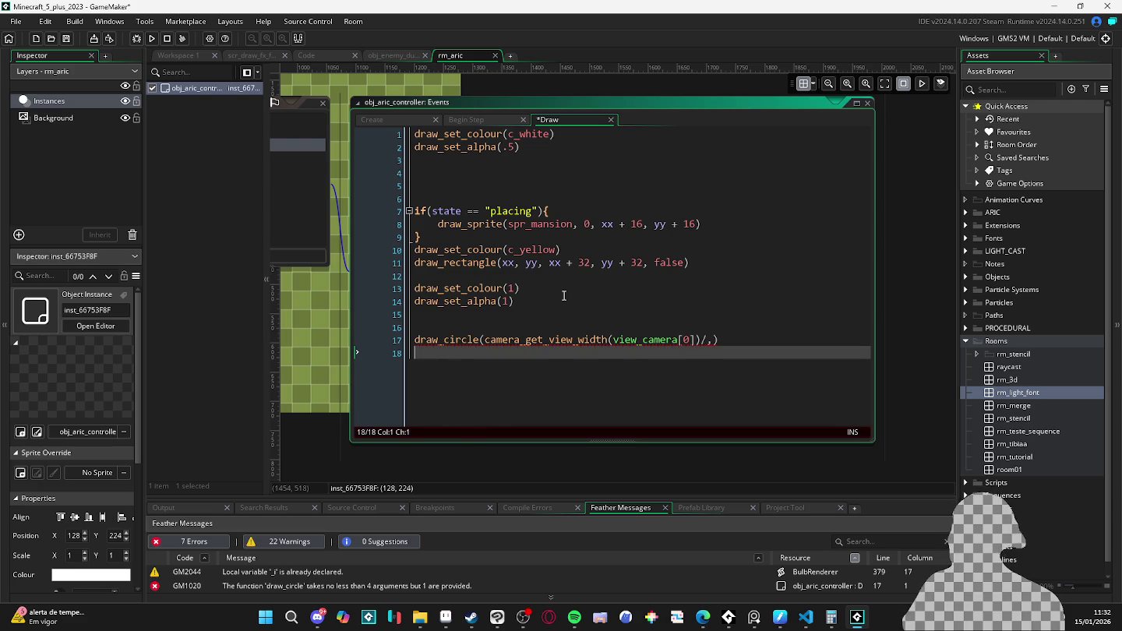
key("Up")
type("view_camera[0]")
key("ctrl+z")
type("camera_get_view_h")
key("Return")
type("view_camera[0")
key("ctrl+Left")
key("ctrl+Left")
key("ctrl+Left")
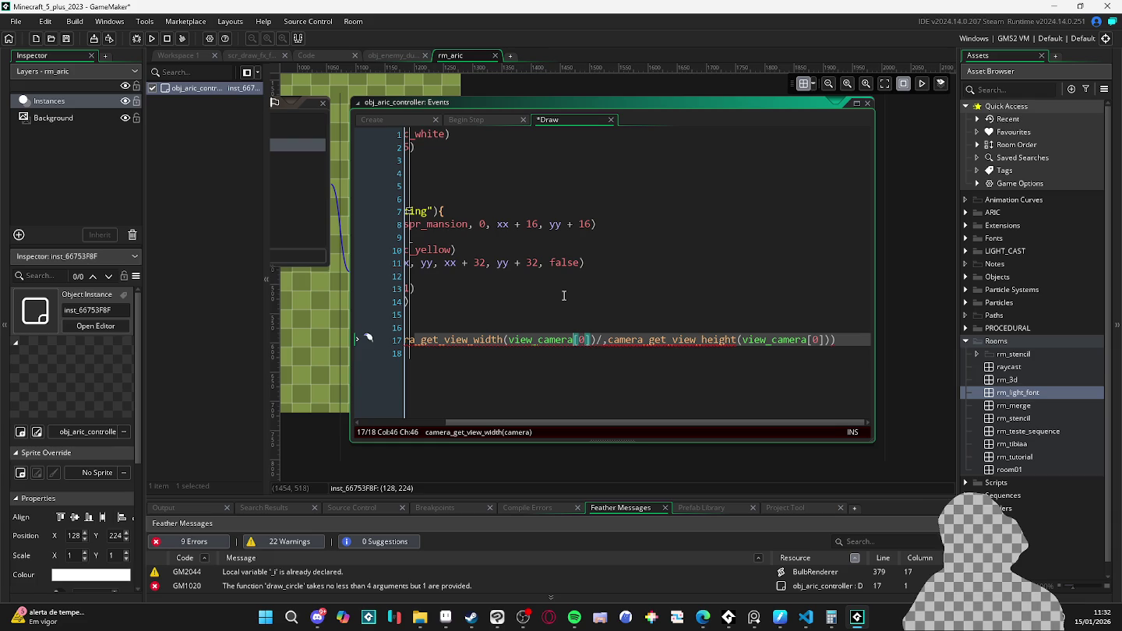
key("Right")
key("Right")
key("Right")
type("2")
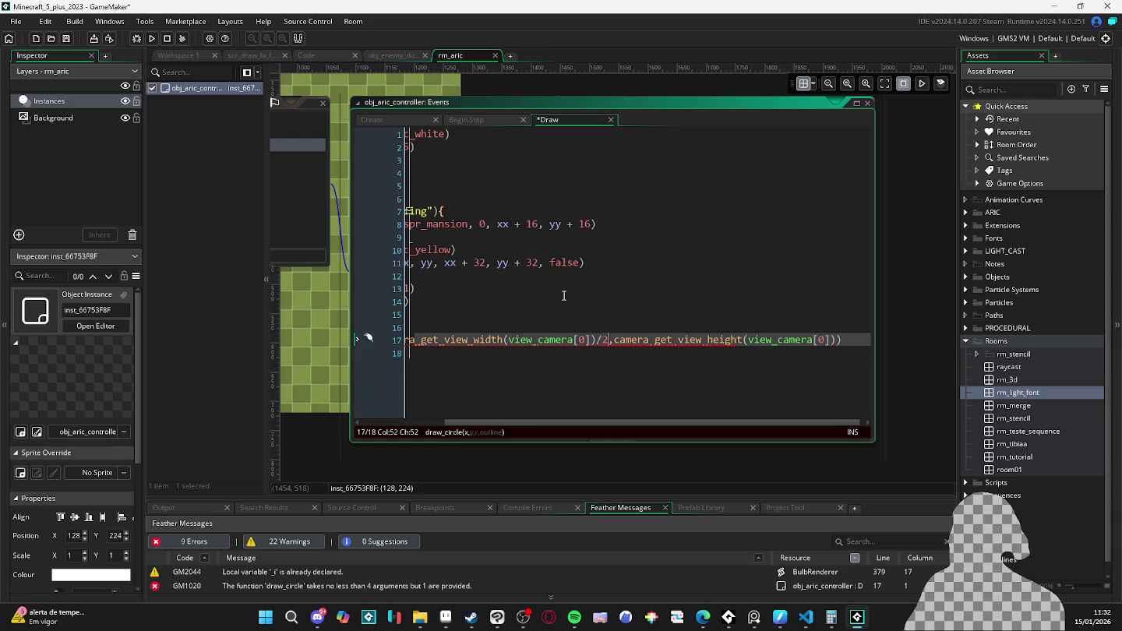
key("End")
type("/2,")
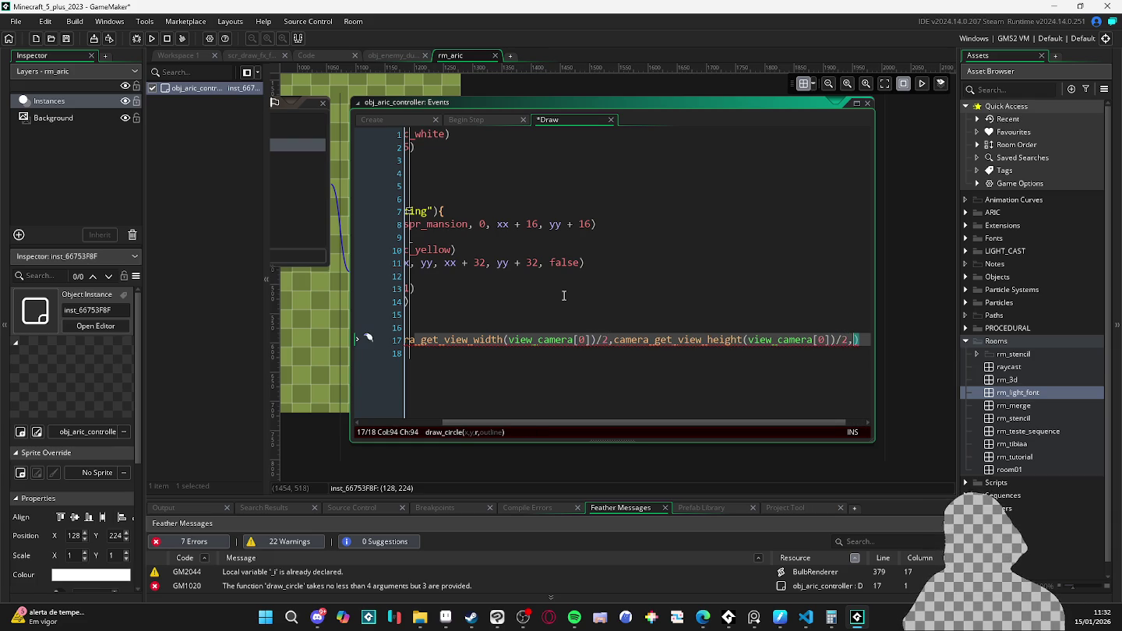
type(" 50, true")
key("F5")
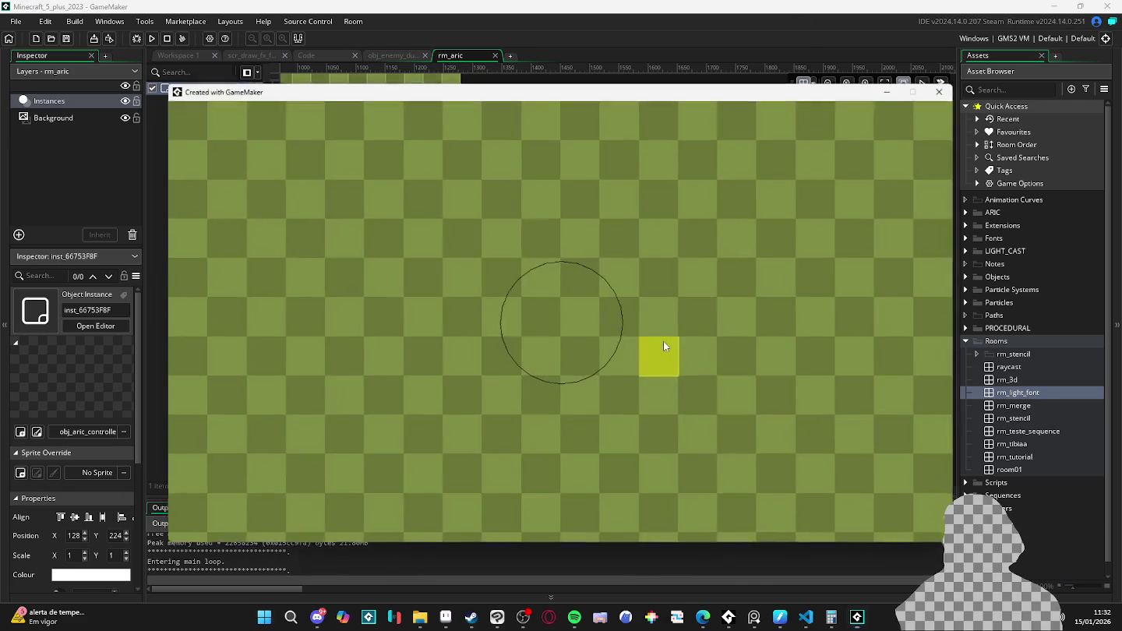
- Close the 'Created with GameMaker' game window after checking the centred circle
left_click(946, 90)
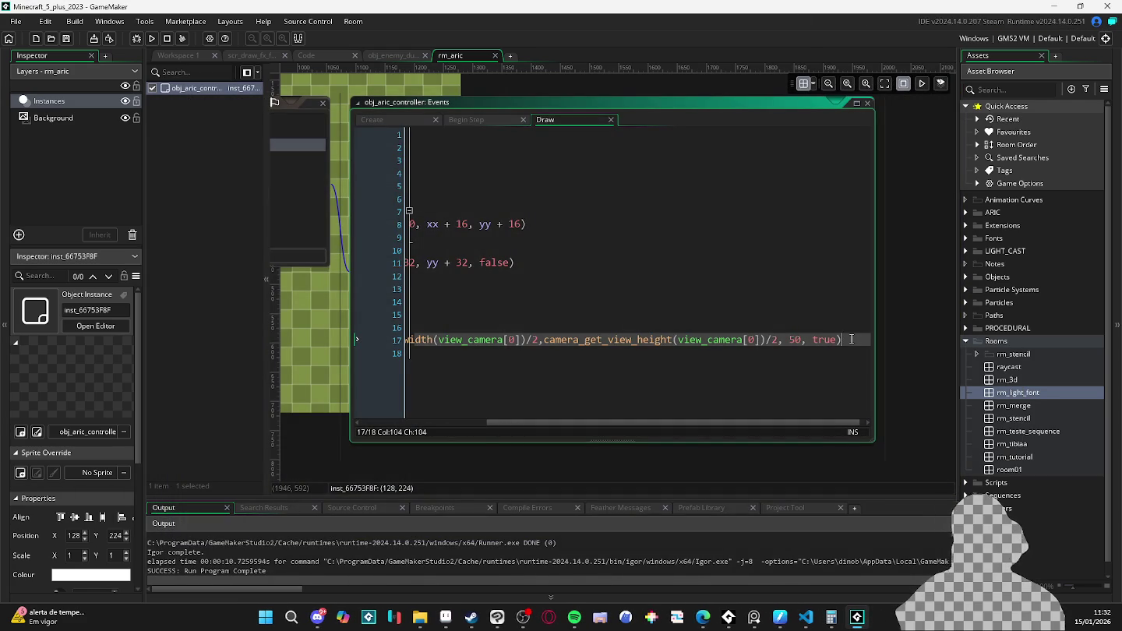
- Add a repeat(floor(360/5)) loop below the circle line
key("Return")
key("Return")
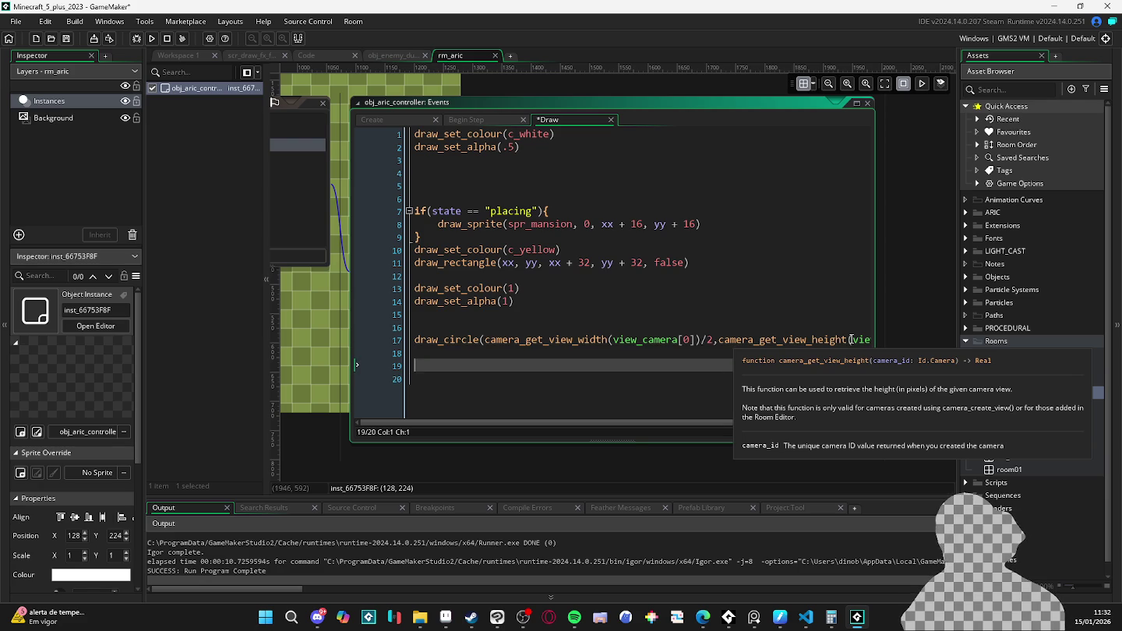
type("repeat(360/5")
key("Left")
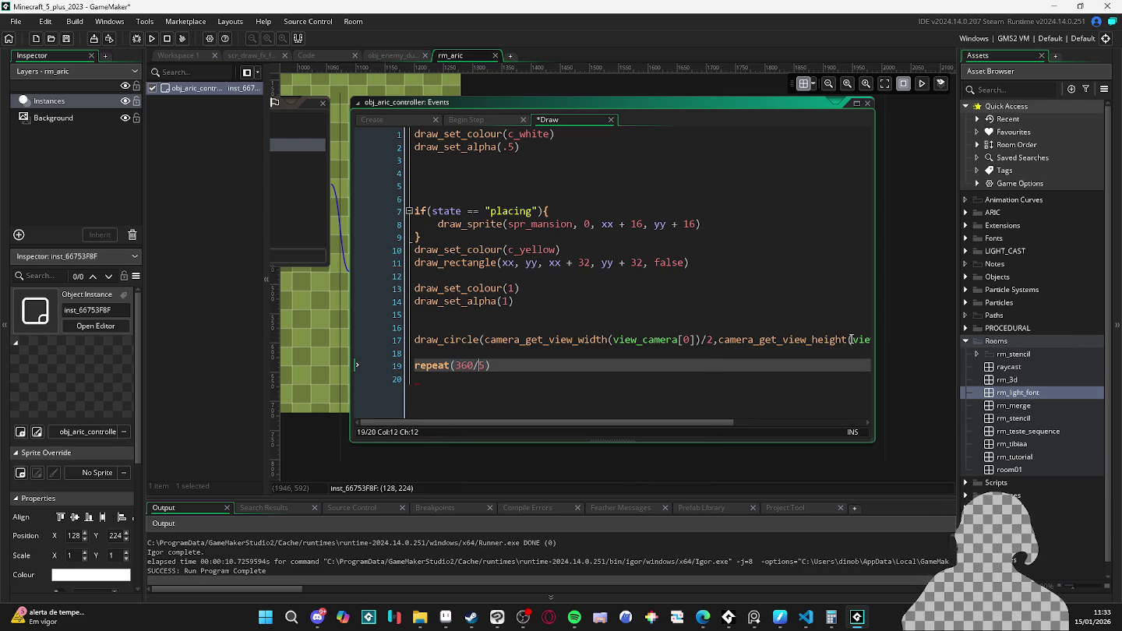
key("Left")
key("Left")
key("Left")
type("floor(")
key("Right")
key("Right")
key("Right")
key("Right")
key("Right")
type(")")
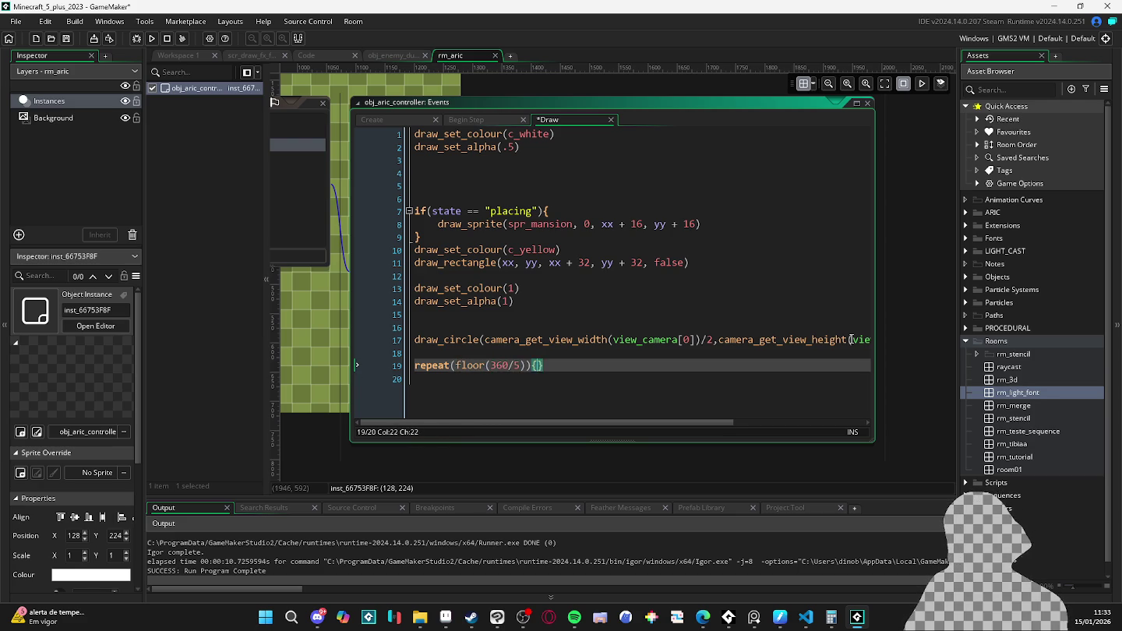
key("Return")
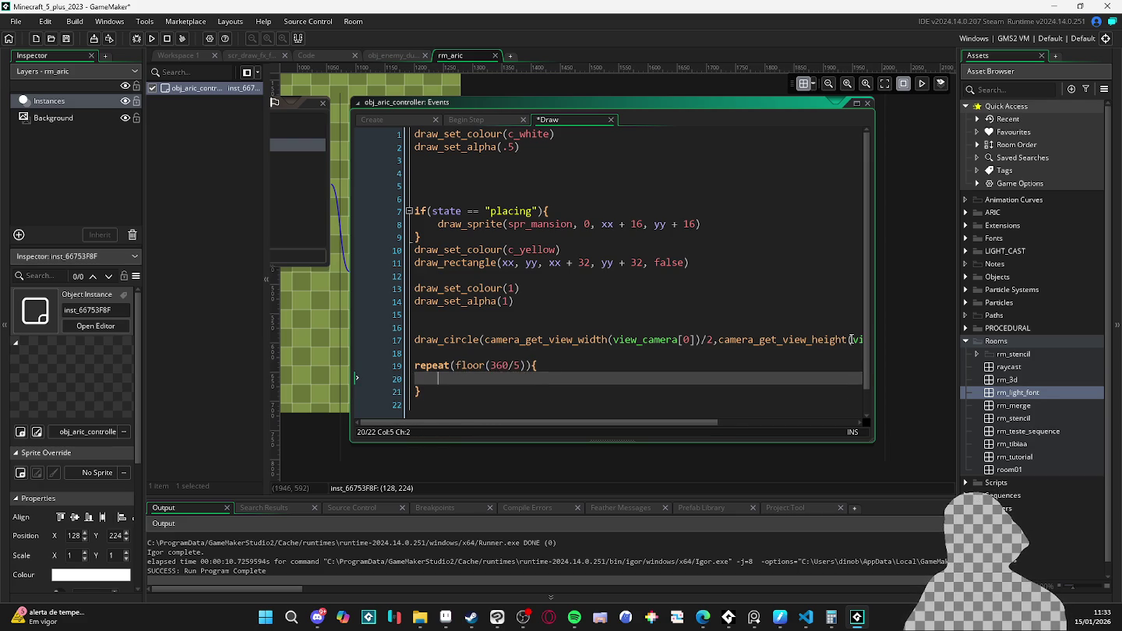
- Declare var _ang = 0 above the loop, save, and start a draw_circle() inside it
key("Up")
key("Up")
key("Return")
type("var _ang = 0")
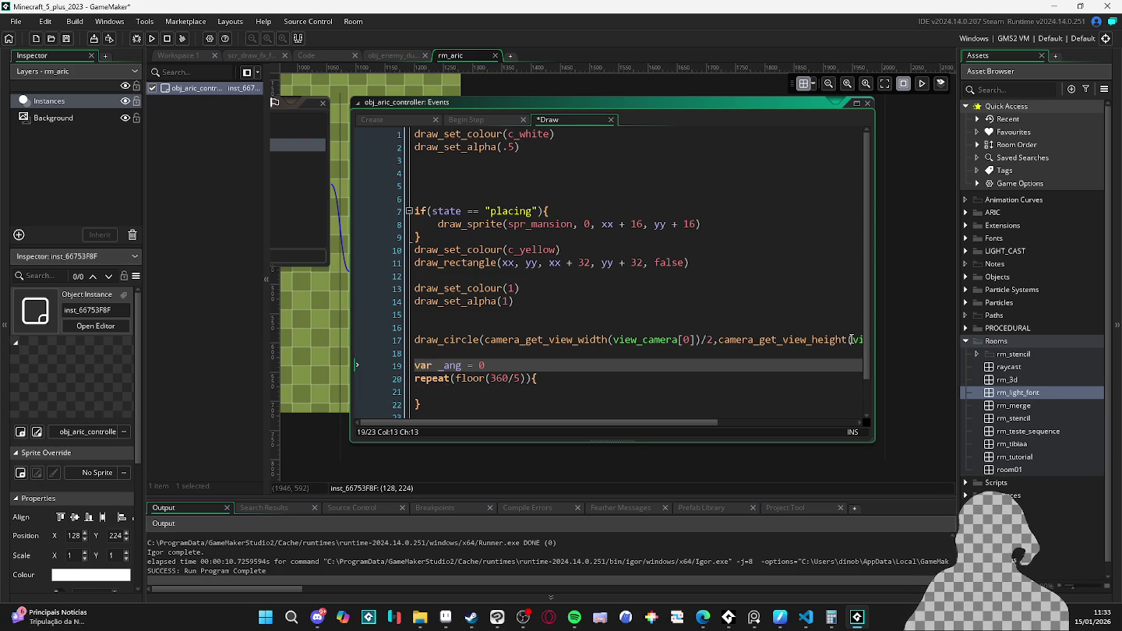
key("ctrl+s")
key("Down")
key("Down")
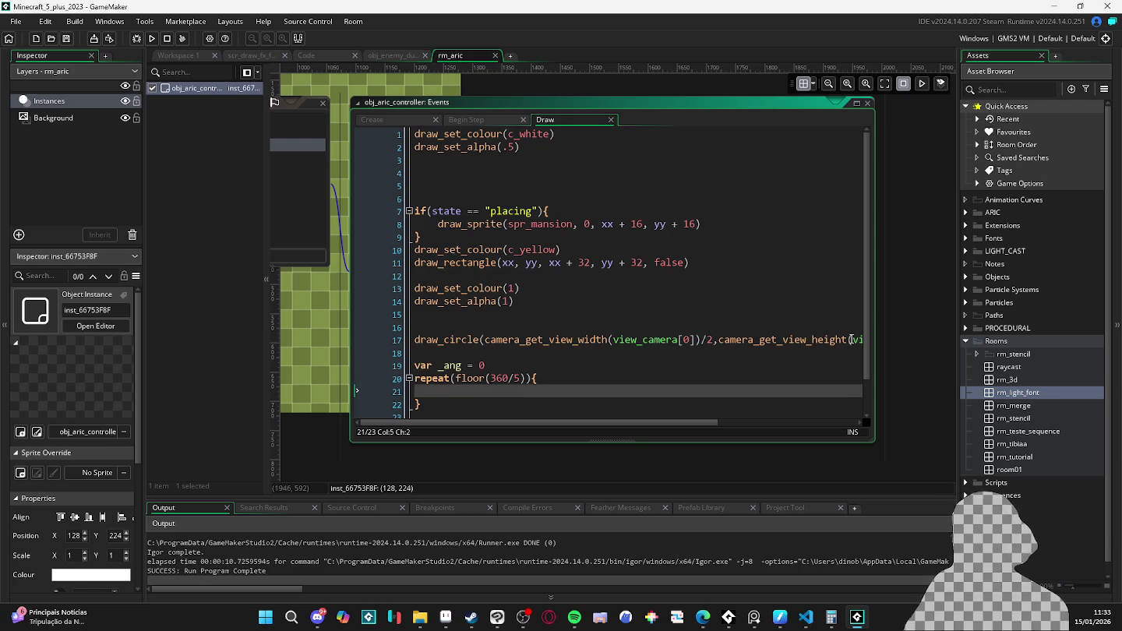
type("d")
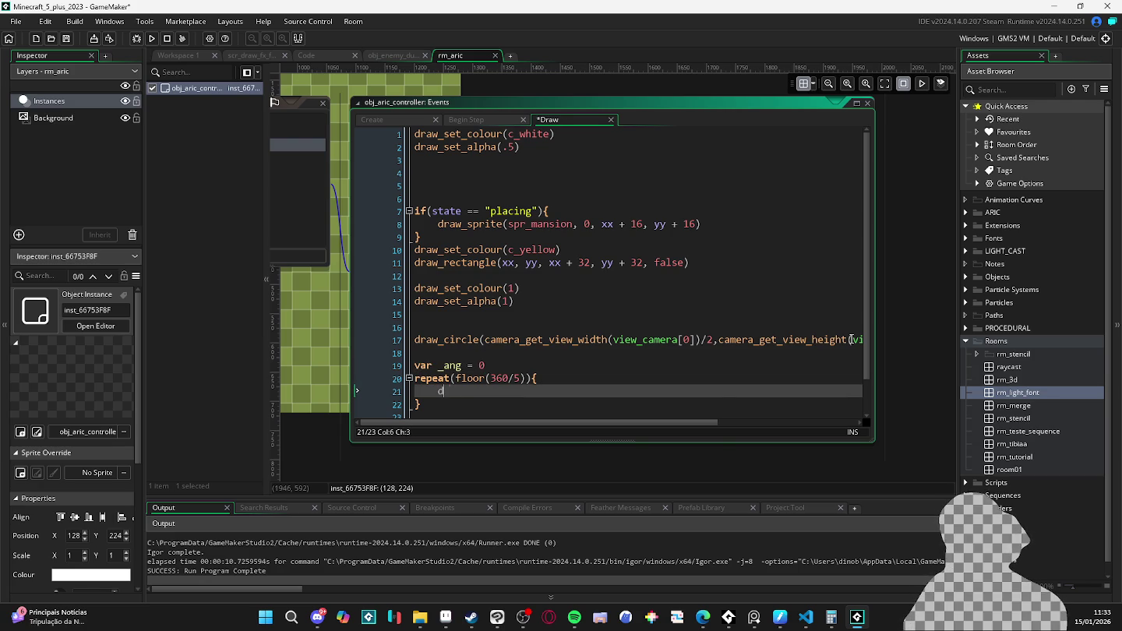
type("raw_c")
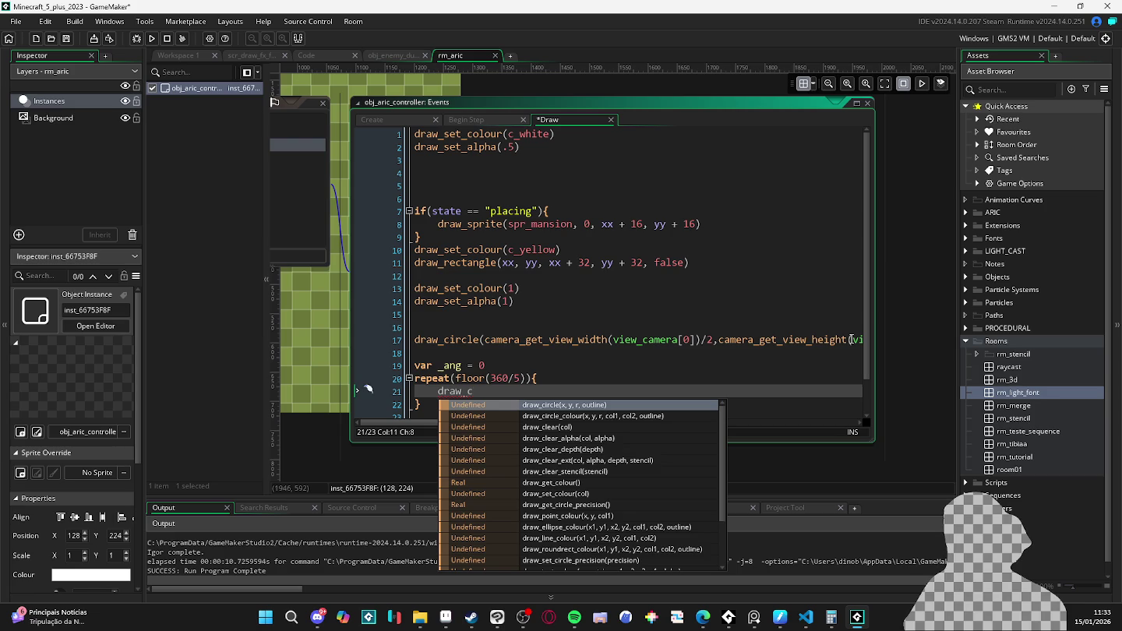
key("Return")
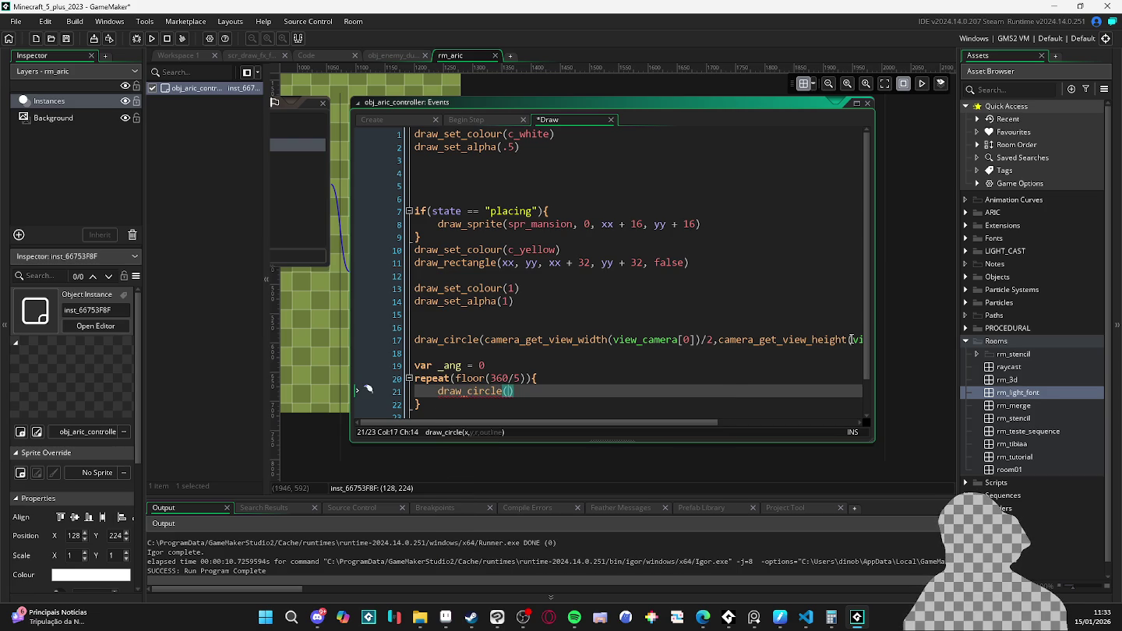
- Add centre variables _xx and _yy holding half the view width and half the view height
left_click(427, 332)
key("Return")
type("v")
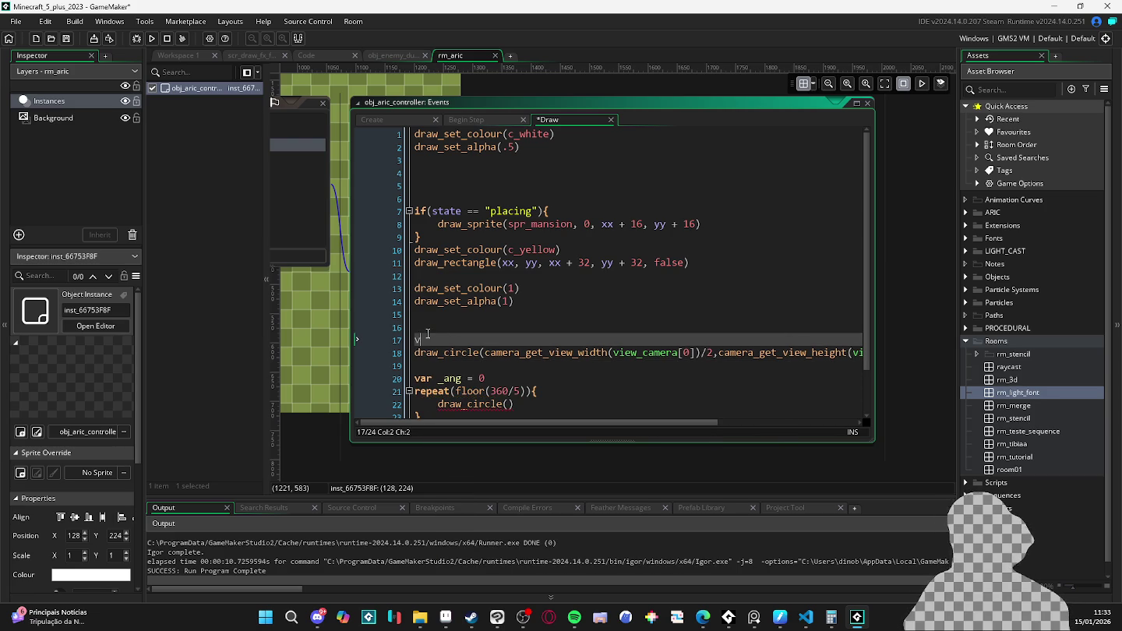
type("ar _xx =")
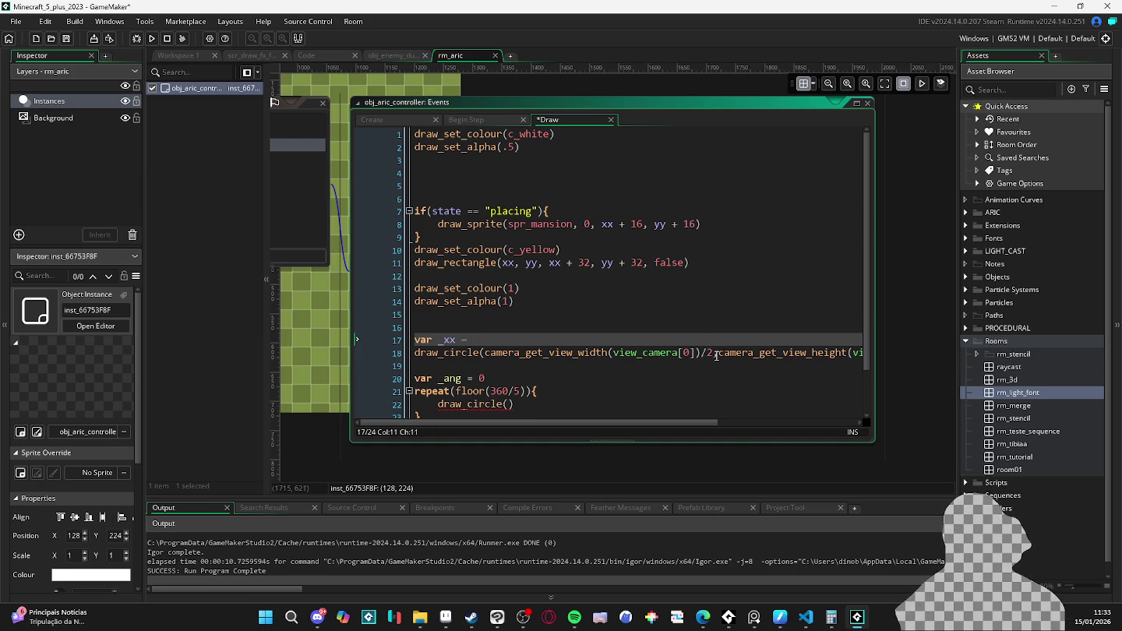
mouse_move(714, 355)
left_mouse_down()
mouse_move(484, 353)
mouse_move(474, 340)
left_mouse_up()
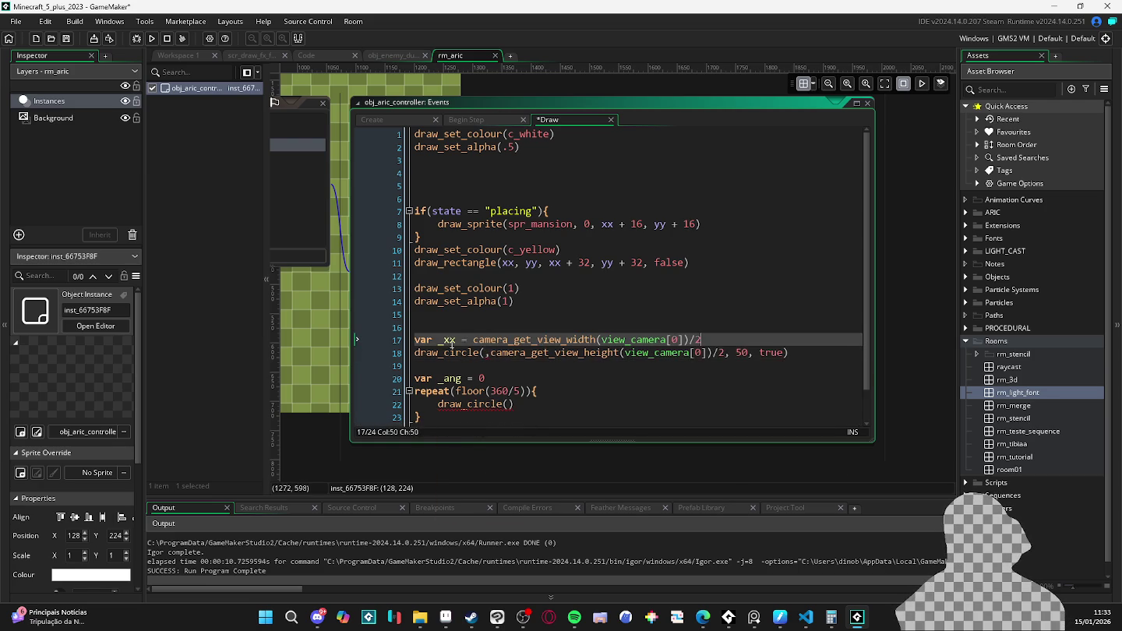
key("ctrl+d")
double_click(448, 352)
type("_yy")
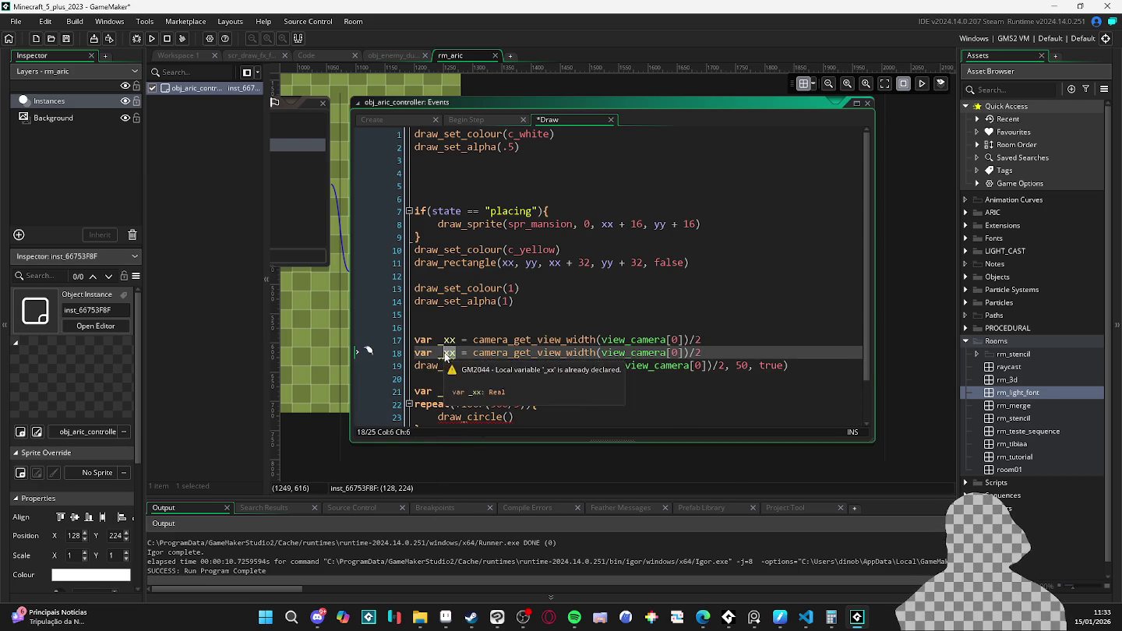
key("End")
key("Return")
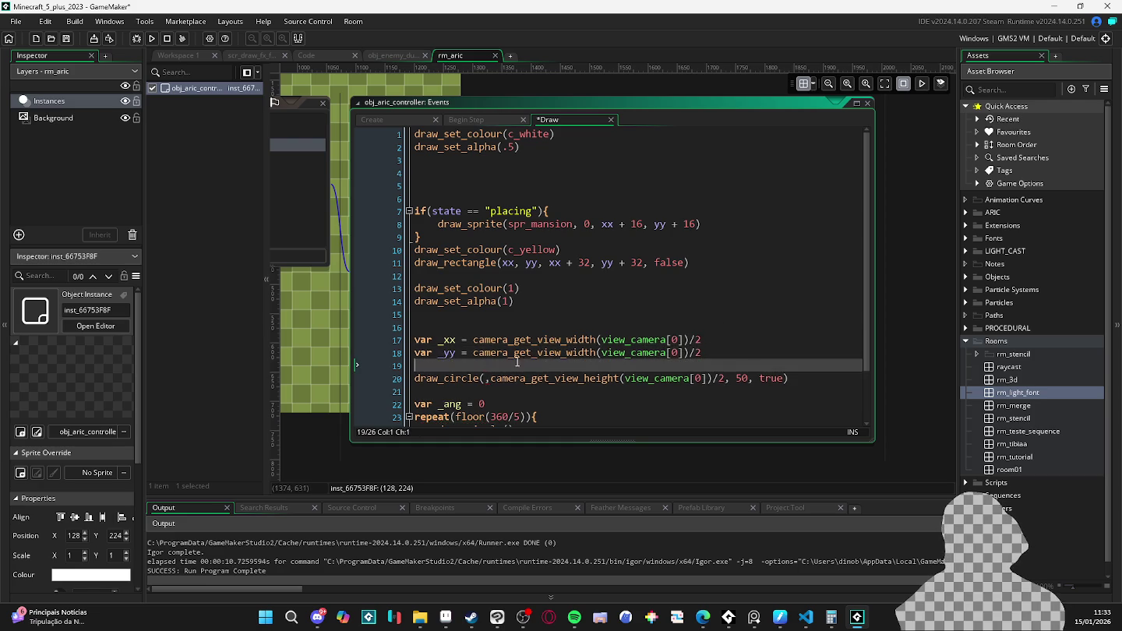
left_click_drag(568, 354, 598, 356)
type("height")
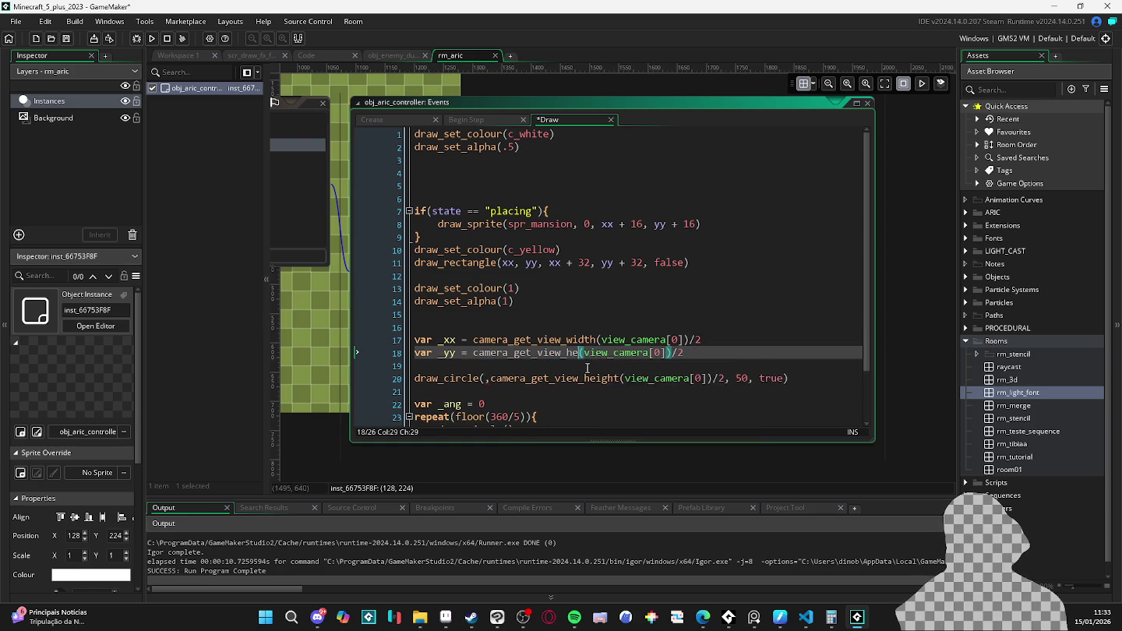
key("Return")
key("Delete")
key("BackSpace")
key("Home")
key("ctrl+Right")
key("ctrl+Right")
- Use _xx and _yy as the centre of the large outline circle
left_click_drag(726, 378, 488, 380)
type("_yy")
key("Up")
key("Up")
key("Up")
left_click(491, 378)
type("_xx")
- Position the loop's circle at _xx + lengthdir_x(50, _ang), _yy + lengthdir_y(50, _ang)
scroll(524, 372, "down", 2)
key("Down")
key("Down")
key("Down")
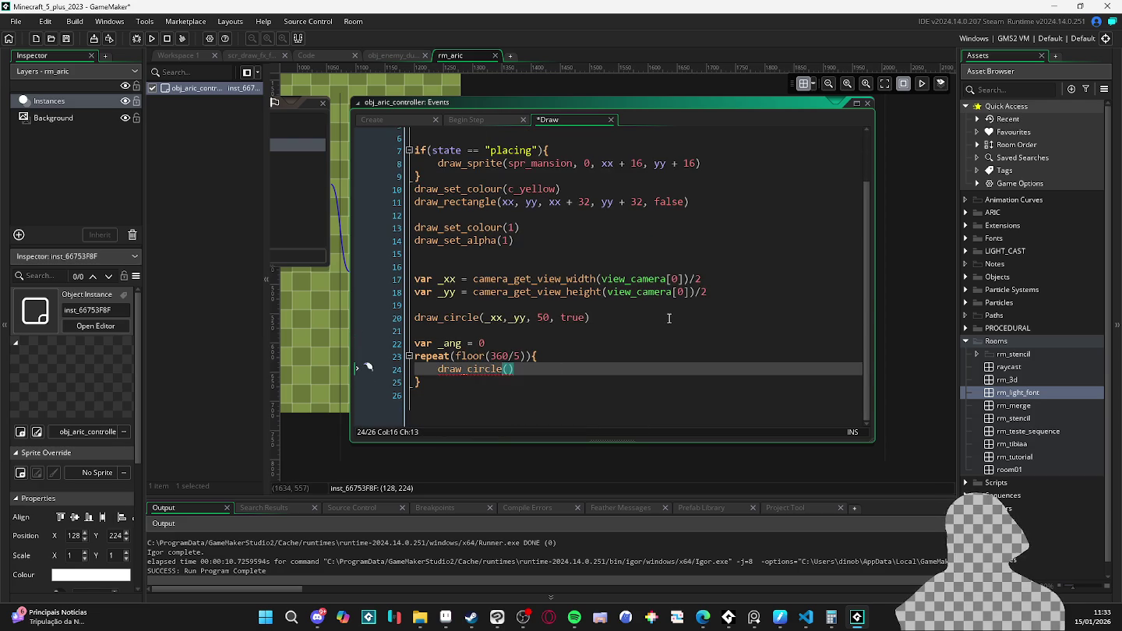
type("_xx")
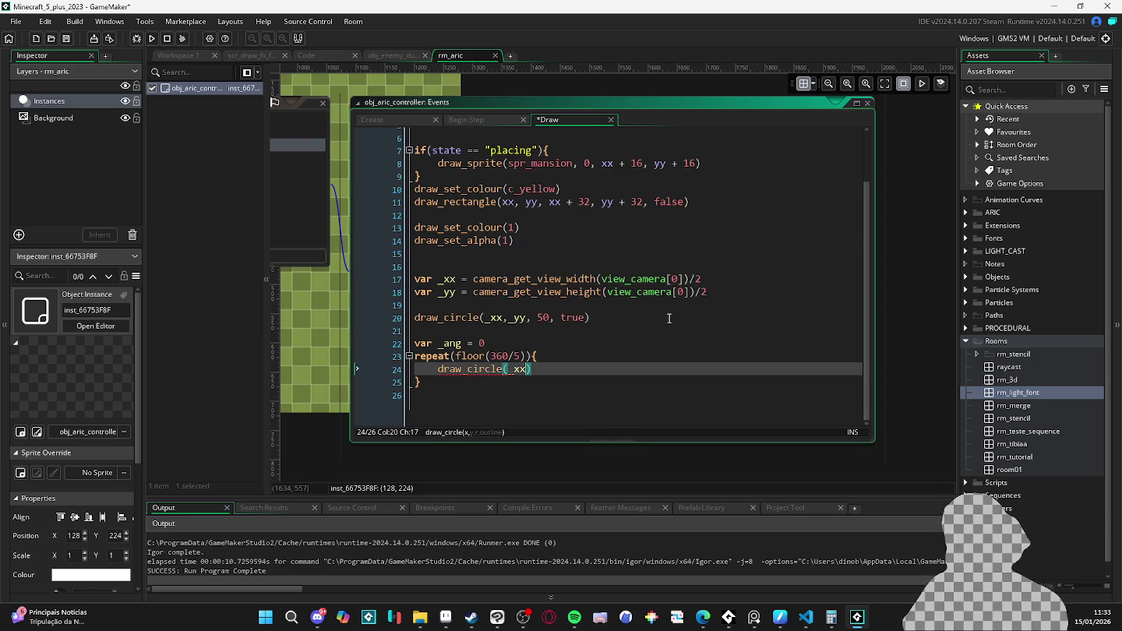
type(" +")
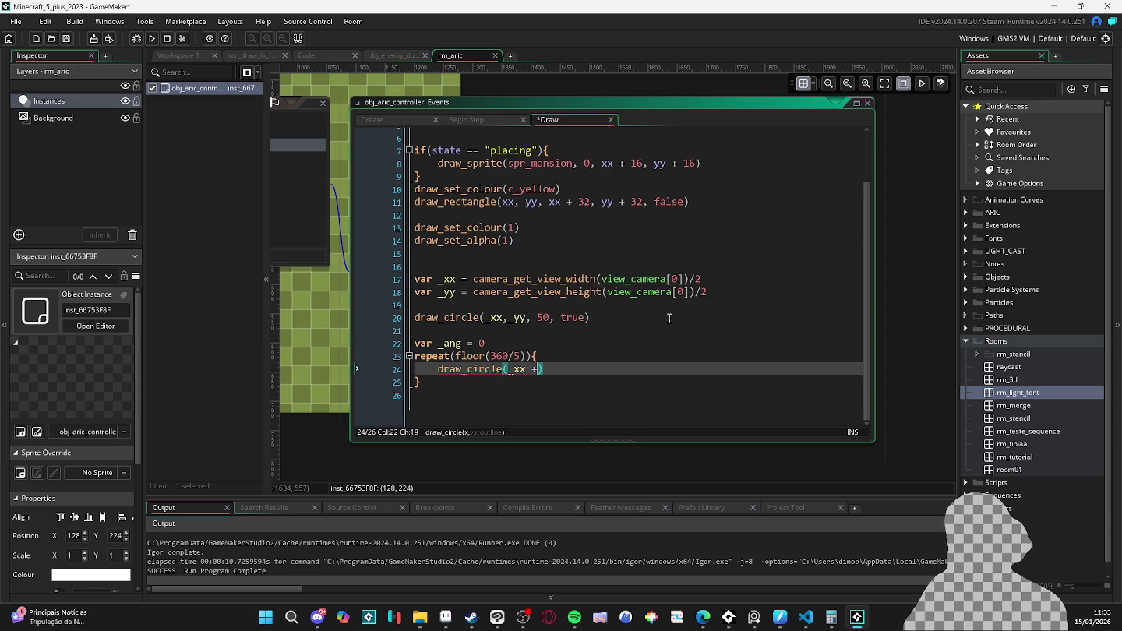
type(" len")
key("Return")
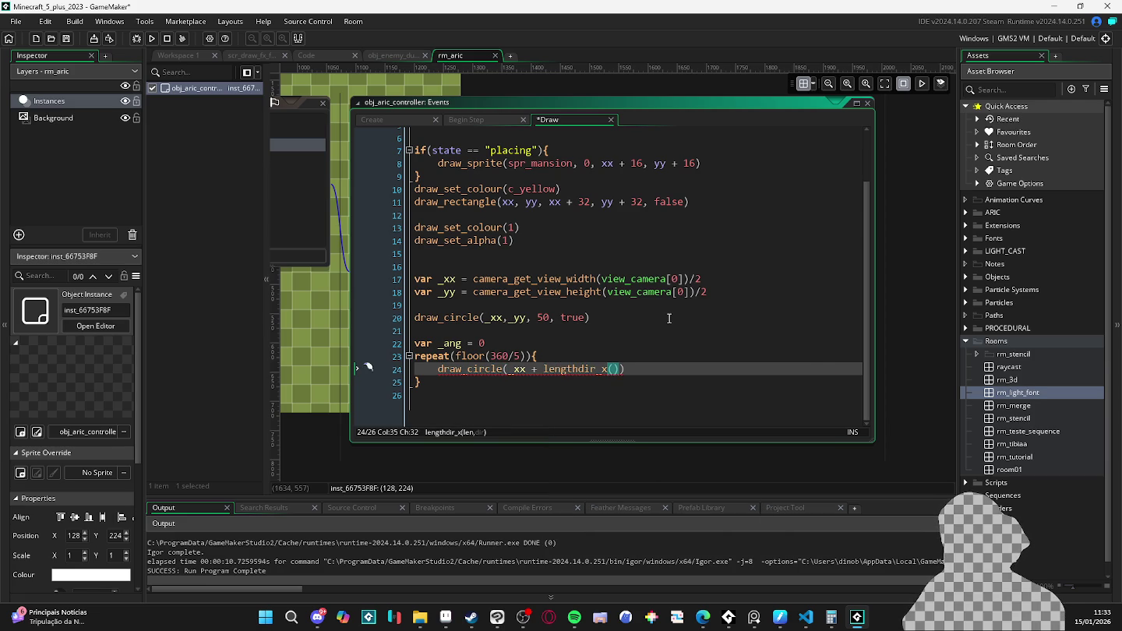
type("50,")
type(" _ang)")
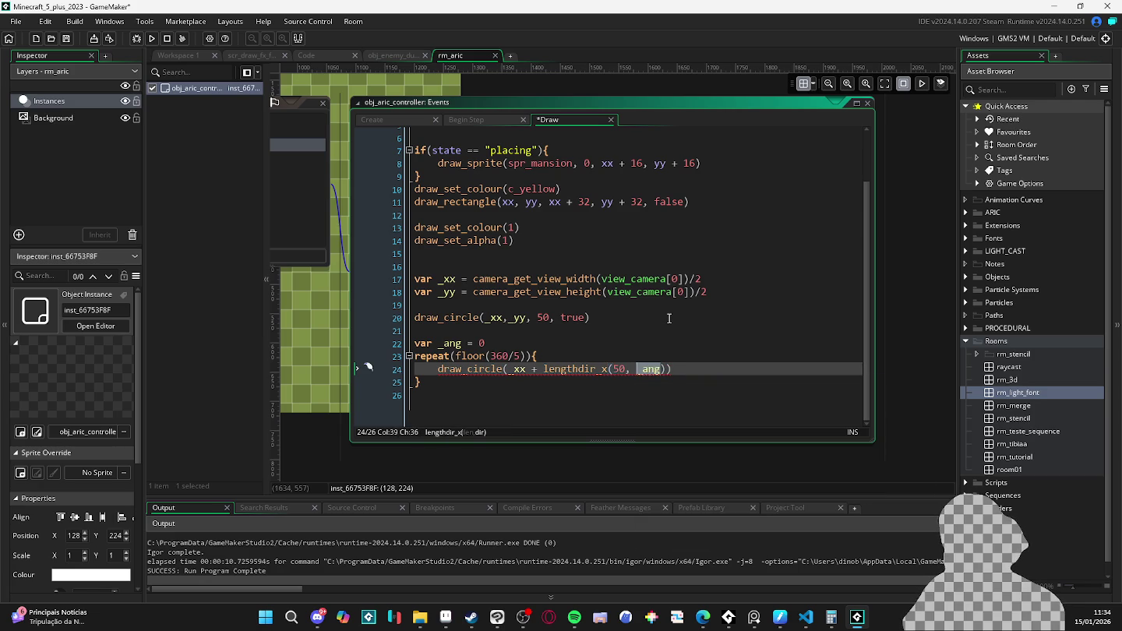
key("ctrl+shift+Left")
key("ctrl+shift+Left")
key("ctrl+shift+Left")
key("ctrl+shift+Left")
key("ctrl+shift+Left")
key("ctrl+shift+Left")
key("ctrl+shift+Left")
key("Right")
key("Left")
key("Left")
type(",")
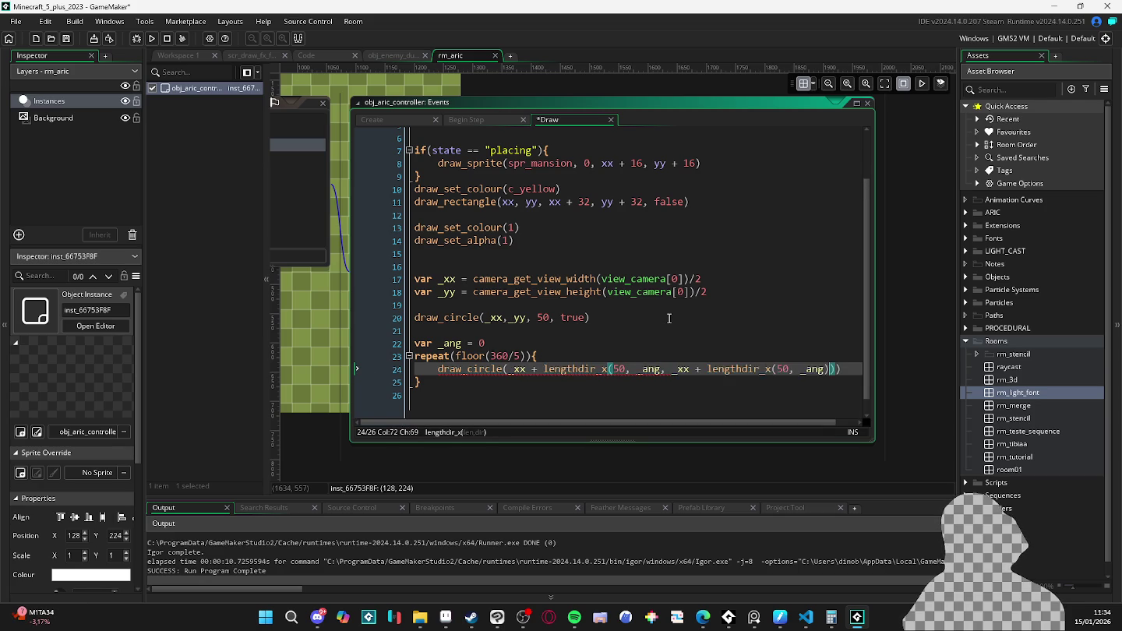
key("BackSpace")
key("BackSpace")
key("Right")
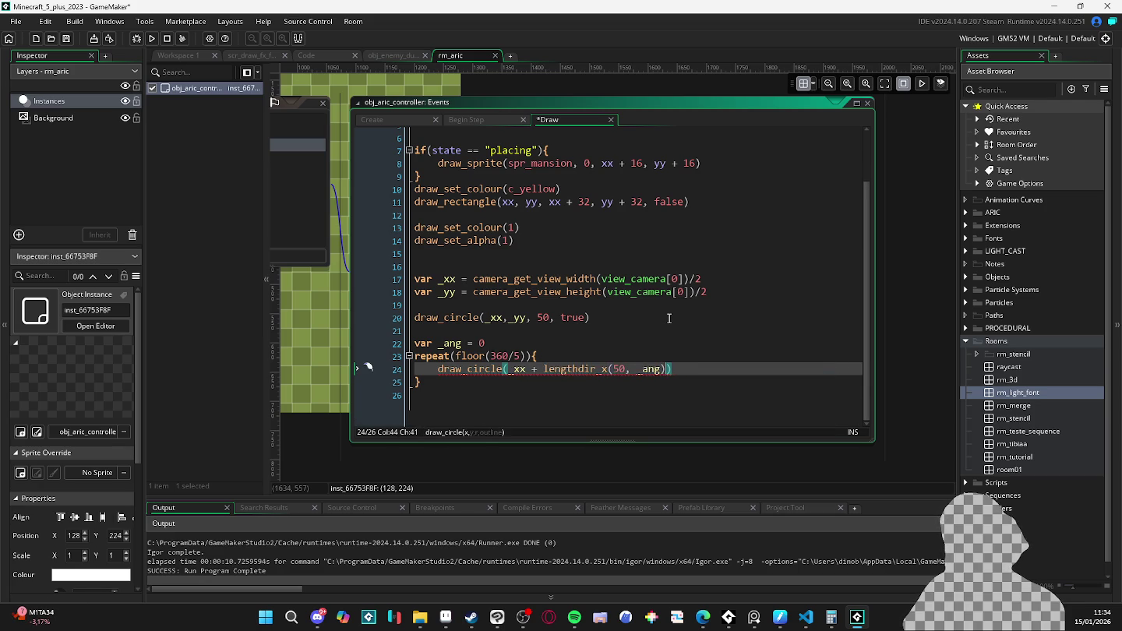
type(",")
type("_xx + lengthdir_x(50, _ang)")
key("Left")
key("Left")
key("Left")
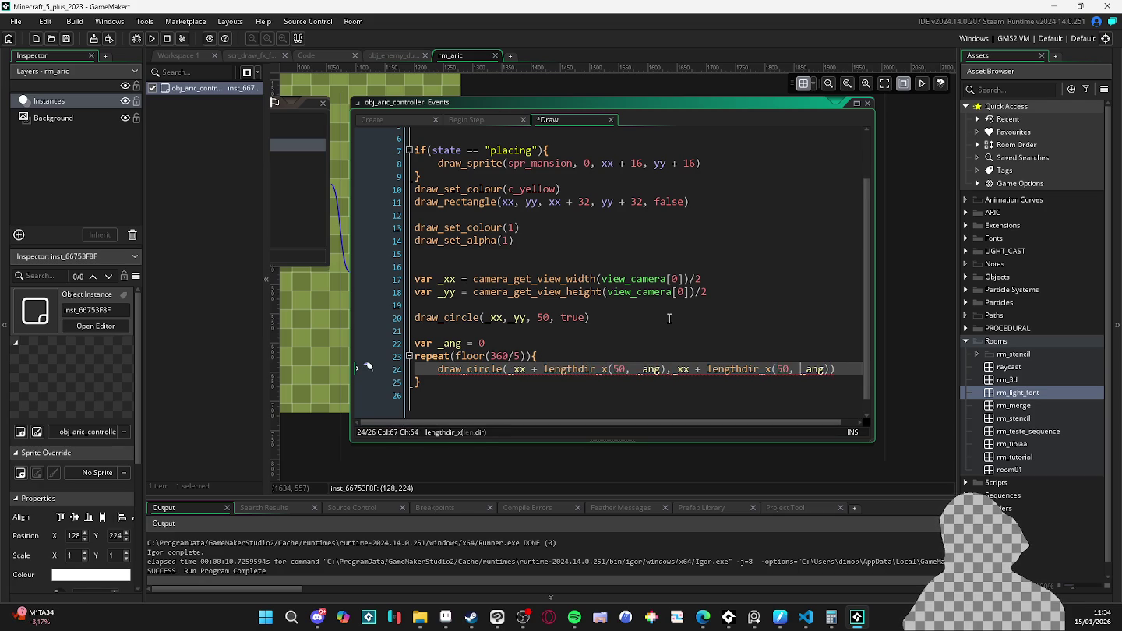
key("Left")
key("Left")
key("Left")
key("Left")
key("Left")
key("Left")
key("BackSpace")
key("BackSpace")
type("yy")
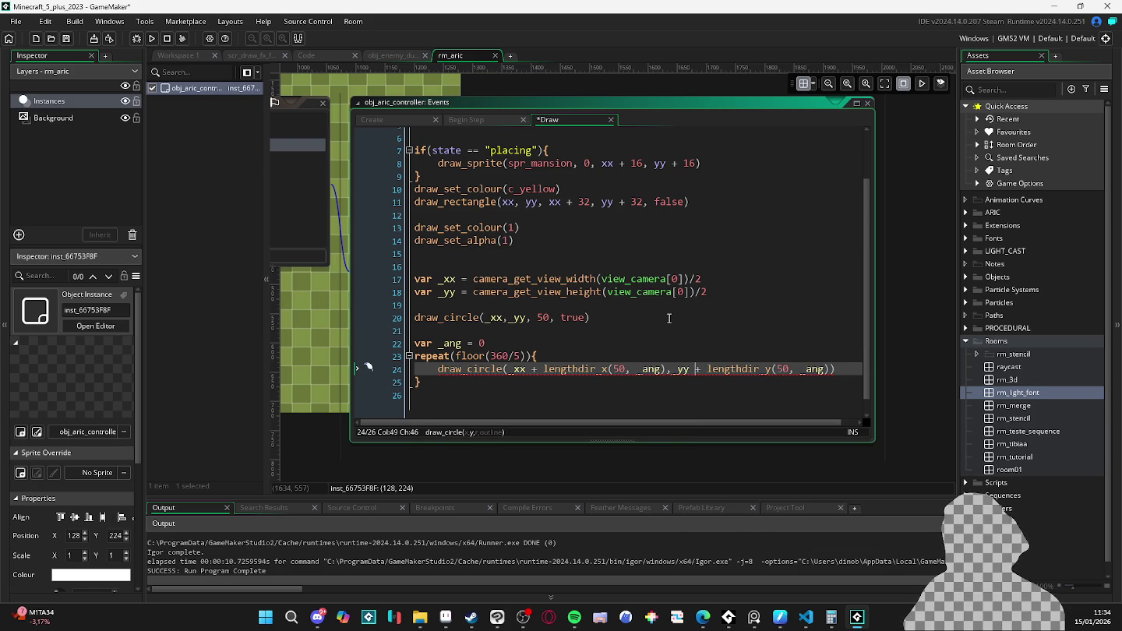
- Finish the loop's circle call with radius 3 and outline set to false
key("End")
type(",")
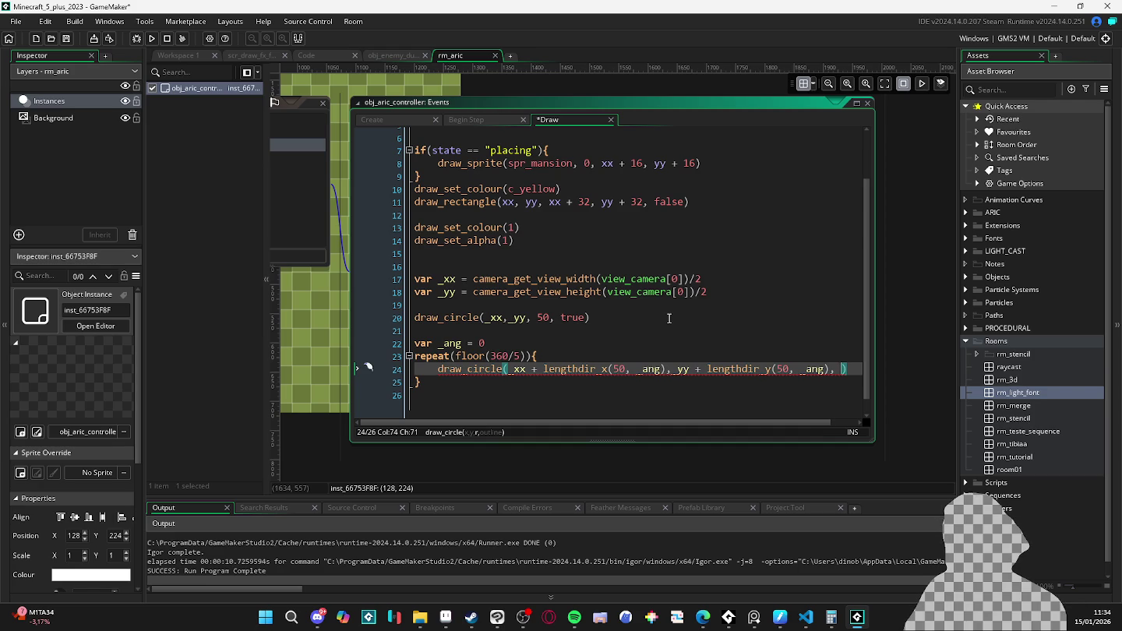
type(" 10")
type(", false")
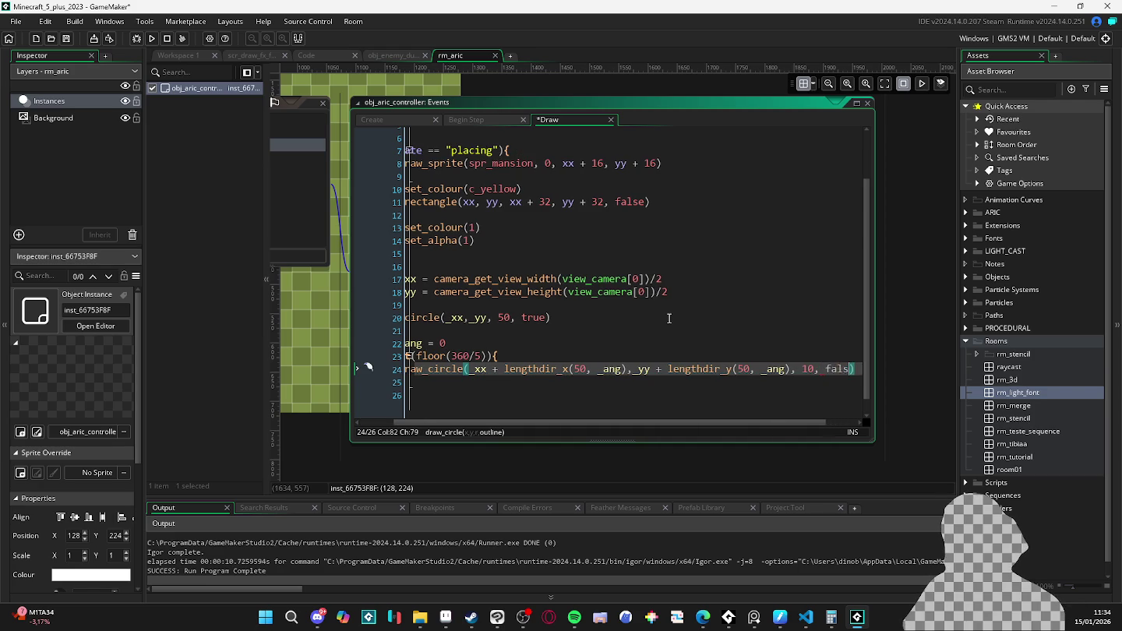
key("Up")
key("Up")
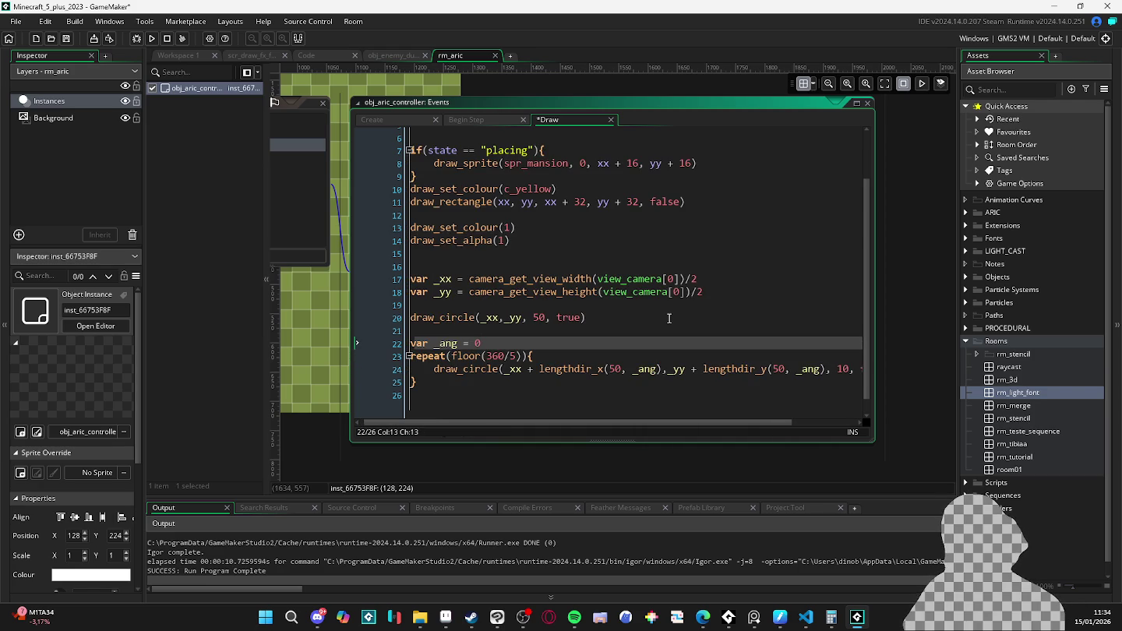
key("Down")
key("End")
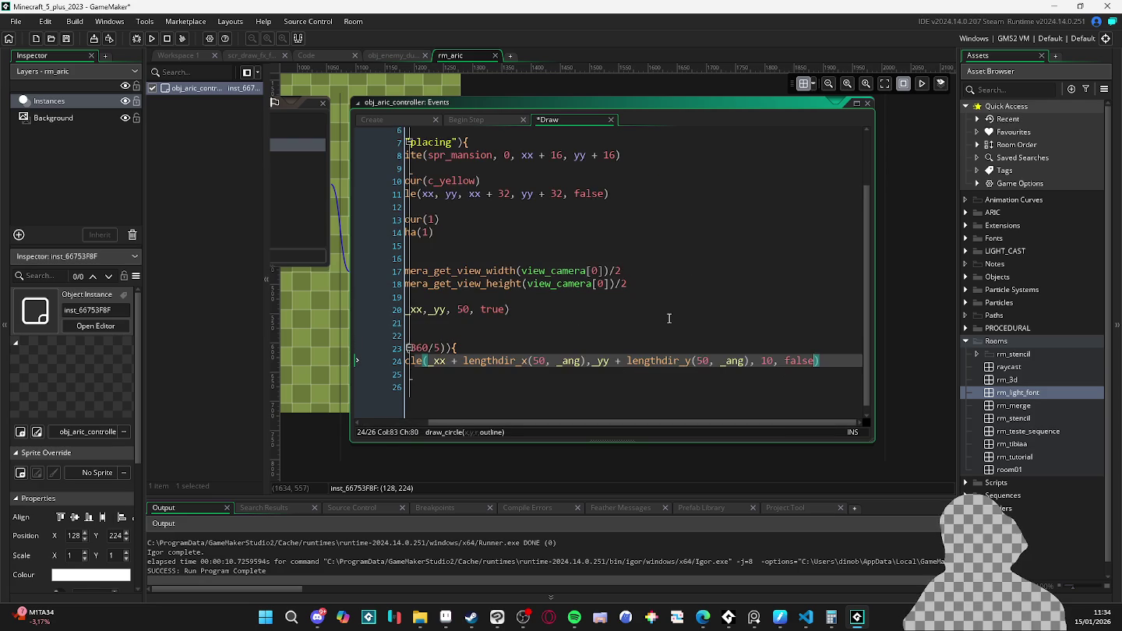
key("BackSpace")
key("BackSpace")
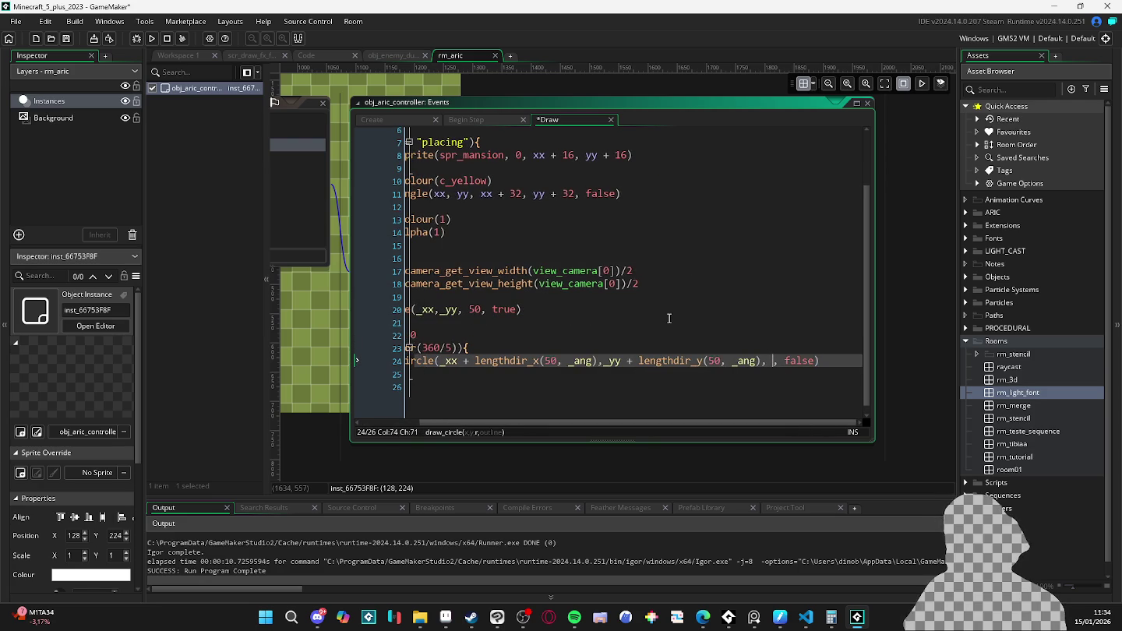
key("Up")
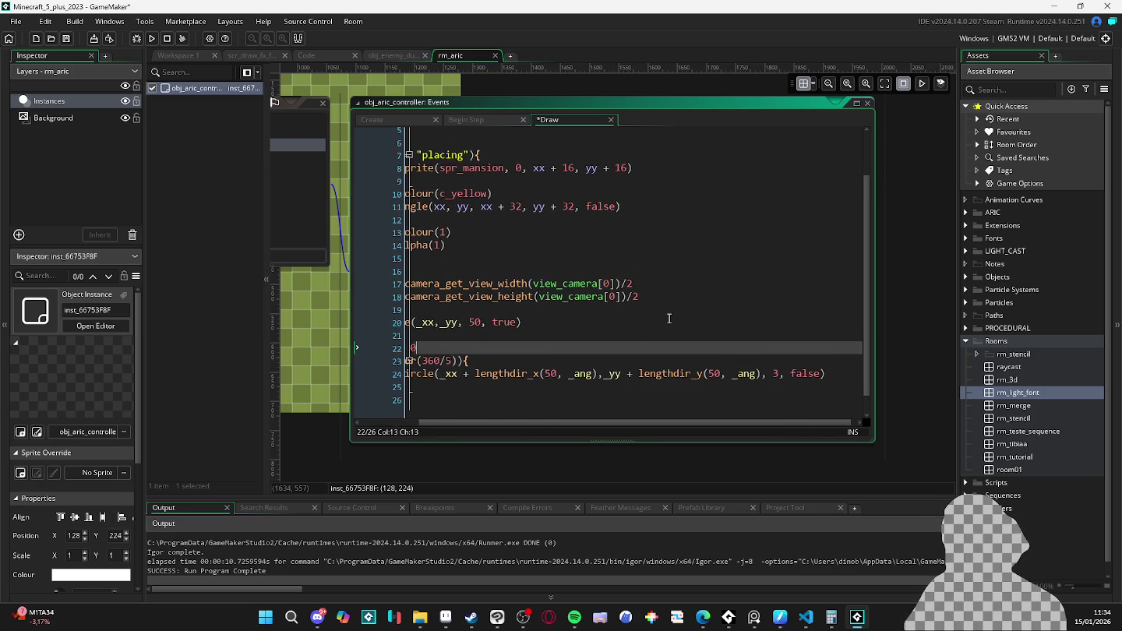
scroll(669, 318, "up", 1)
- Add draw_set_colour(c_white) inside the loop
key("Return")
type("drawe_")
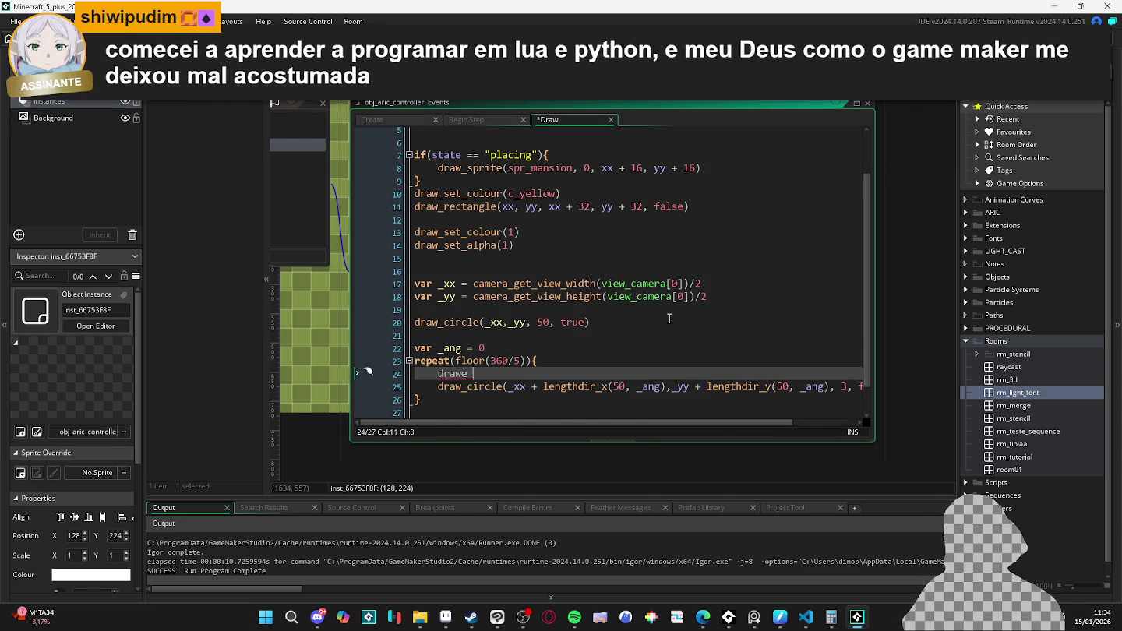
key("BackSpace")
key("BackSpace")
type("set_col")
key("Return")
type("(c_wh")
key("Return")
key("Down")
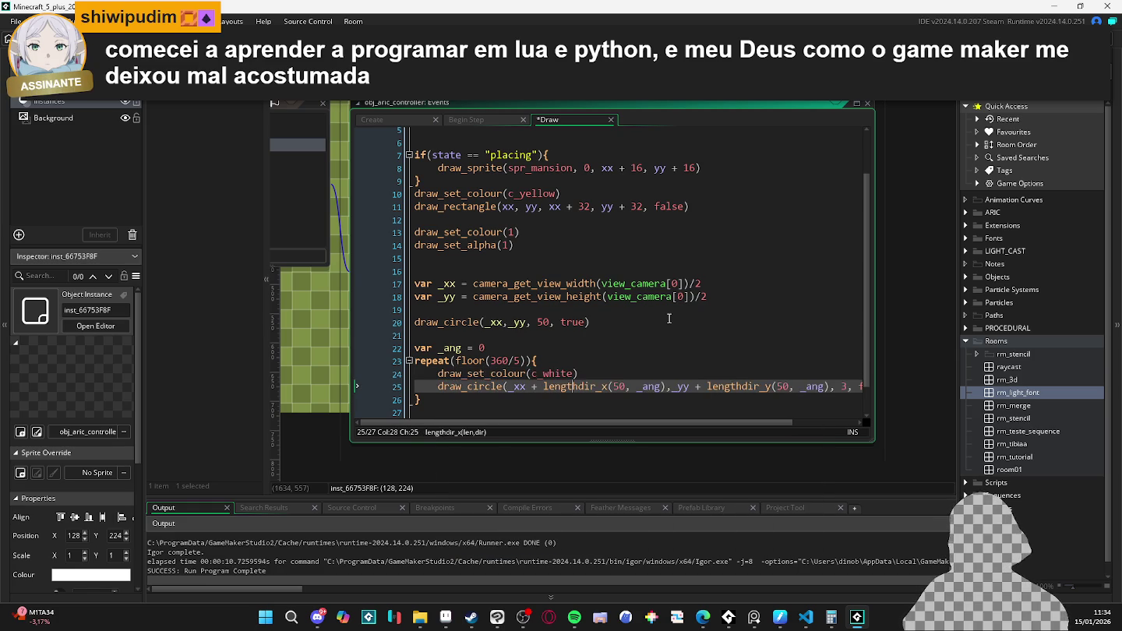
key("End")
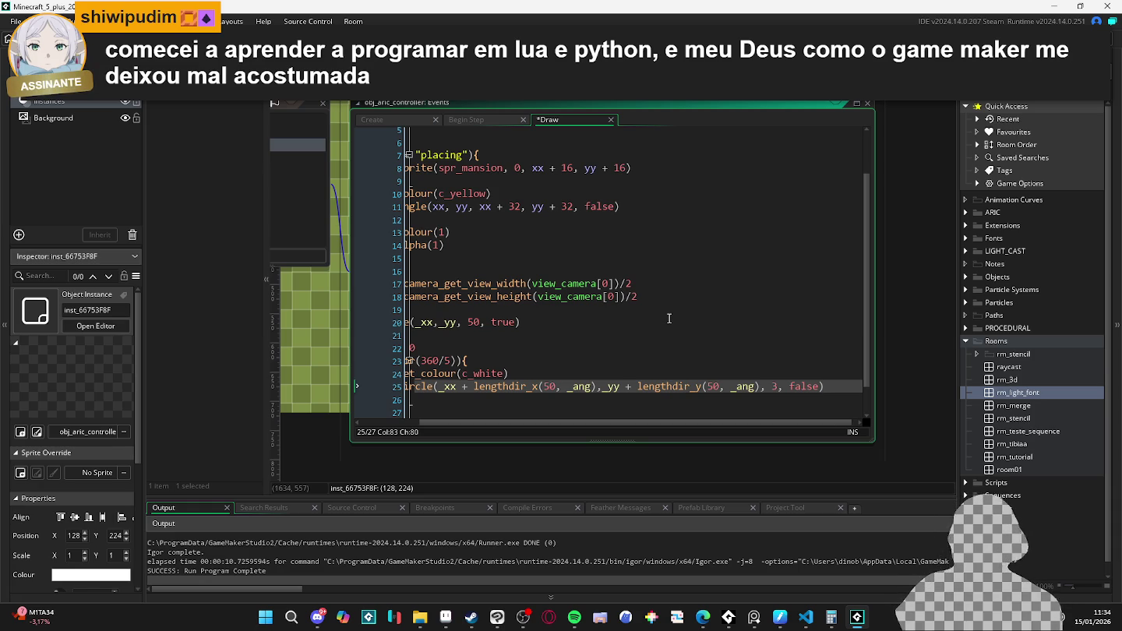
- Change the repeat count from floor(360/5) to 5
scroll(824, 384, "left", 2)
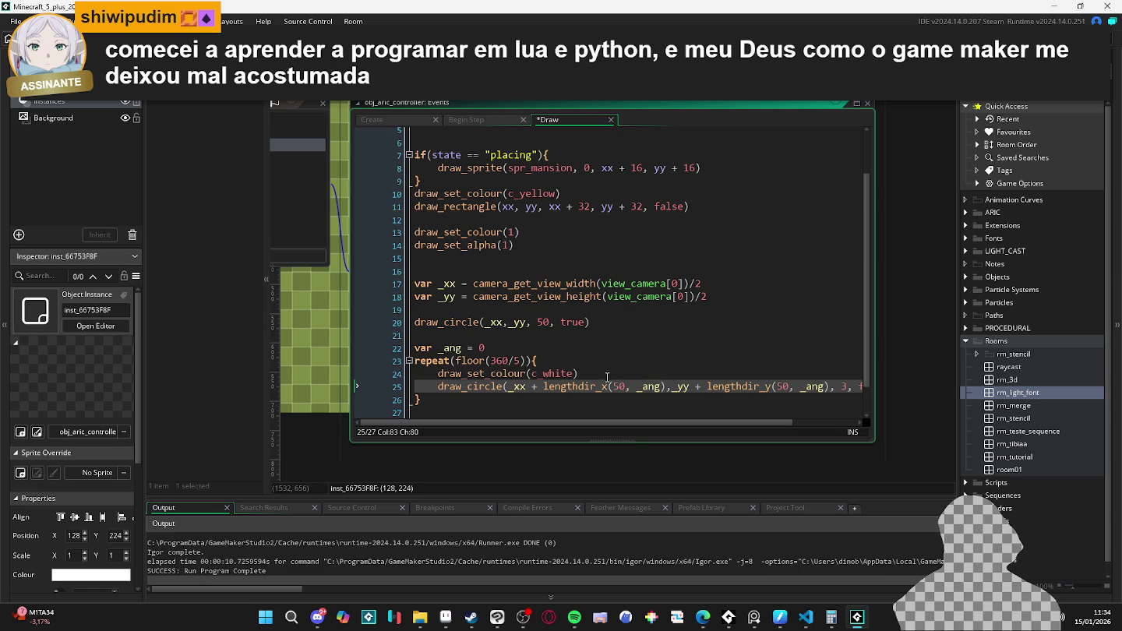
left_click(460, 349)
scroll(628, 386, "right", 2)
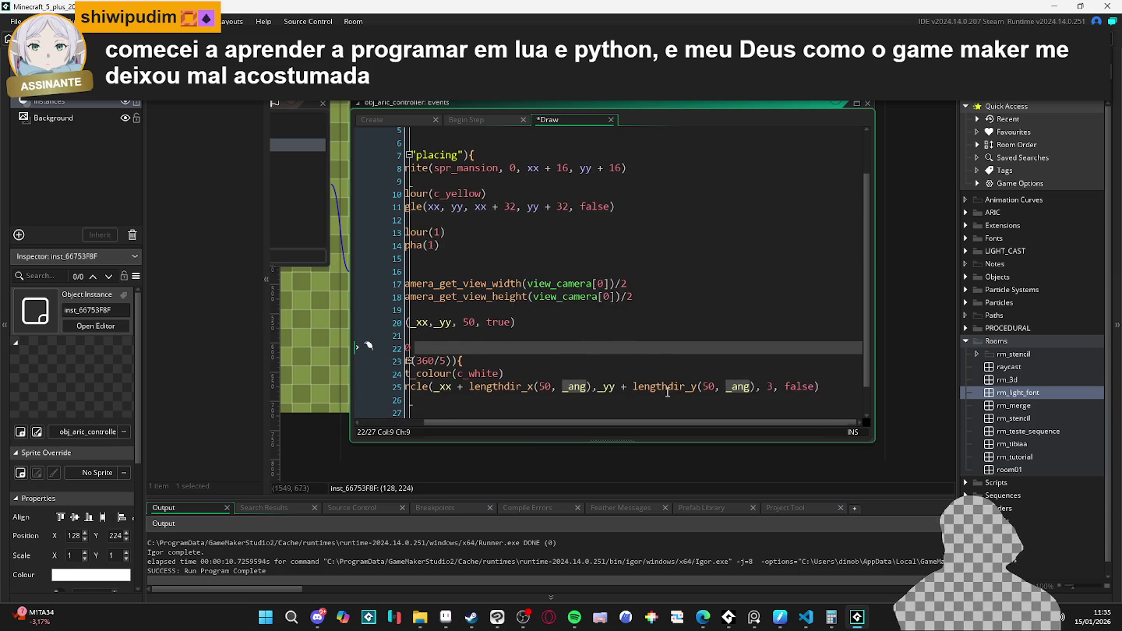
left_click(828, 387)
key("Return")
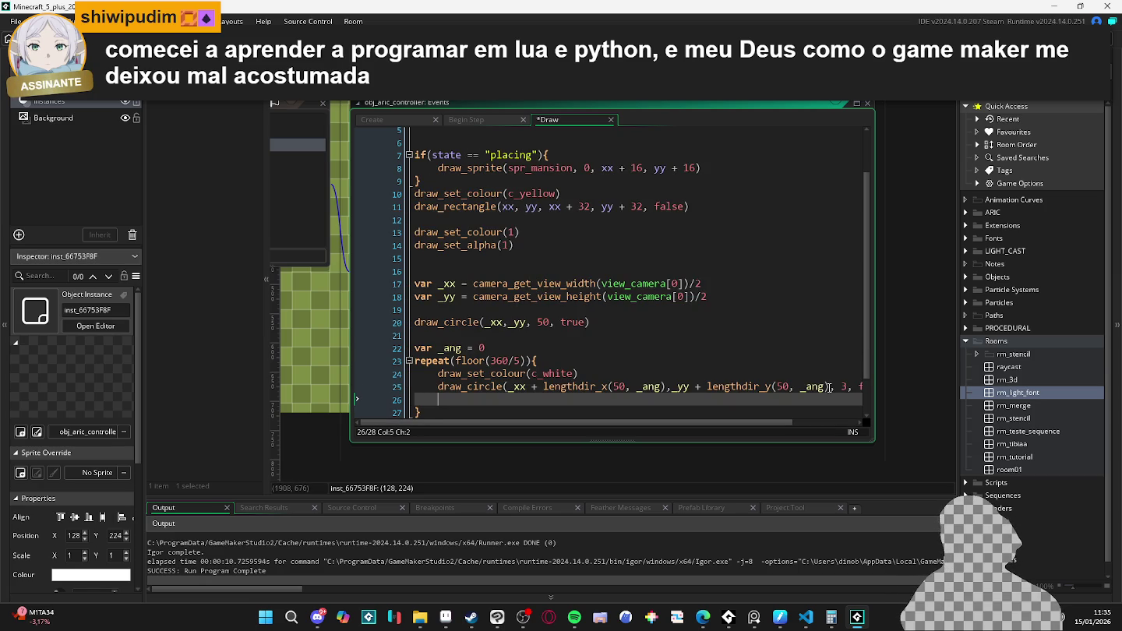
key("Up")
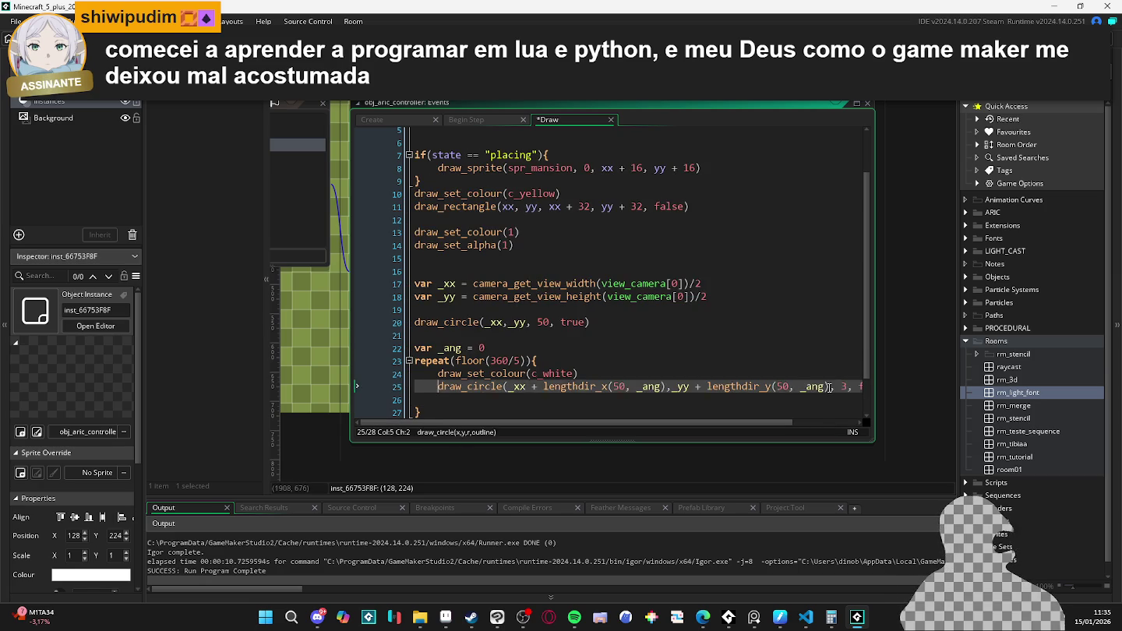
key("Up")
key("Up")
key("Right")
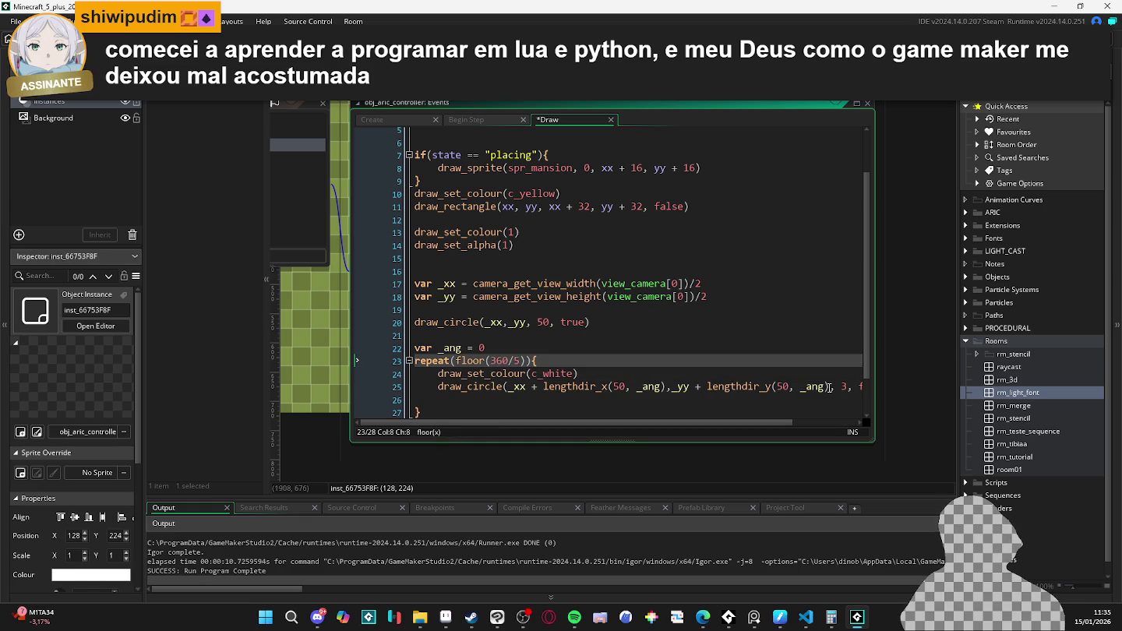
key("shift+Right")
key("shift+Right")
key("shift+Right")
key("shift+Right")
key("shift+Right")
key("shift+Right")
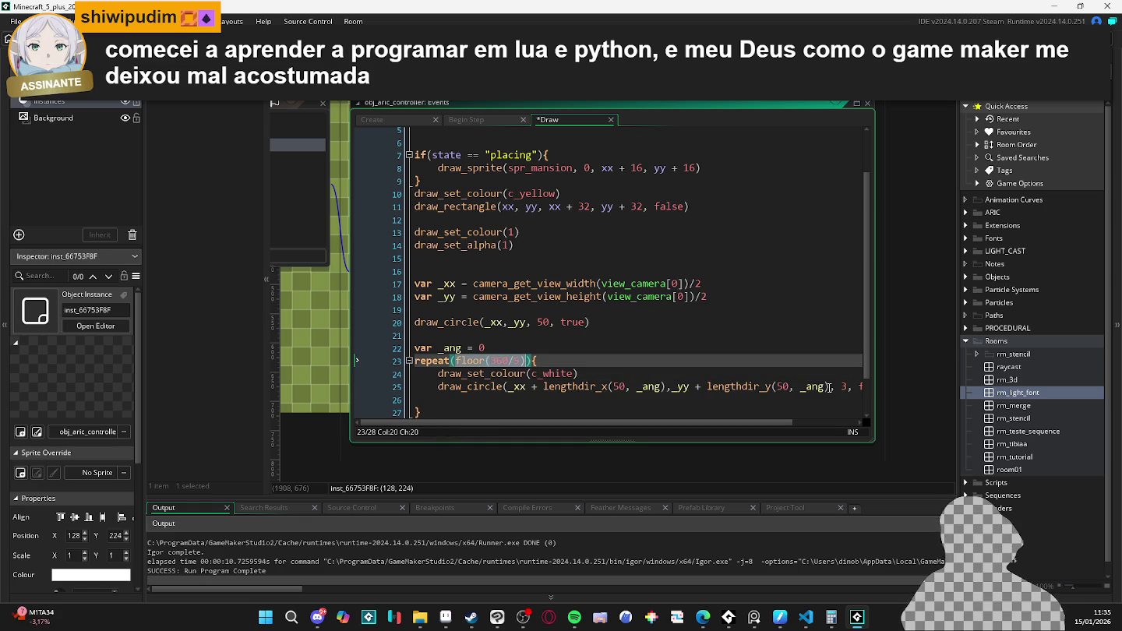
type("5")
- Add the _ang += 360/5 increment to the loop and test-run the game
key("Down")
key("Down")
key("Down")
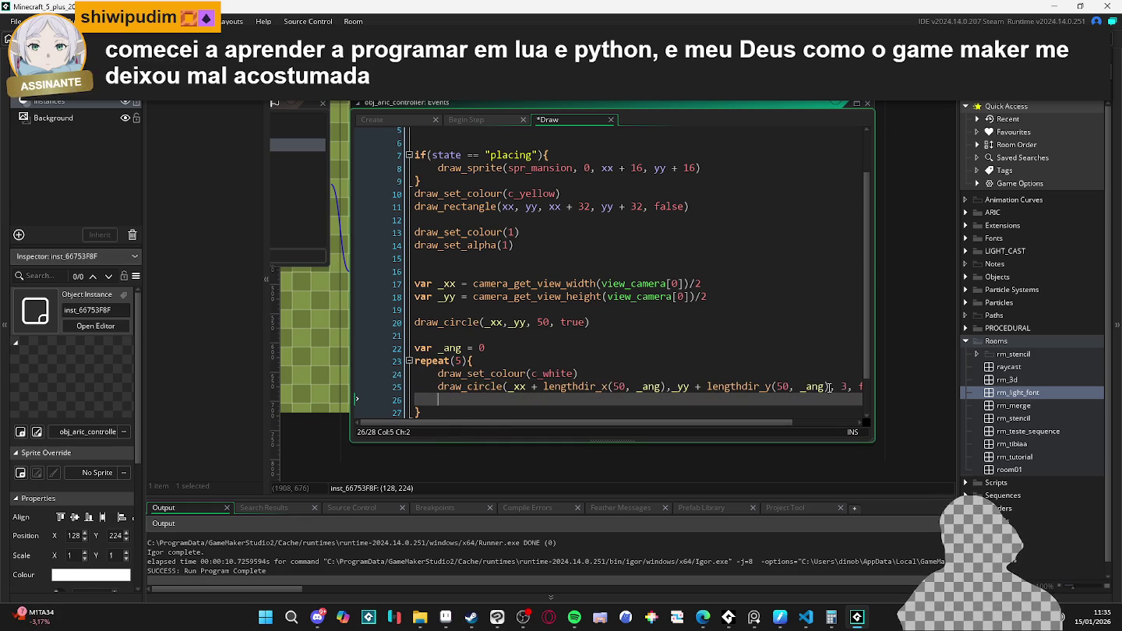
key("Return")
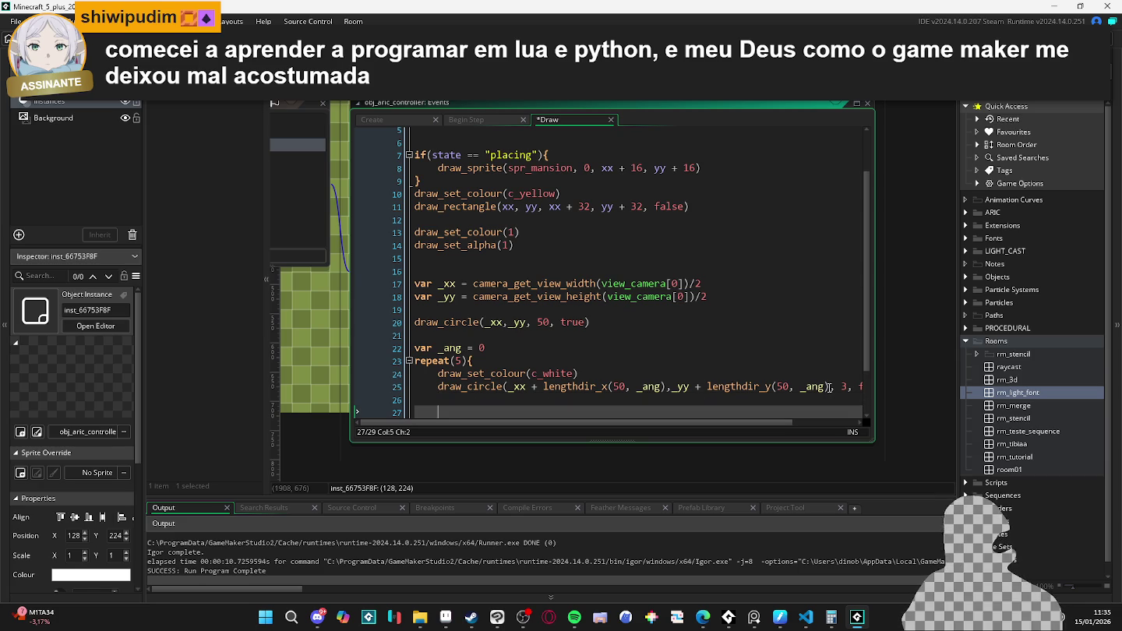
type("_ang += 360/5")
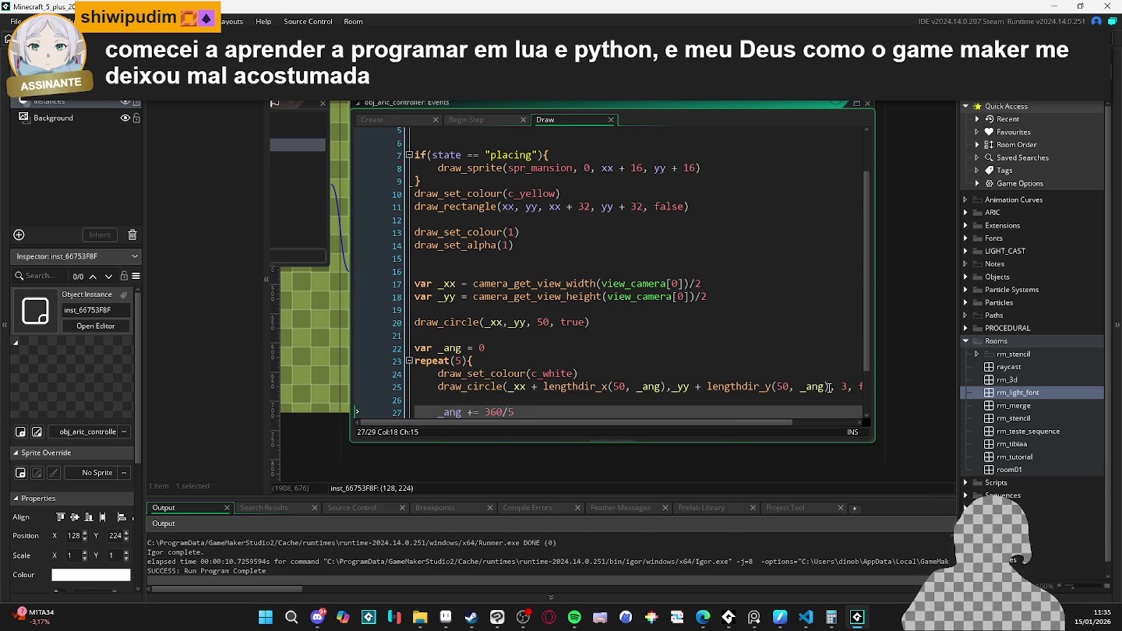
scroll(545, 343, "down", 2)
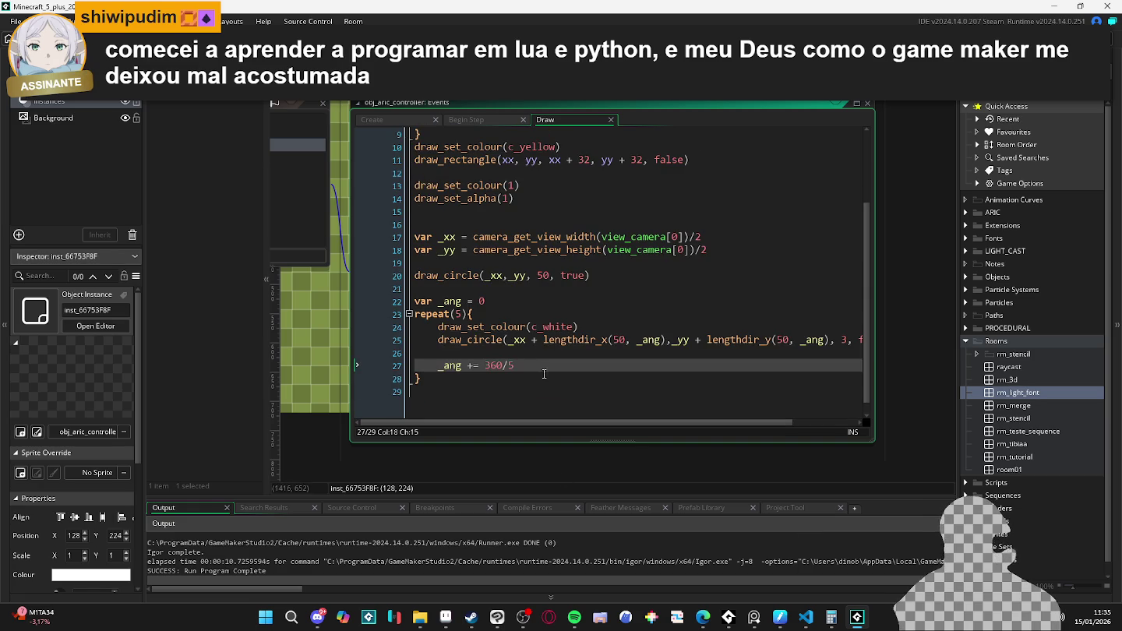
key("F5")
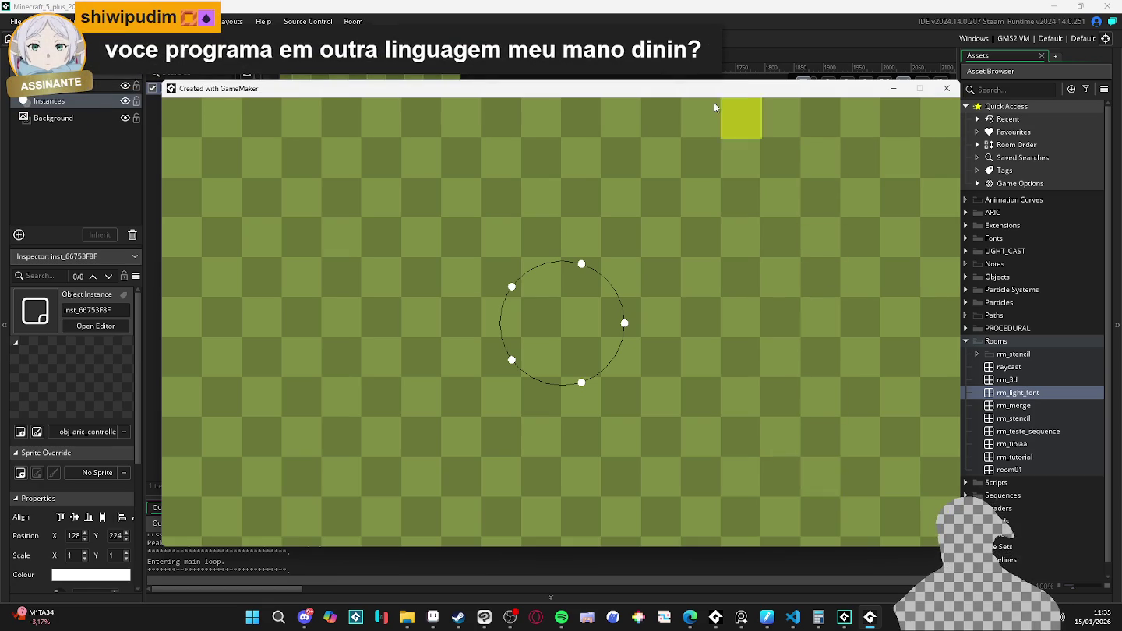
- Snip the area around the five-dot circle in the running game window
key("super+shift+s")
left_click_drag(468, 241, 648, 407)
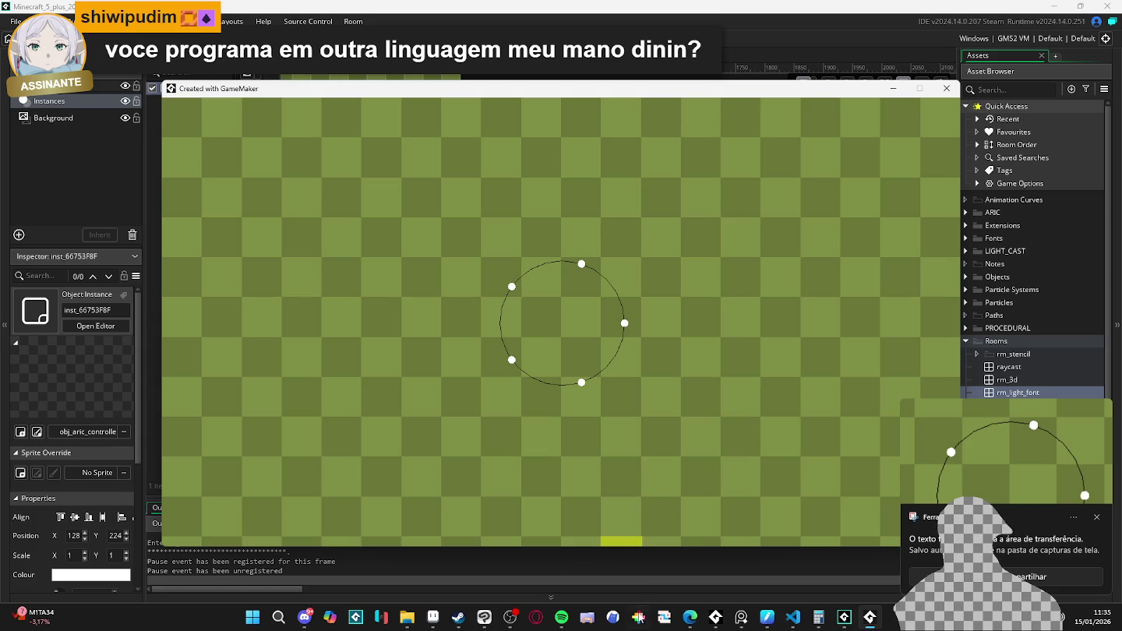
mouse_move(432, 617)
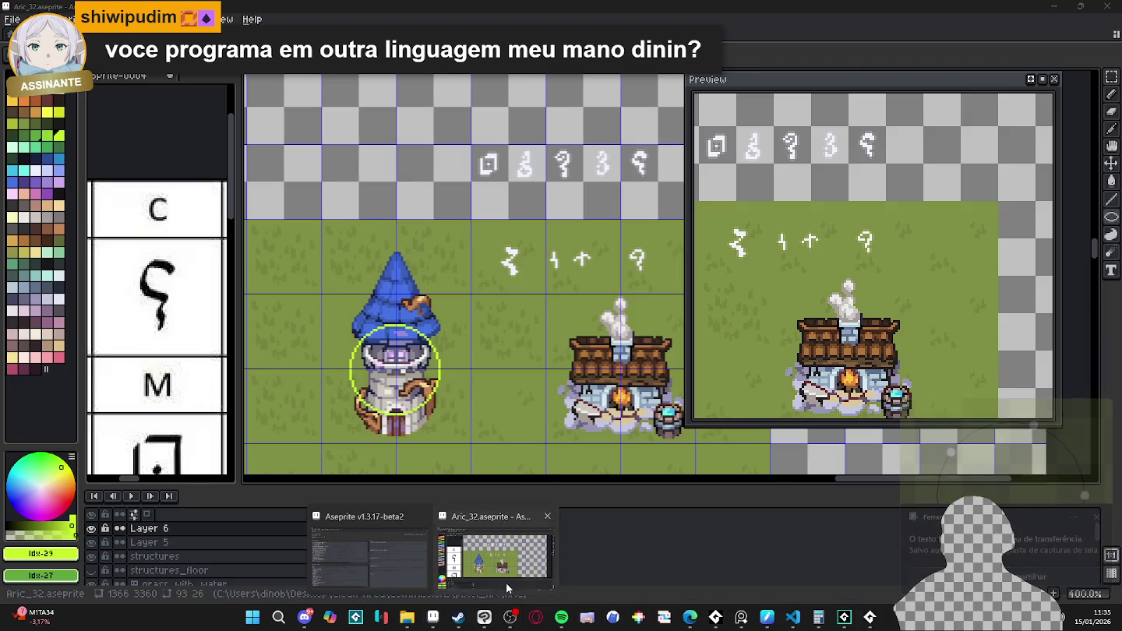
- Return to Aric_32, check the yellow circle layer, and try pasting the circle onto Layer 6
left_click(505, 582)
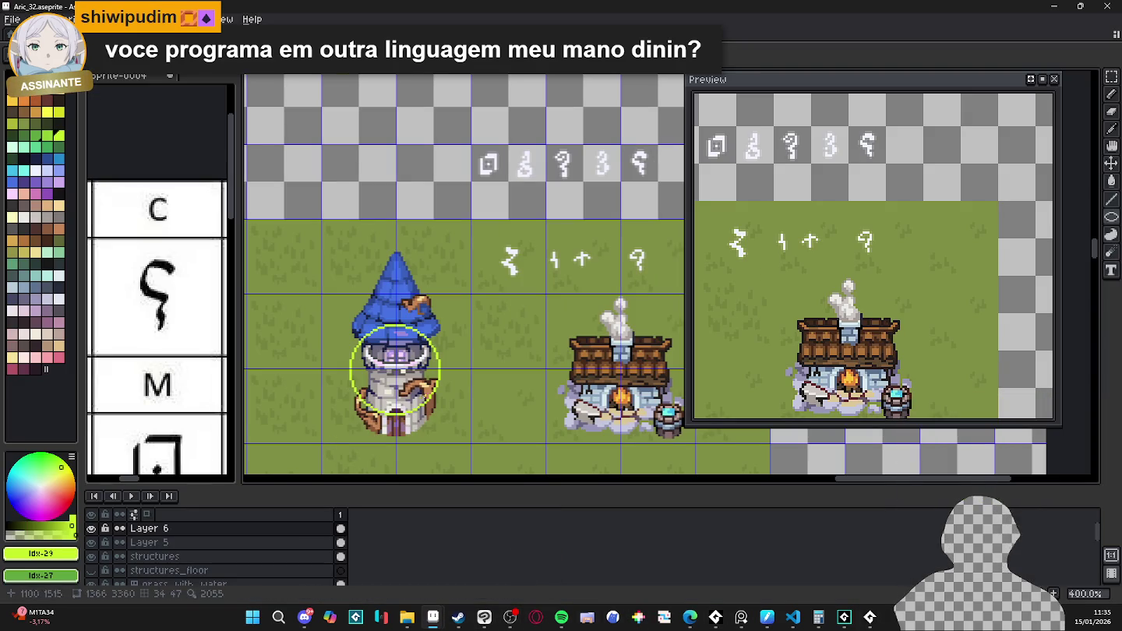
scroll(395, 370, "up", 1)
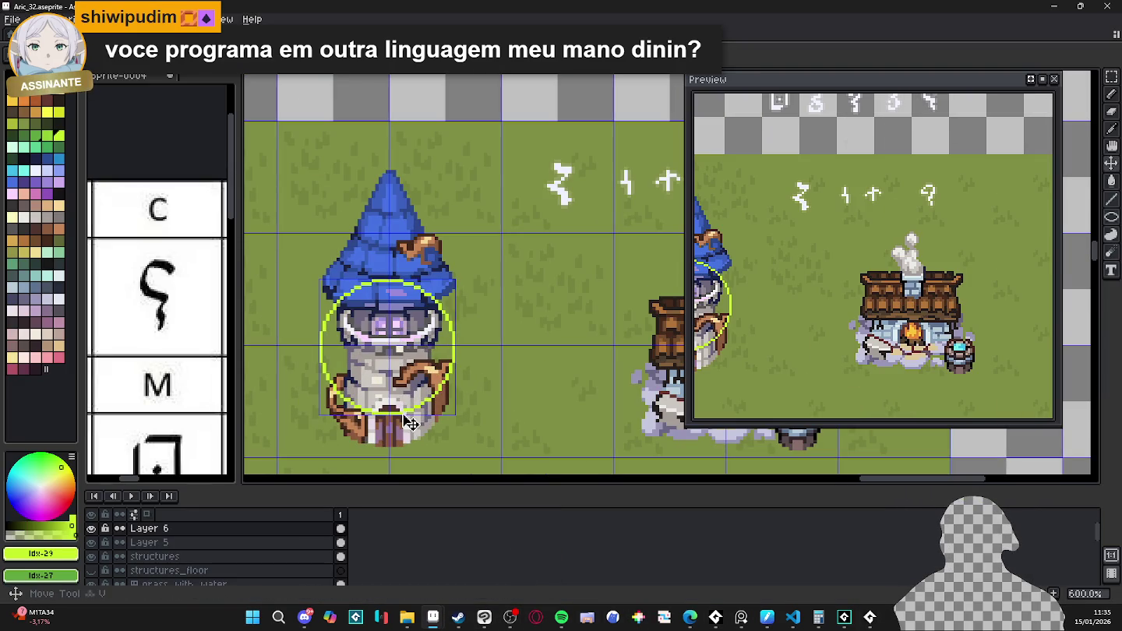
left_click(92, 529)
left_click(92, 529)
left_click(145, 531)
key("shift+n")
key("ctrl+v")
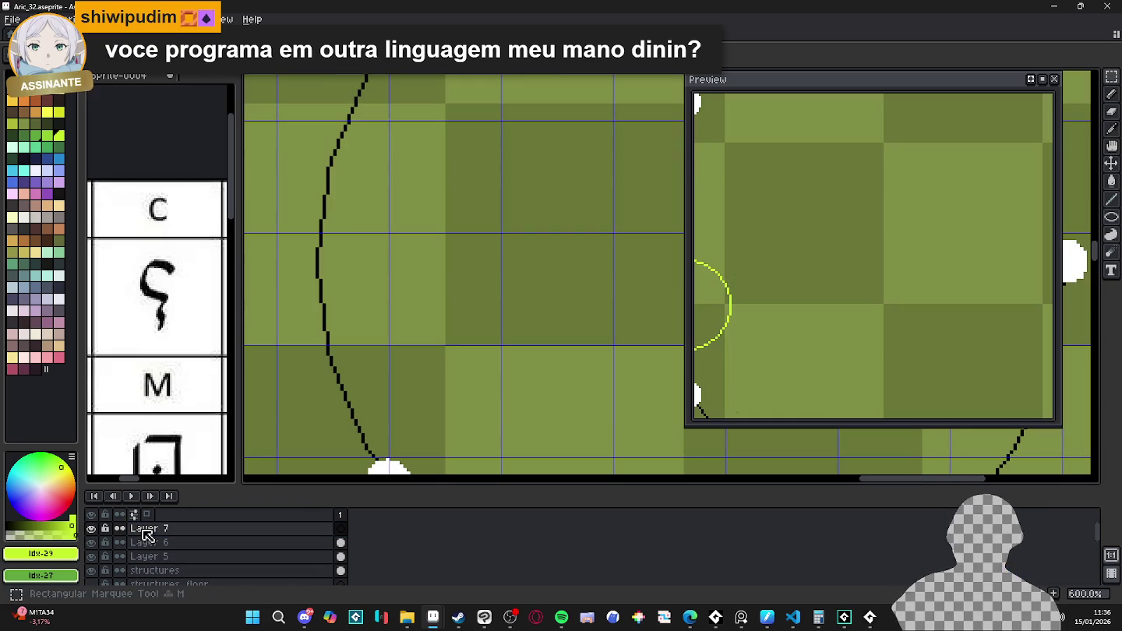
scroll(409, 227, "down", 2)
key("Escape")
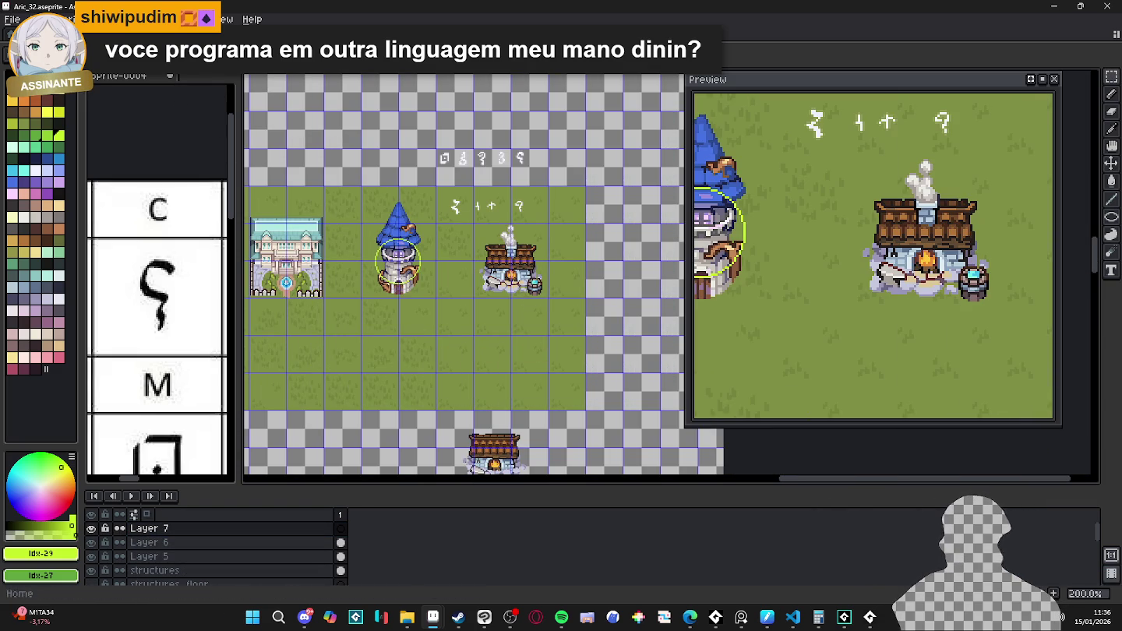
- Paste the circle on a new layer, move it over the tower, and scale it to 38.1%
left_click(13, 19)
left_click(27, 65)
key("Escape")
scroll(391, 253, "up", 4)
key("ctrl+v")
scroll(620, 341, "down", 1)
mouse_move(604, 345)
left_mouse_down()
mouse_move(455, 253)
mouse_move(457, 298)
left_mouse_up()
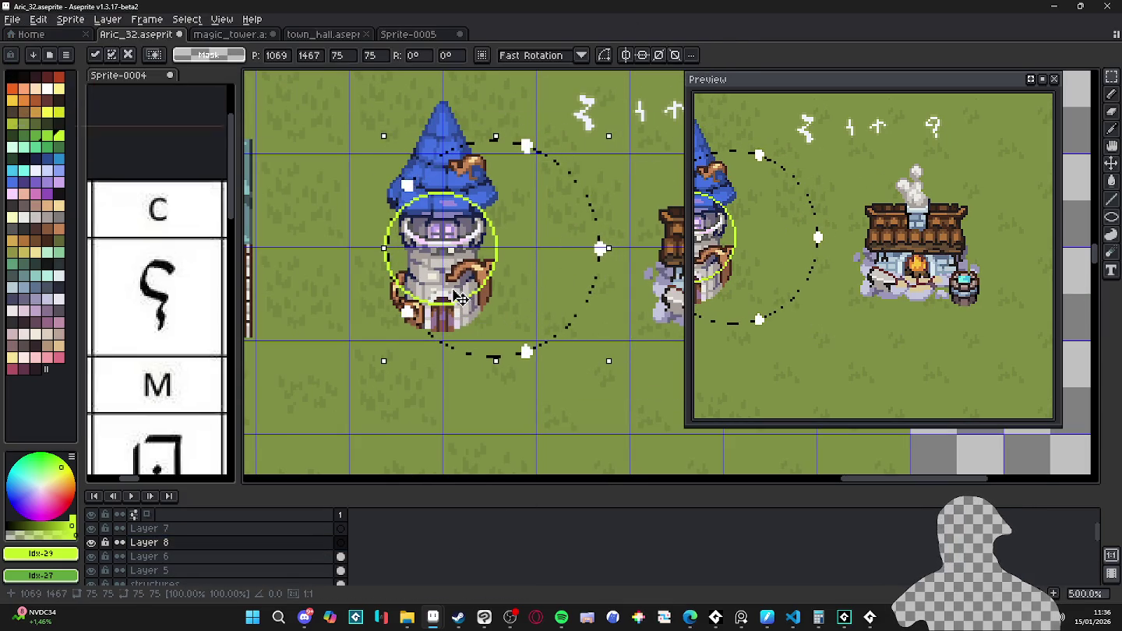
mouse_move(601, 142)
left_mouse_down()
mouse_move(483, 236)
mouse_move(461, 288)
left_mouse_up()
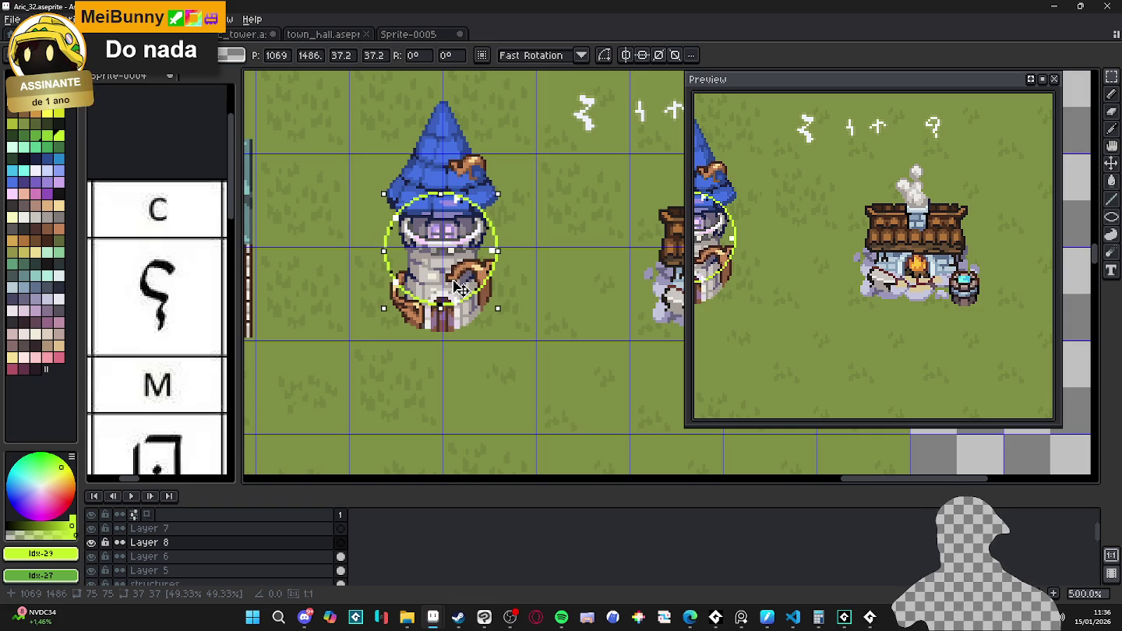
left_click_drag(499, 195, 501, 191)
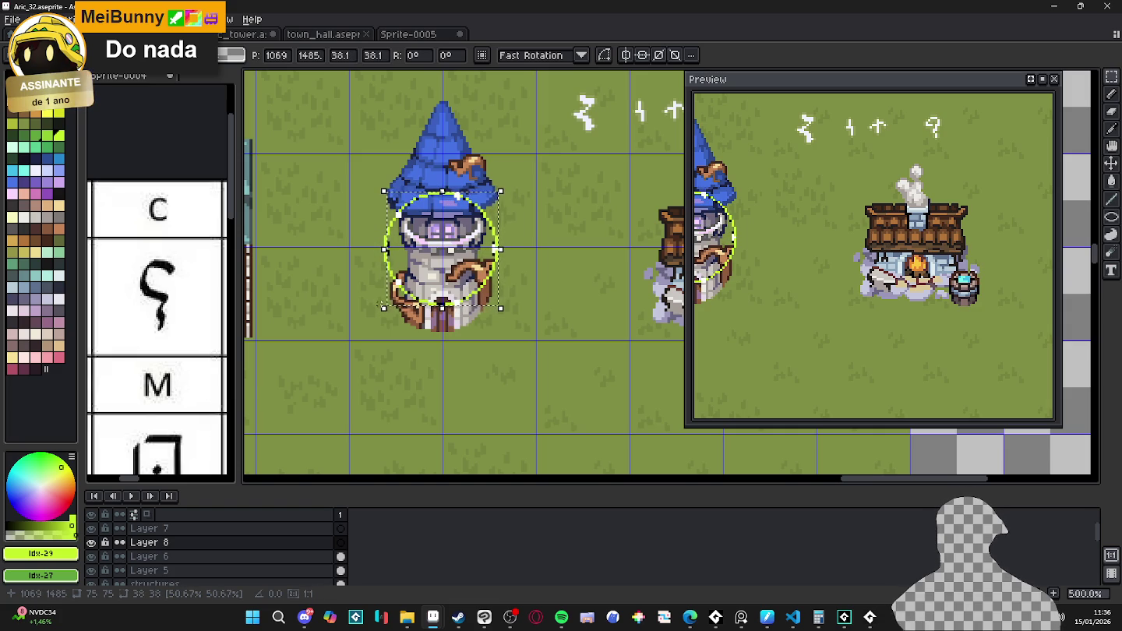
key("Return")
- Pick white, show Layer 8 again, and select the area around the tower and circle
scroll(456, 311, "up", 4)
scroll(455, 310, "up", 1)
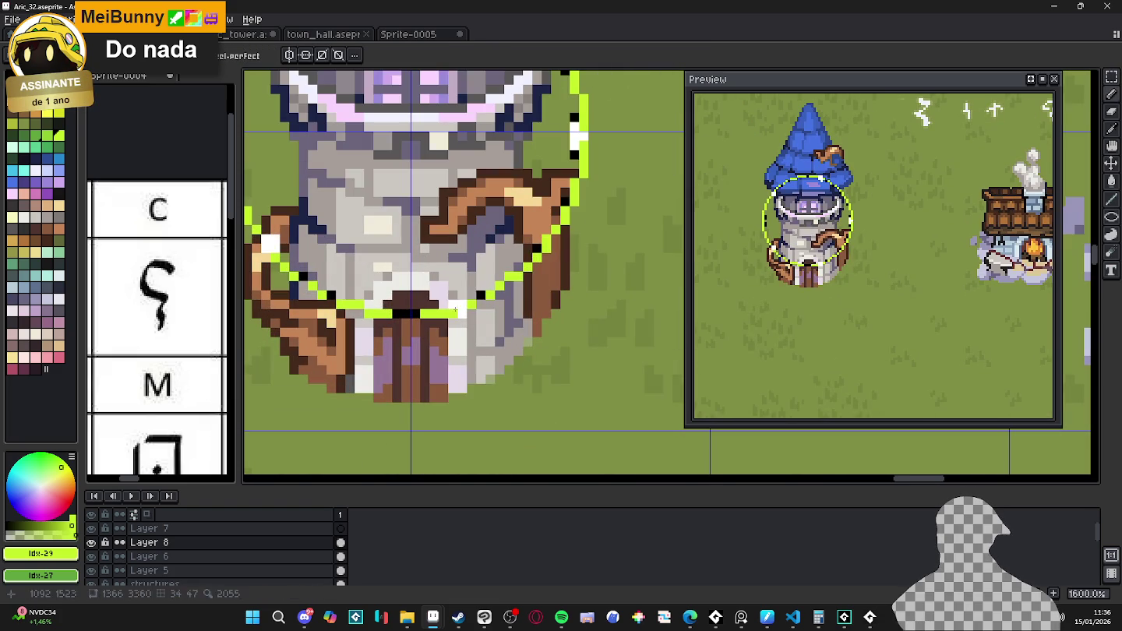
left_click(270, 263, "alt")
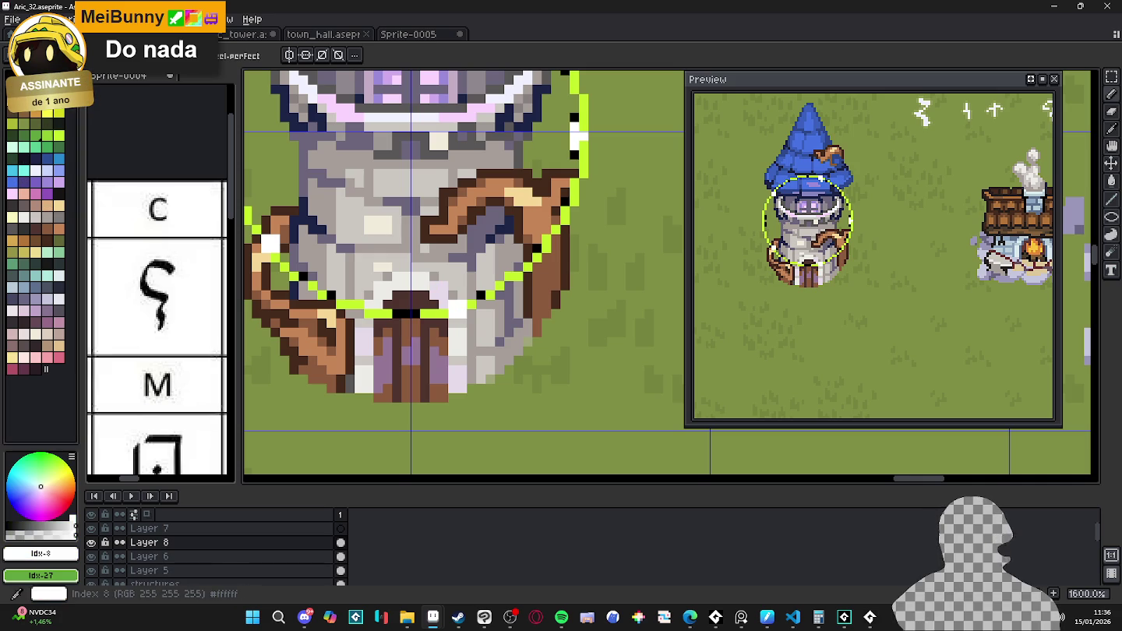
scroll(434, 352, "down", 3)
left_click_drag(360, 337, 434, 352)
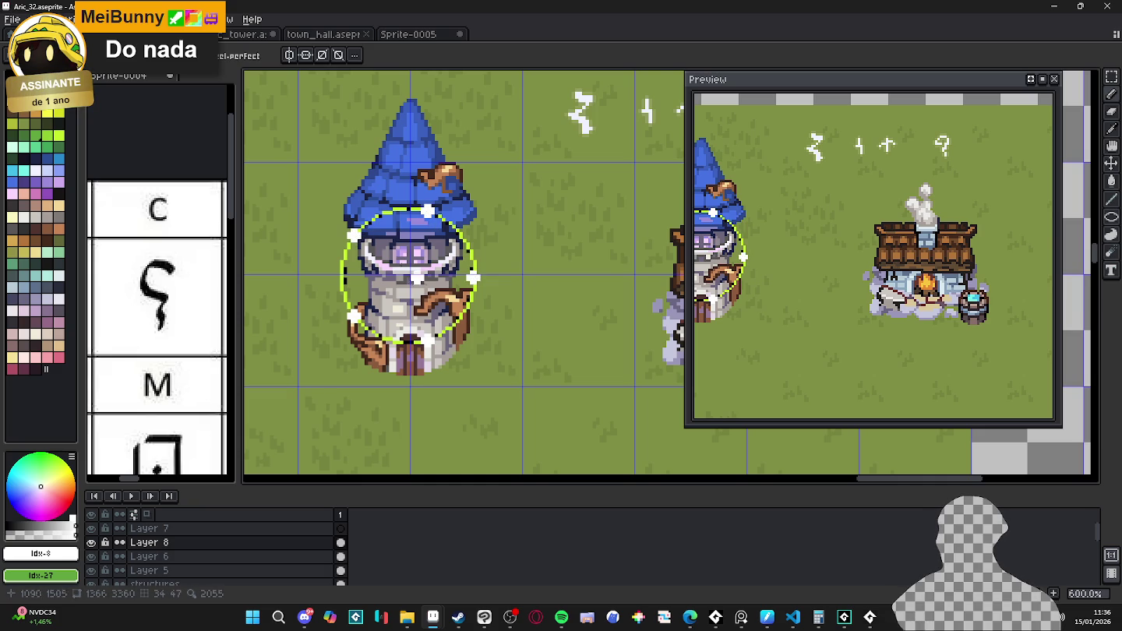
scroll(437, 326, "down", 2)
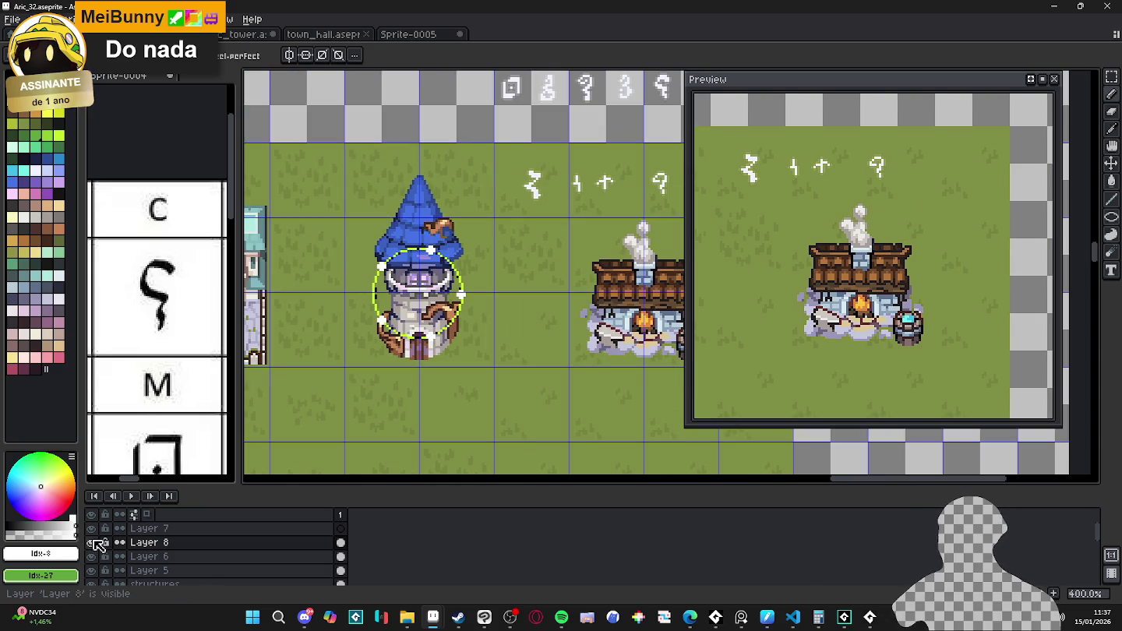
left_click(94, 543)
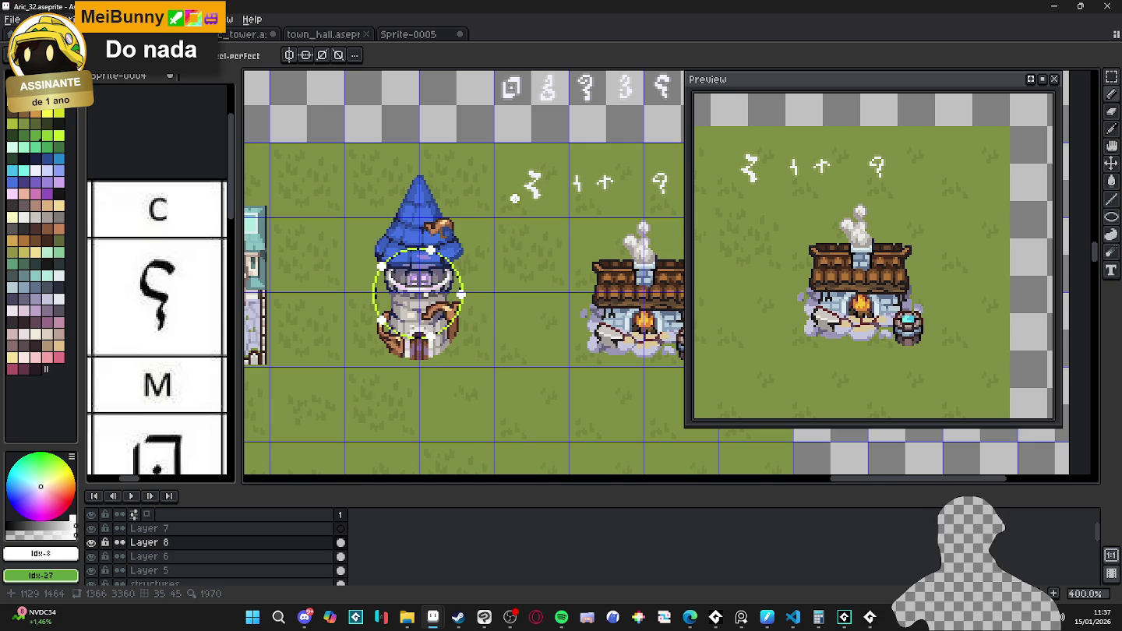
key("v")
left_click_drag(482, 223, 347, 352)
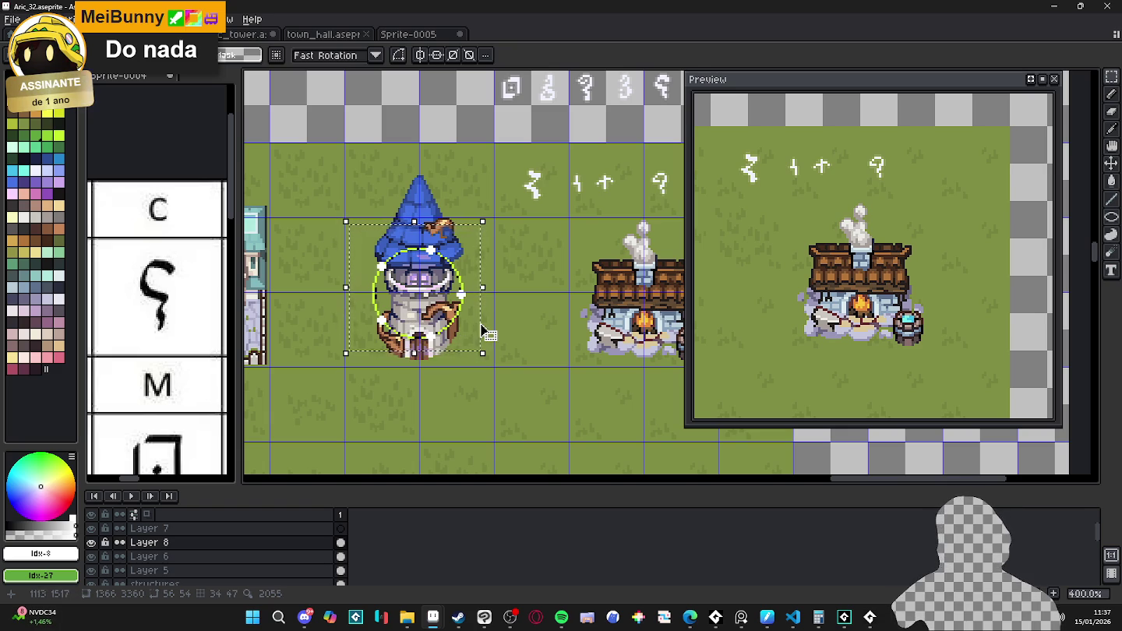
- Save Aric_32.aseprite and start a new sprite
key("ctrl+s")
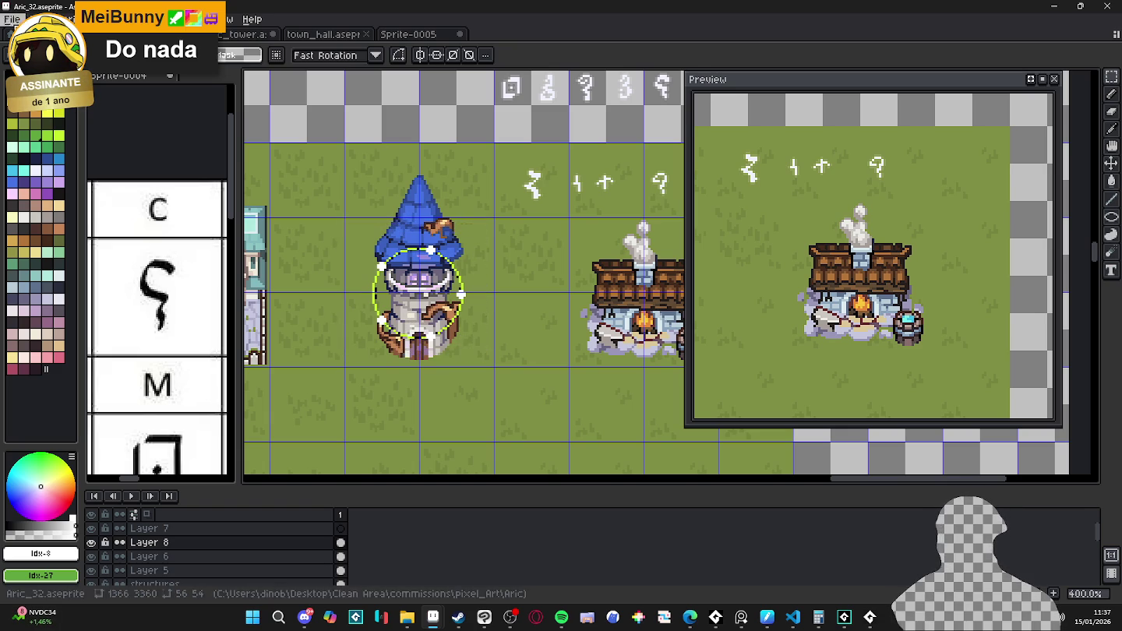
left_click(13, 19)
left_click(35, 31)
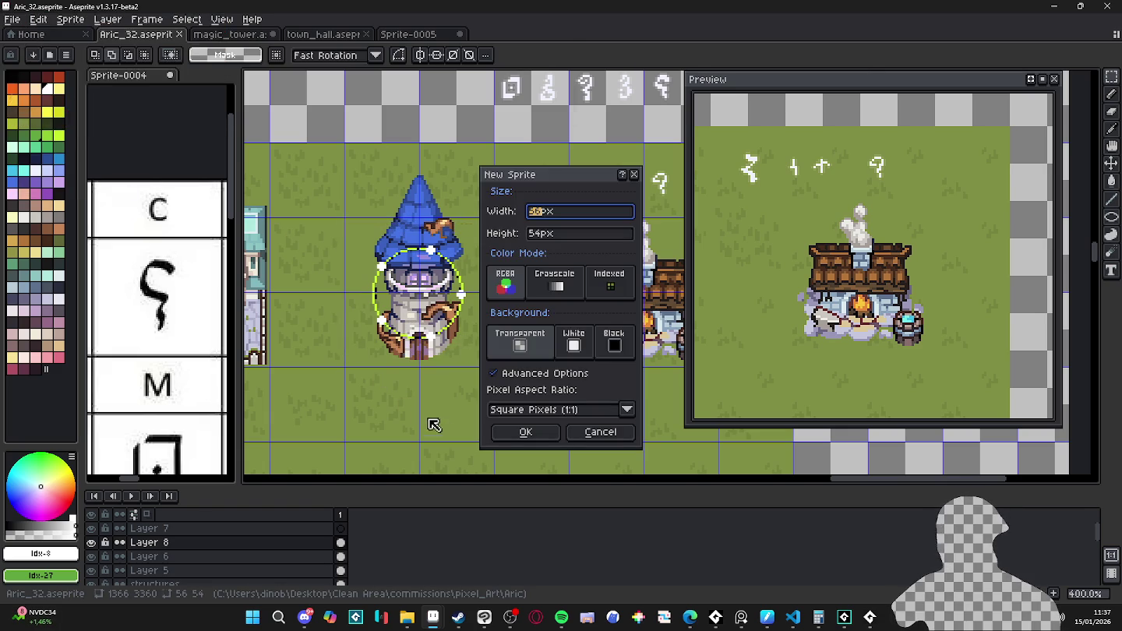
- Create the 56 × 54 sprite and paste the dotted circle into it
left_click(522, 433)
scroll(405, 319, "up", 2)
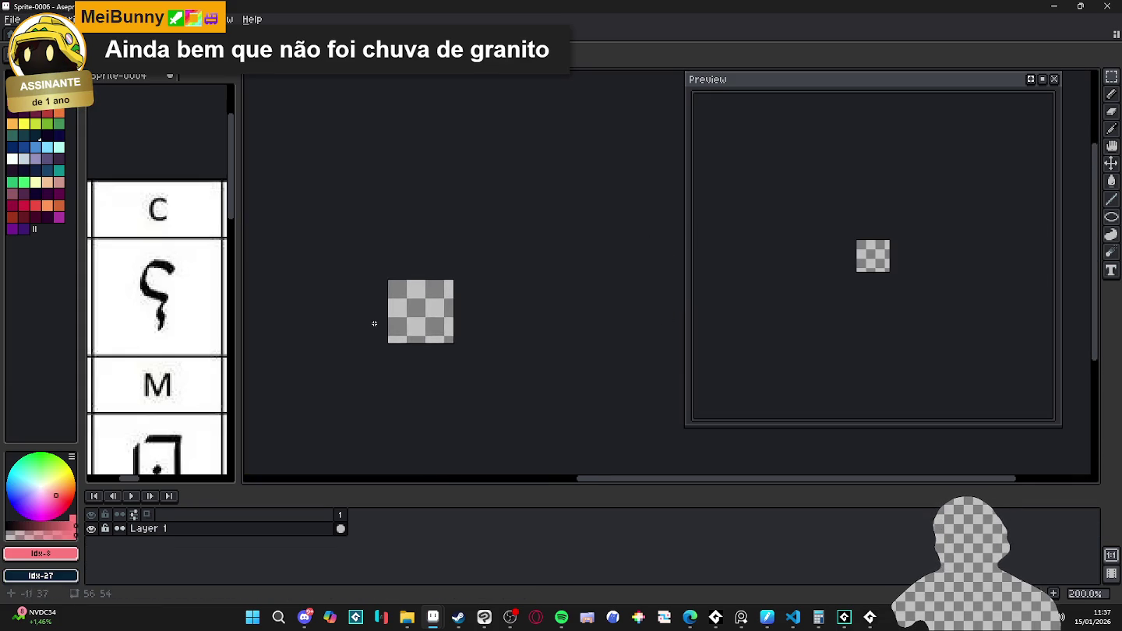
scroll(425, 318, "up", 2)
key("ctrl+v")
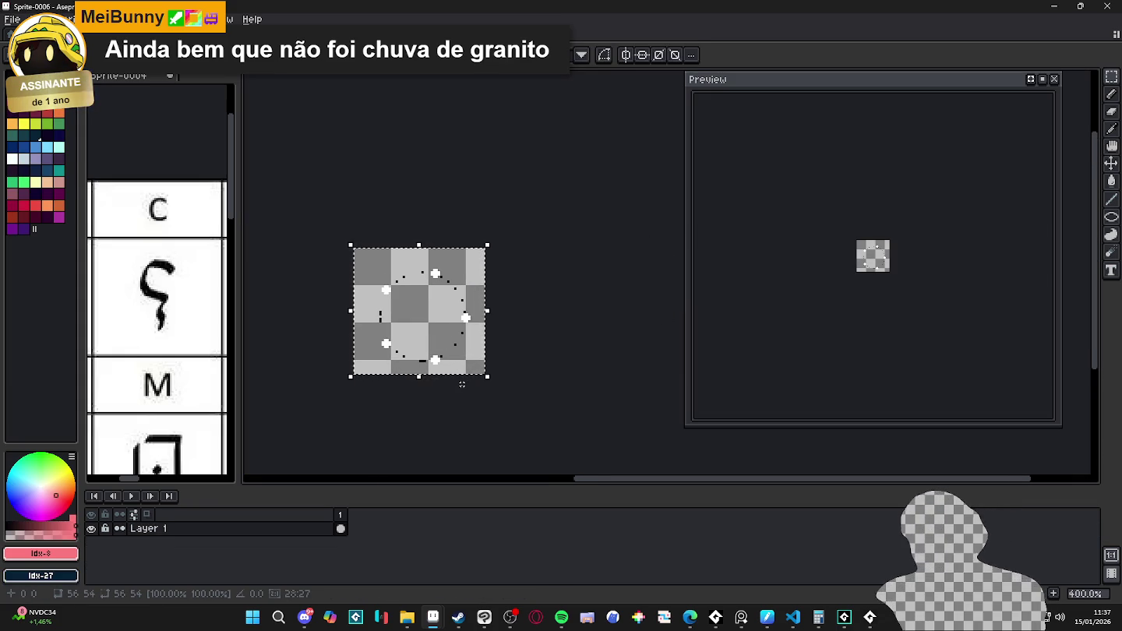
left_click(472, 385)
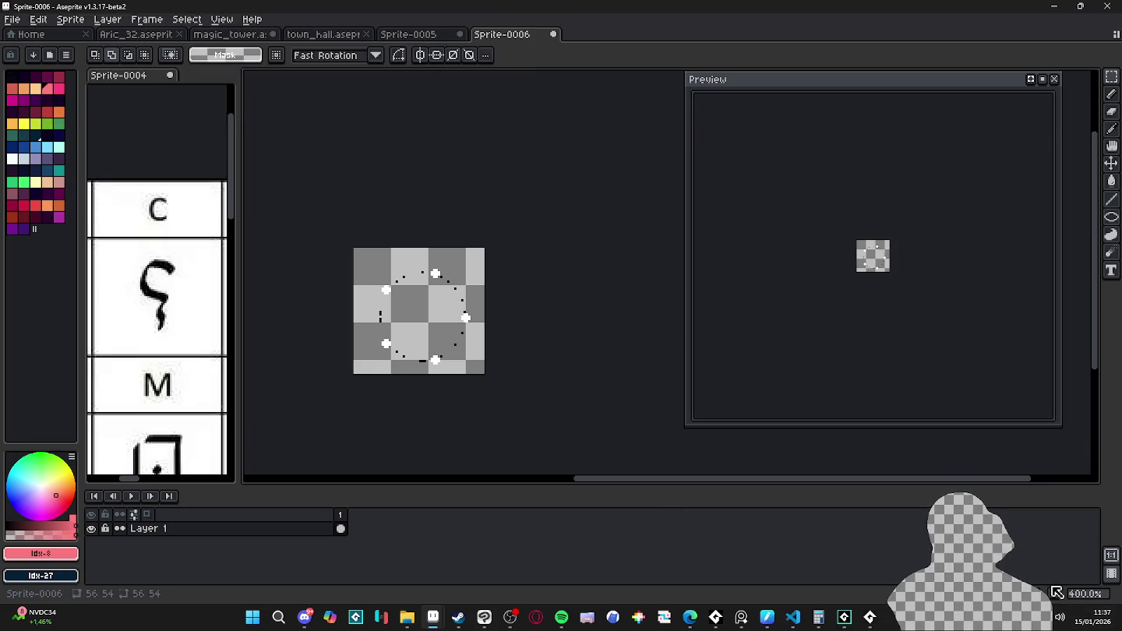
- Add a second frame and rotate the circle about 26.6°
key("alt+n")
key("m")
scroll(485, 282, "up", 1)
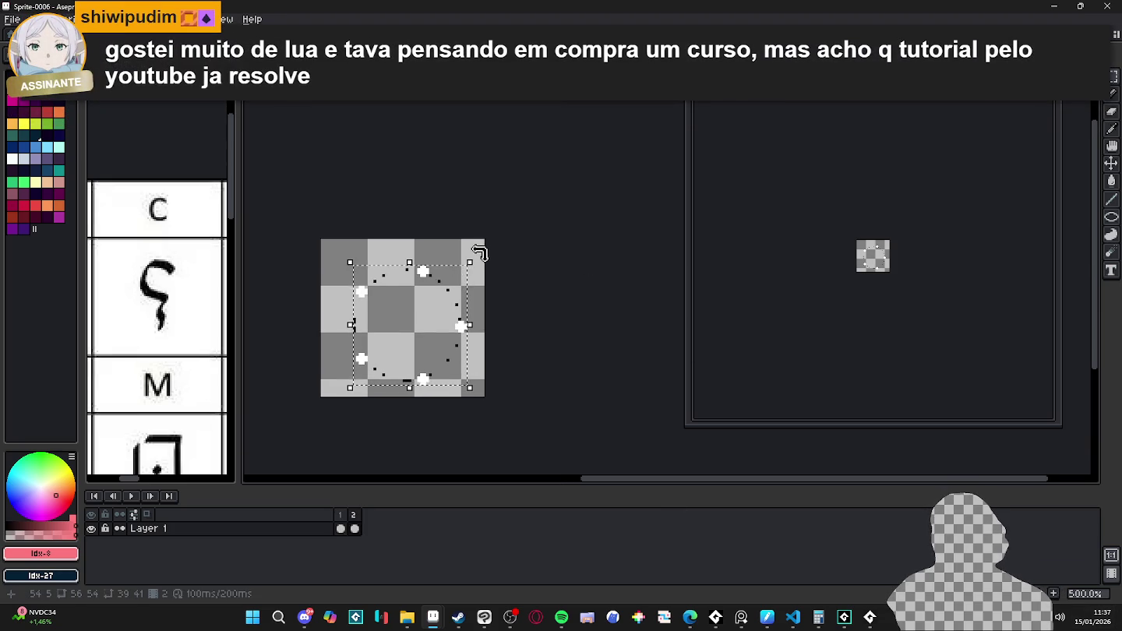
left_click_drag(485, 261, 508, 298)
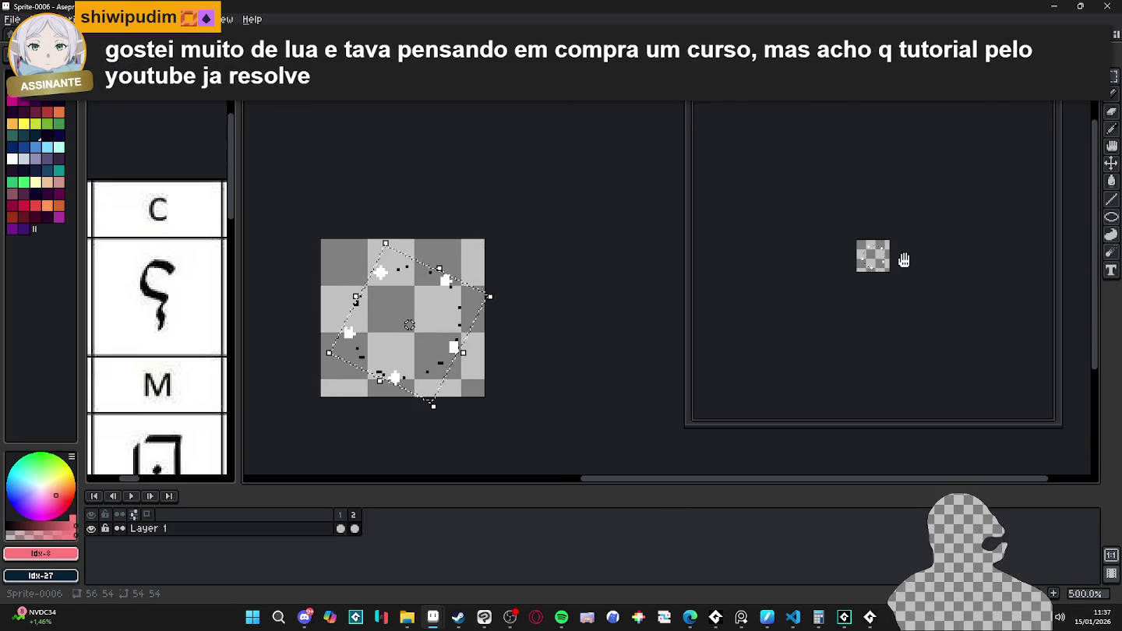
scroll(904, 254, "up", 2)
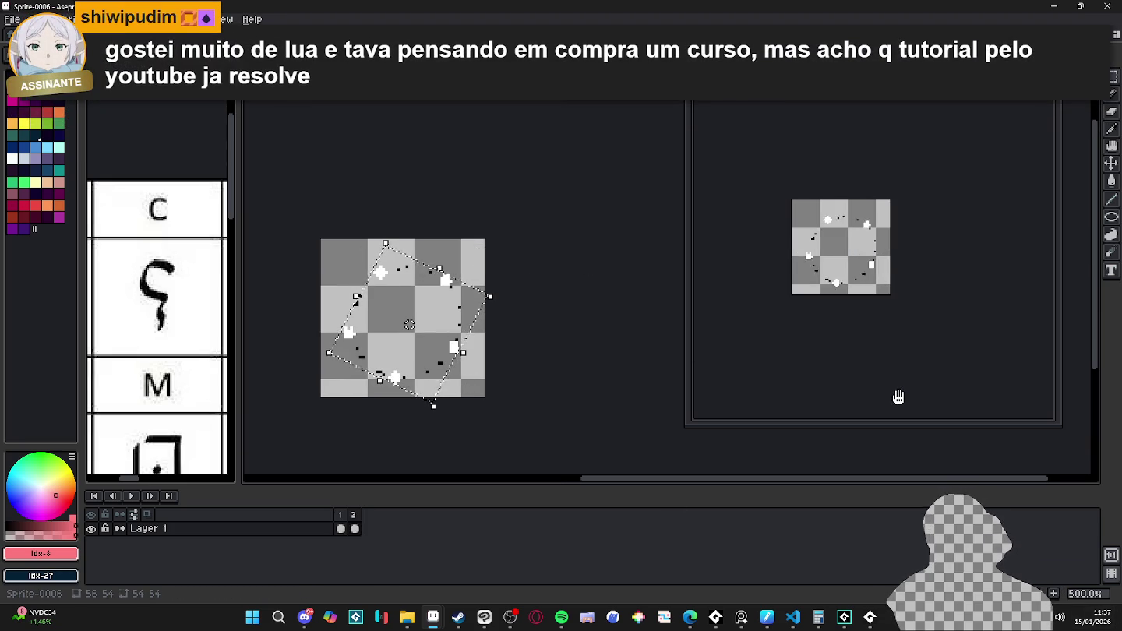
scroll(854, 312, "up", 1)
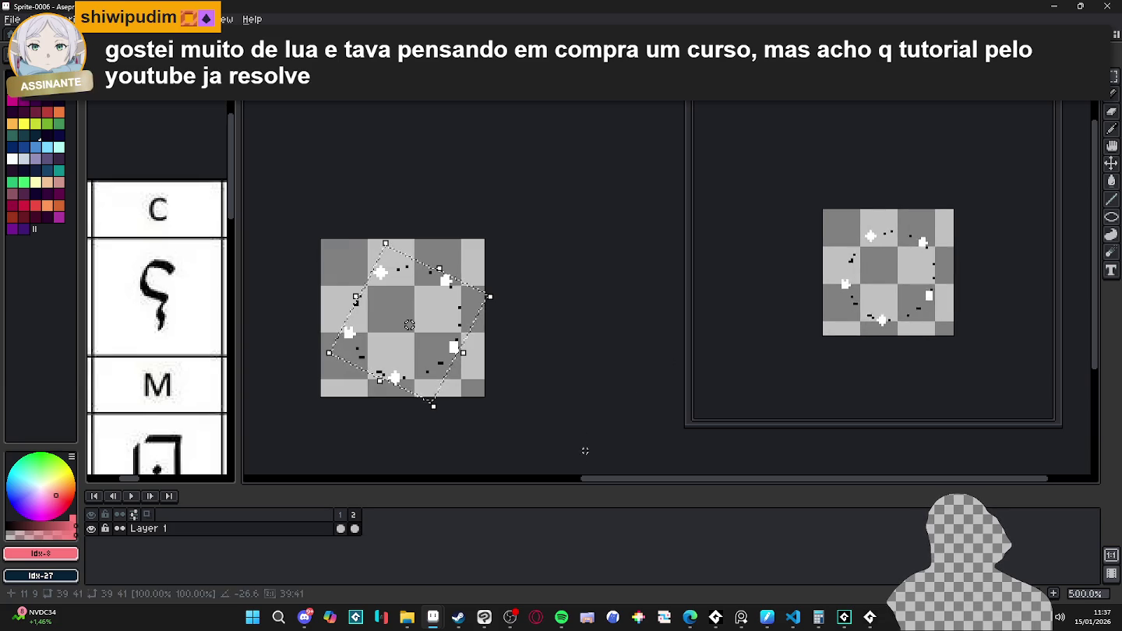
key("Return")
- Add a third frame rotated another 26.6°, then undo an extra fourth frame
key("alt+n")
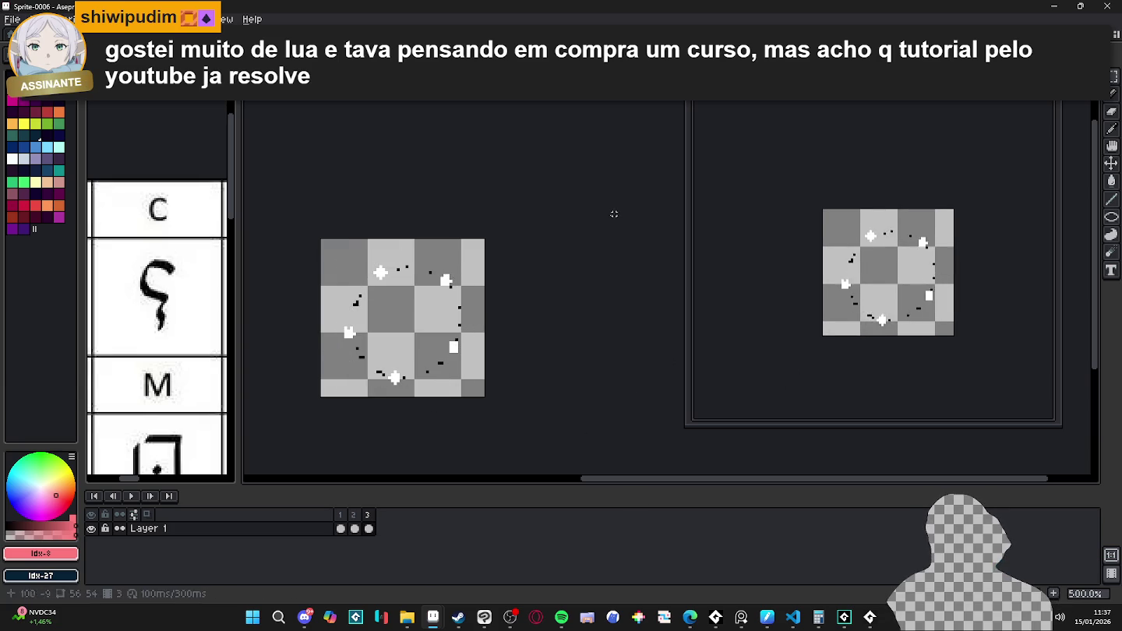
key("ctrl+a")
left_click_drag(487, 272, 522, 302)
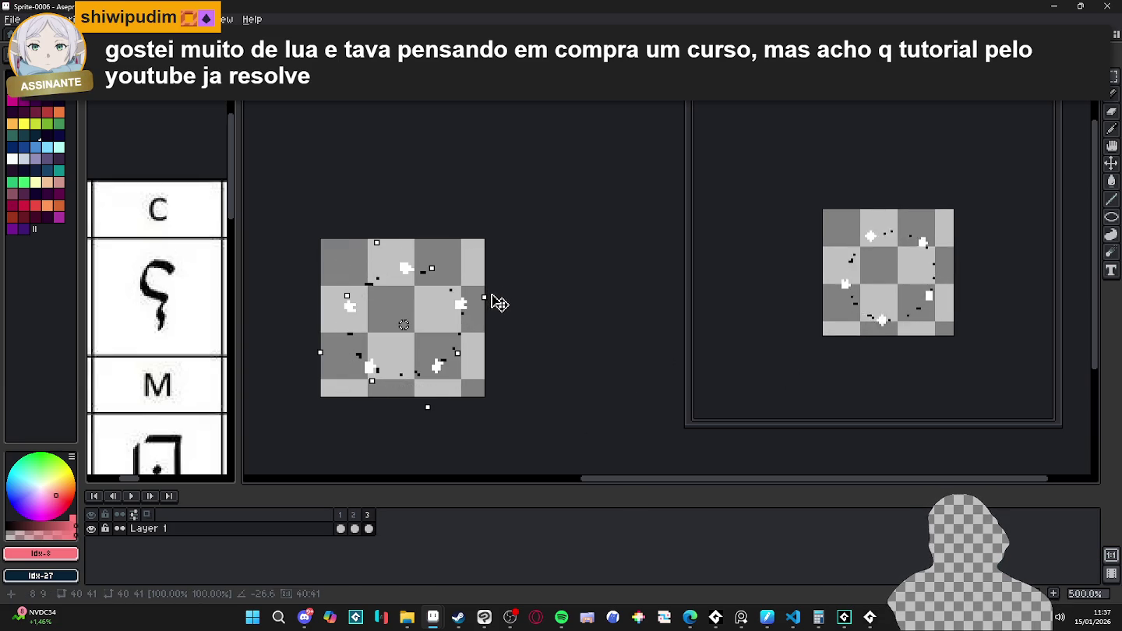
key("Return")
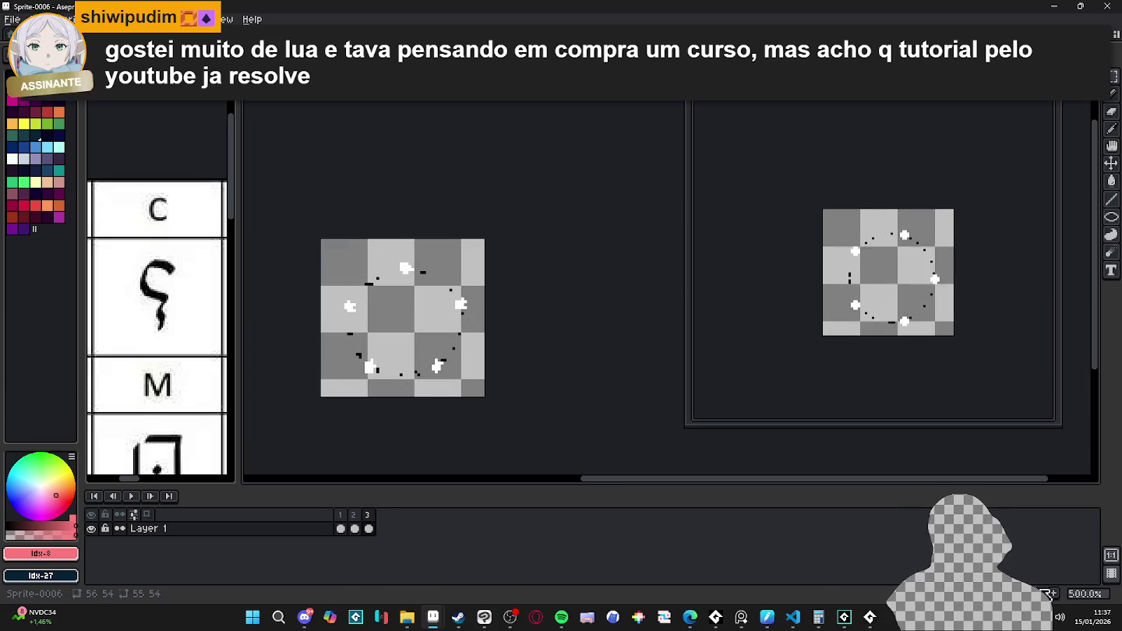
key("alt+n")
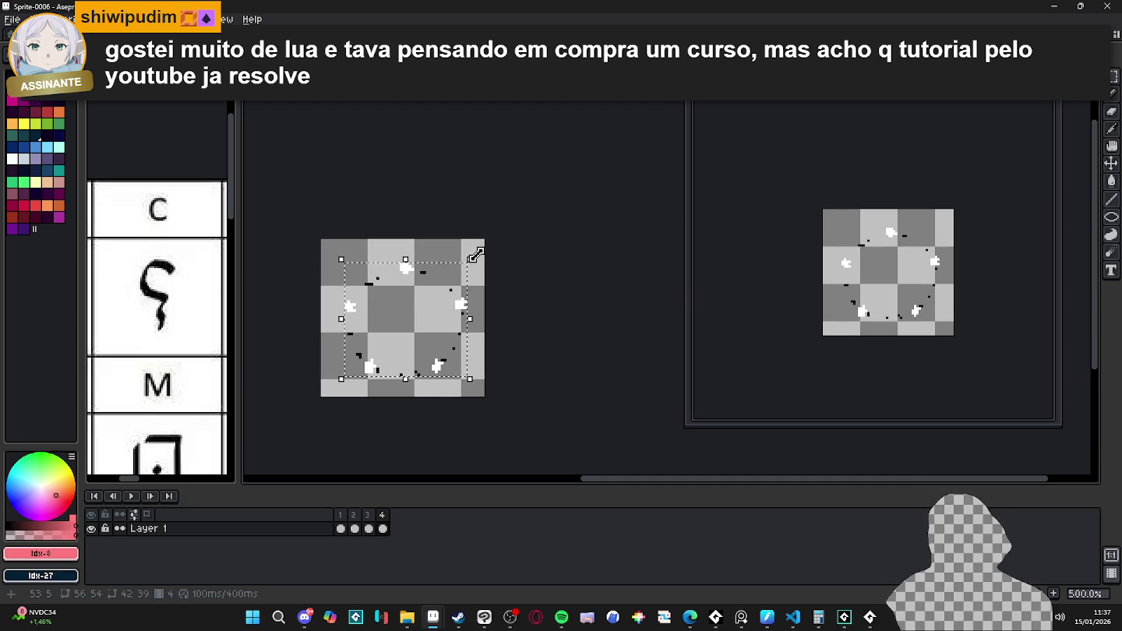
key("ctrl+z")
key("ctrl+z")
key("ctrl+z")
key("ctrl+z")
key("ctrl+z")
key("ctrl+z")
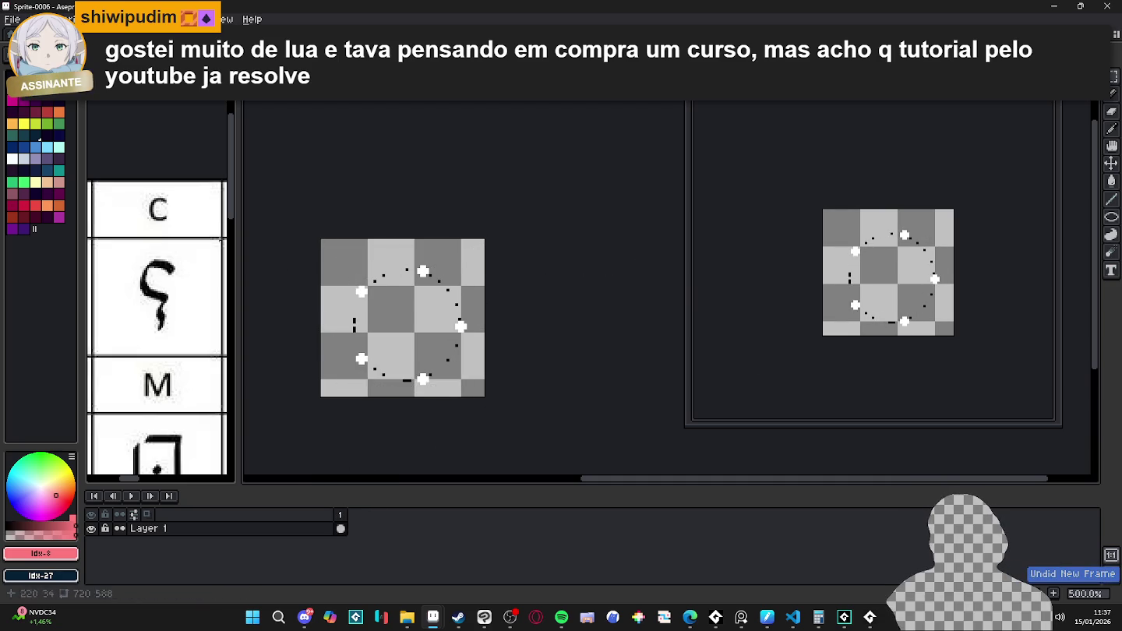
- Switch the drawing colour and turn the whole rune ring slightly around its centre
key("g")
key("]")
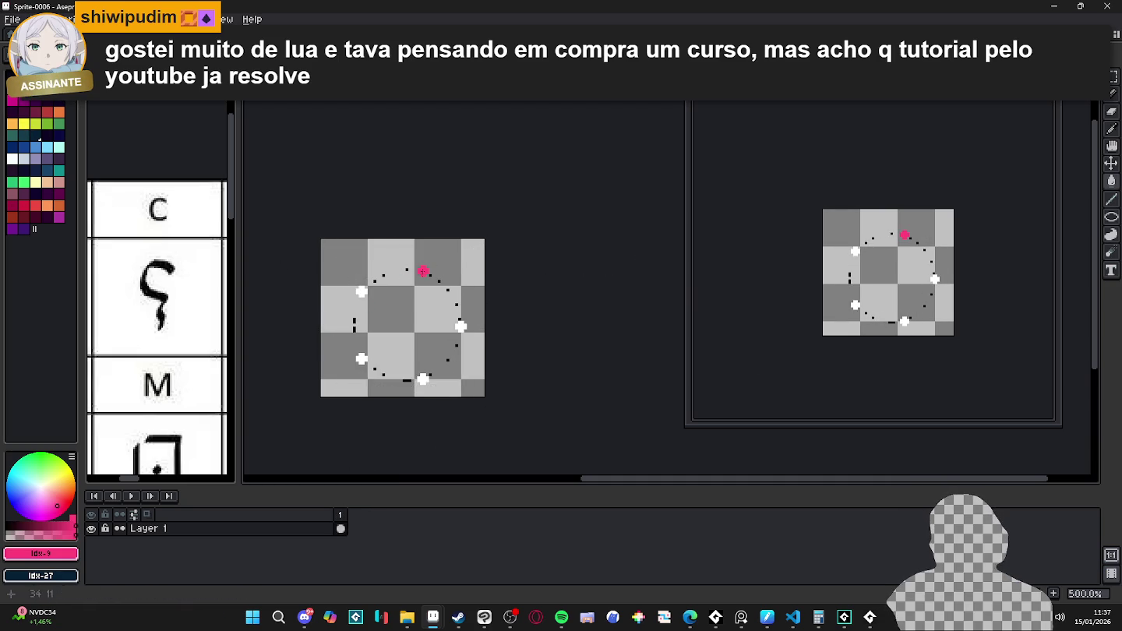
key("ctrl+a")
left_click_drag(485, 242, 516, 305)
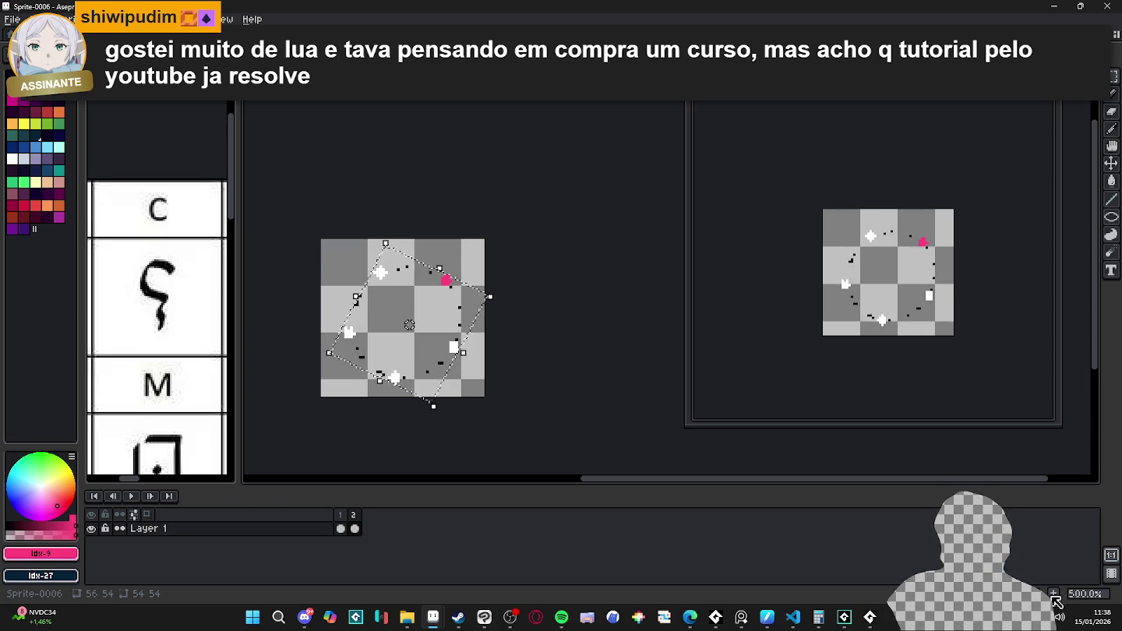
- Add frames 3 and 4 as copies, with the rune ring rotated around its centre in each
key("alt+n")
key("m")
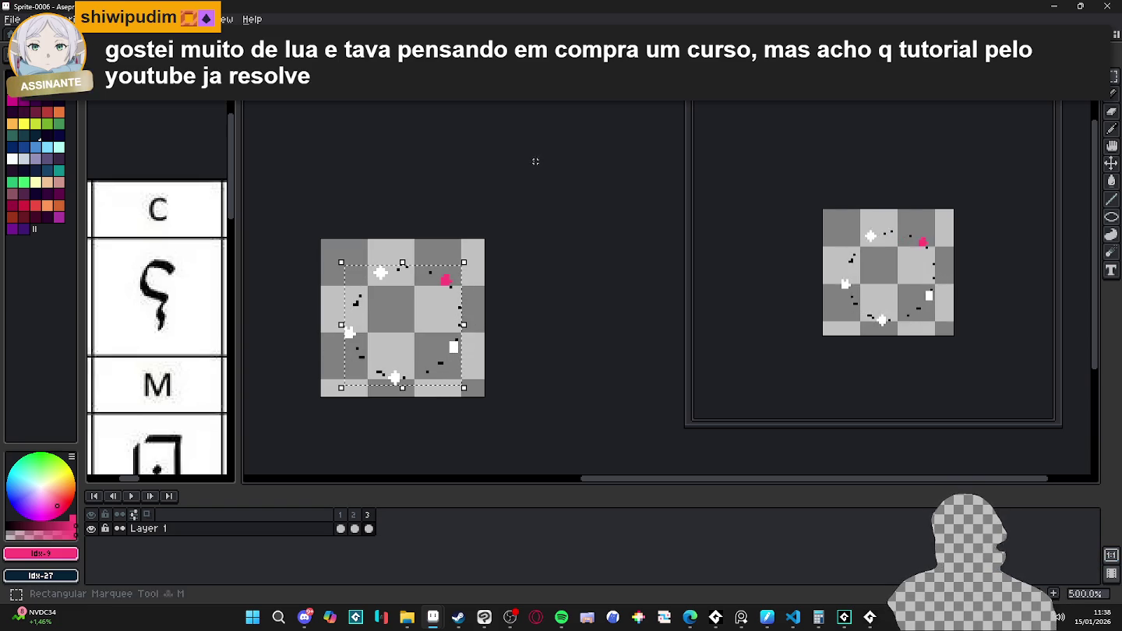
left_click_drag(470, 261, 494, 303)
key("ctrl+d")
key("alt+n")
key("ctrl+shift+d")
key("m")
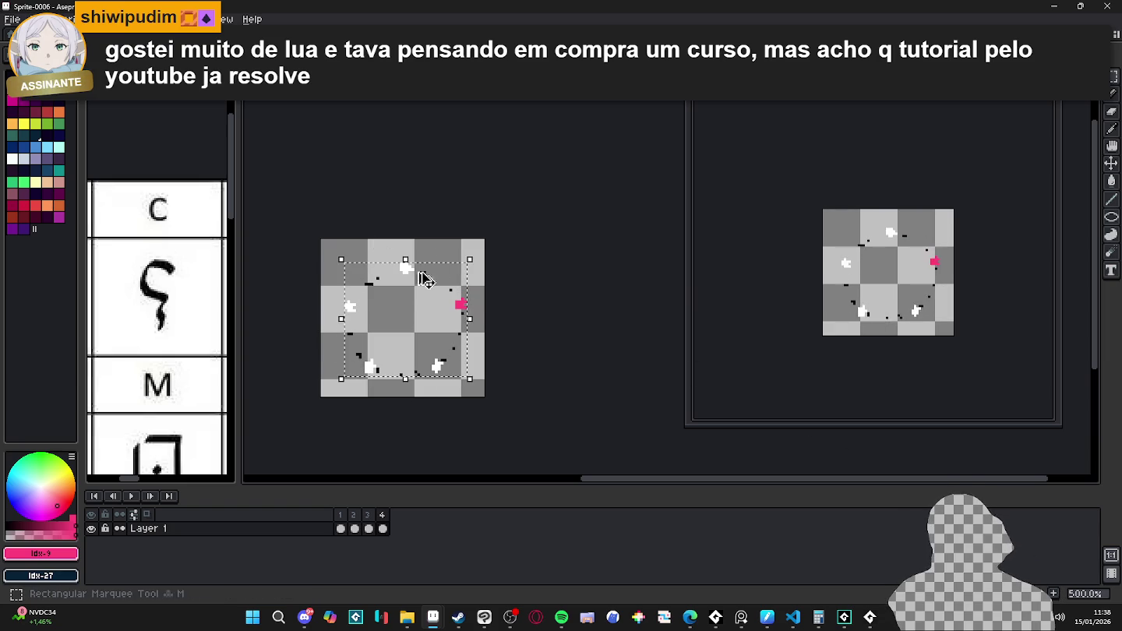
left_click_drag(476, 257, 499, 301)
key("ctrl+d")
- Add frames 5 through 7, turning the copied ring further in each
key("alt+n")
key("ctrl+shift+d")
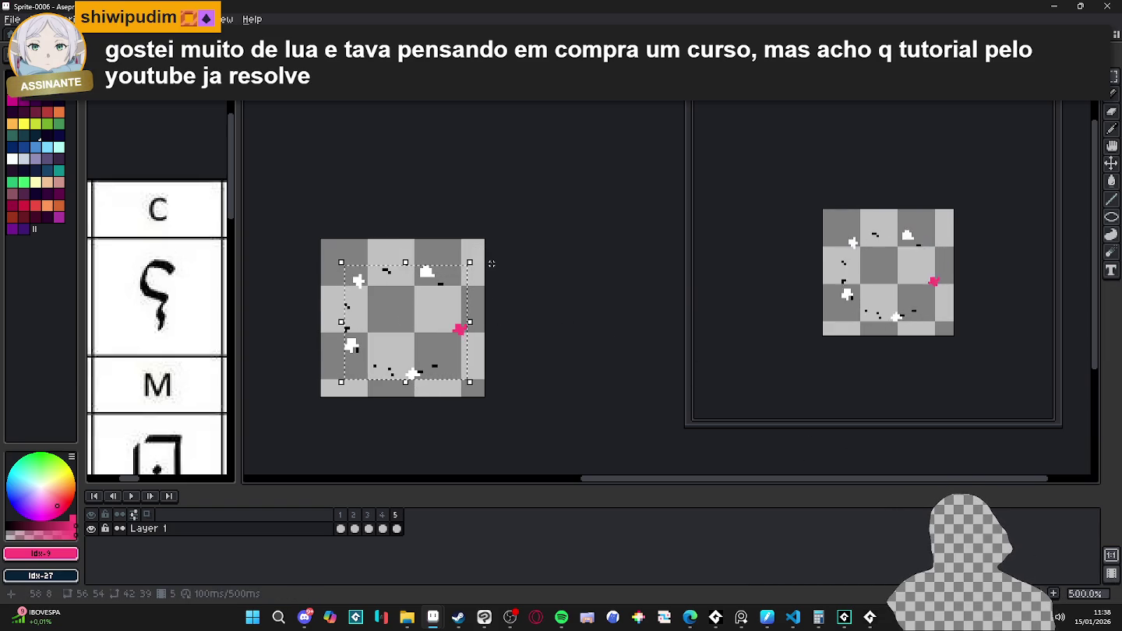
left_click_drag(478, 255, 510, 293)
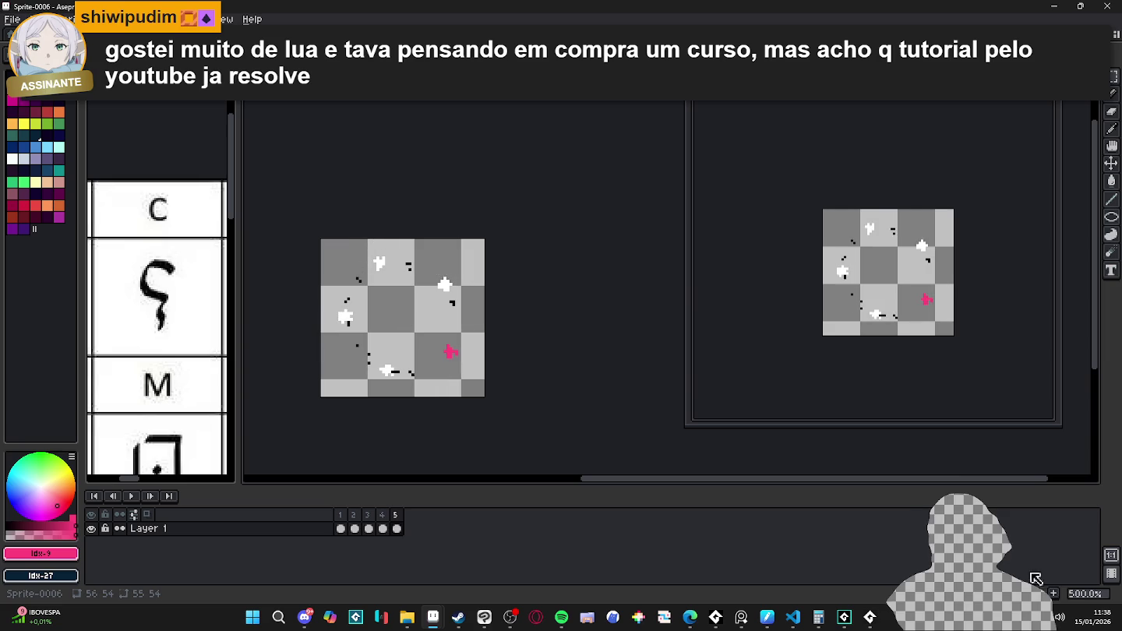
key("alt+n")
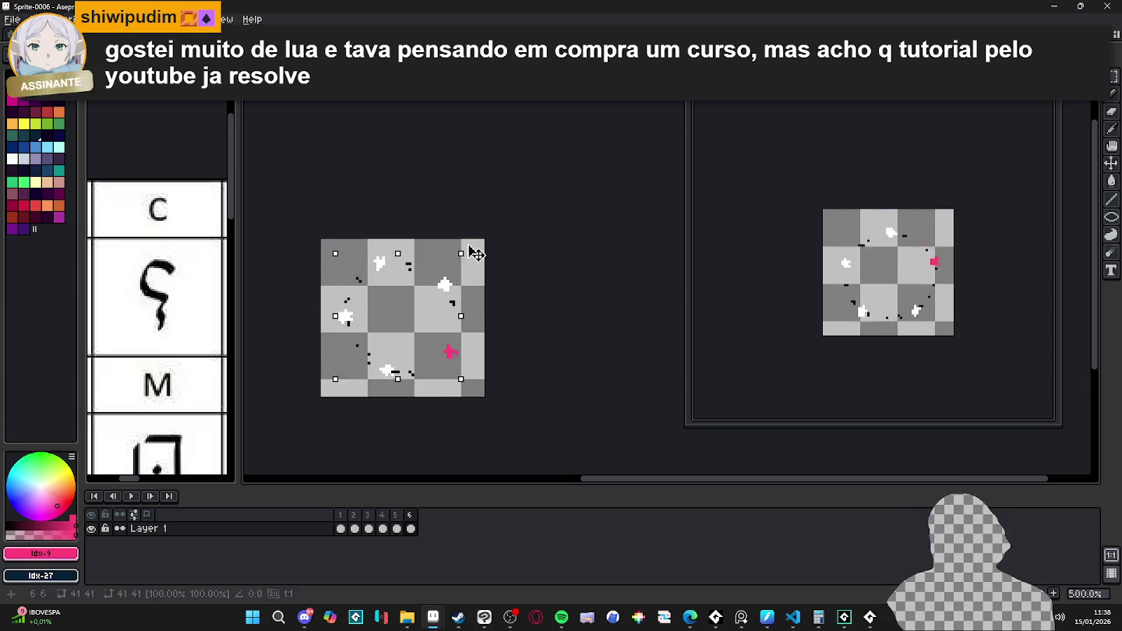
key("Return")
key("alt+n")
key("ctrl+t")
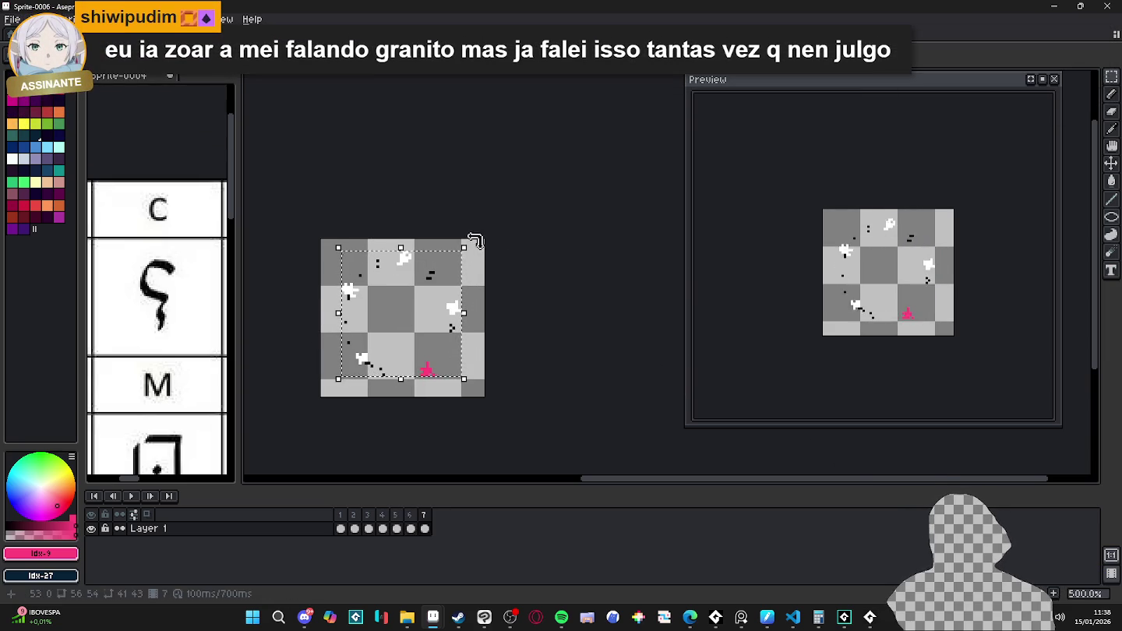
key("Return")
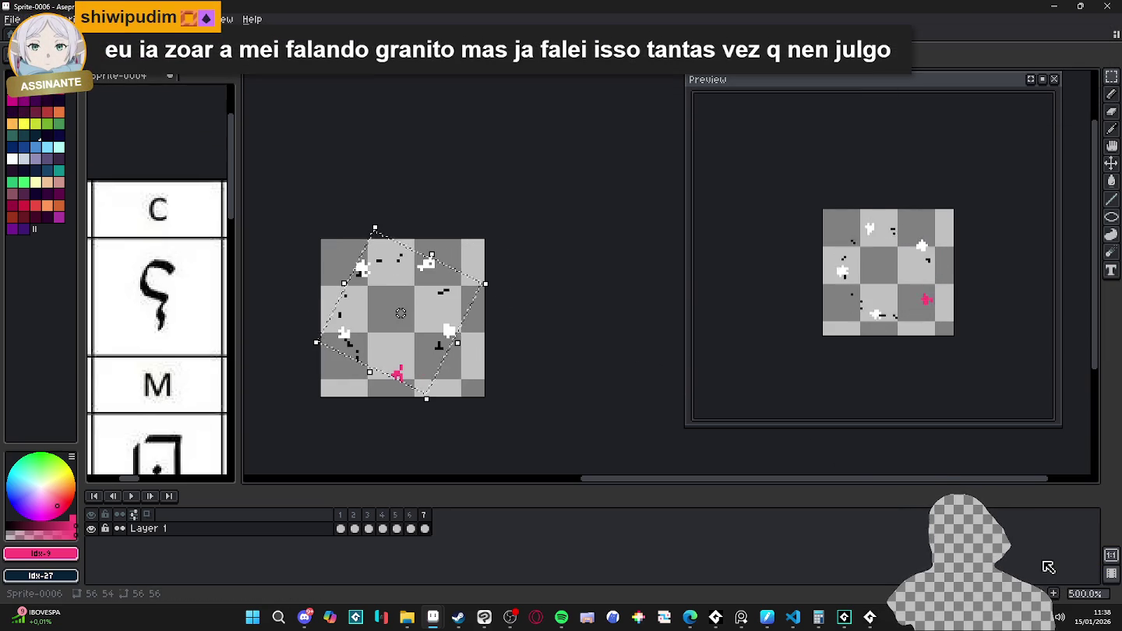
- Add rotated frames 8 and 9, then undo back toward the first frame
key("alt+n")
key("ctrl+t")
left_click_drag(459, 243, 500, 290)
key("Return")
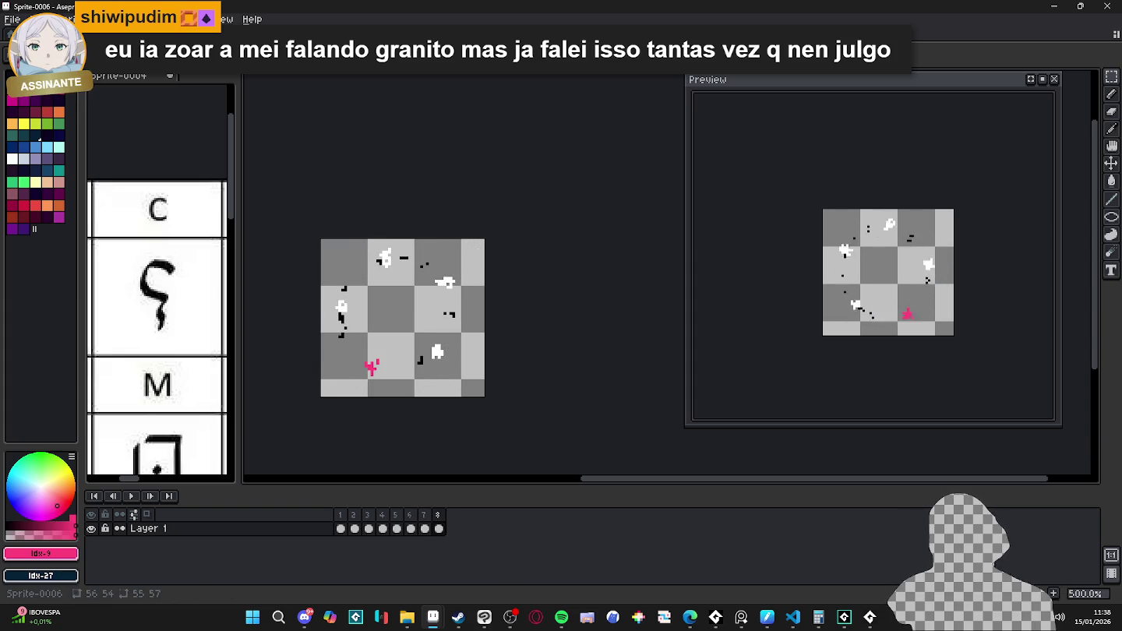
key("alt+n")
key("ctrl+t")
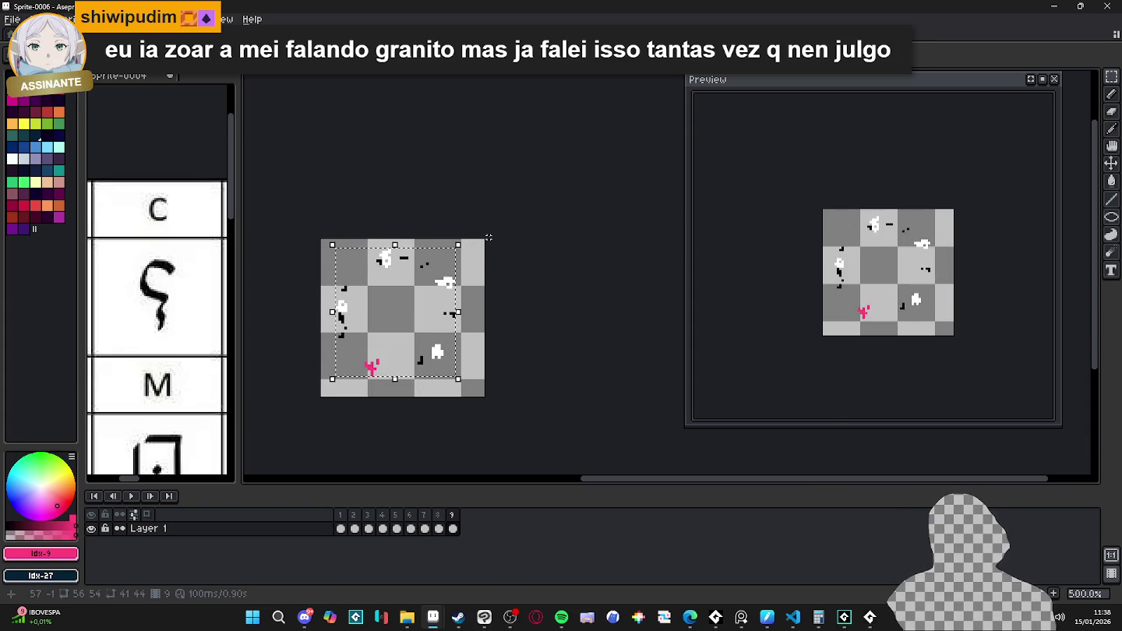
left_click_drag(471, 245, 498, 335)
key("ctrl+z")
key("ctrl+z")
key("ctrl+z")
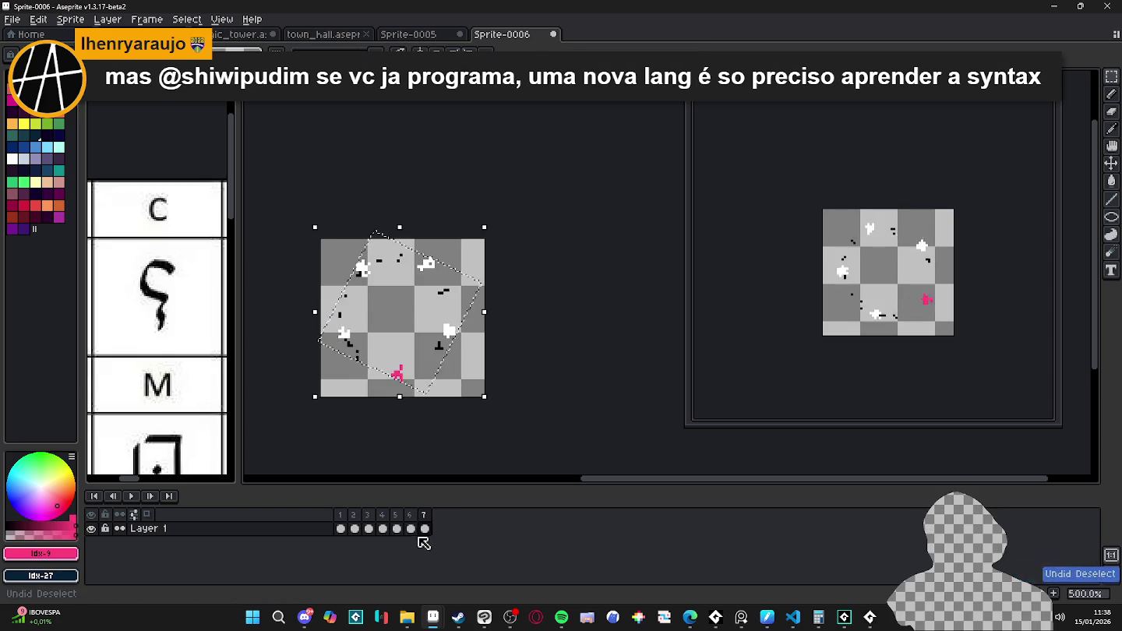
key("ctrl+z")
key("ctrl+z")
key("ctrl+z")
key("ctrl+z")
key("ctrl+z")
key("ctrl+z")
key("ctrl+z")
key("ctrl+z")
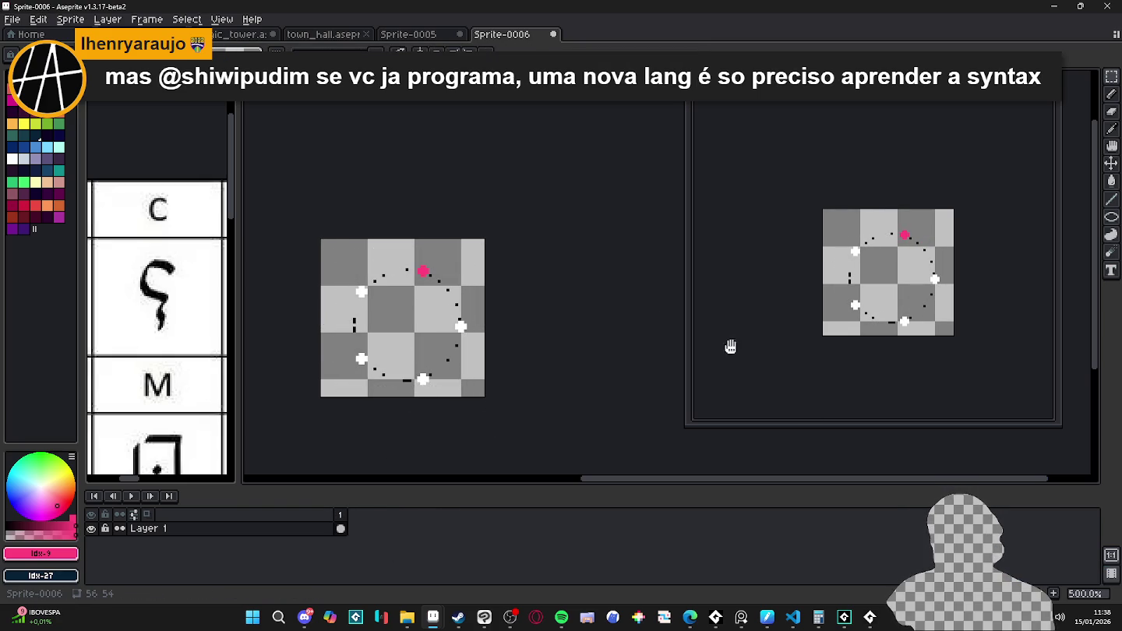
- Rotate the rune ring 45° on frames 2, 3 and 4, each a new copied frame
left_click_drag(486, 251, 520, 328)
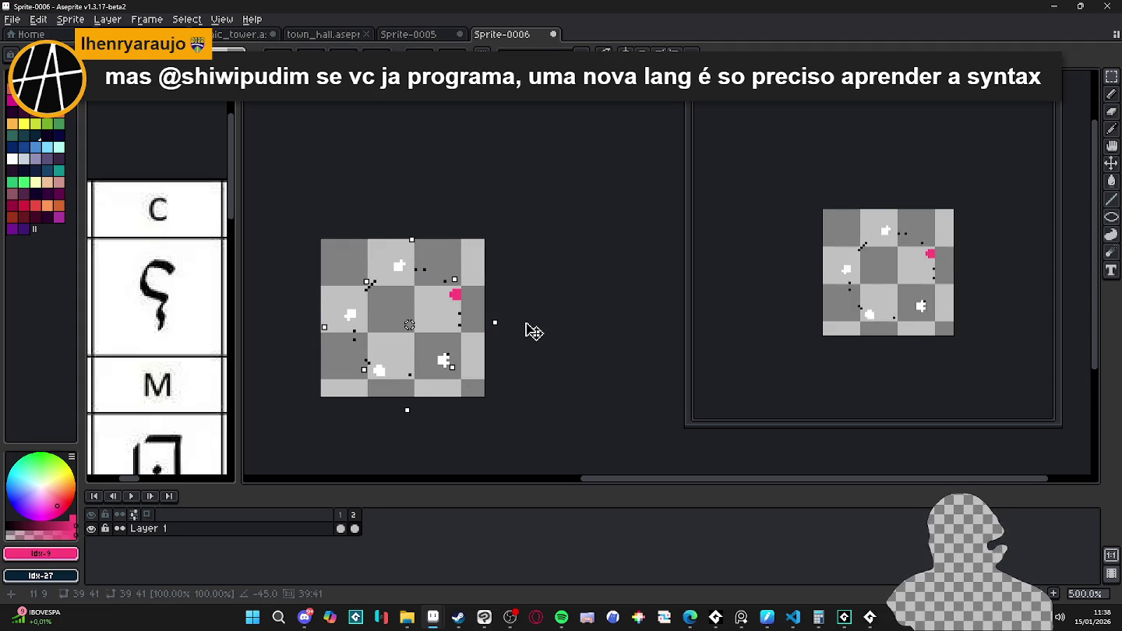
key("Return")
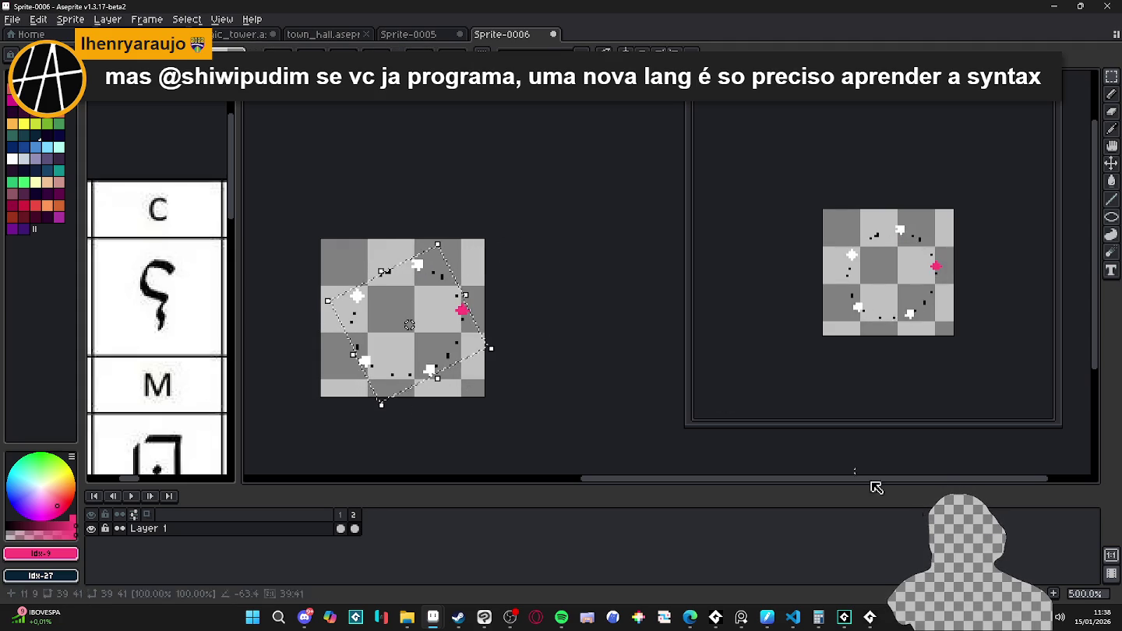
key("alt+n")
key("ctrl+a")
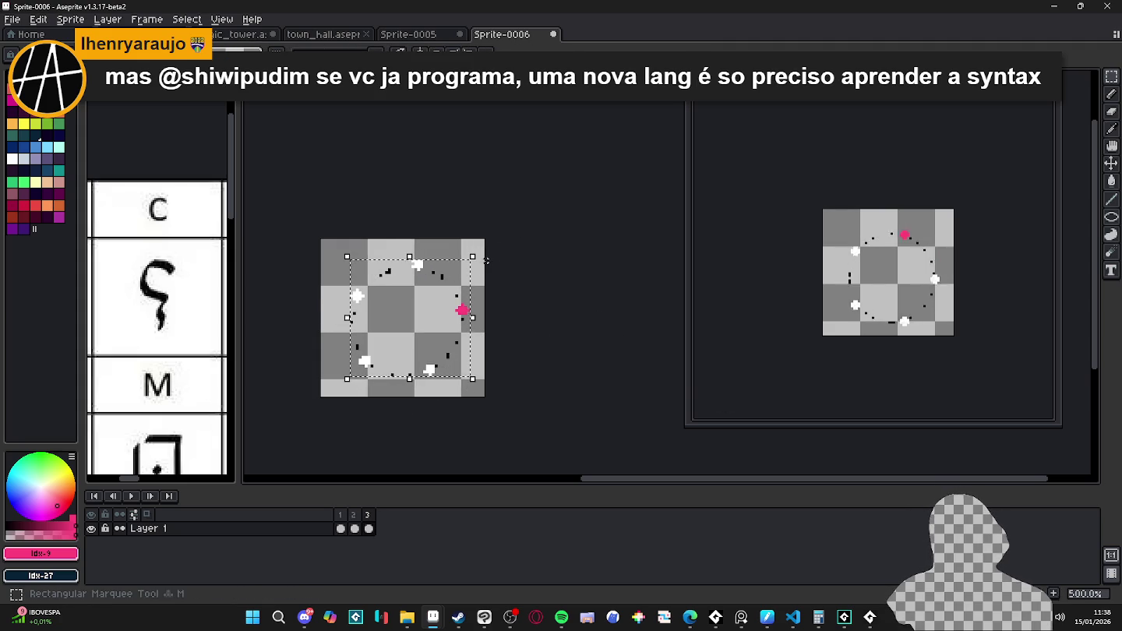
left_click_drag(495, 265, 504, 343)
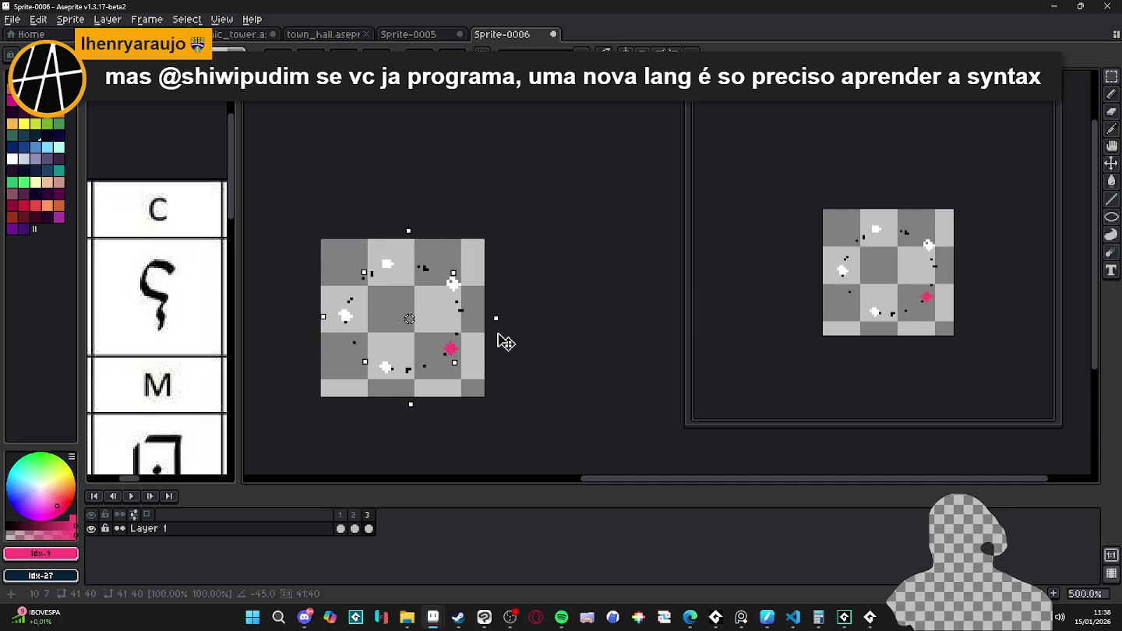
key("Return")
key("alt+n")
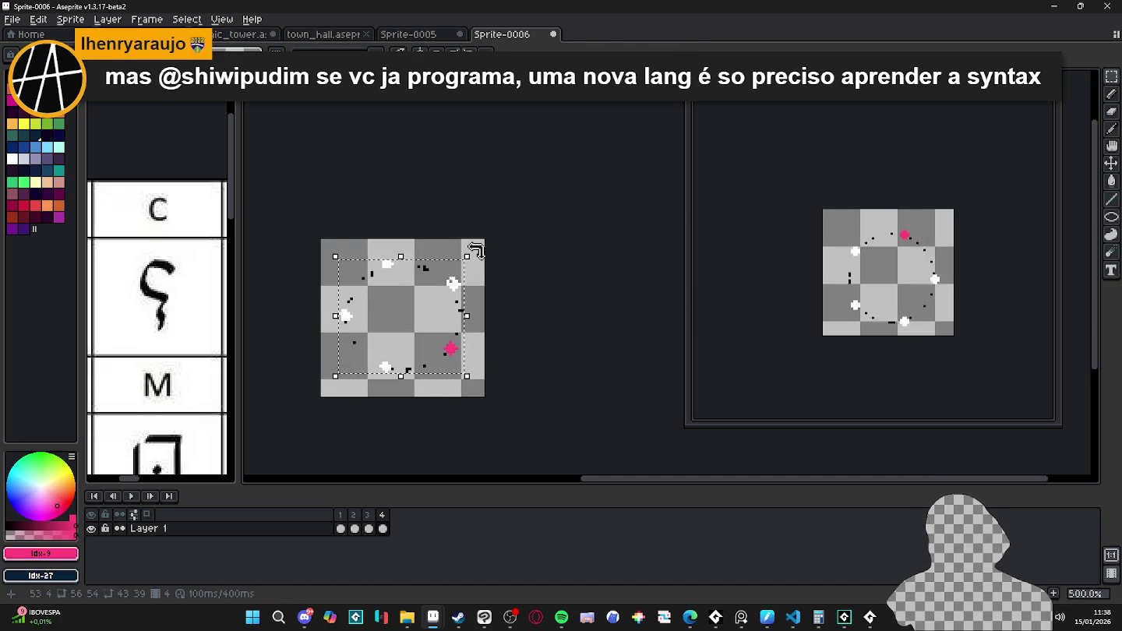
left_click_drag(475, 250, 492, 335)
left_click(678, 409)
- Add frames 5, 6 and 7, each turning the ring another 45°
key("alt+n")
key("ctrl+shift+d")
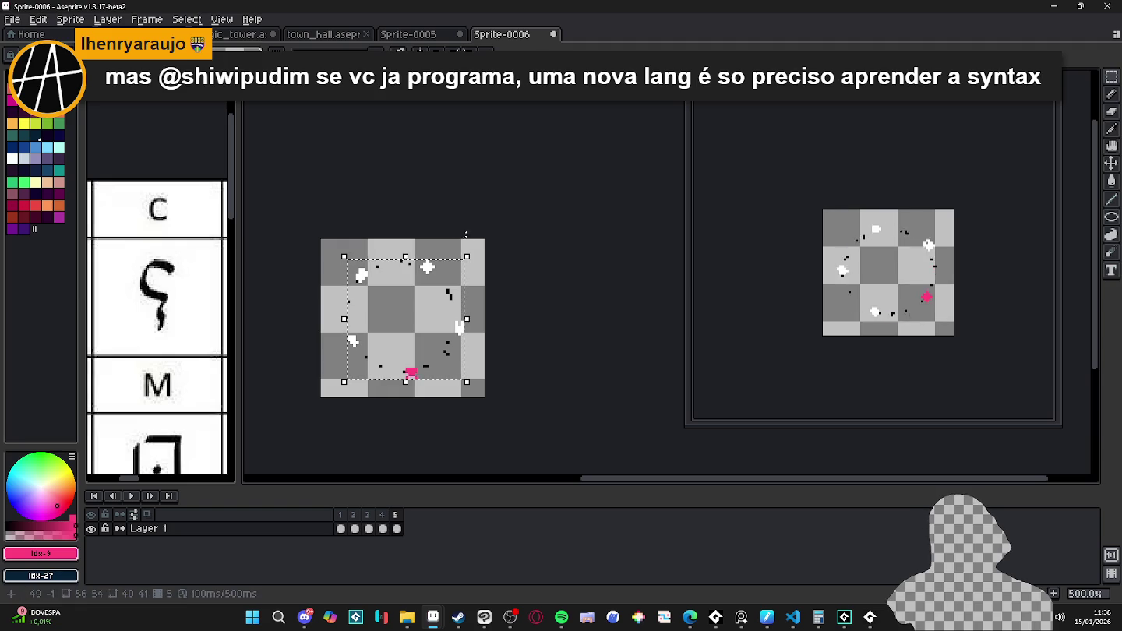
left_click_drag(473, 248, 492, 320)
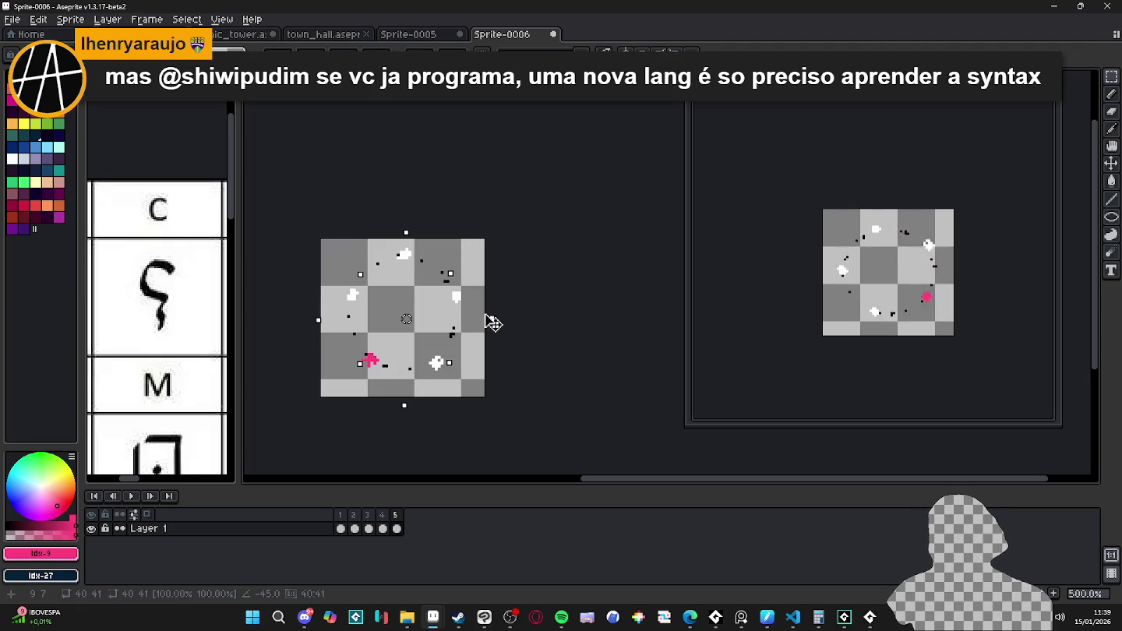
key("Return")
key("alt+n")
key("ctrl+shift+d")
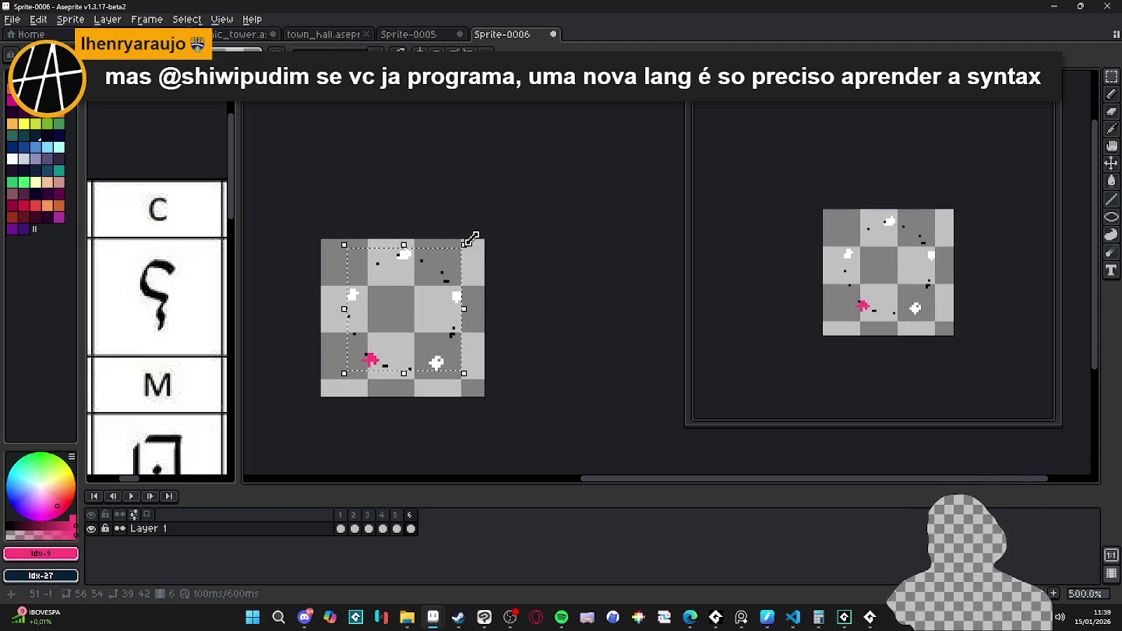
left_click_drag(471, 237, 499, 311)
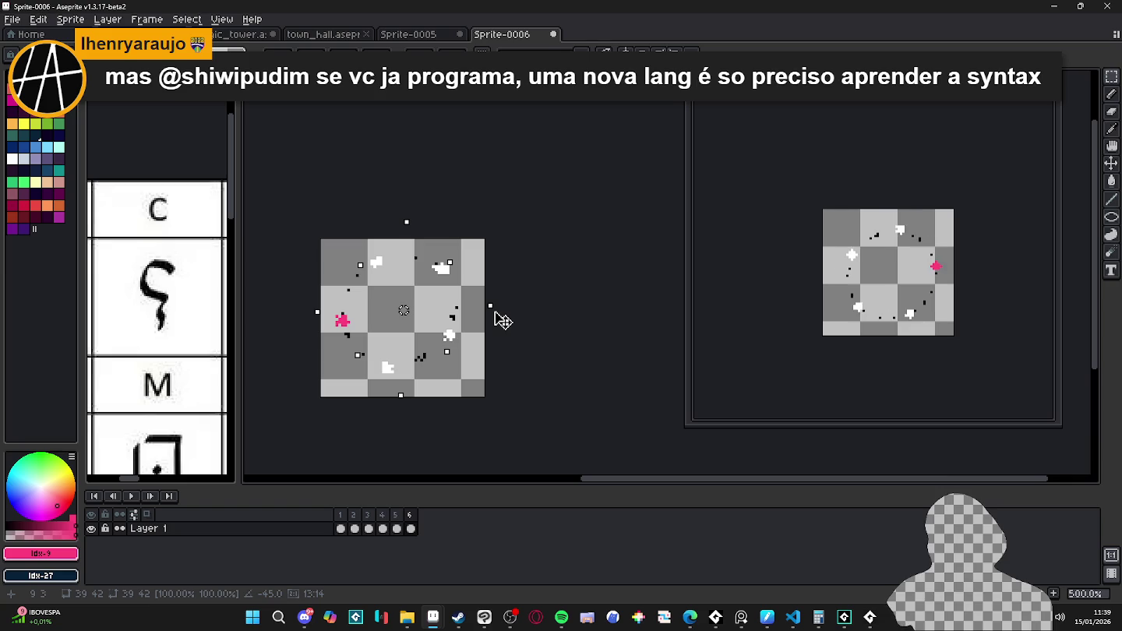
key("Return")
key("alt+n")
key("ctrl+shift+d")
mouse_move(465, 248)
left_mouse_down()
mouse_move(487, 289)
mouse_move(489, 328)
left_mouse_up()
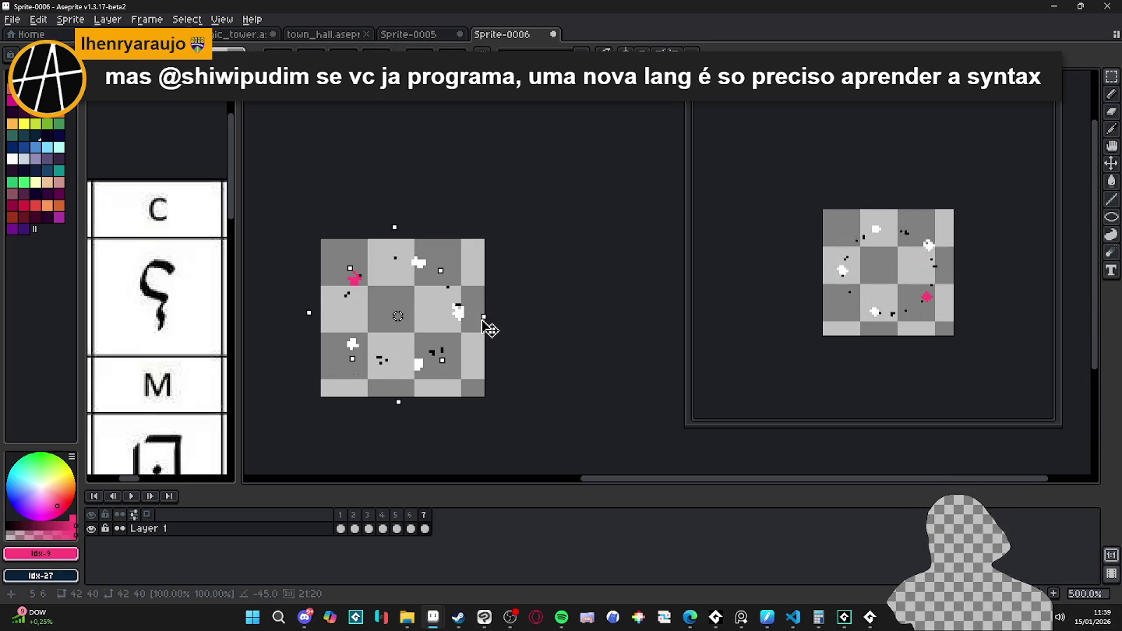
key("Return")
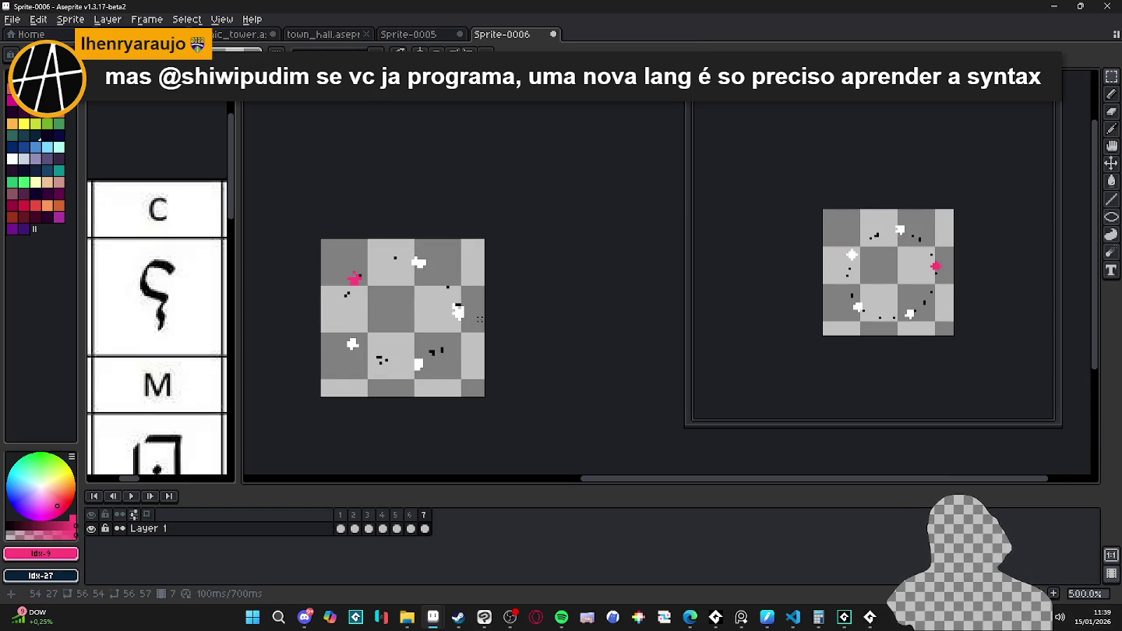
- Step through frames 1 to 6 to check the ring's spin
left_click(341, 515)
left_click(355, 518)
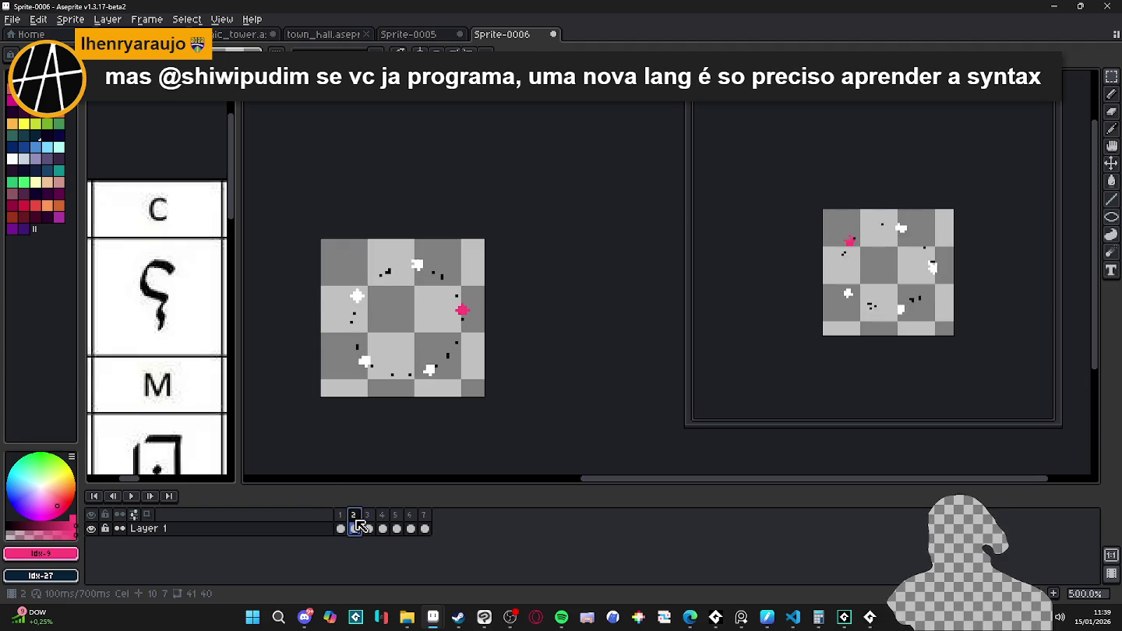
left_click(367, 521)
left_click(381, 520)
left_click(397, 521)
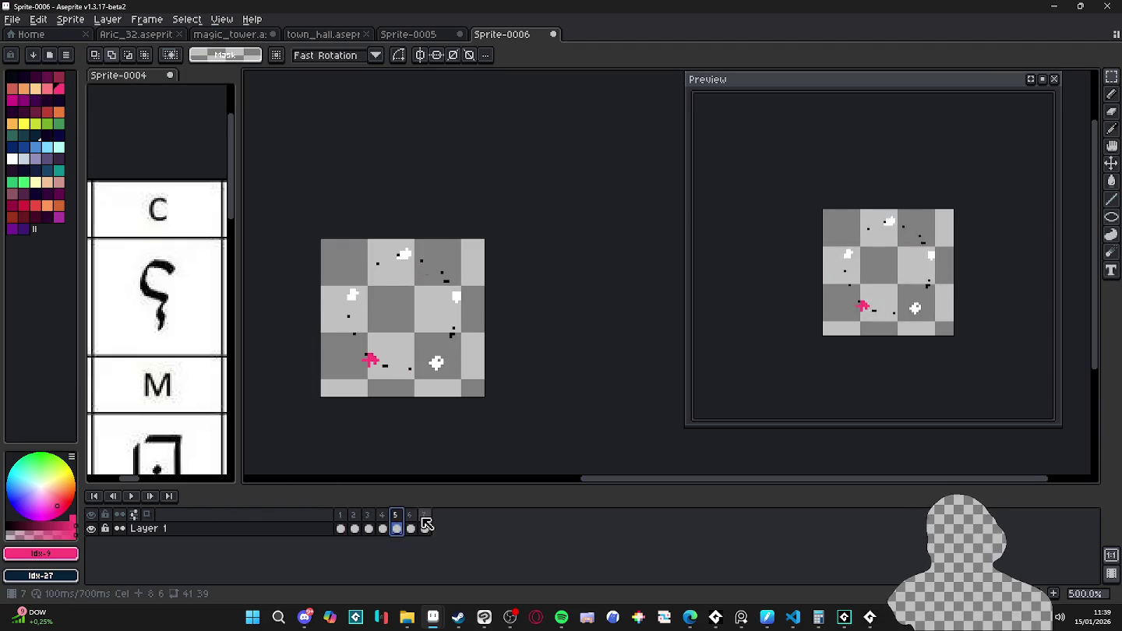
left_click(417, 520)
- Turn on onion skinning and nudge frame 6's runes slightly down-right with the Move tool
key("v")
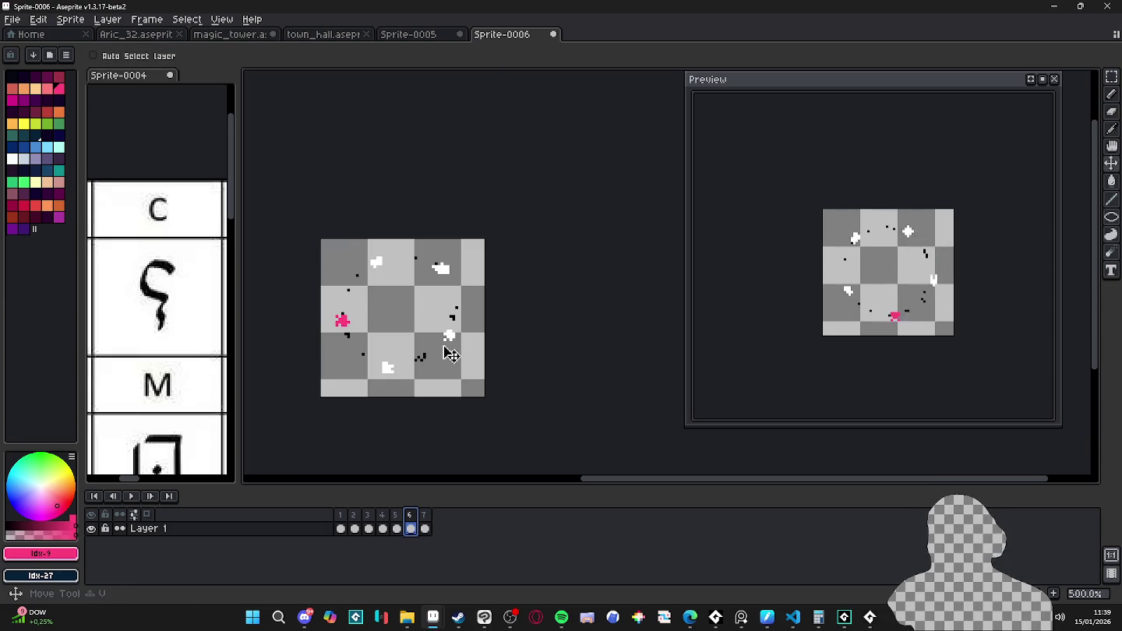
left_click(146, 514)
left_click_drag(456, 339, 468, 347)
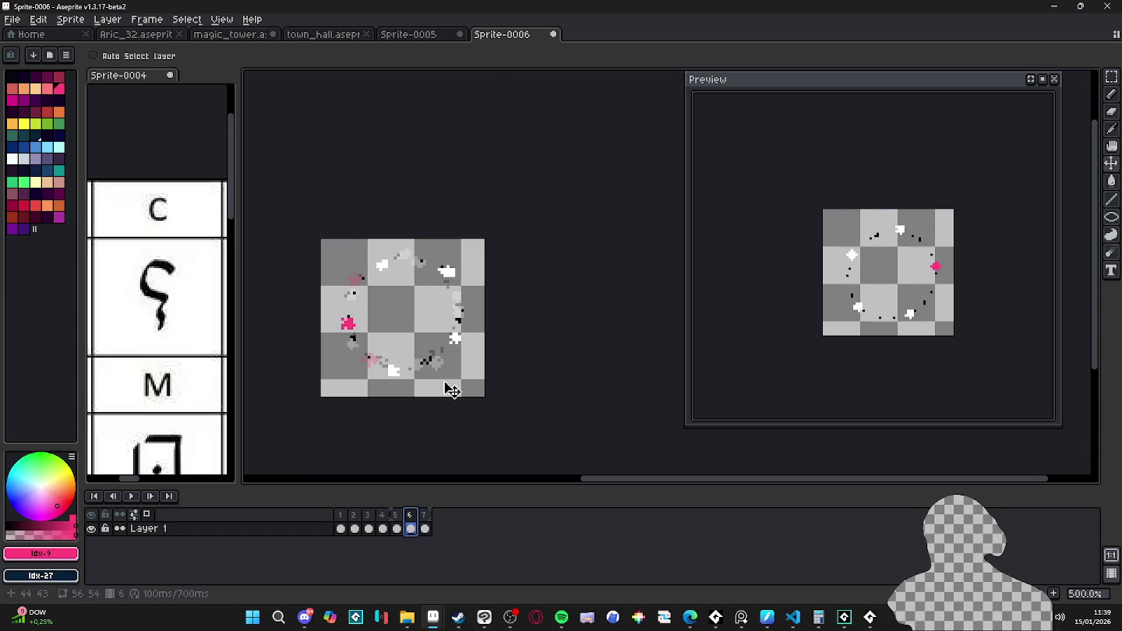
left_click(426, 527)
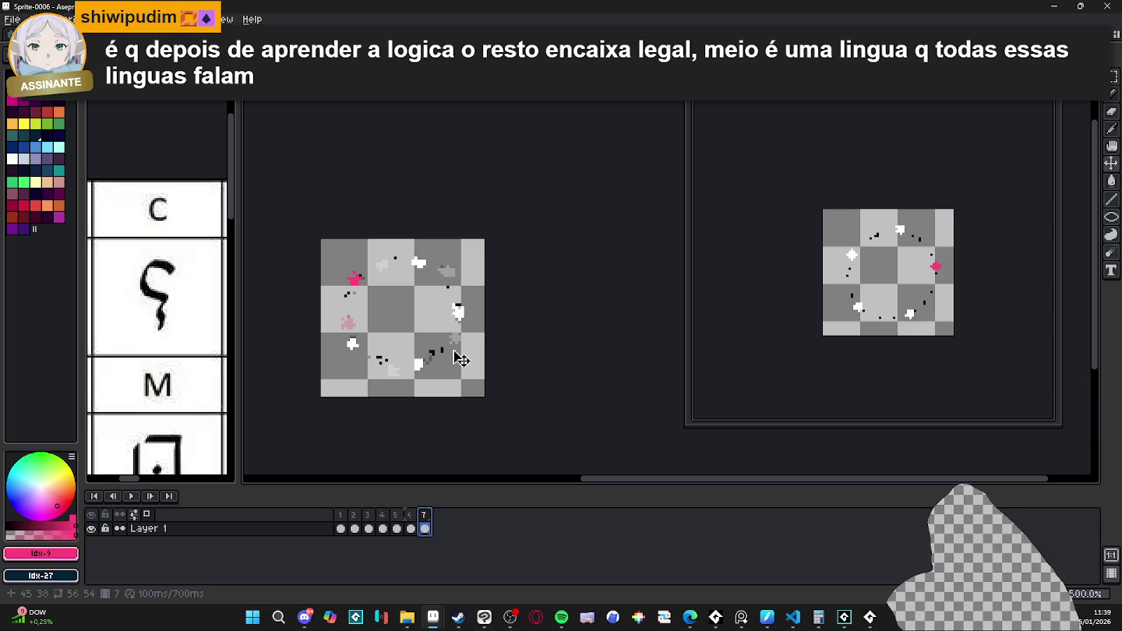
left_click(340, 528)
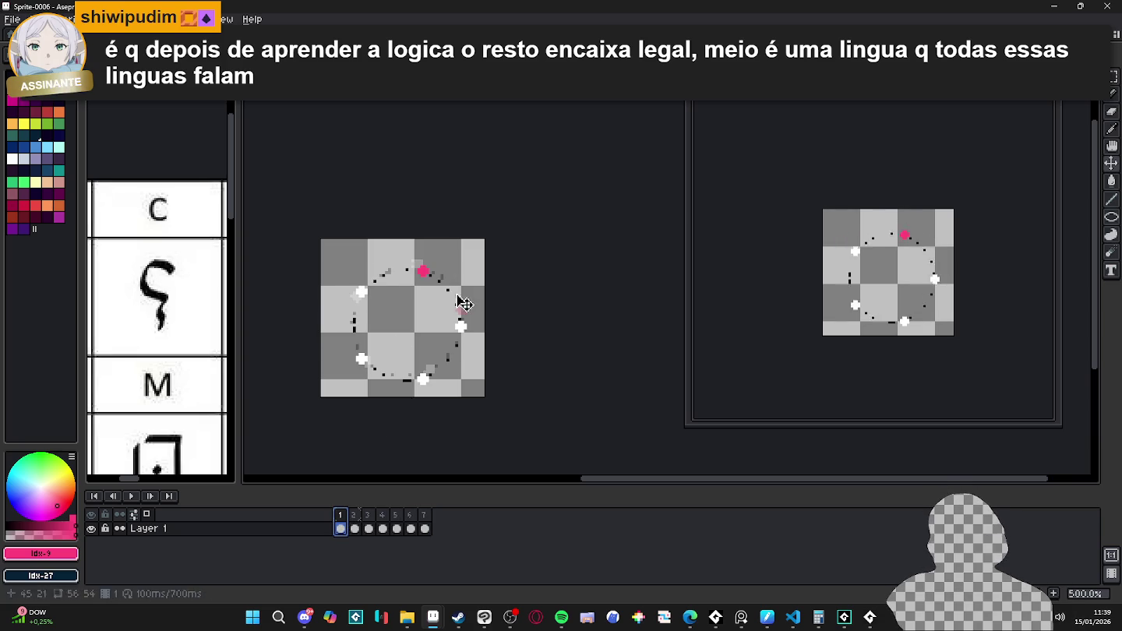
- Nudge frame 1's rune ring one pixel left and frame 6's one pixel right
scroll(447, 280, "up", 2)
left_click(418, 278)
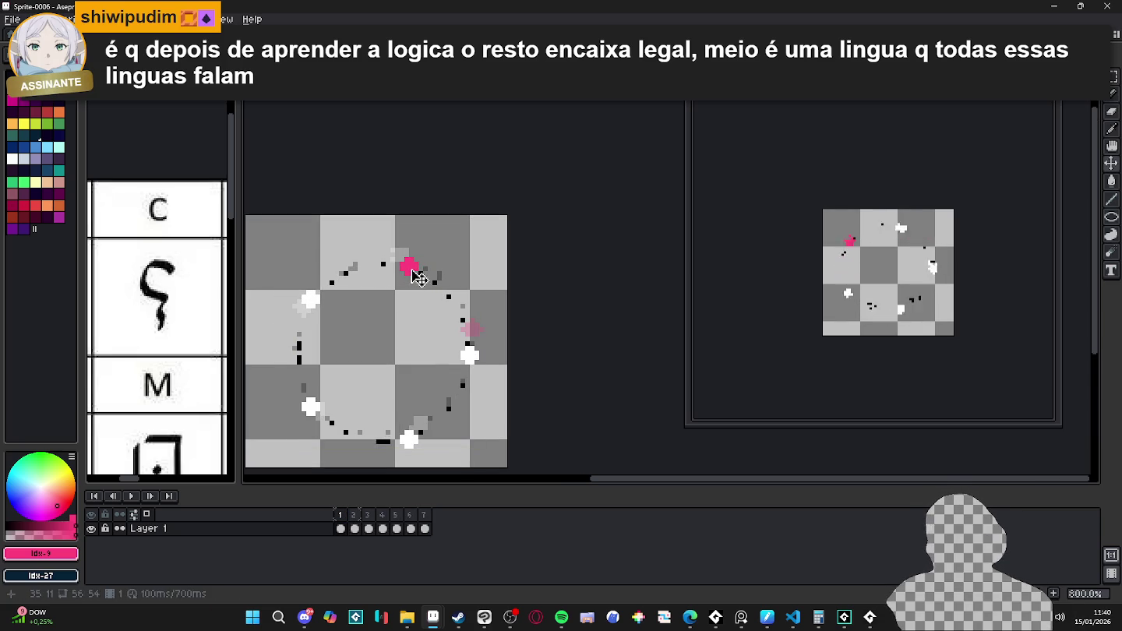
left_click_drag(418, 278, 414, 273)
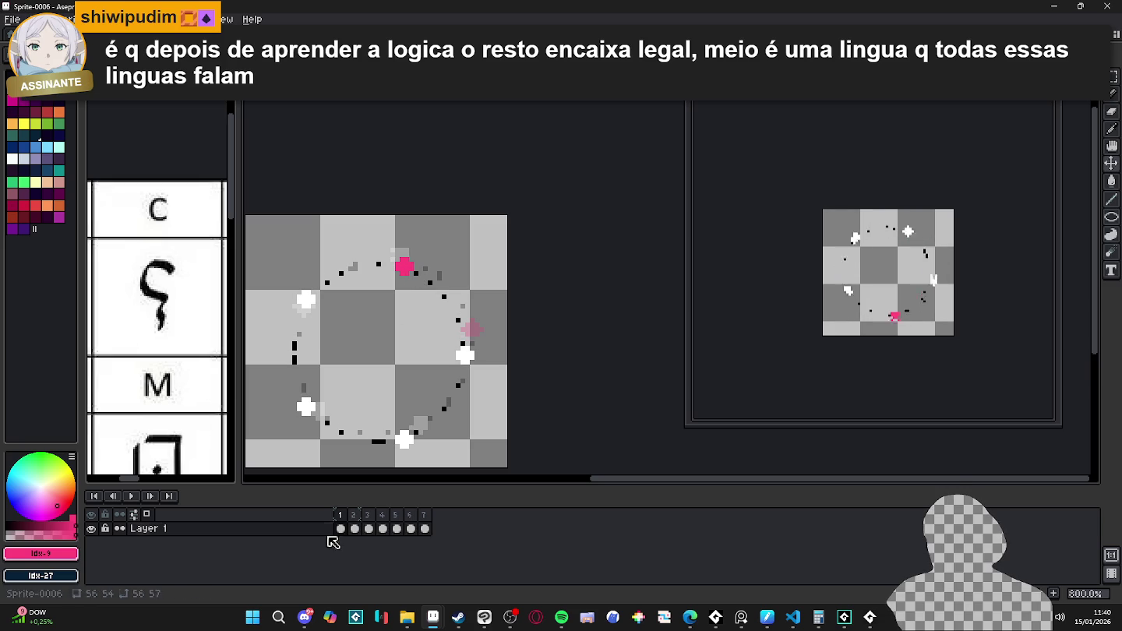
left_click(355, 526)
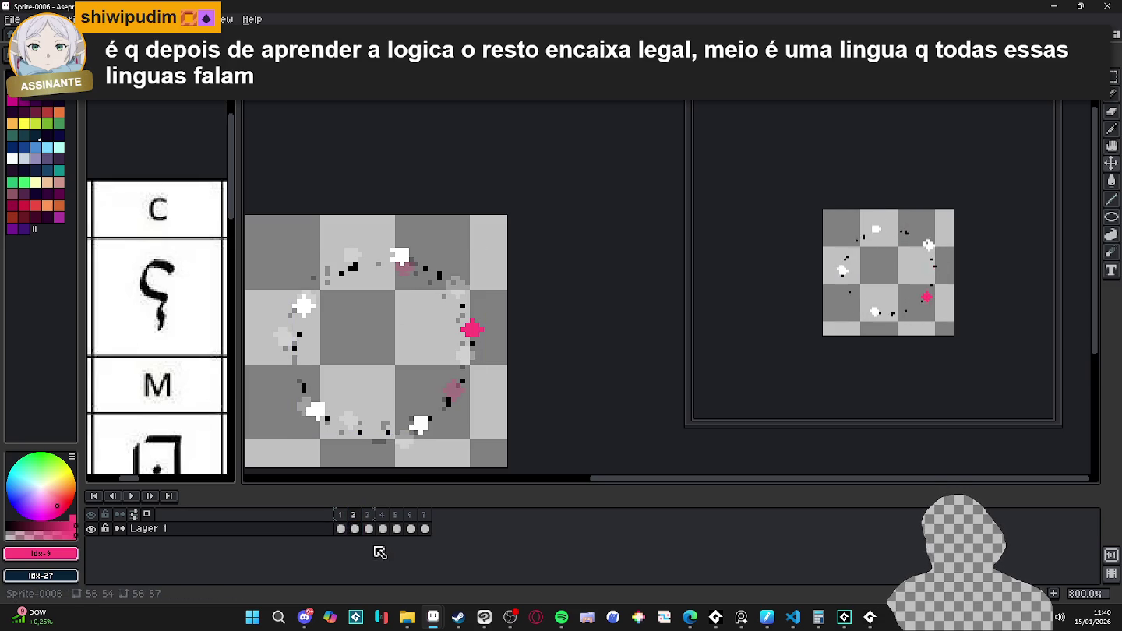
left_click(368, 528)
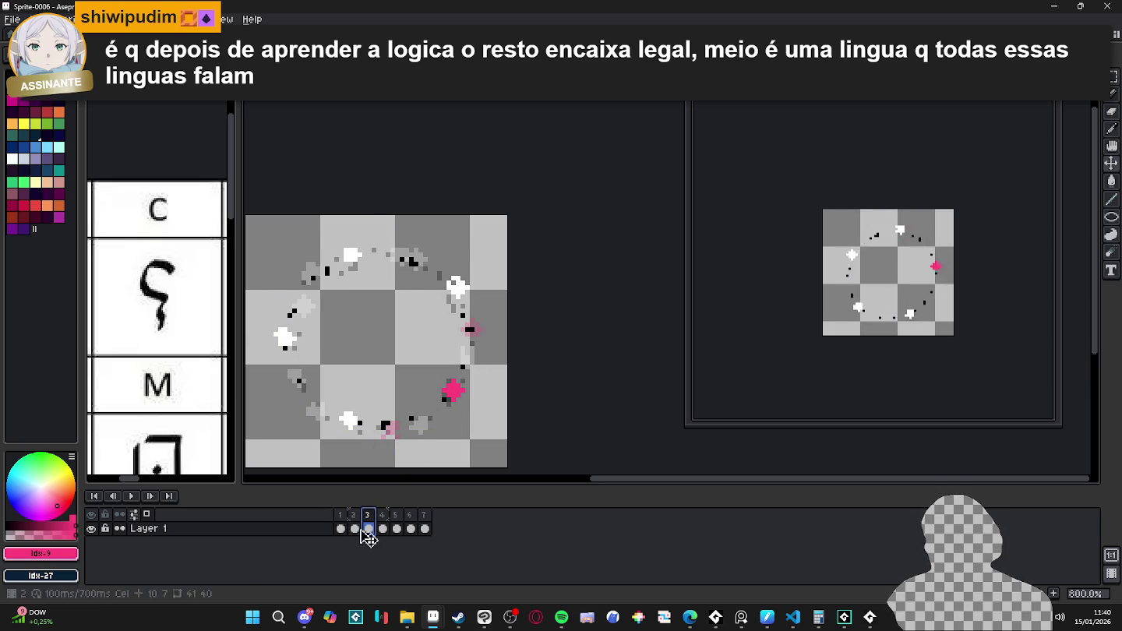
left_click(382, 528)
left_click(397, 528)
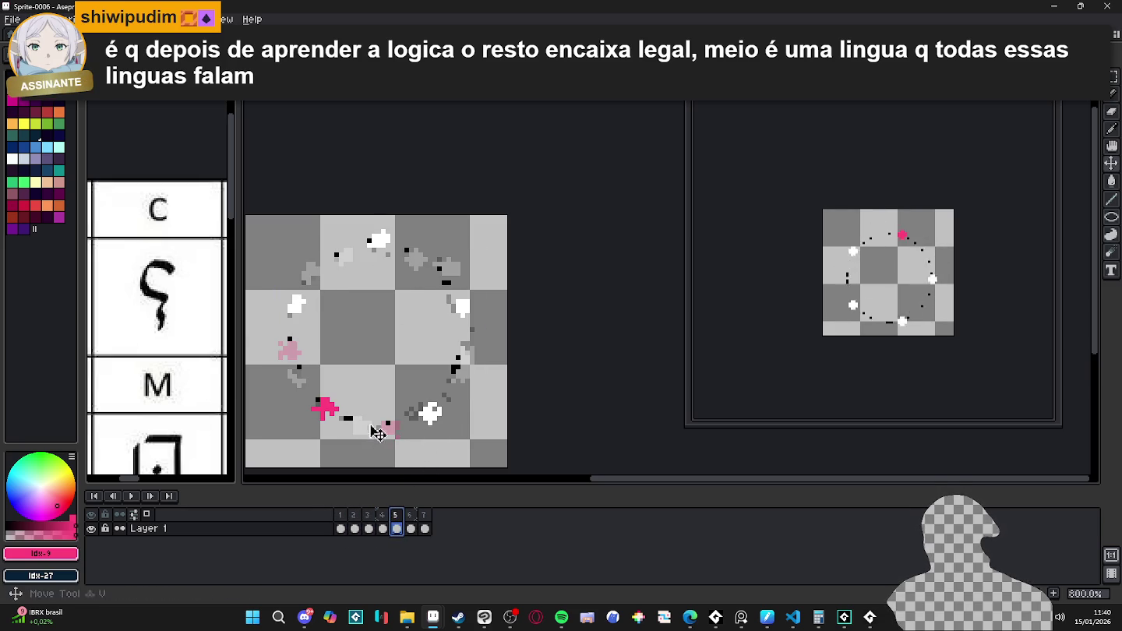
left_click(411, 528)
key("ctrl+a")
left_click_drag(297, 360, 297, 359)
- Look over the town_hall and magic_tower sprites, then add a new Layer 2 above Layer 1
key("Right")
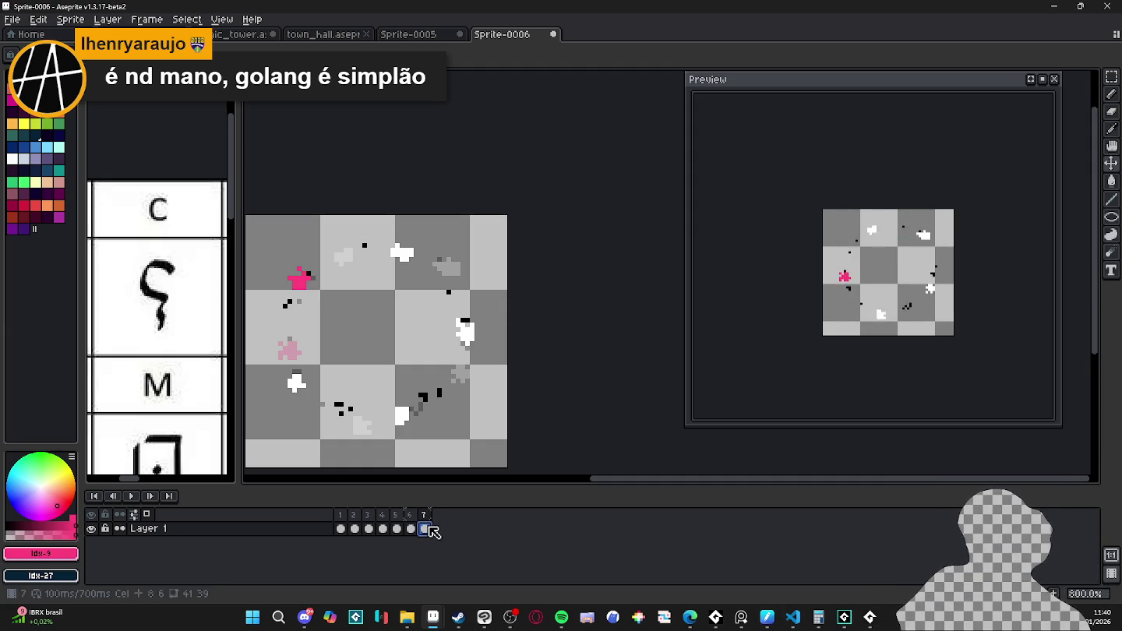
left_click_drag(431, 528, 346, 528)
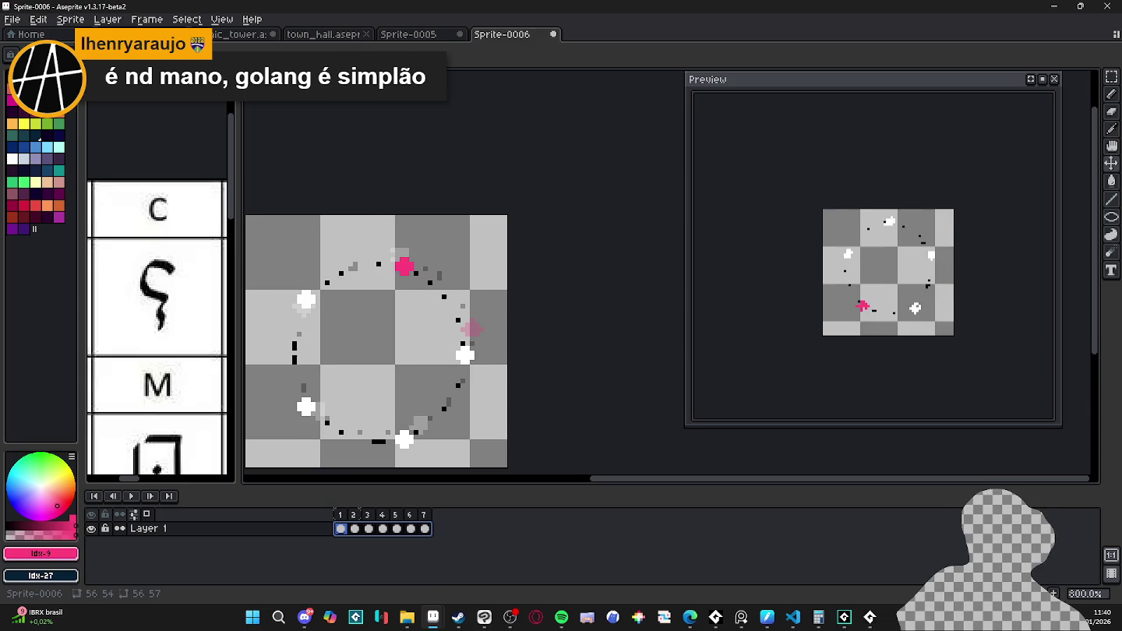
left_click(409, 34)
left_click(343, 34)
left_click(233, 34)
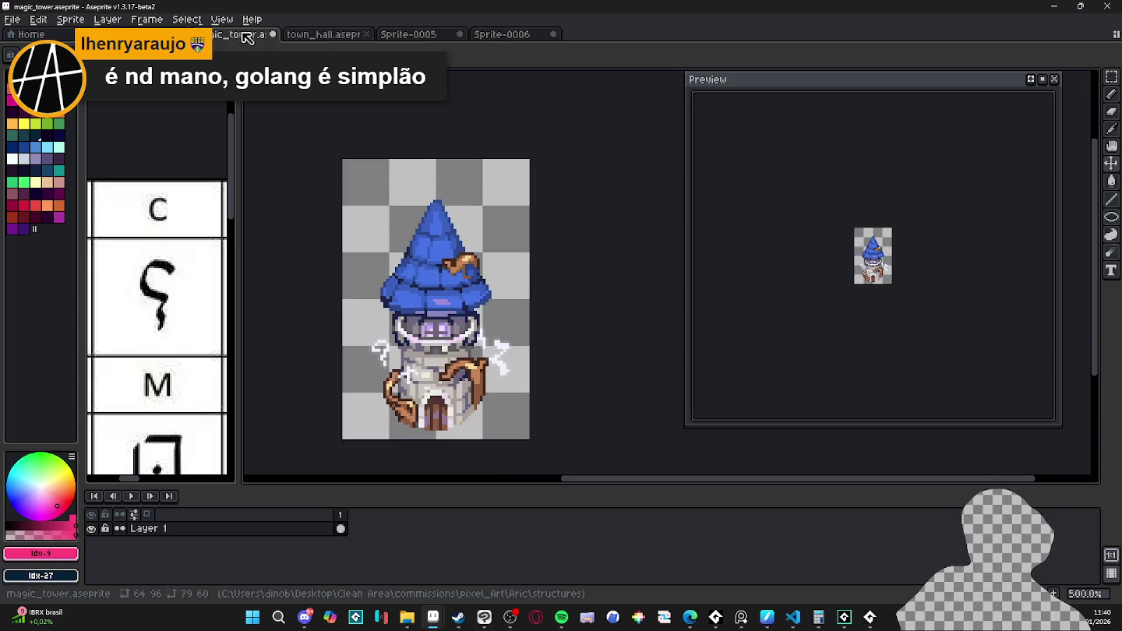
left_click(498, 37)
left_click(323, 530)
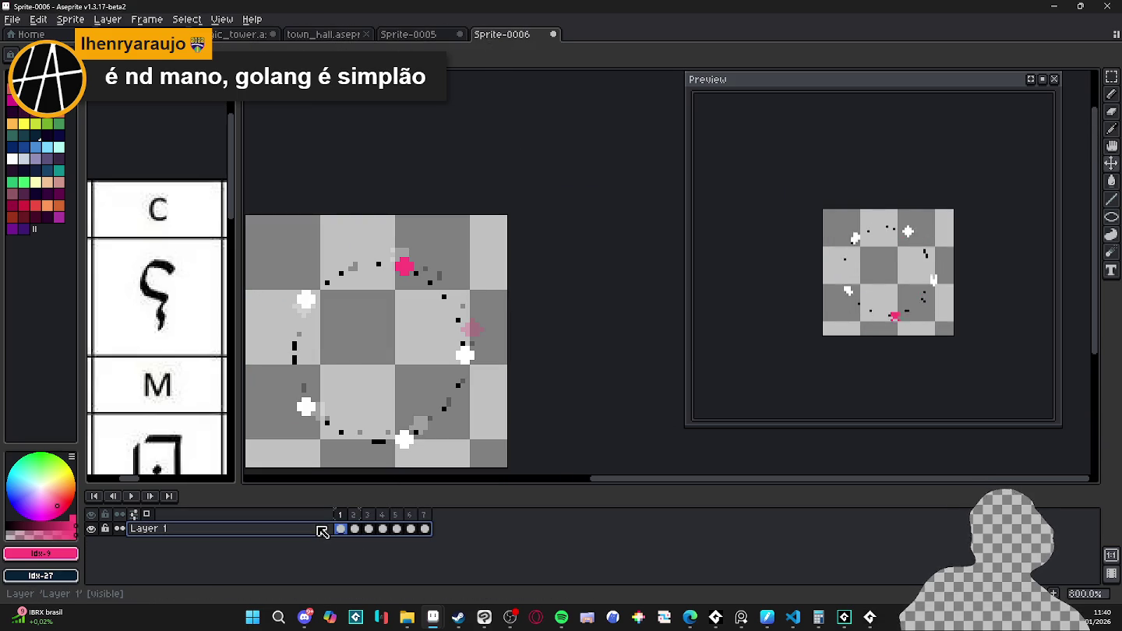
key("shift+n")
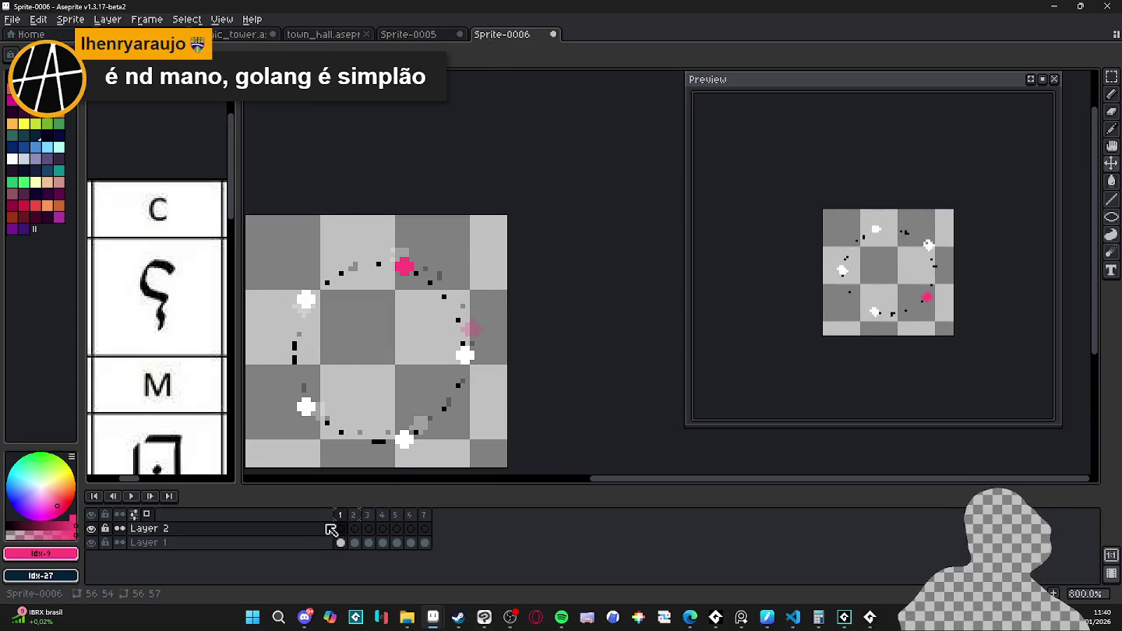
- Abandon a first tower paste and set the canvas height to 160 px
key("ctrl+v")
left_click_drag(403, 421, 377, 222)
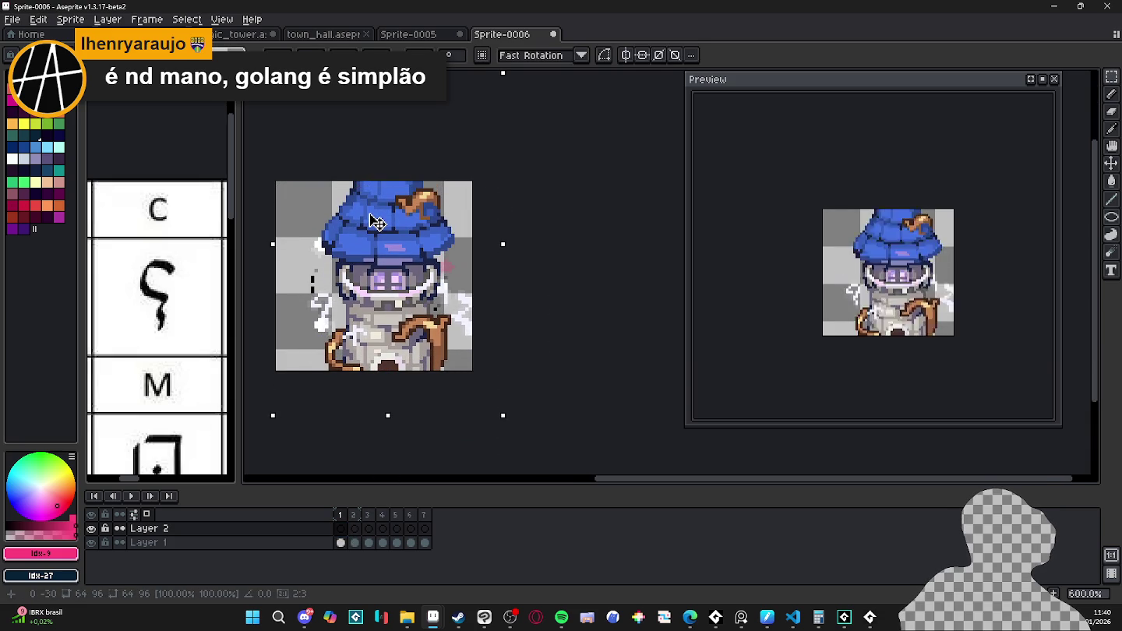
key("Escape")
scroll(434, 284, "down", 1)
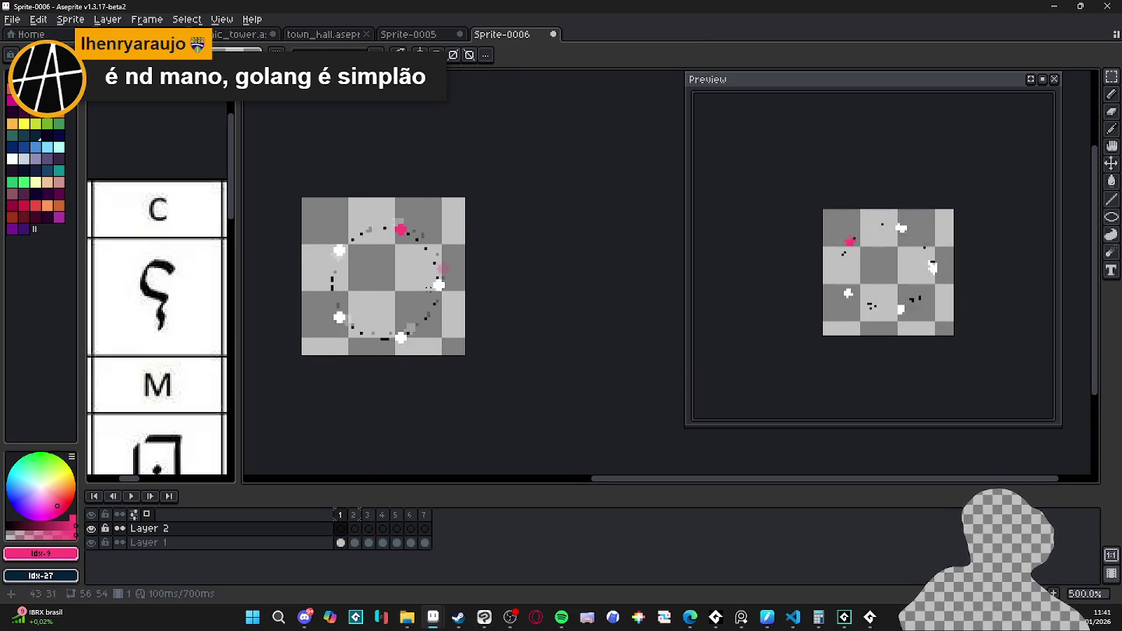
key("c")
key("Tab")
type("160")
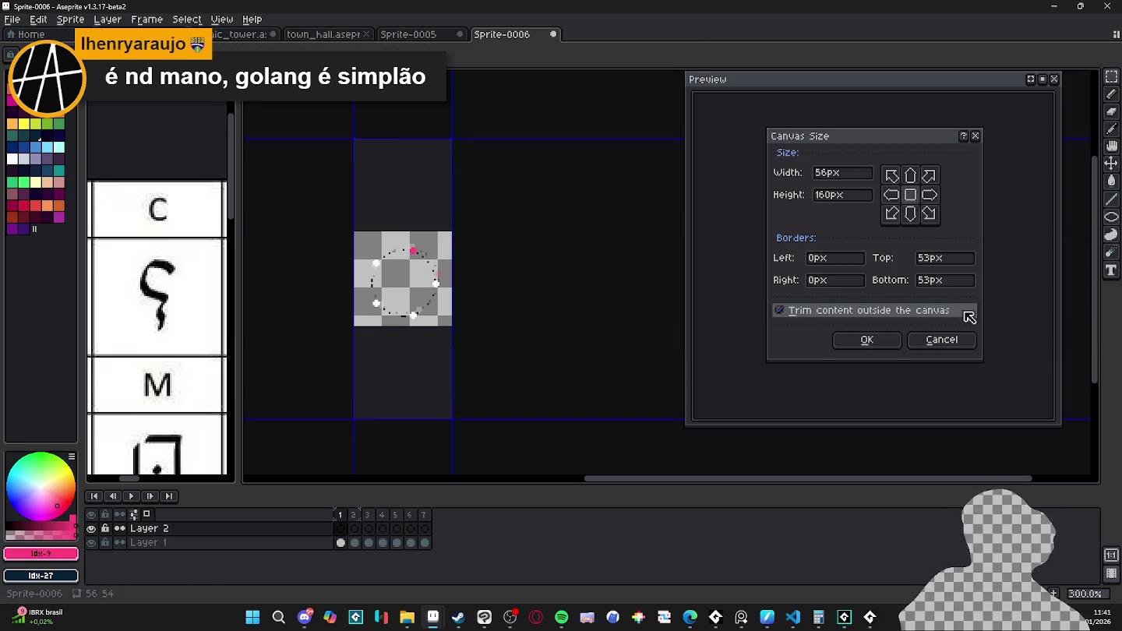
left_click(877, 341)
- Paste the wizard tower into the canvas's lower half and move the rune layer above it
key("ctrl+v")
scroll(412, 267, "up", 1)
left_click_drag(412, 267, 403, 380)
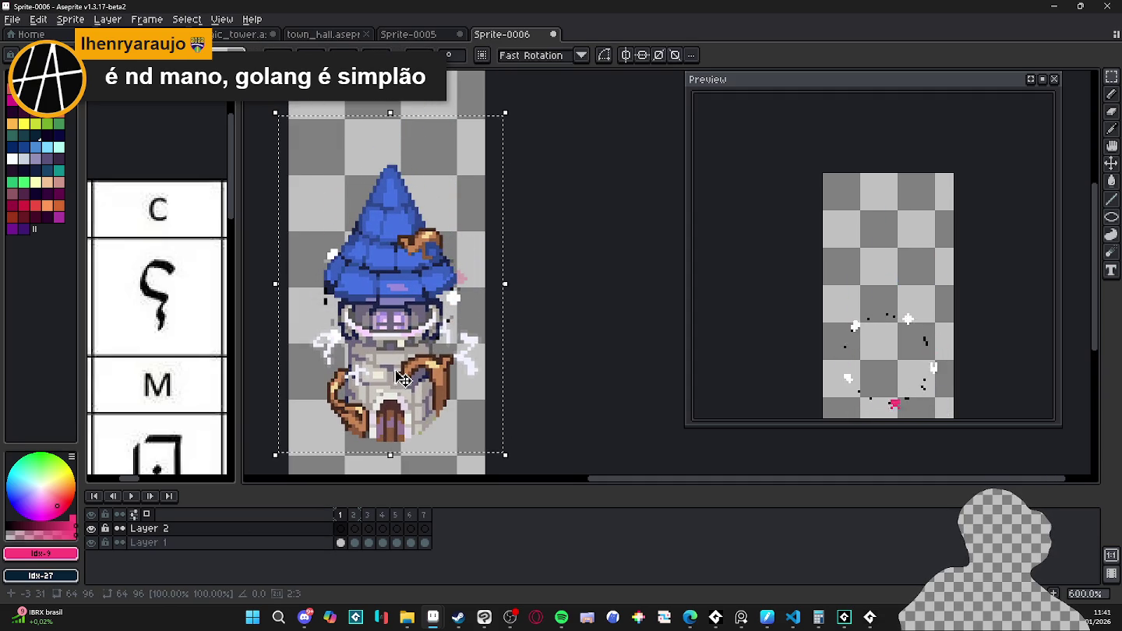
key("Up")
key("Up")
key("Return")
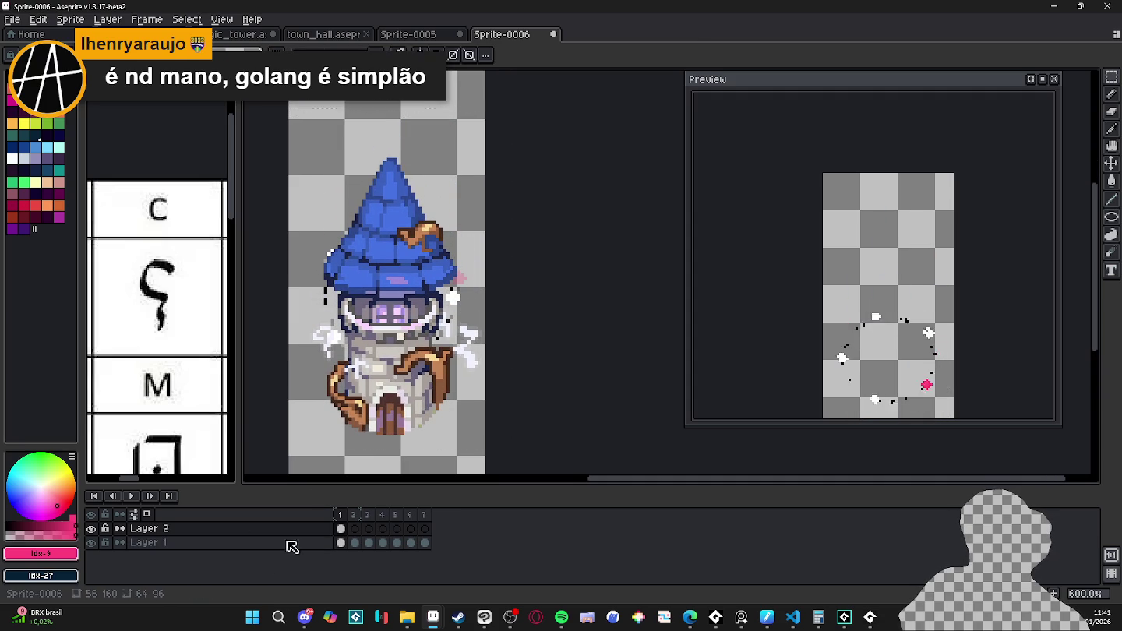
left_click_drag(309, 550, 307, 528)
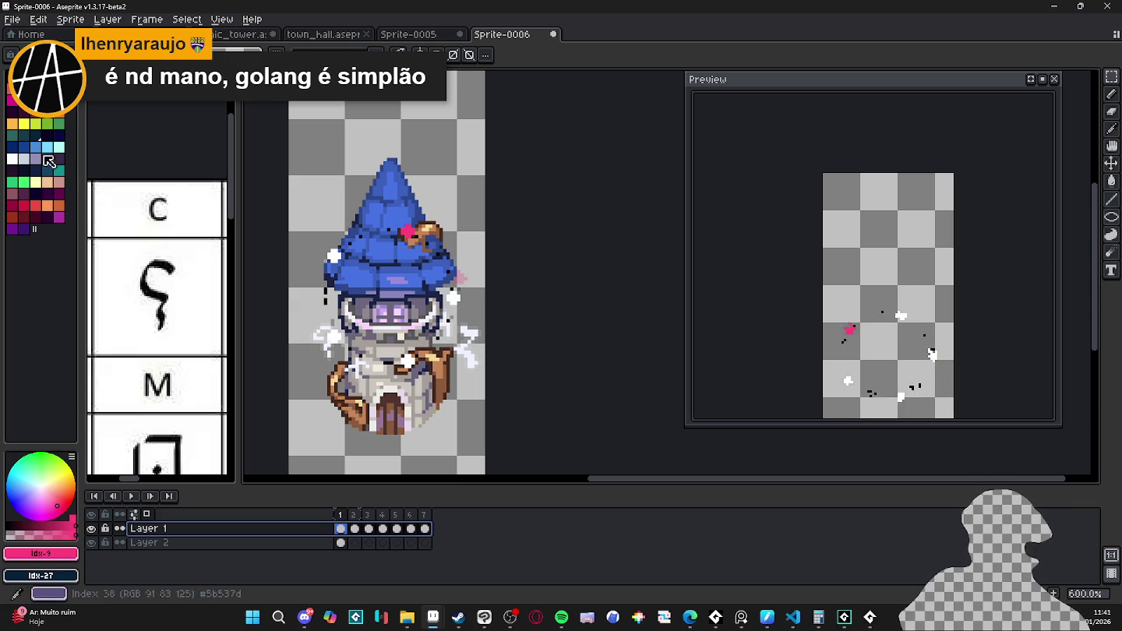
- Fill the white rune particles with yellow using the paint bucket, then undo it
left_click(28, 128)
left_click(334, 255)
left_click(333, 255)
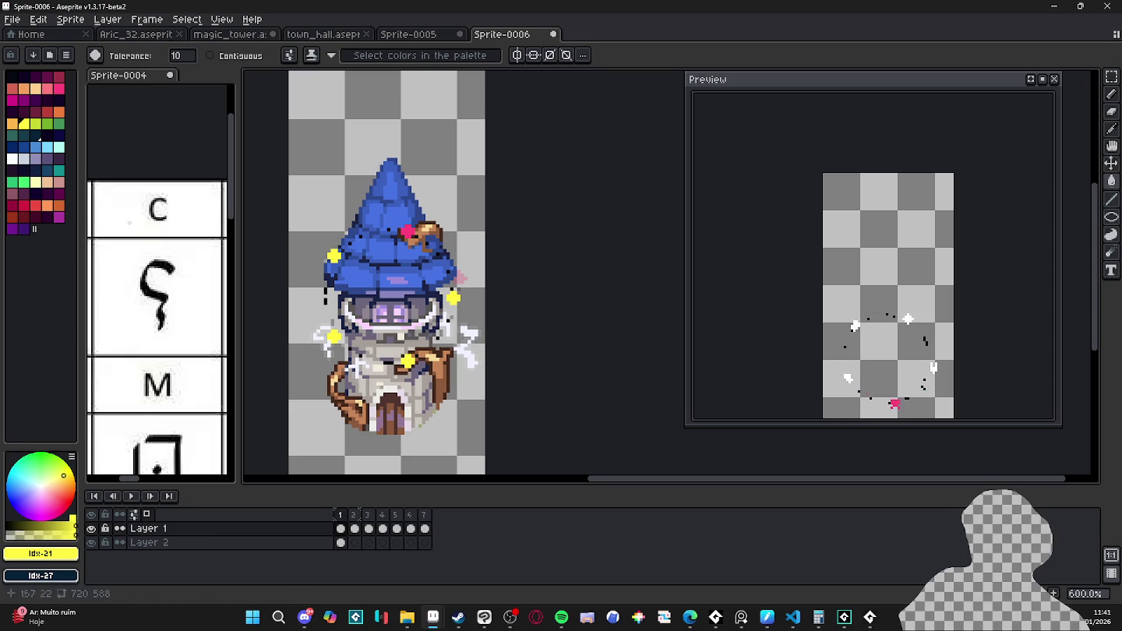
key("ctrl+z")
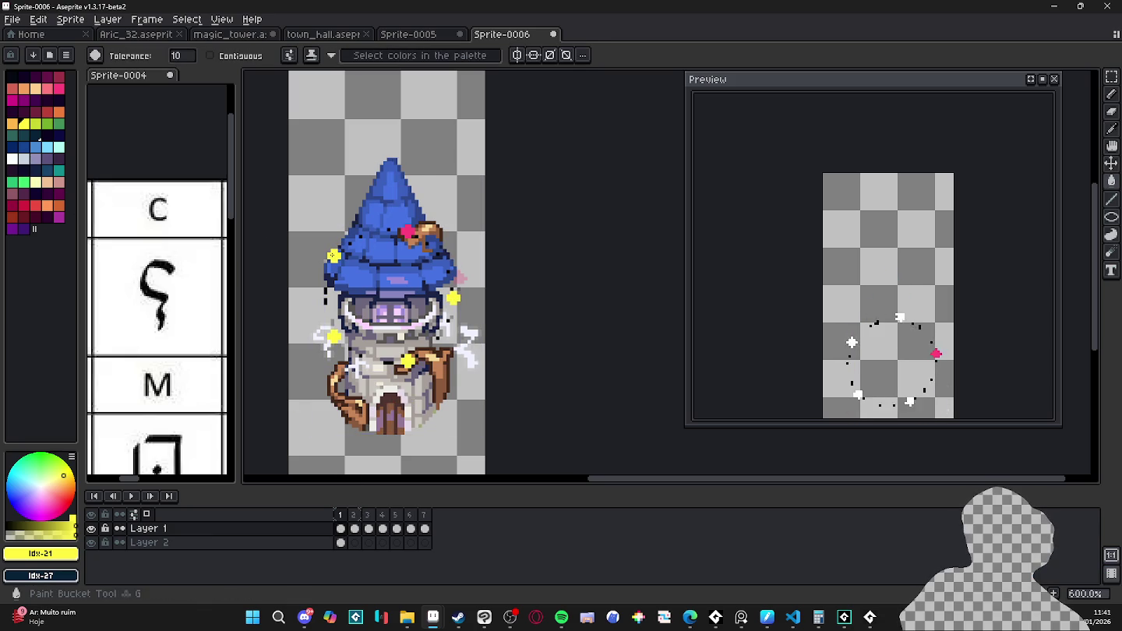
- Check the ring across frames 2–5, return to frame 1, and view the town_hall sprite
key("Right")
key("Right")
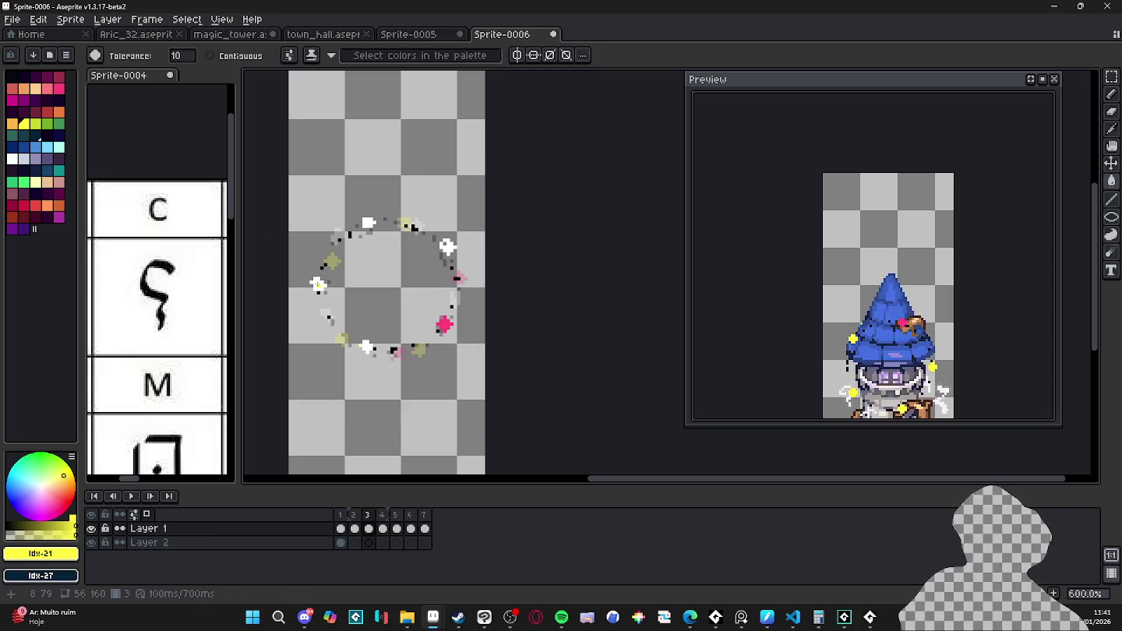
key("Right")
key("Right")
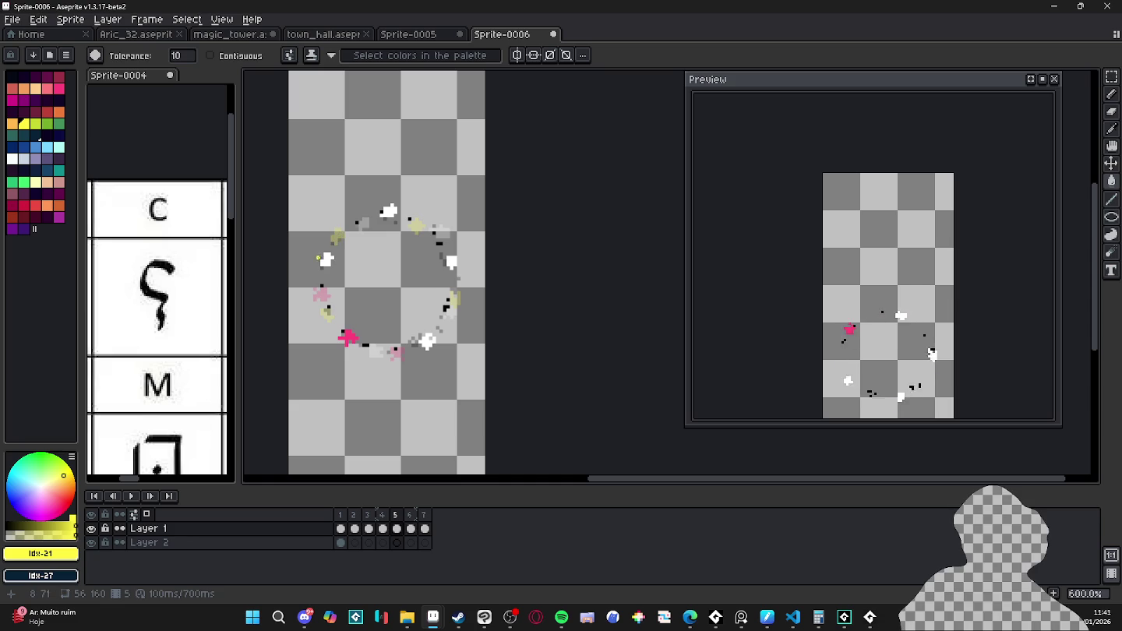
key("Right")
key("Right")
key("Left")
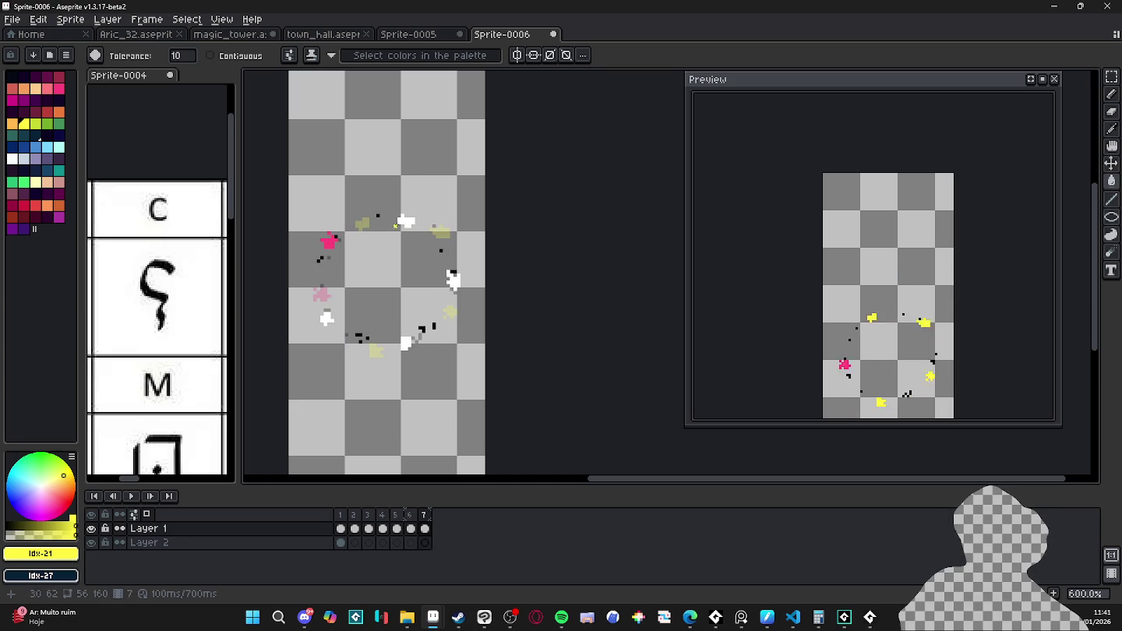
key("Home")
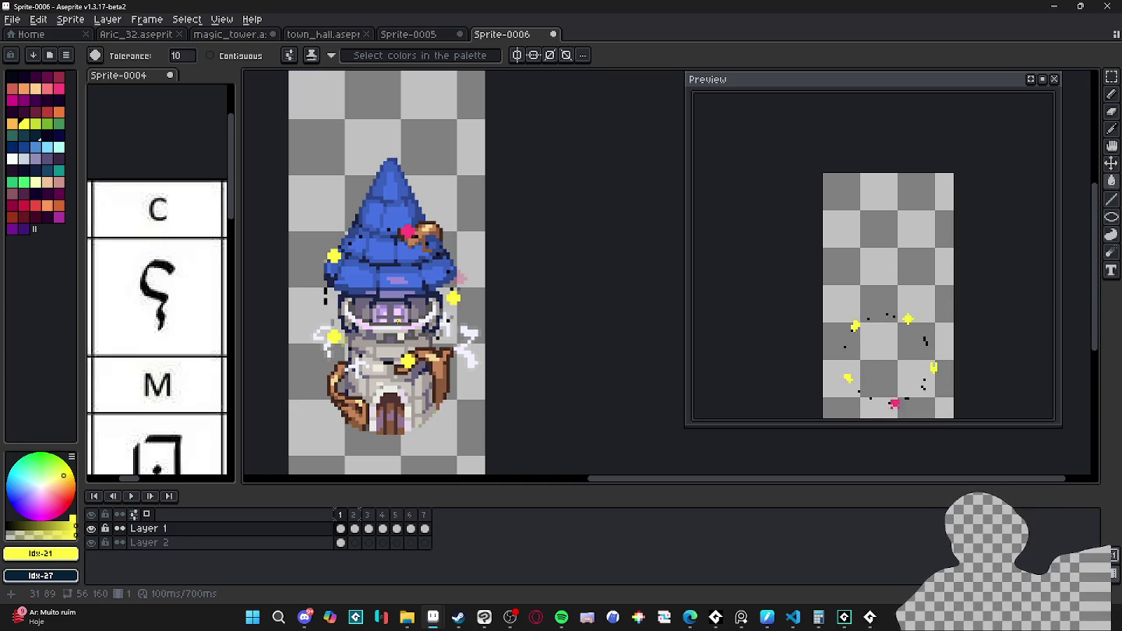
left_click(339, 36)
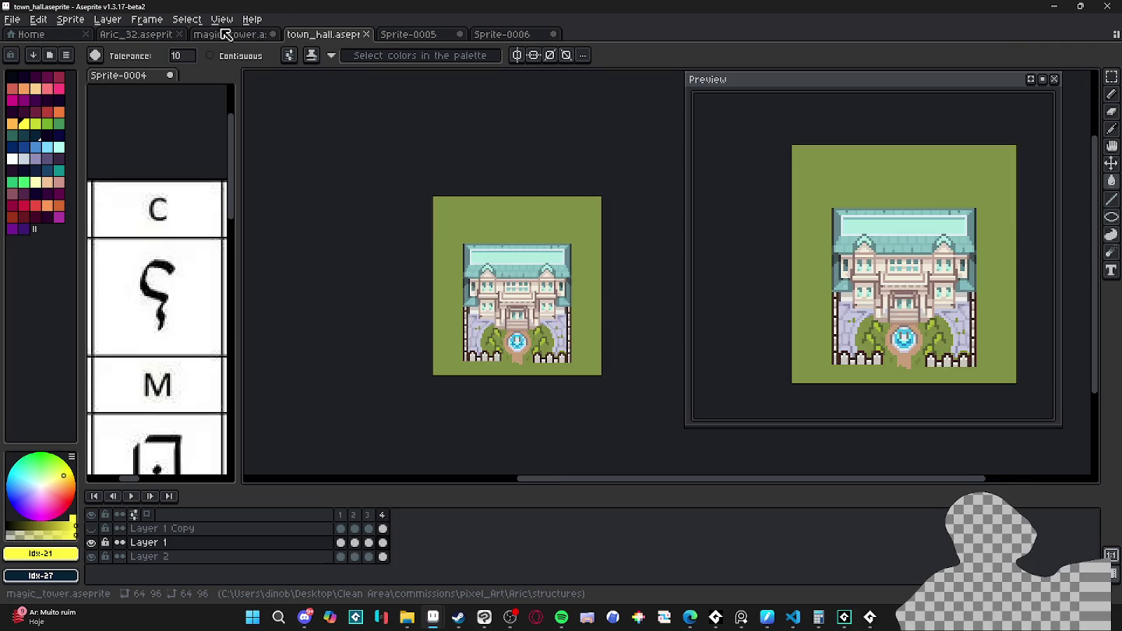
- Select the tower on the Aric_32 town map's structures layer with a rectangle selection
left_click(226, 34)
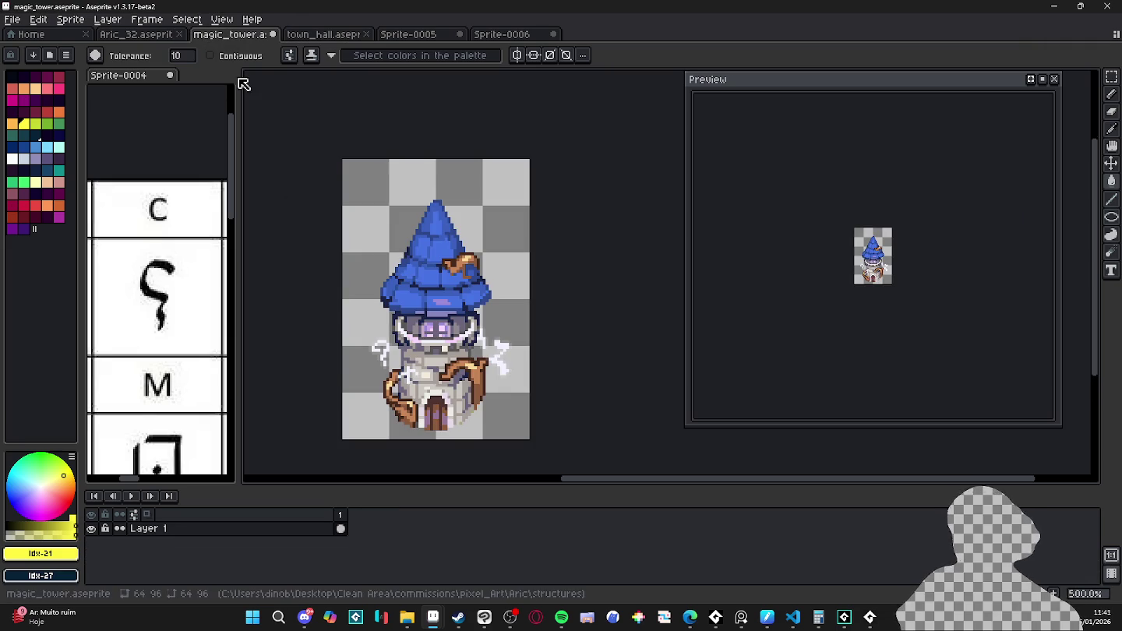
left_click(138, 35)
left_click(490, 294, "ctrl")
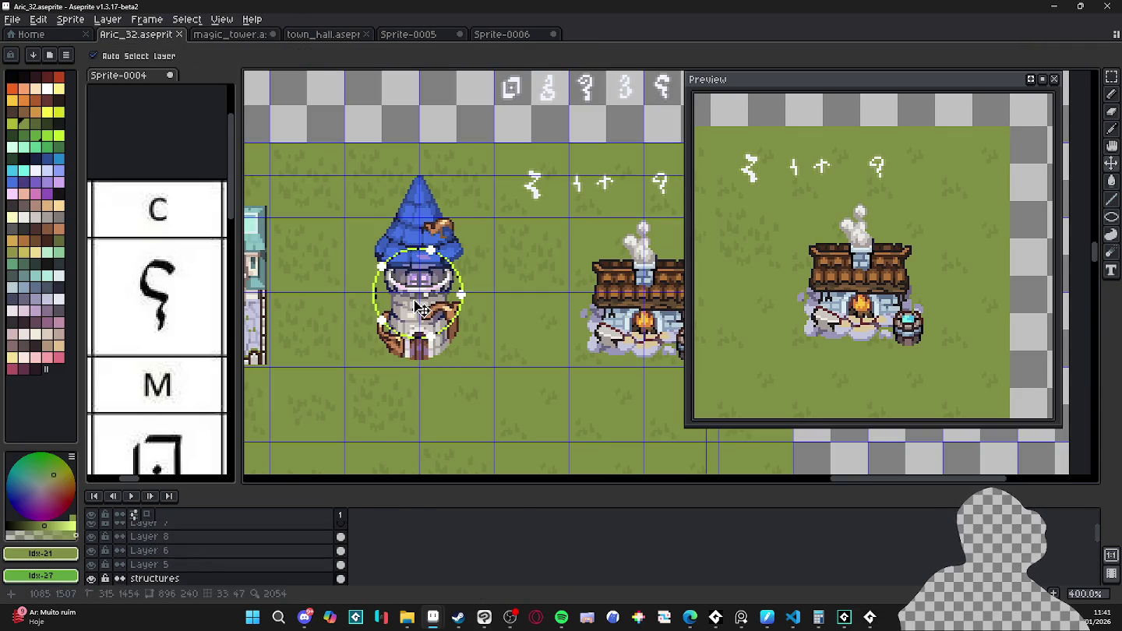
left_click(1112, 76)
left_click_drag(337, 156, 487, 370)
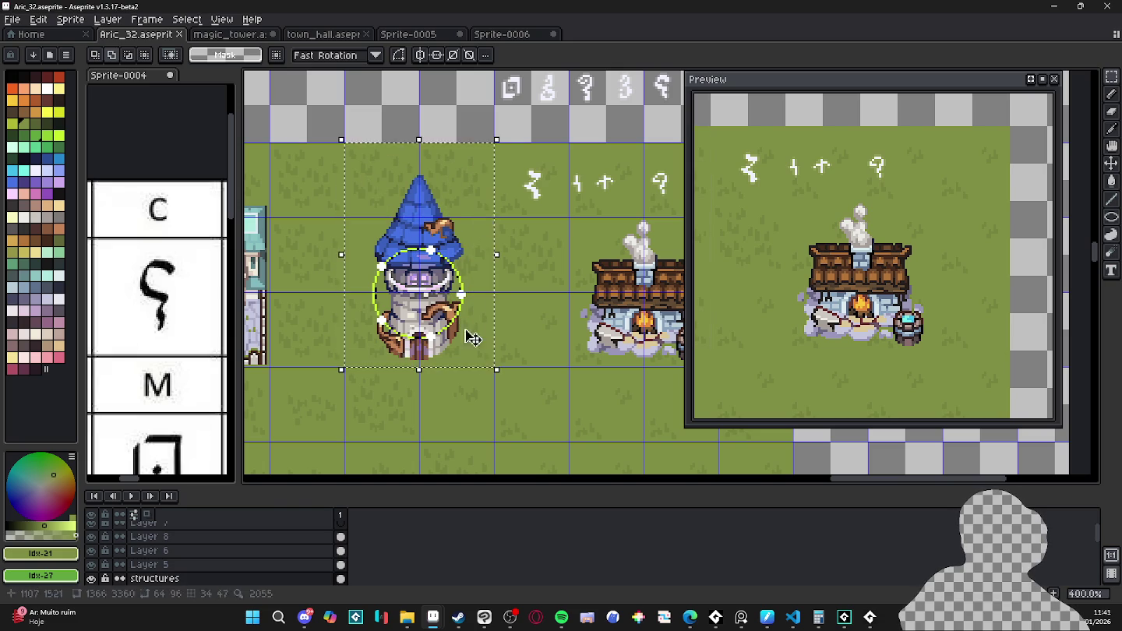
- Paste the tower onto Layer 2 of Sprite-0006, shifted slightly right
left_click(503, 36)
key("ctrl+v")
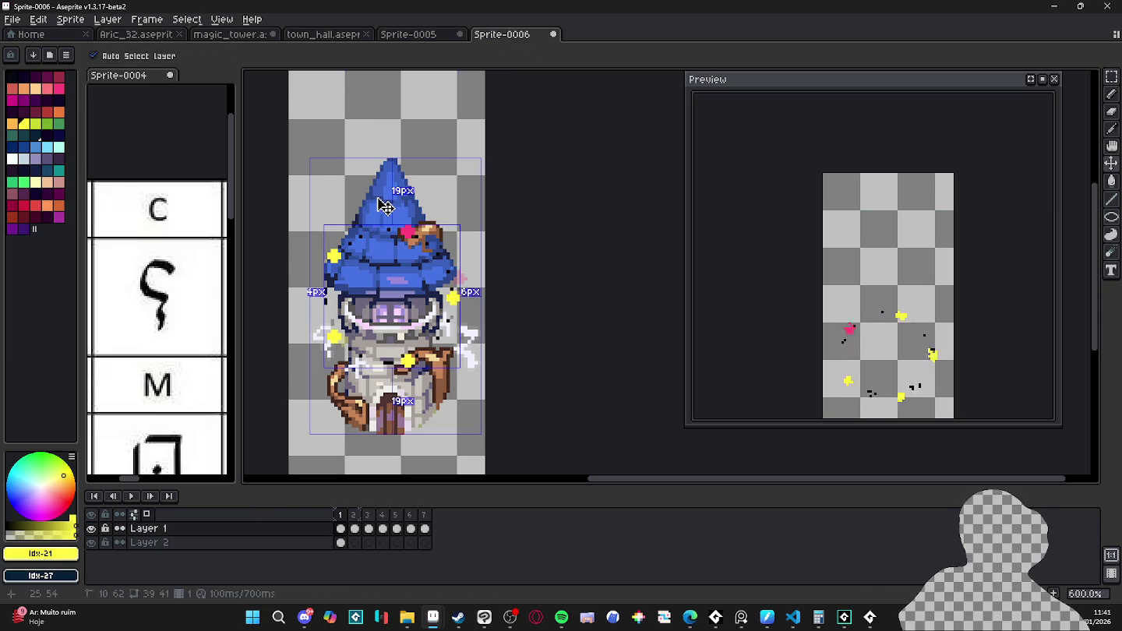
key("ctrl+z")
key("ctrl+z")
key("ctrl+v")
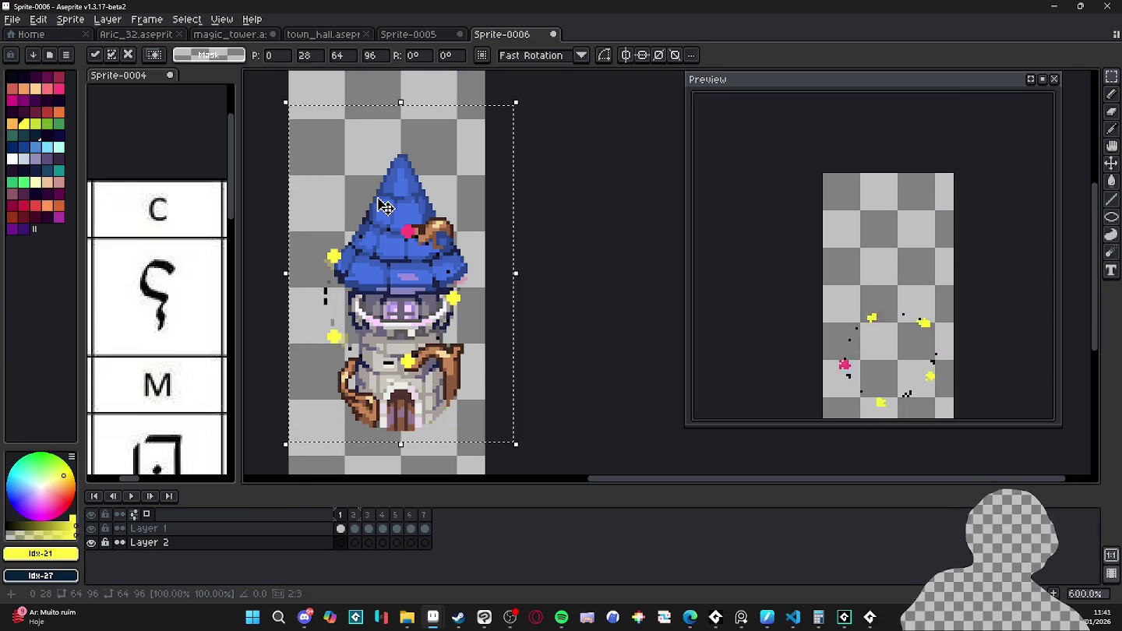
left_click_drag(407, 314, 412, 315)
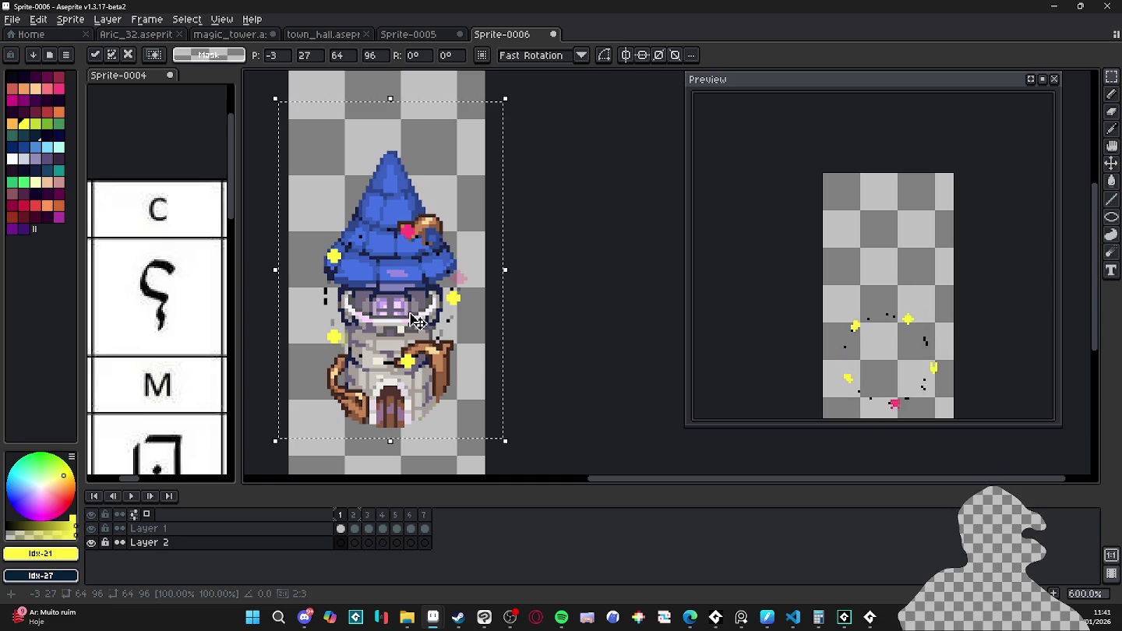
left_click(343, 544)
- Link the tower cel across all seven frames, then select Layer 1 frames 3–7
left_click_drag(343, 544, 426, 544)
right_click(429, 544)
left_click(468, 561)
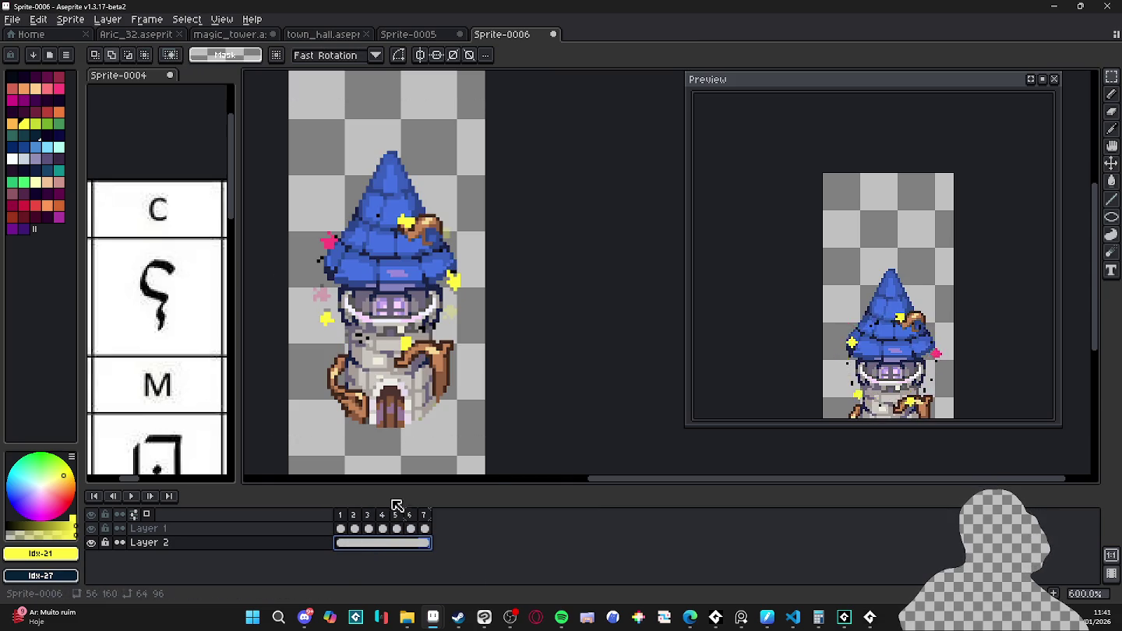
left_click_drag(425, 528, 341, 529)
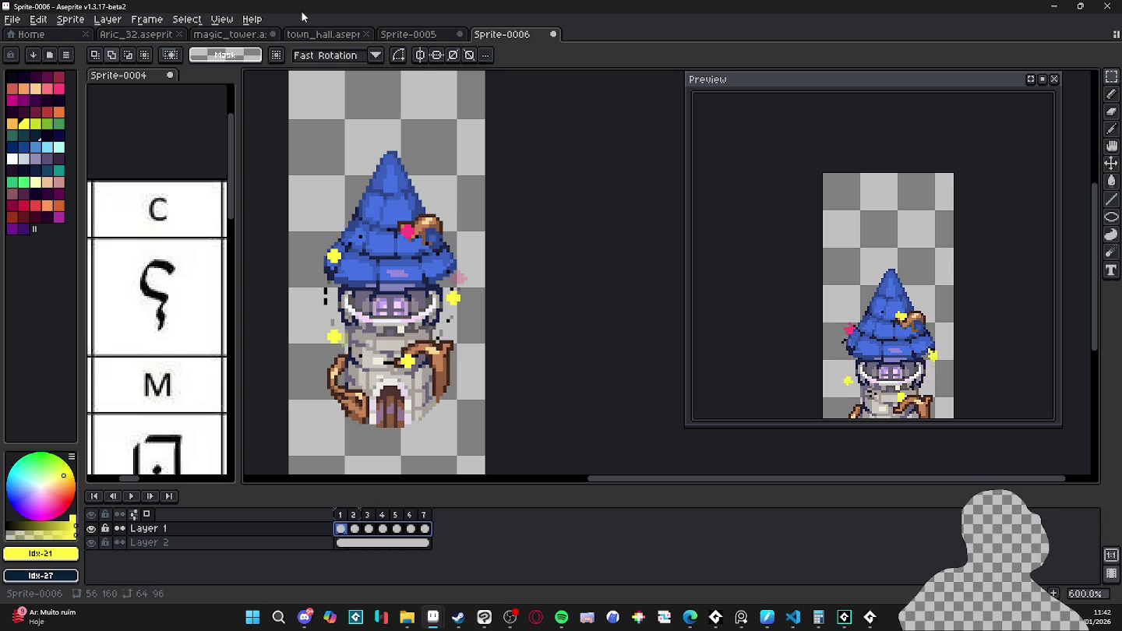
left_click(146, 18)
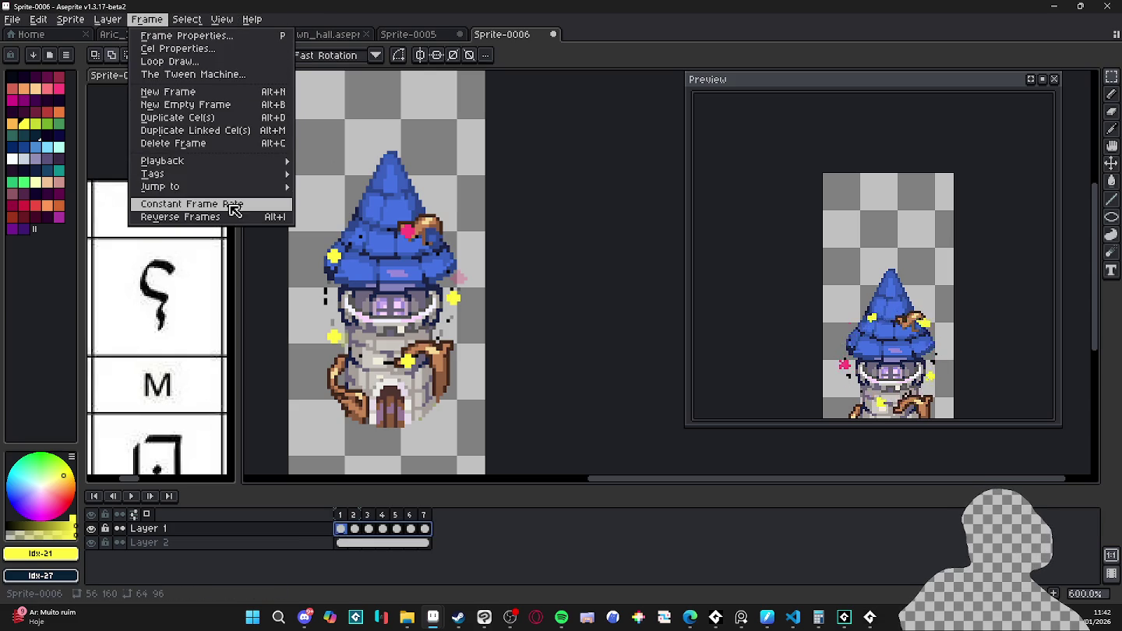
- Give frames 1–7 a 150 ms duration and play the animation
left_click(215, 203)
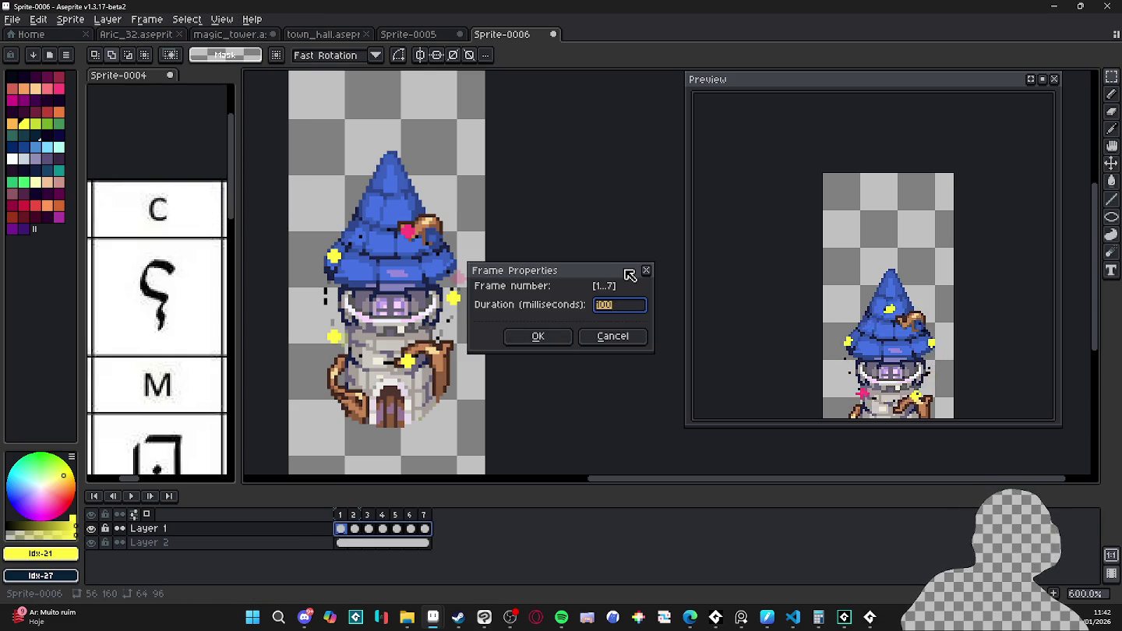
key("Return")
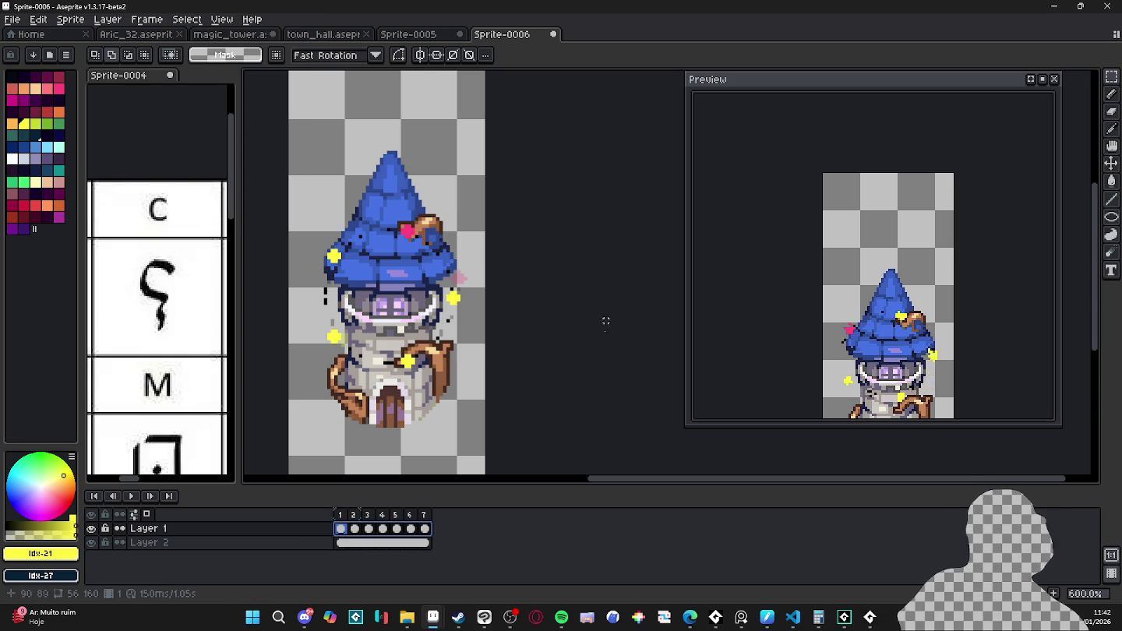
key("Escape")
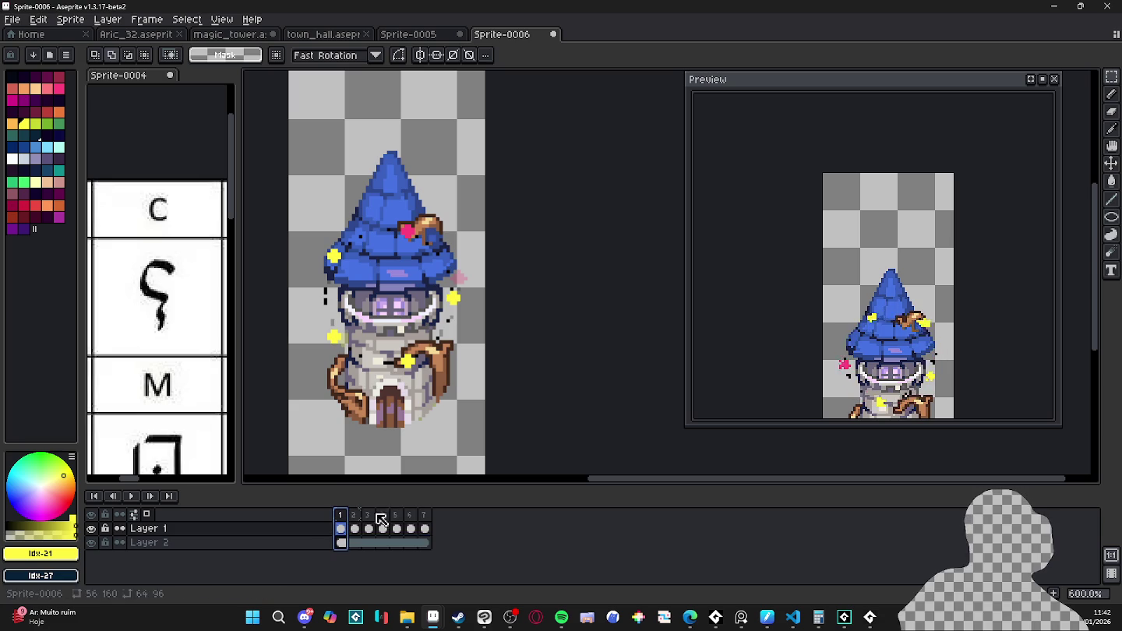
key("Return")
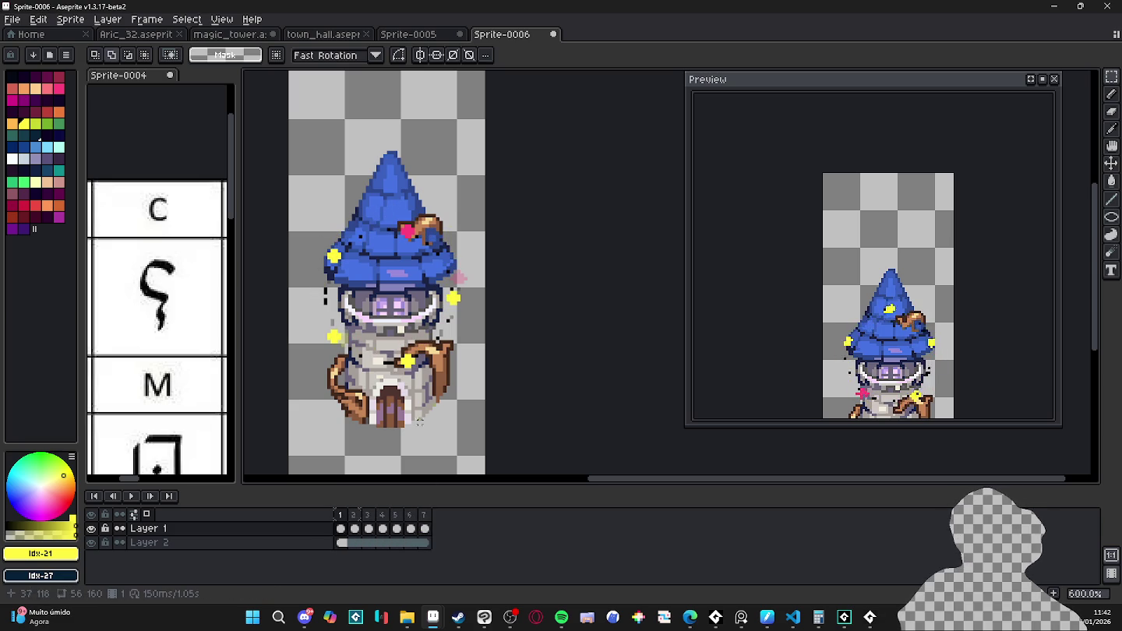
key("ctrl+d")
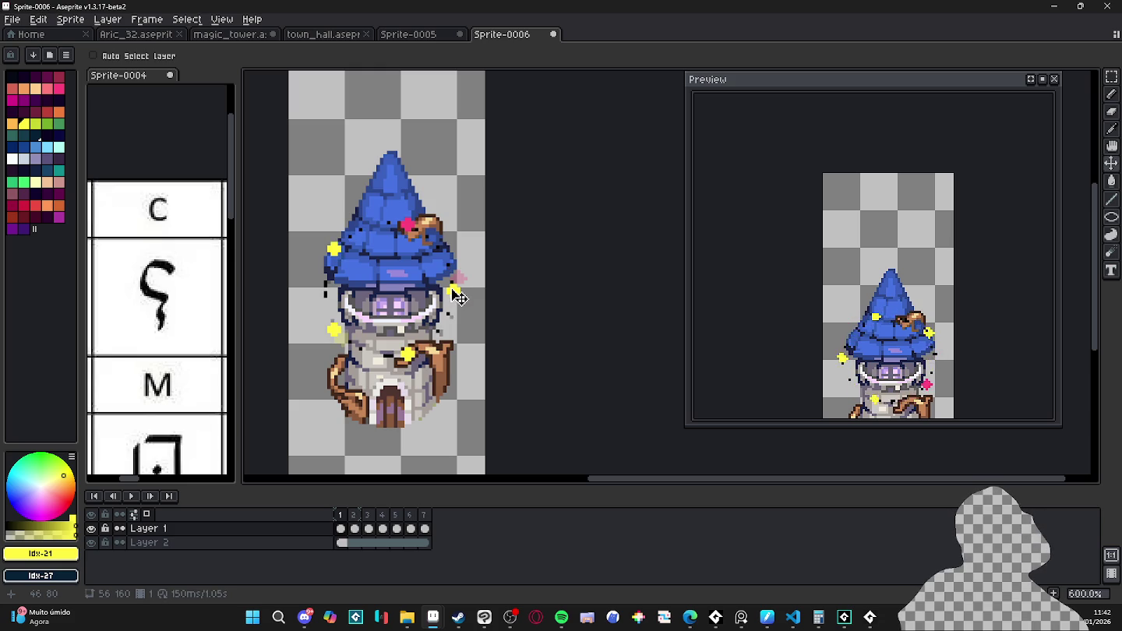
scroll(795, 288, "down", 1)
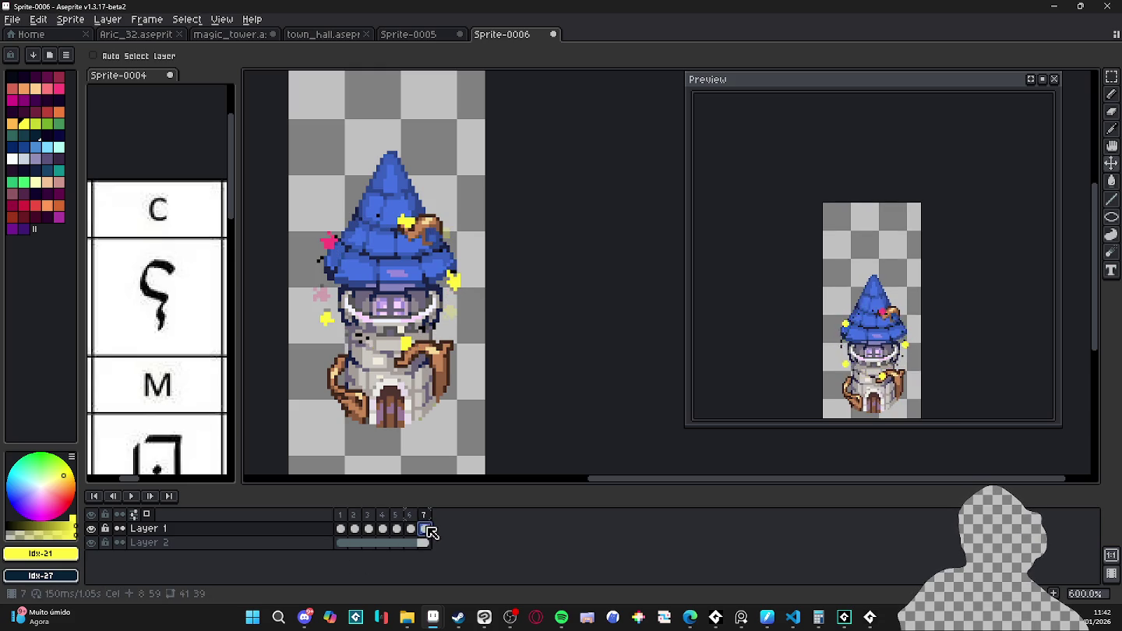
- Try squashing the area around the hat on the Layer 1 cels, then undo it
left_click_drag(425, 529, 348, 530)
key("ctrl+t")
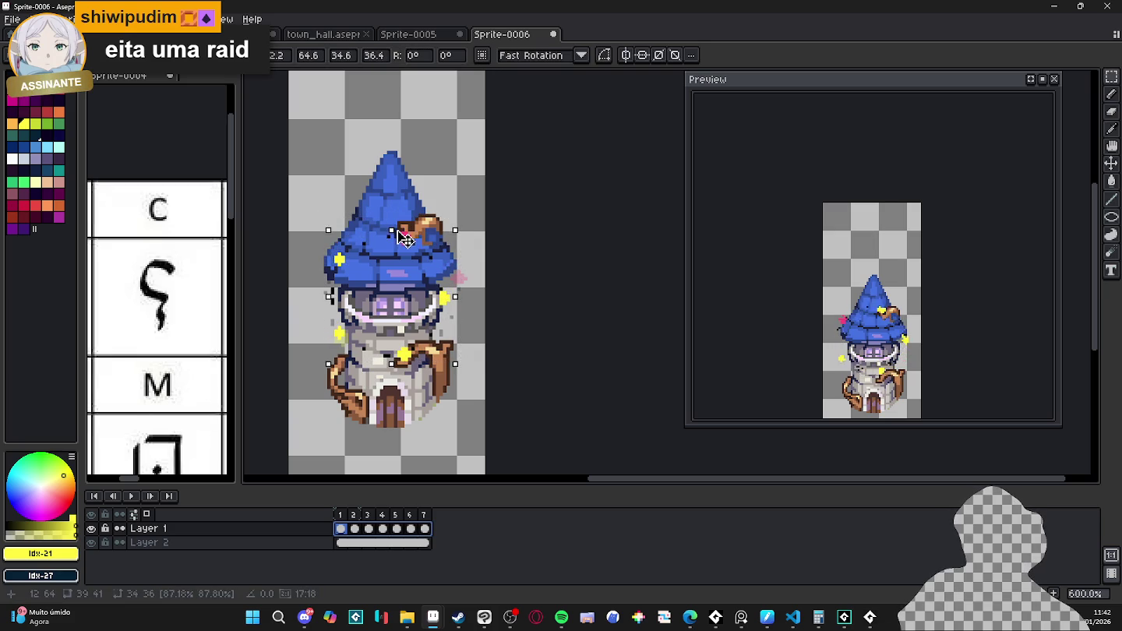
left_click(405, 235)
left_click_drag(392, 216, 396, 273)
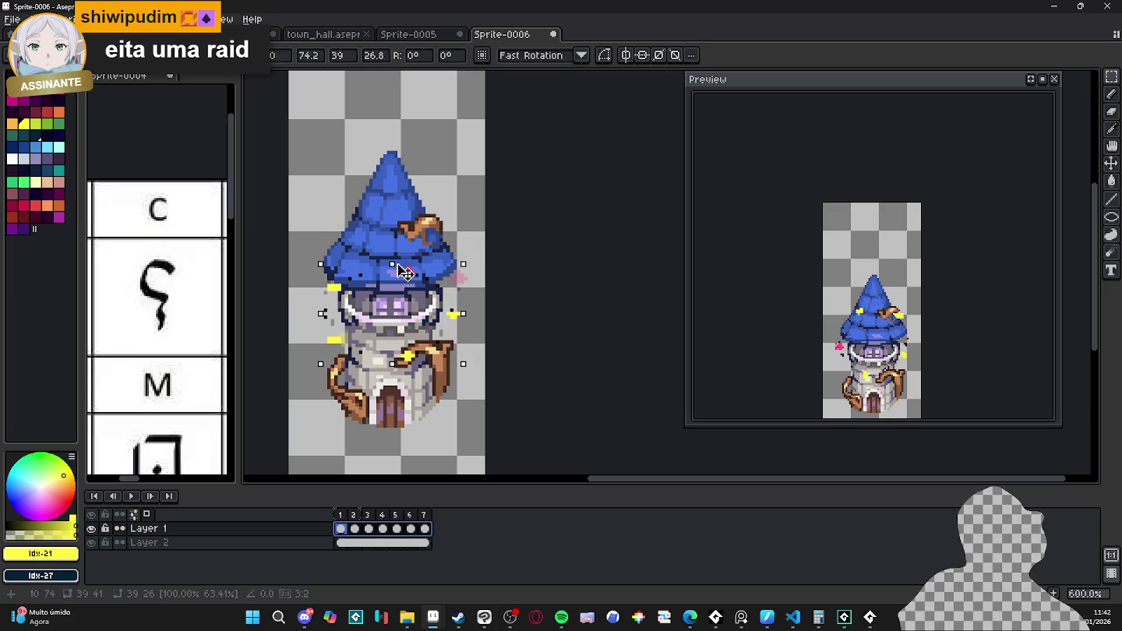
left_click_drag(405, 273, 406, 271)
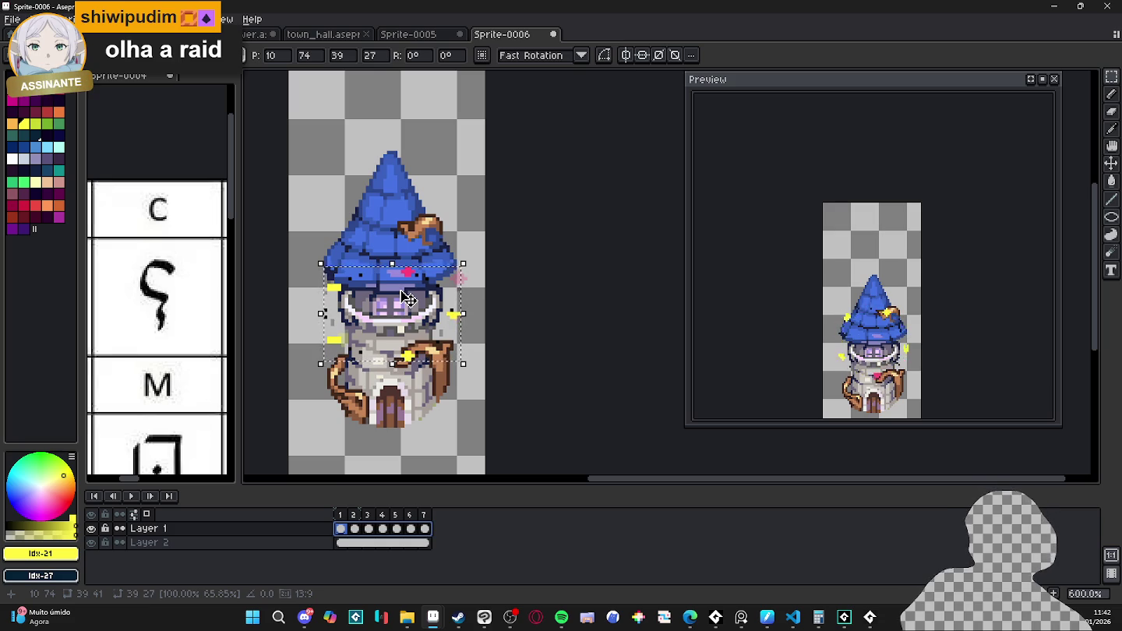
key("ctrl+d")
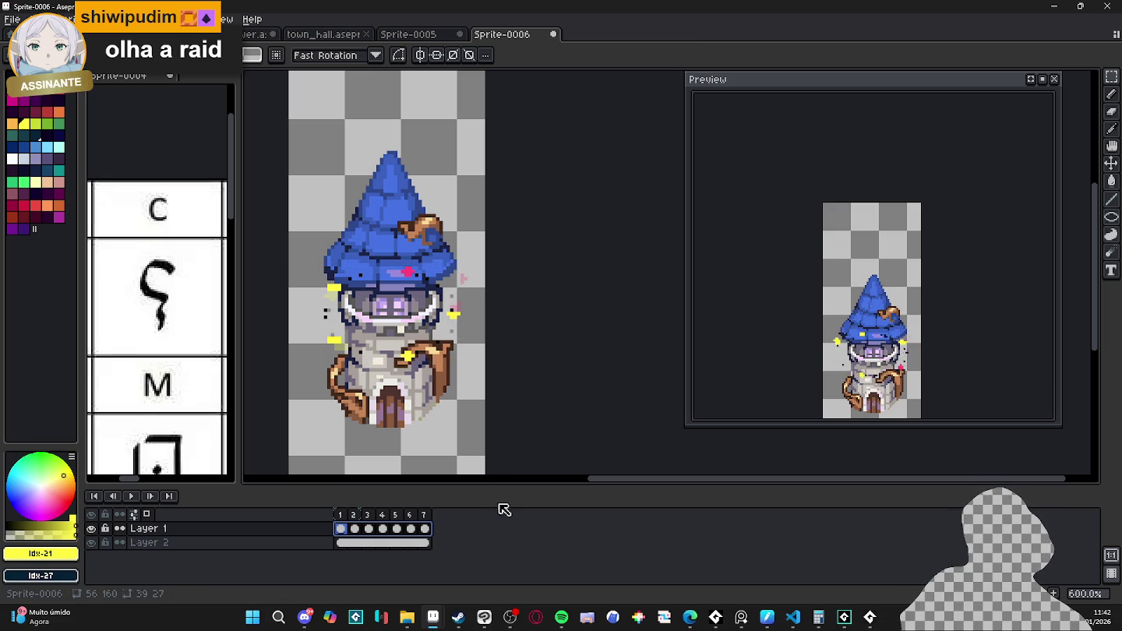
key("ctrl+z")
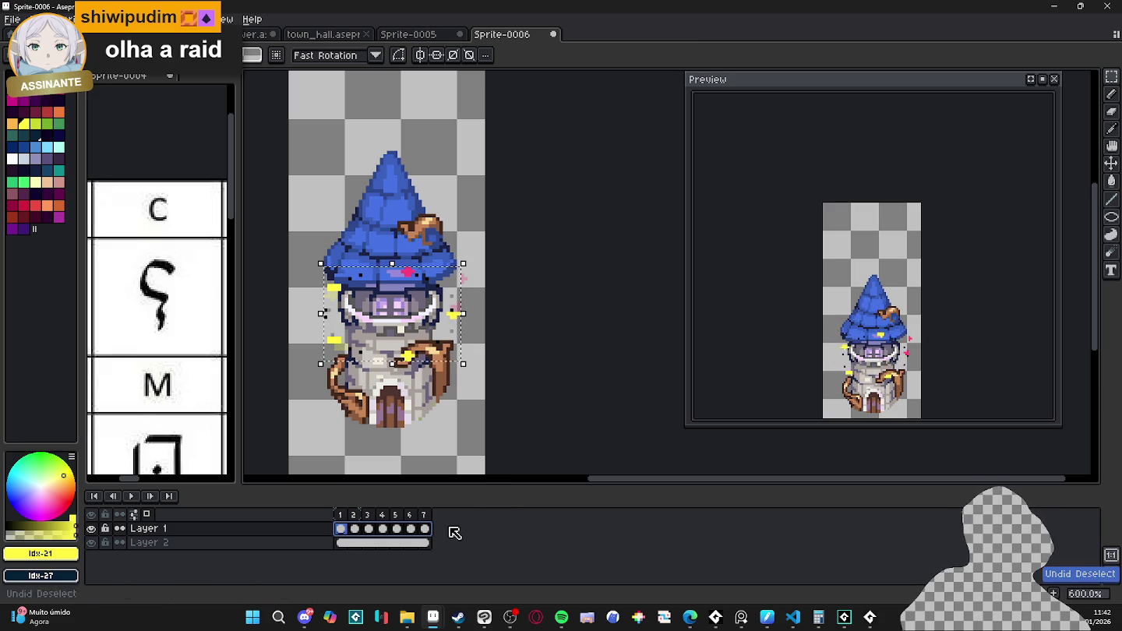
key("ctrl+z")
key("ctrl+d")
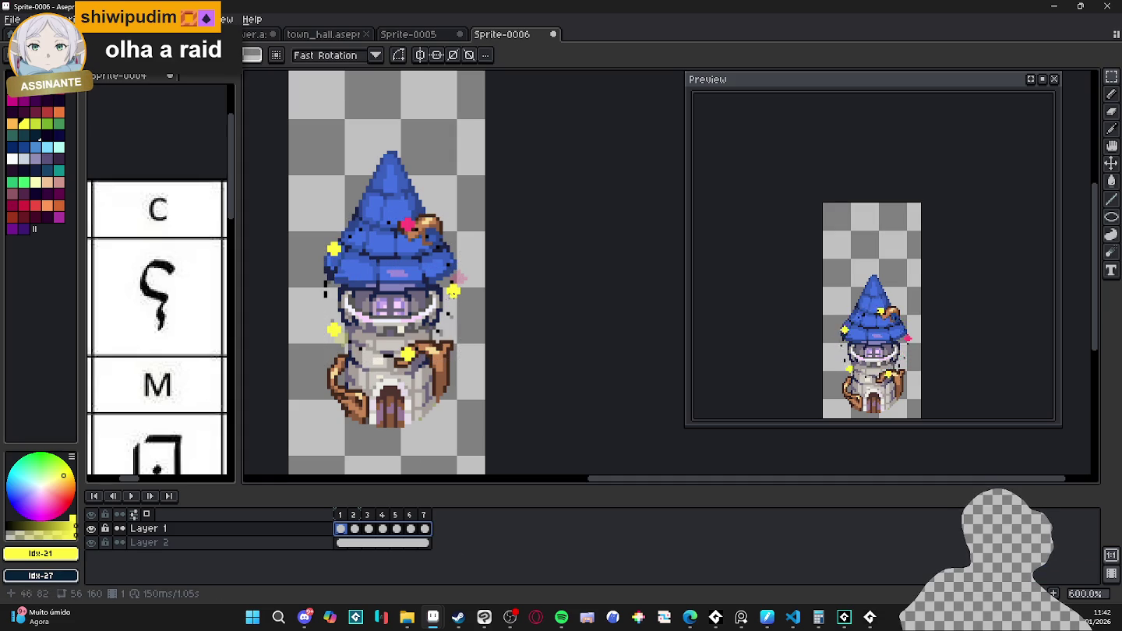
- Shrink the rune ring to about two-thirds size and raise it about 4 pixels
key("ctrl+shift+d")
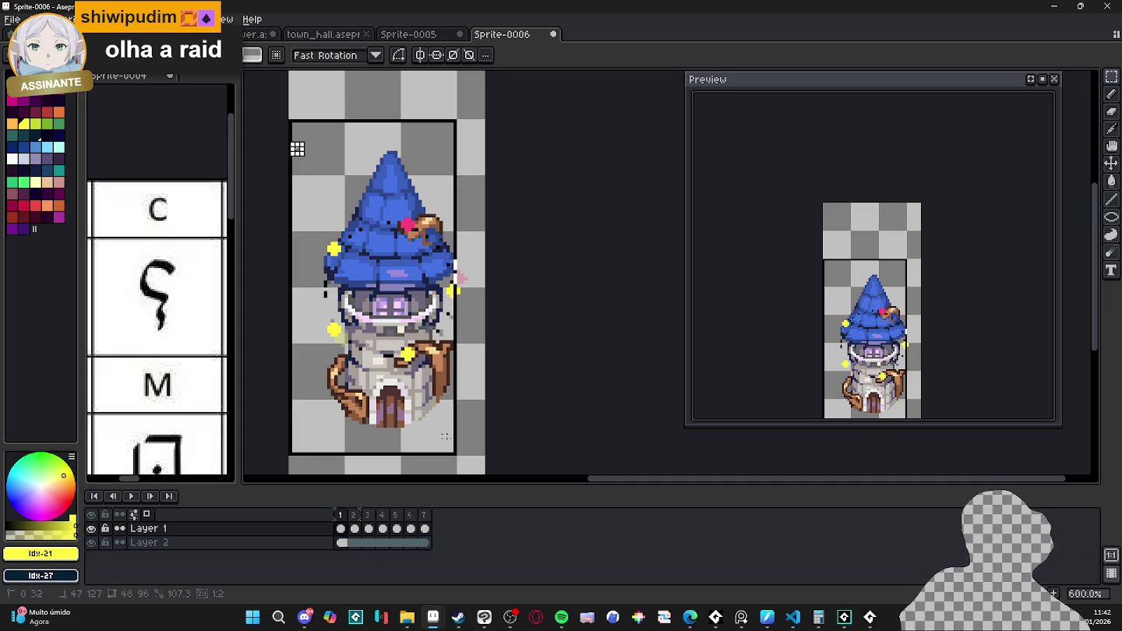
key("Return")
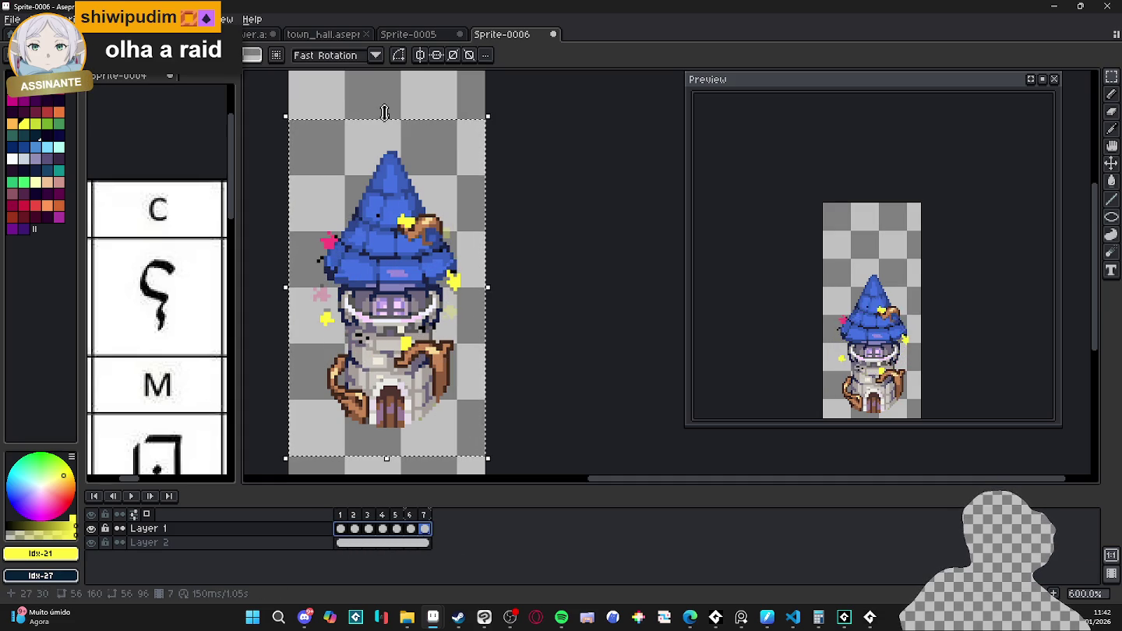
mouse_move(387, 116)
left_mouse_down()
mouse_move(397, 175)
mouse_move(387, 193)
left_mouse_up()
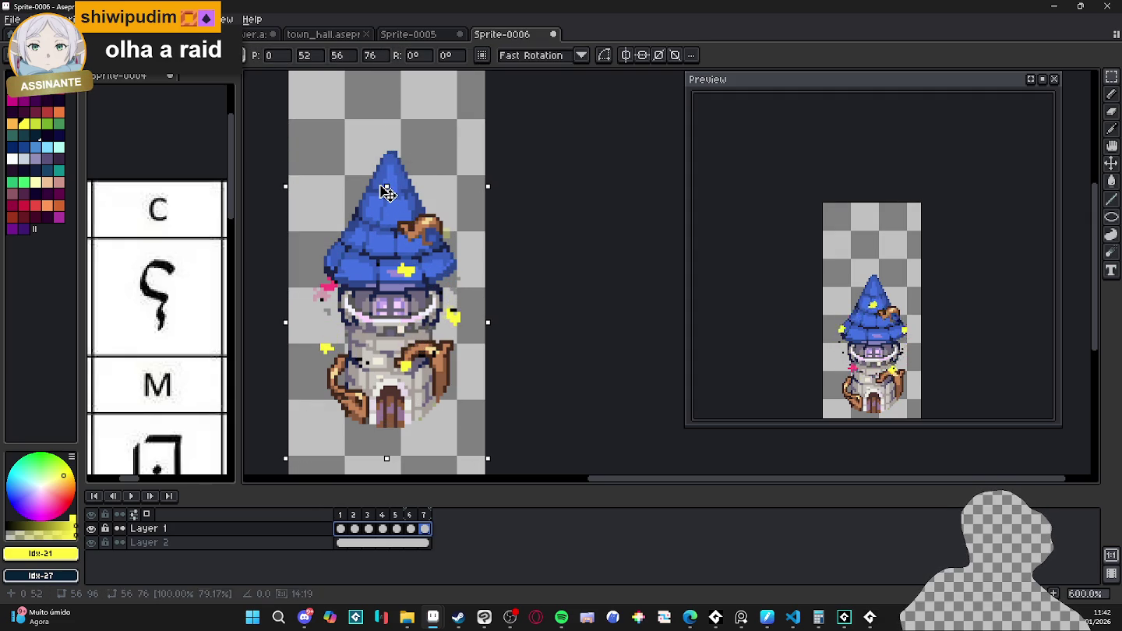
left_click_drag(387, 201, 385, 189)
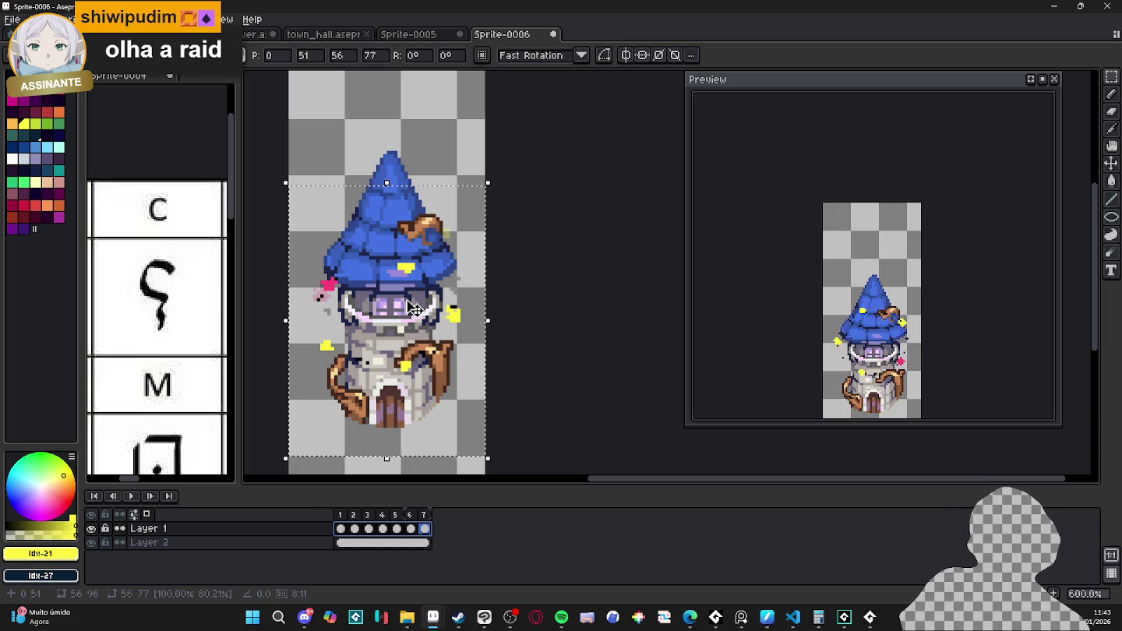
left_click_drag(410, 381, 415, 366)
key("Return")
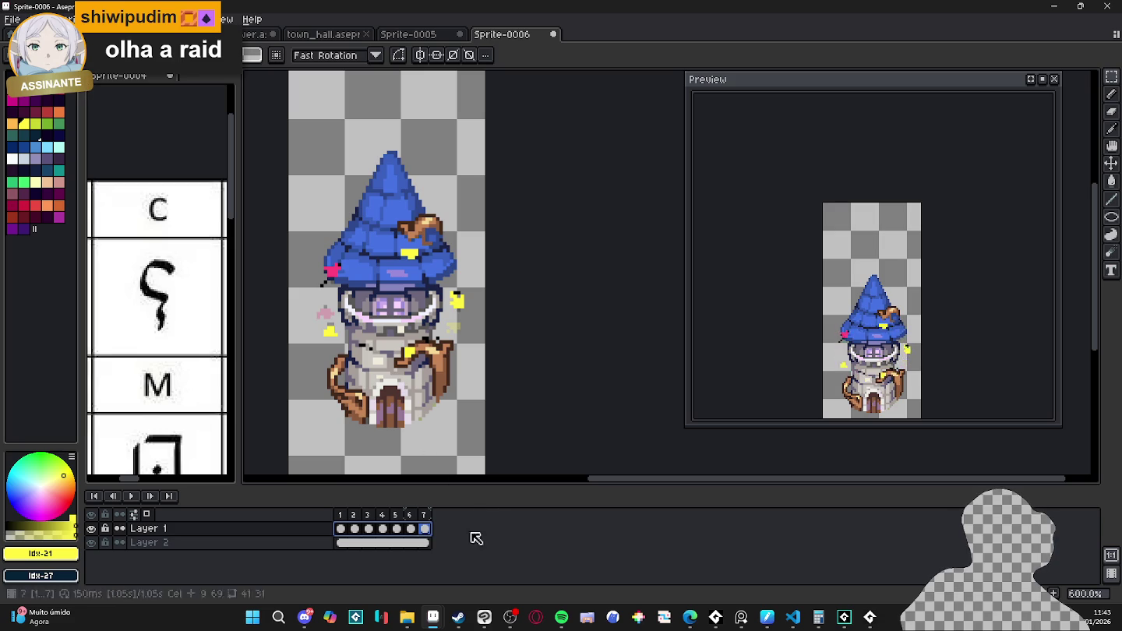
left_click(340, 515)
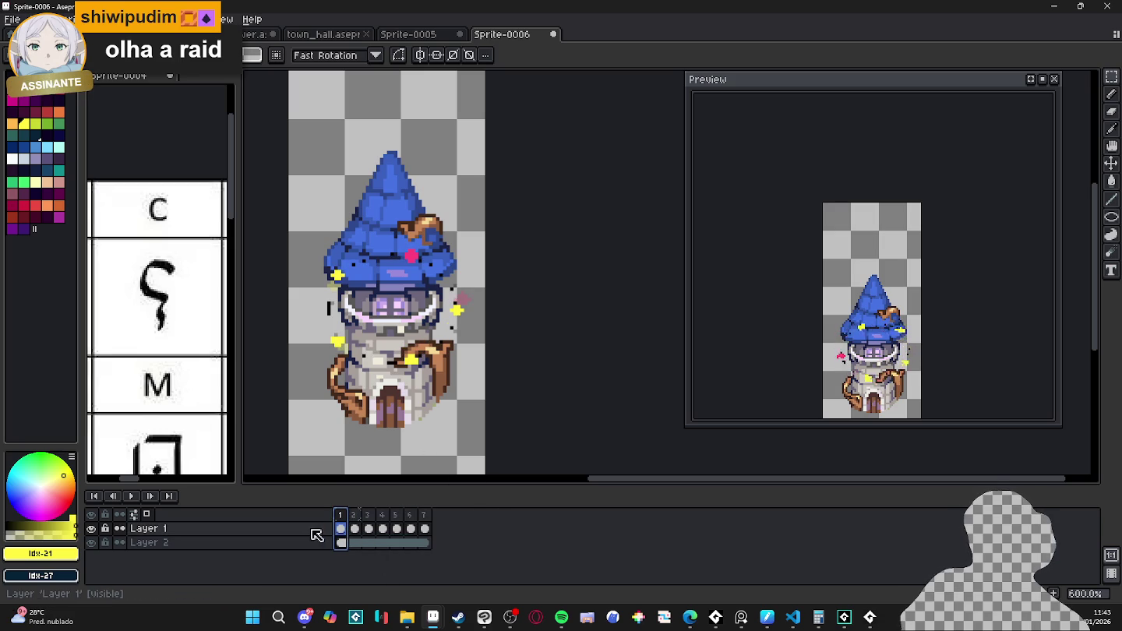
left_click(280, 544)
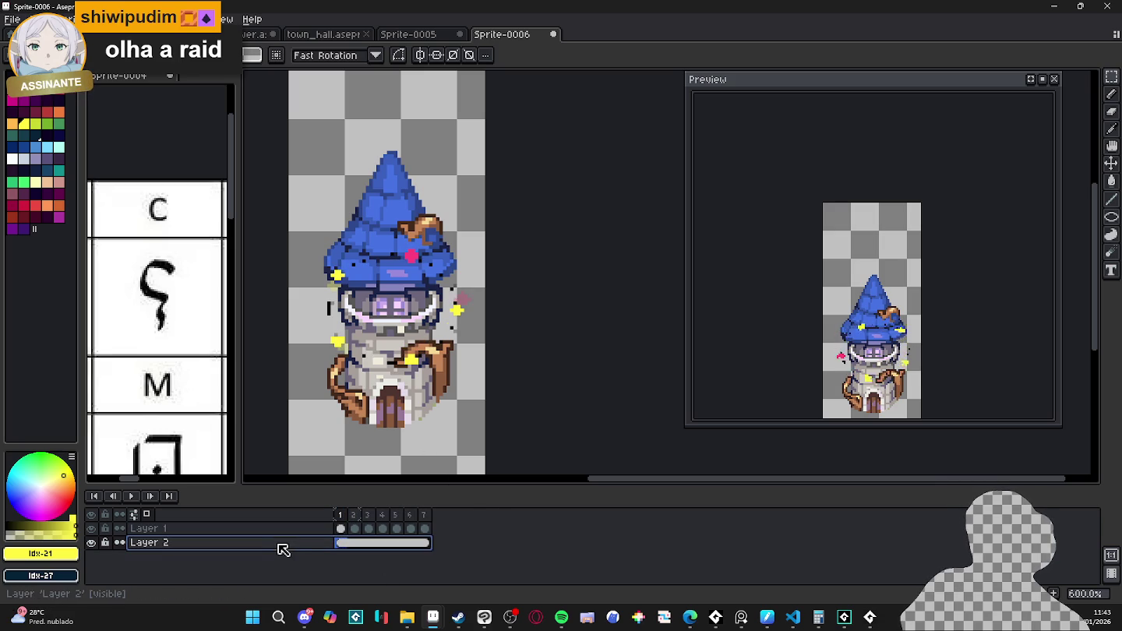
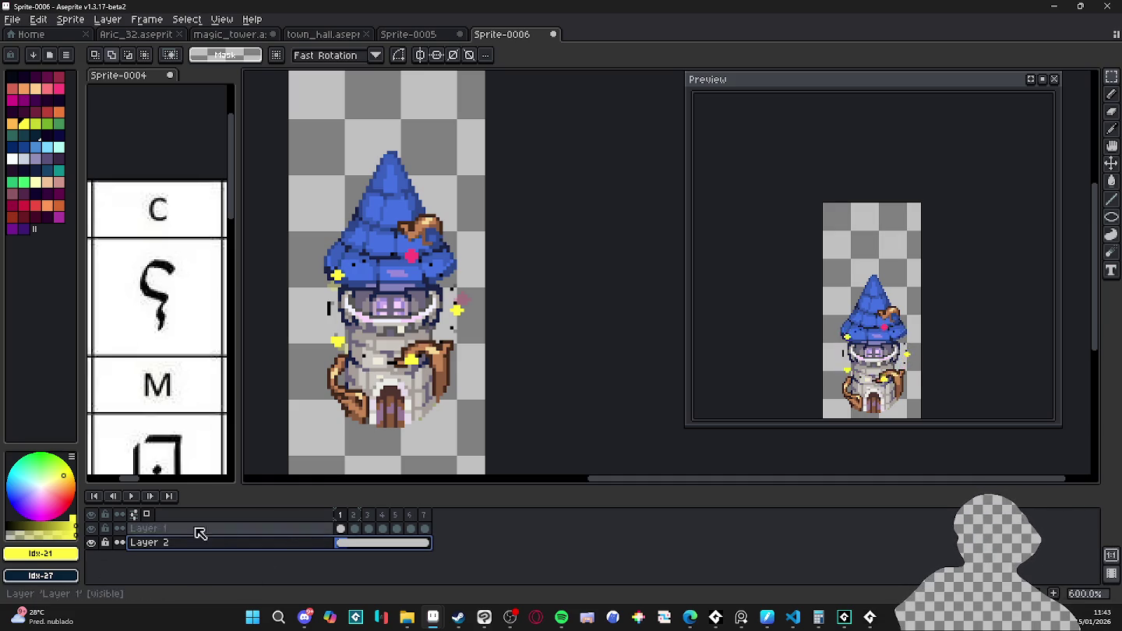
- Sample the grass green from the Aric_32 map for the tower sprite
double_click(243, 543)
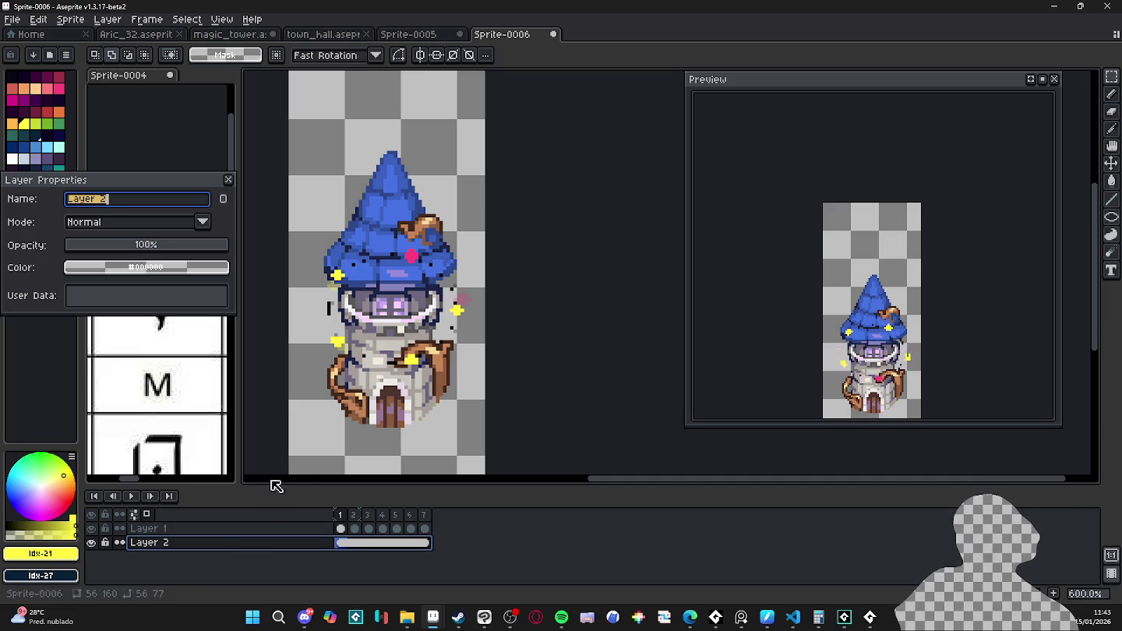
left_click(228, 179)
left_click(137, 35)
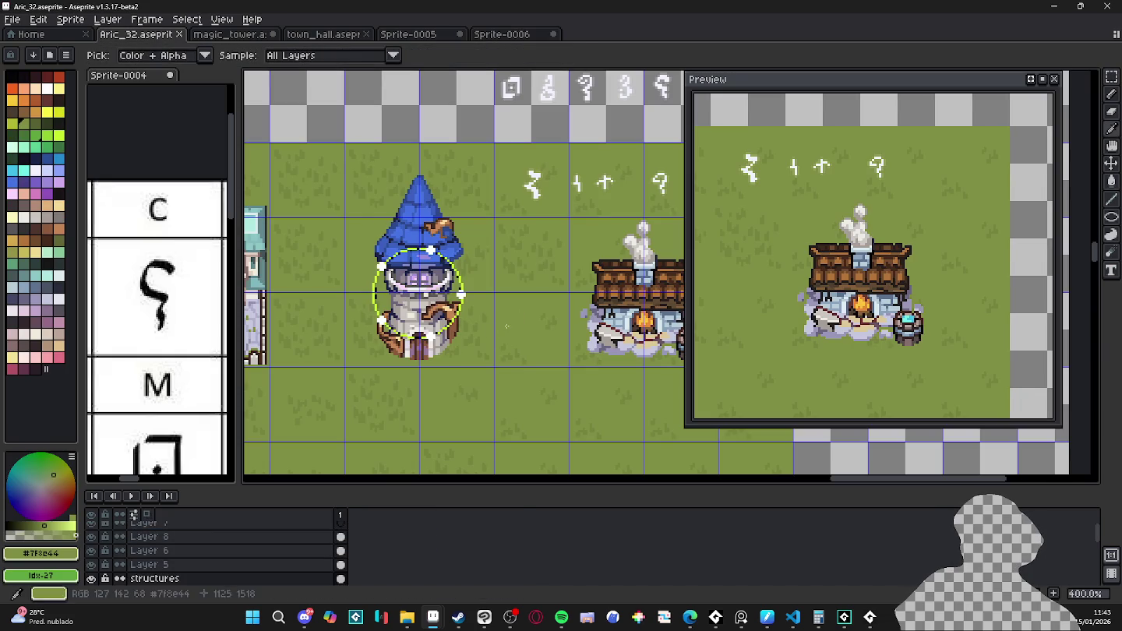
left_click(501, 35)
- Add Layer 3 below the tower layer and fill it with grass green #7f8e44
left_click(288, 549)
key("shift+n")
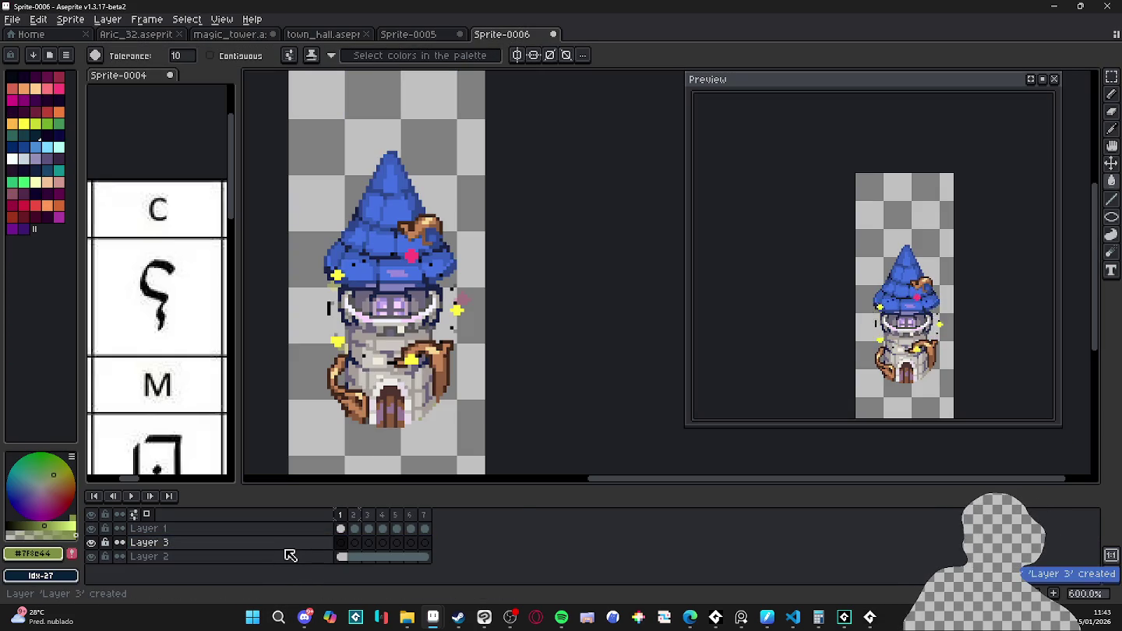
left_click_drag(289, 543, 295, 562)
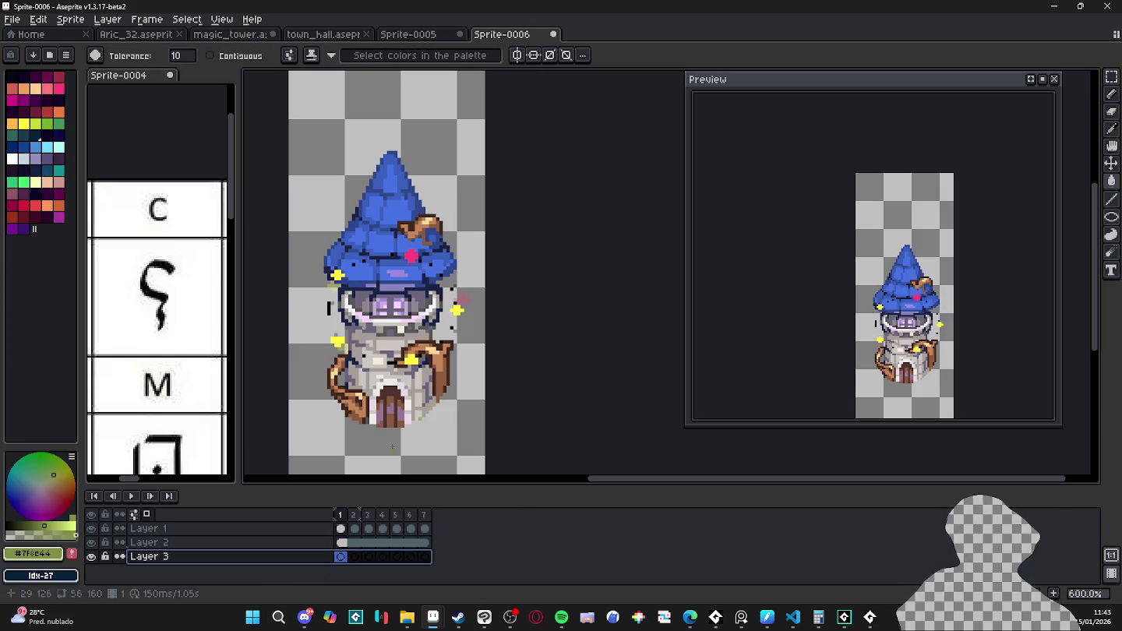
key("g")
left_click(333, 423)
- Show the grid and select a grid-aligned area around the tower's middle
key("m")
key("ctrl+apostrophe")
left_click_drag(325, 254, 456, 401)
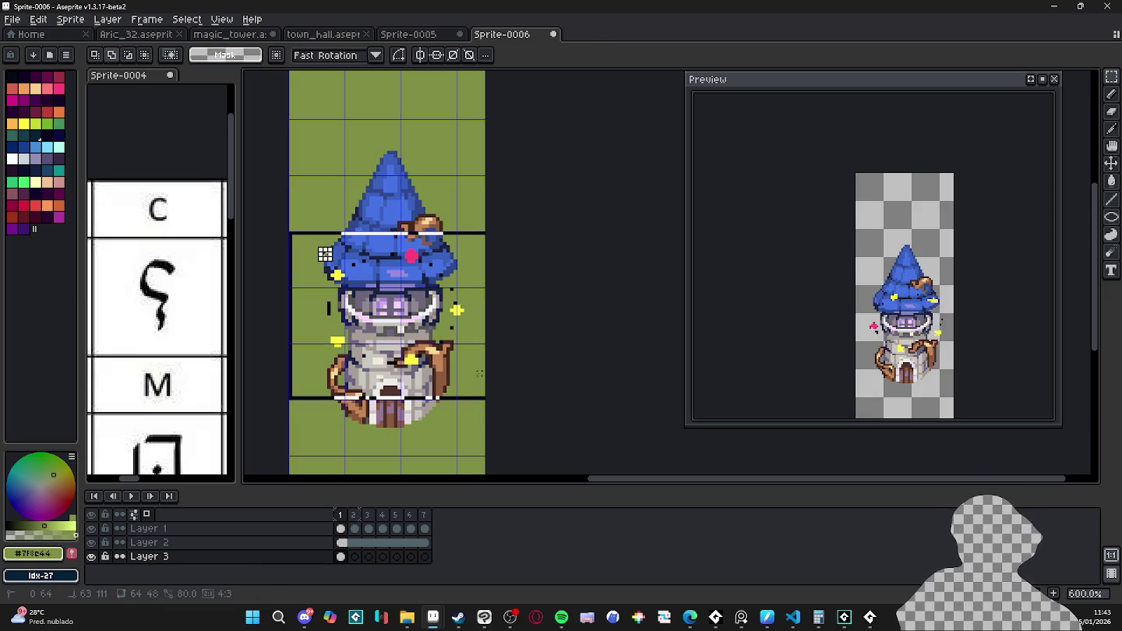
- Widen the tower sprite's canvas to 64 px
key("ctrl+d")
key("ctrl+alt+c")
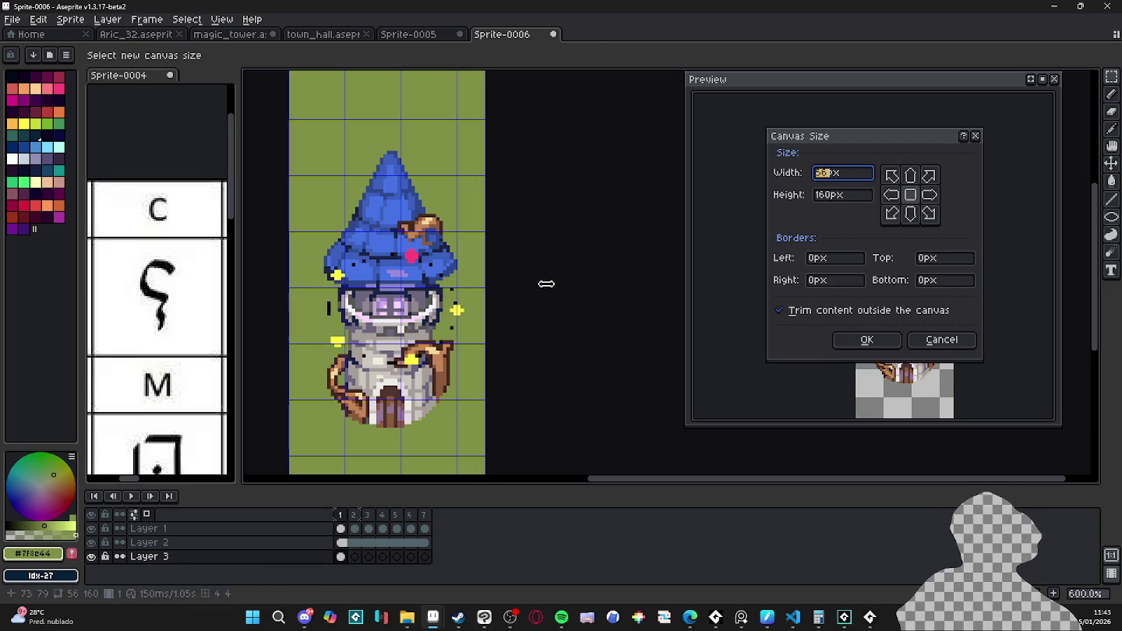
type("64")
key("Return")
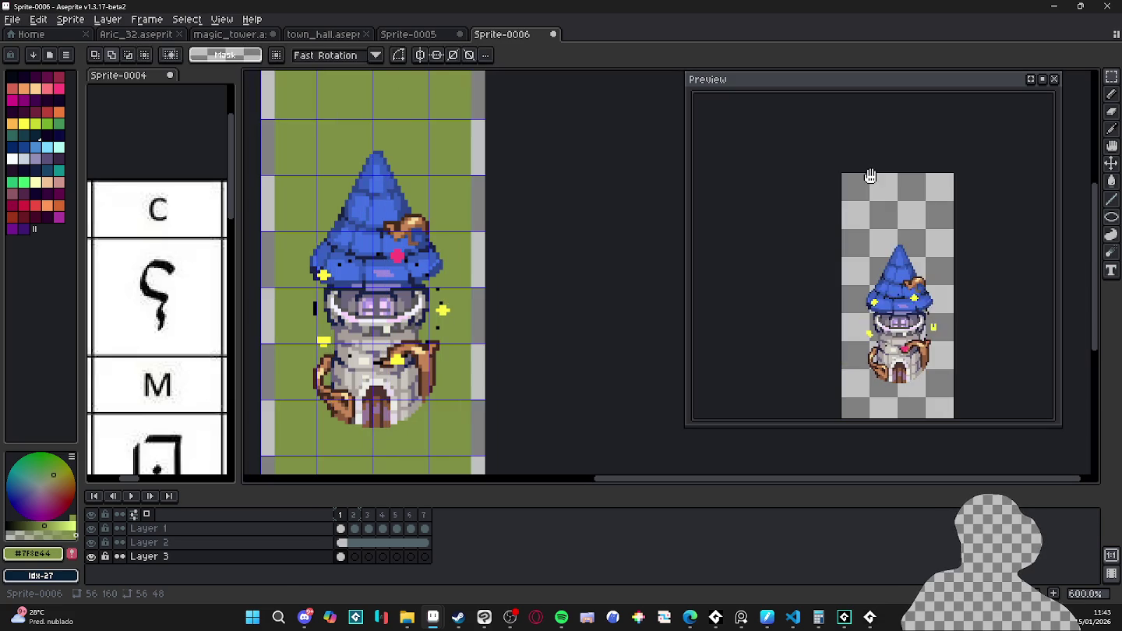
left_click_drag(596, 304, 655, 289)
- Fill the new empty side margins with grass green
key("v")
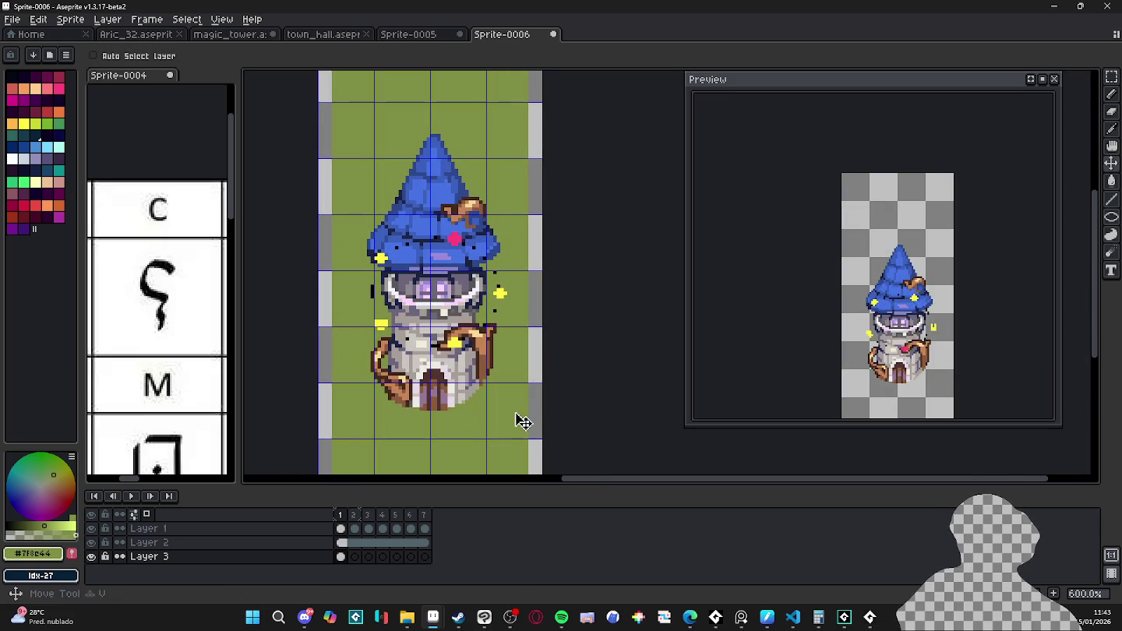
key("i")
key("g")
left_click(535, 421)
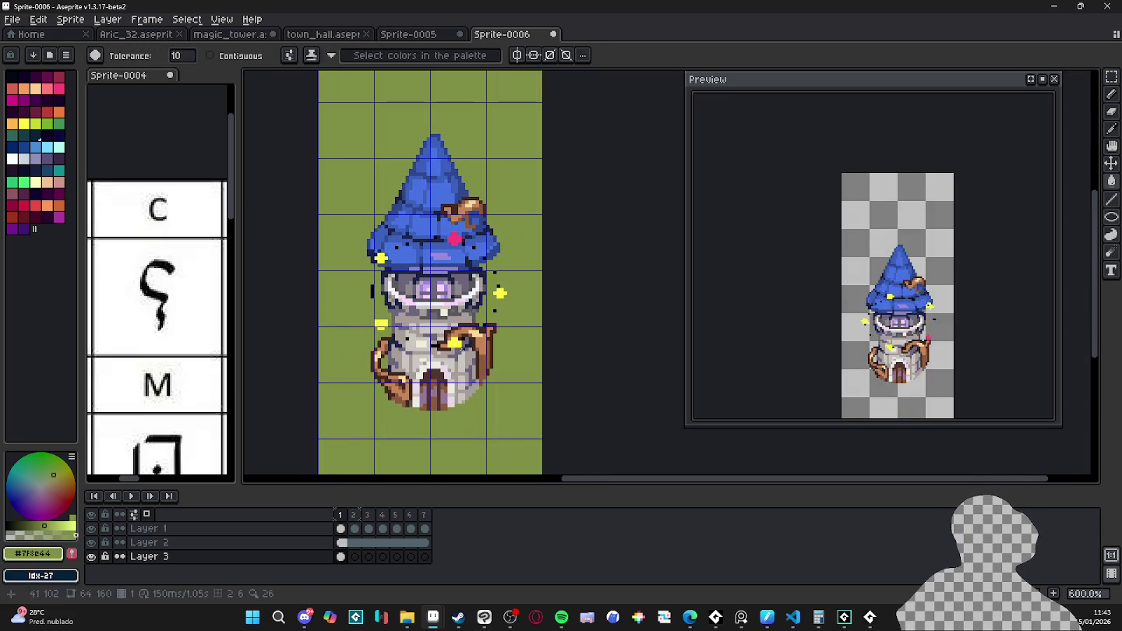
key("v")
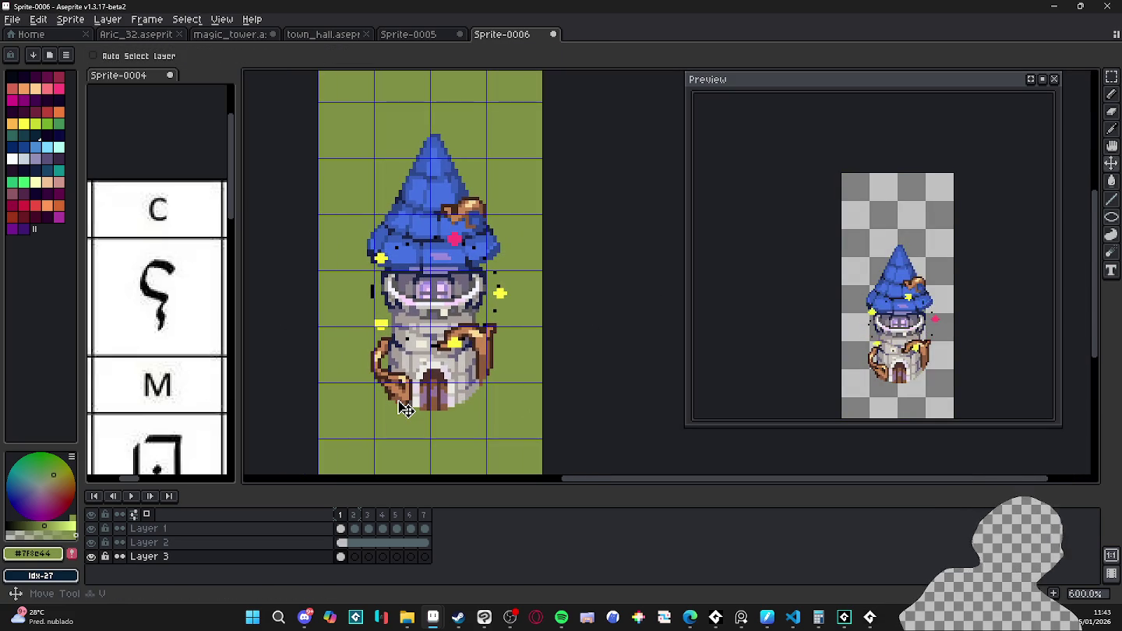
- Cycle through the open sprites and dock the Aric_32 map in the left panel
scroll(429, 331, "down", 1)
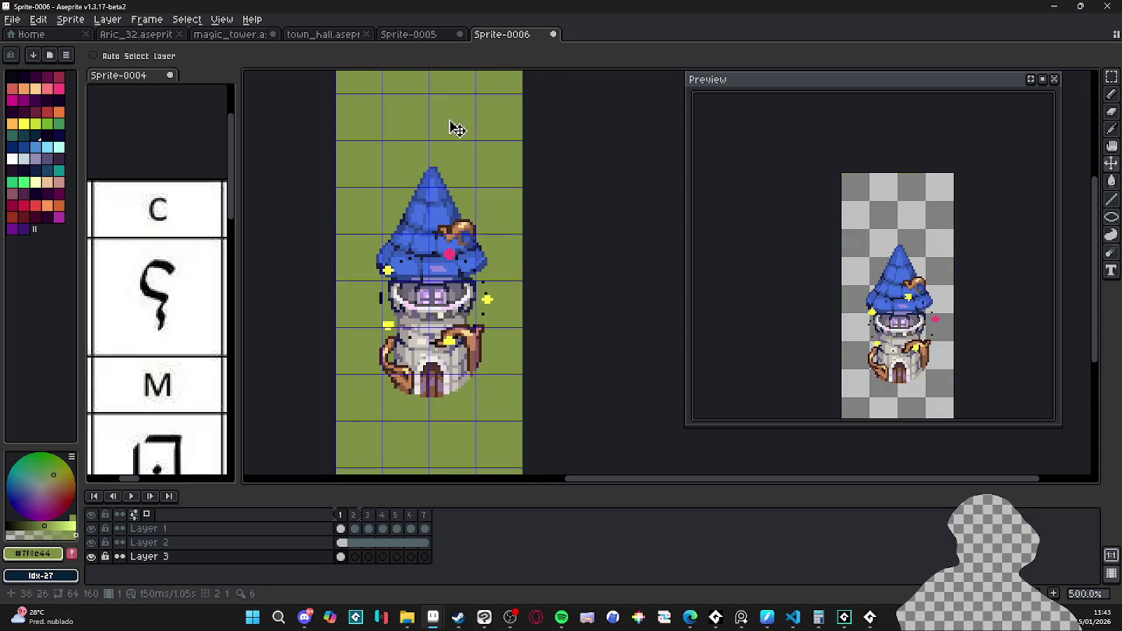
left_click(362, 34)
left_click(406, 35)
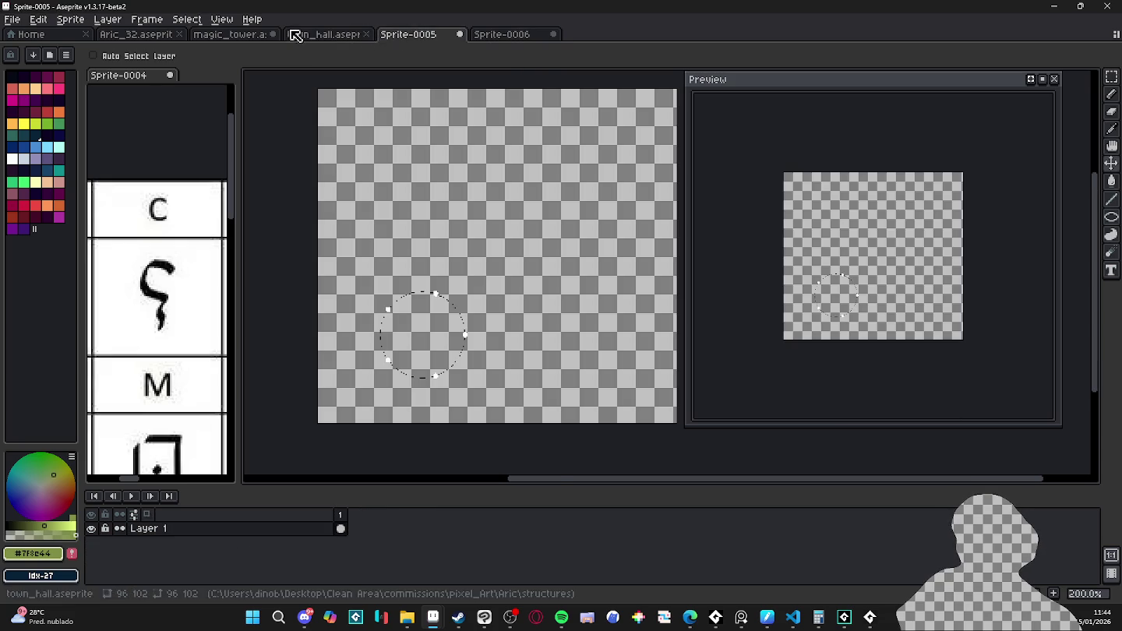
left_click(234, 34)
left_click(164, 39)
mouse_move(164, 39)
left_mouse_down()
mouse_move(224, 173)
mouse_move(375, 175)
left_mouse_up()
- Pan the docked map to show the runes and return to the tower sprite
left_click_drag(211, 207, 243, 238)
left_click(513, 278)
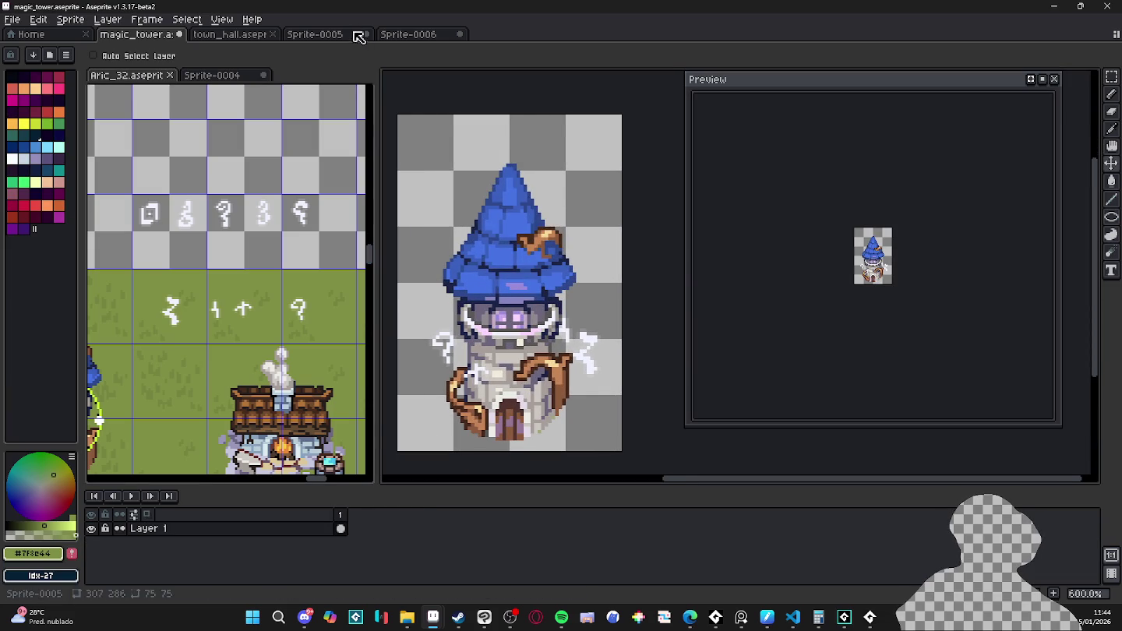
left_click(341, 36)
left_click(408, 36)
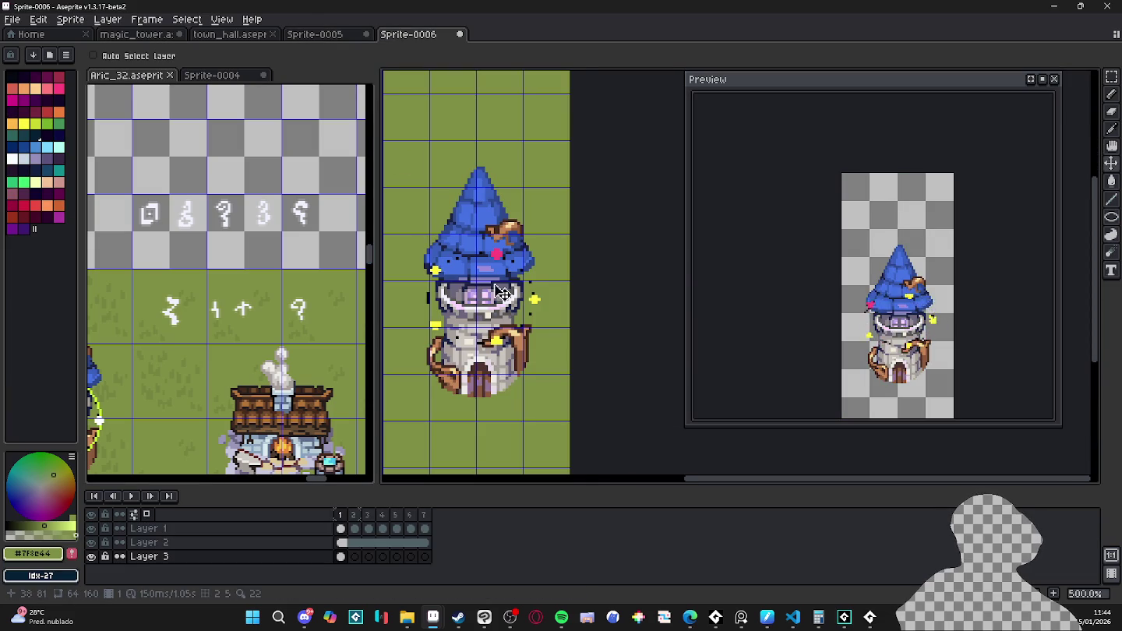
scroll(524, 326, "up", 2)
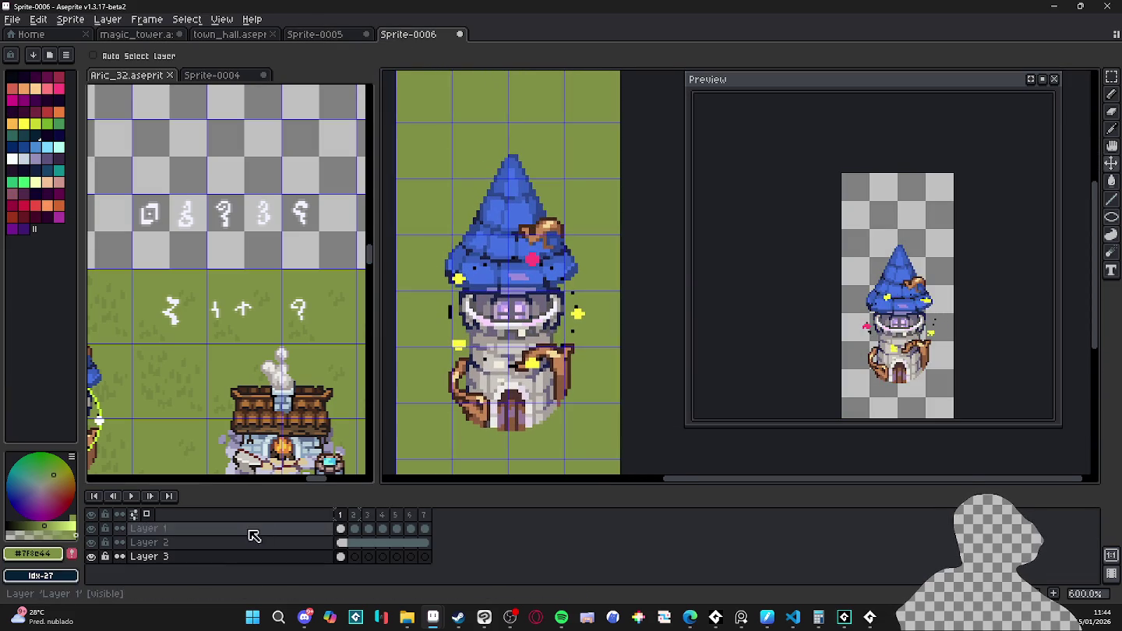
- Hide the tower layer and set Layer 1's opacity to 49%
left_click(92, 543)
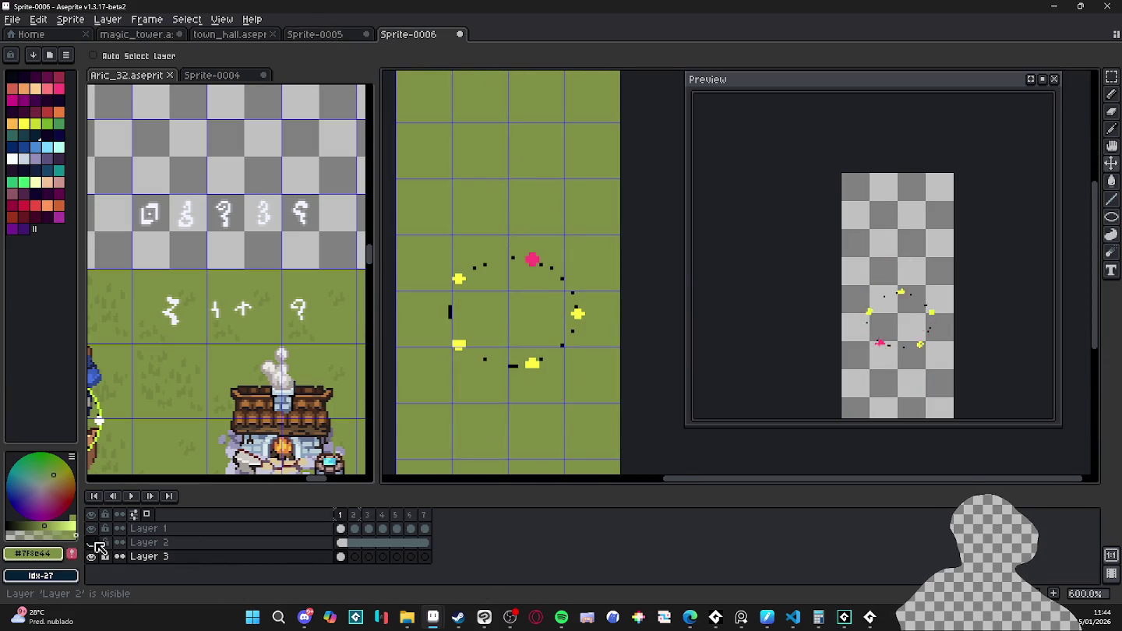
double_click(226, 529)
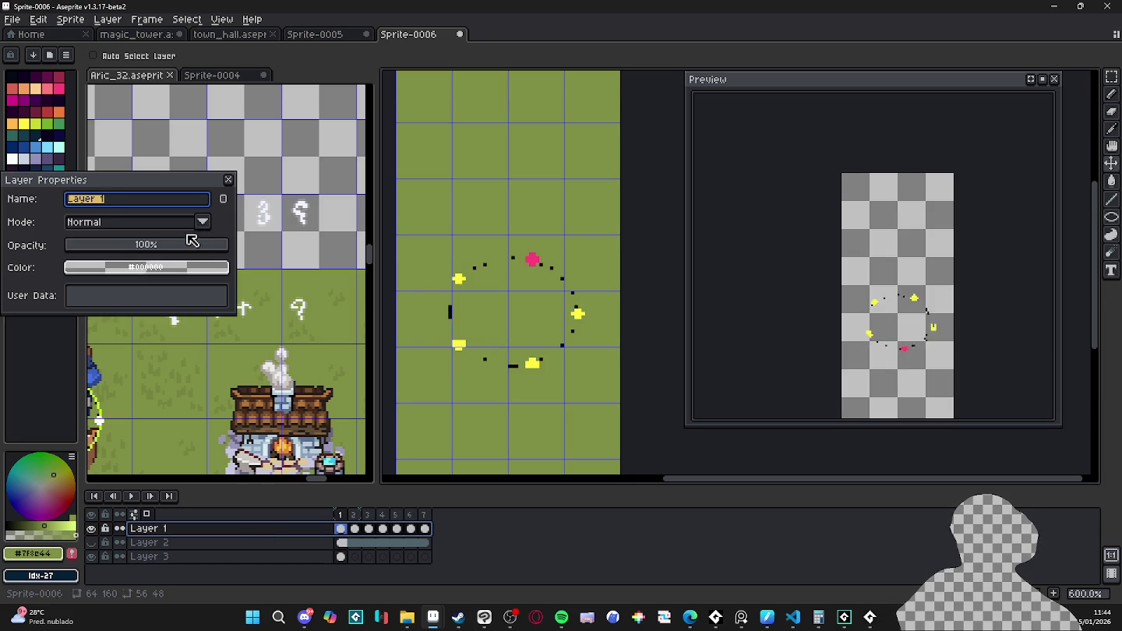
left_click(146, 247)
left_click(229, 179)
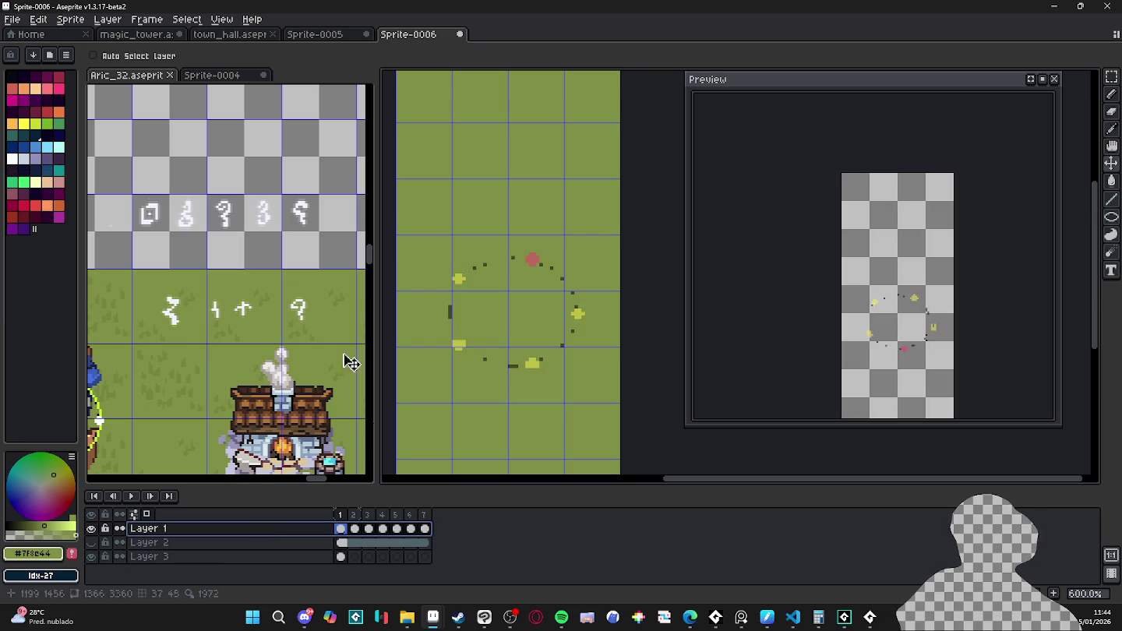
- Add Layer 4 above Layer 1 and select its first frame
key("shift+n")
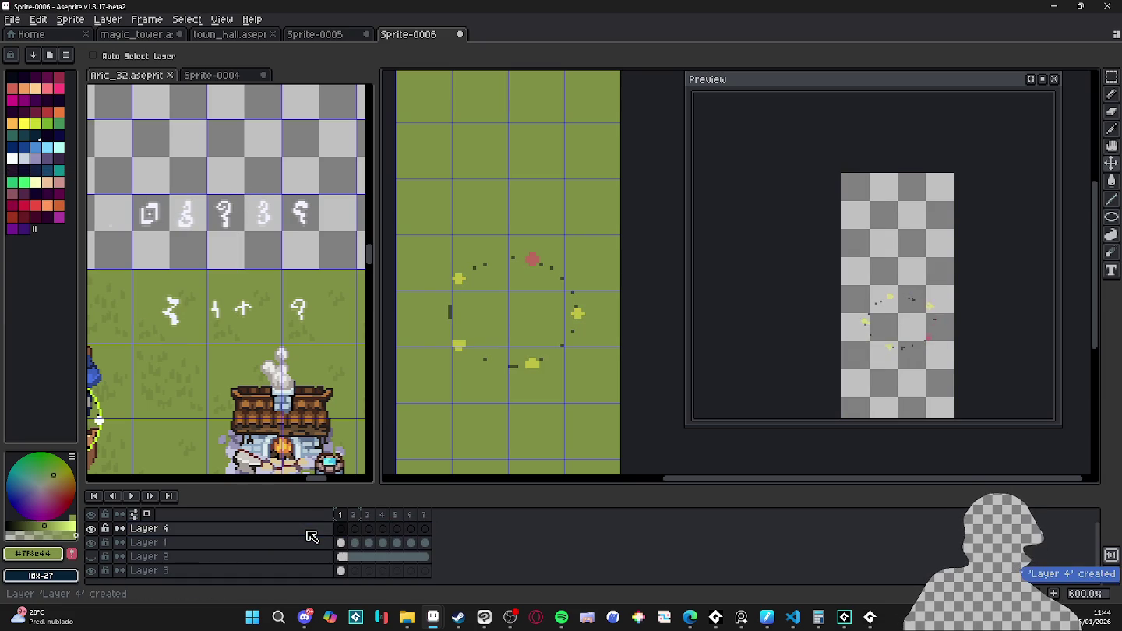
left_click(340, 528)
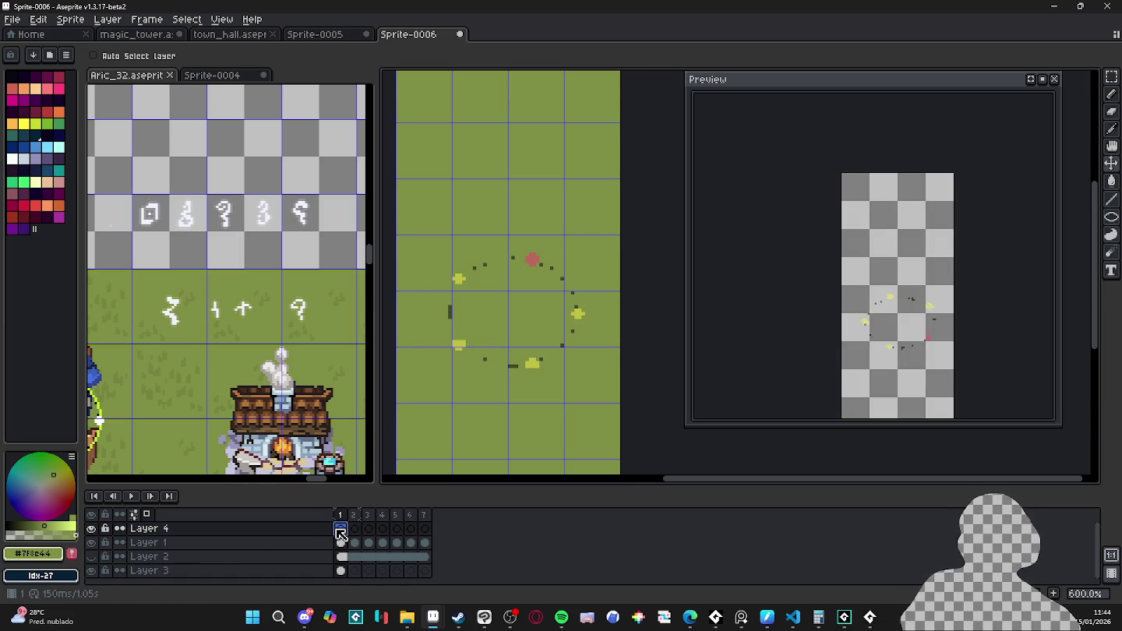
key("m")
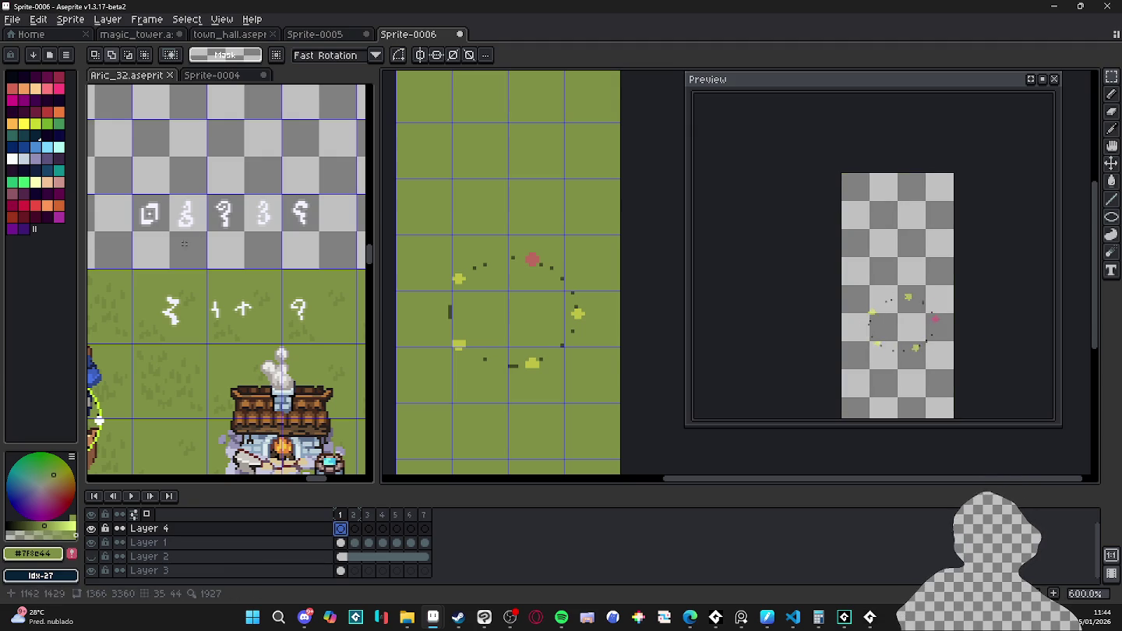
- Drag content in the tower canvas and confirm the transformation, switching between map and tower
left_click(146, 214)
key("v")
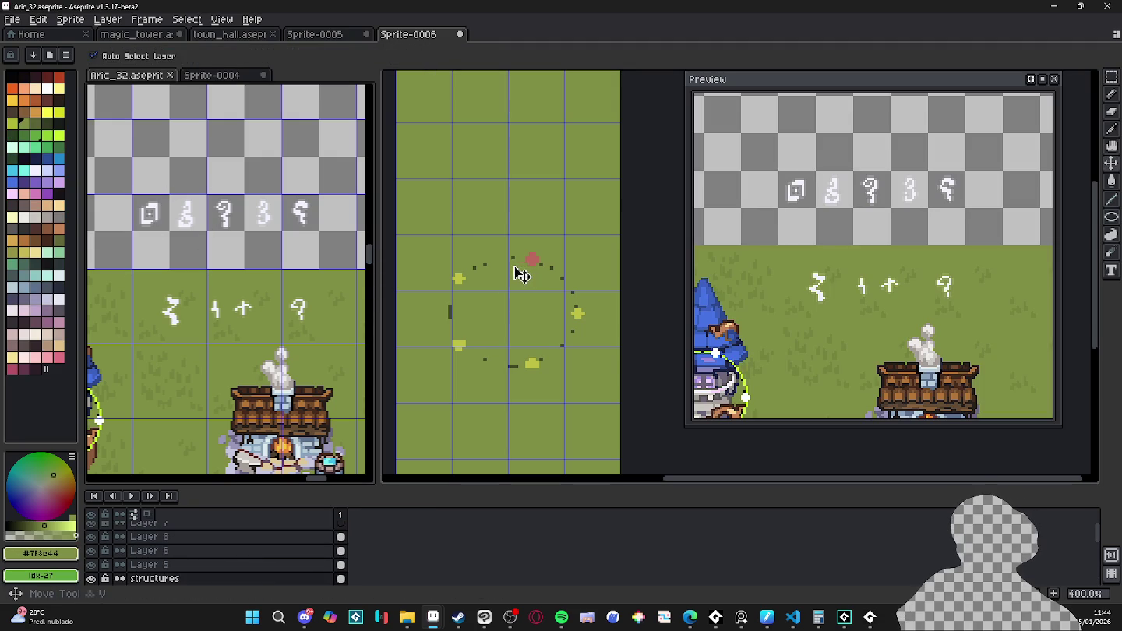
left_click(524, 180)
left_click_drag(661, 308, 493, 300)
key("Return")
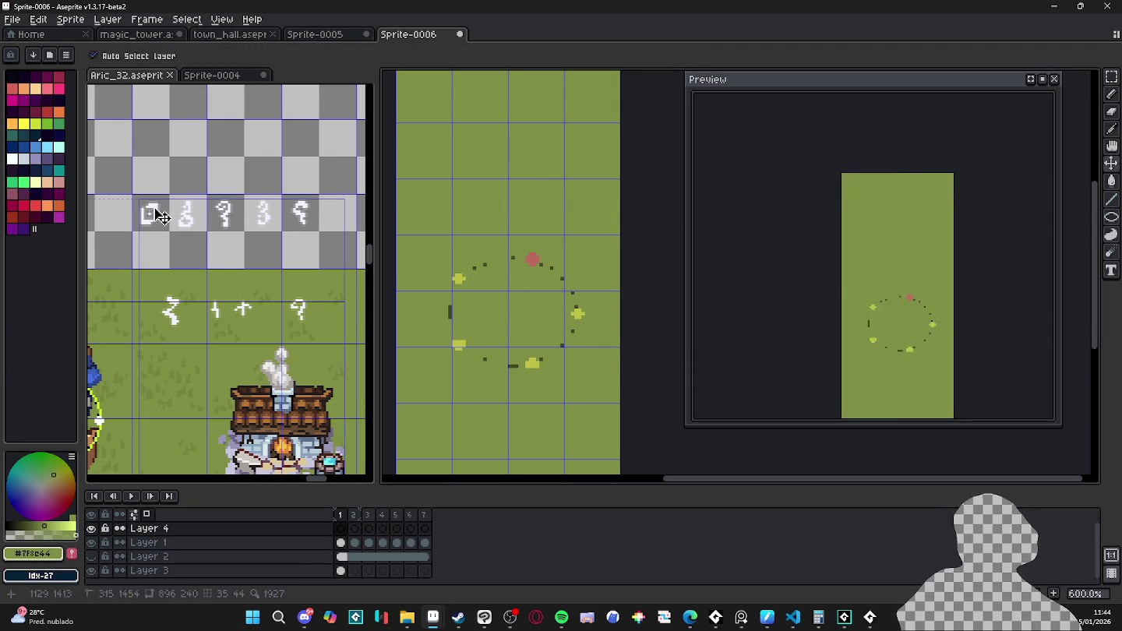
left_click(160, 217)
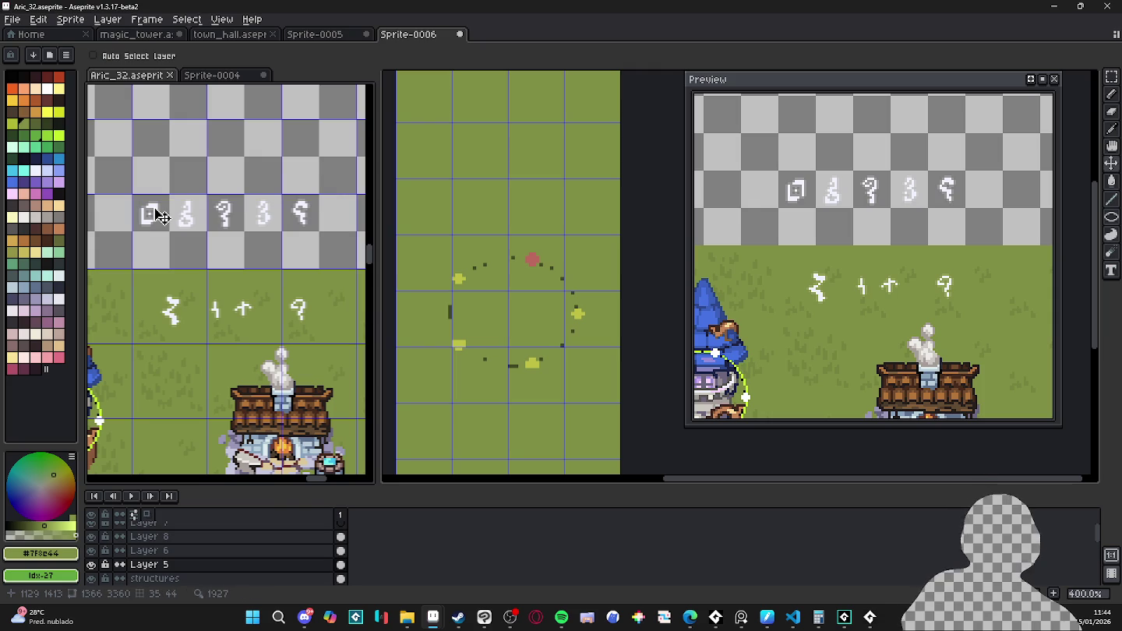
- Paste the copied runes above the sparkle ring, then undo the paste
key("m")
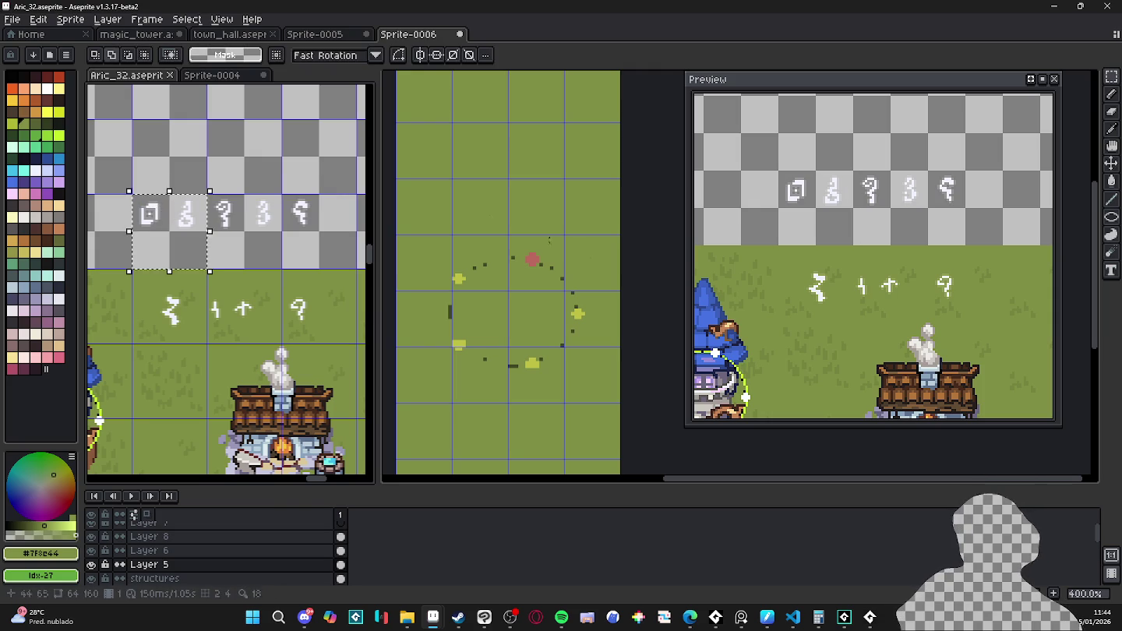
key("v")
left_click(559, 257)
key("ctrl+v")
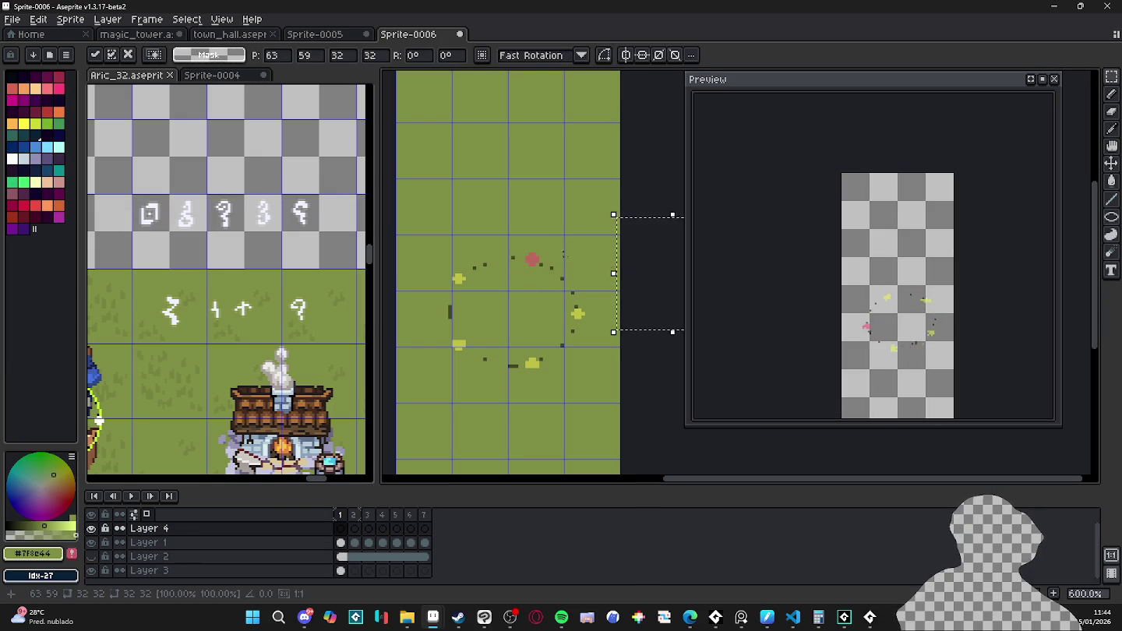
mouse_move(554, 277)
left_mouse_down()
mouse_move(549, 298)
mouse_move(462, 288)
left_mouse_up()
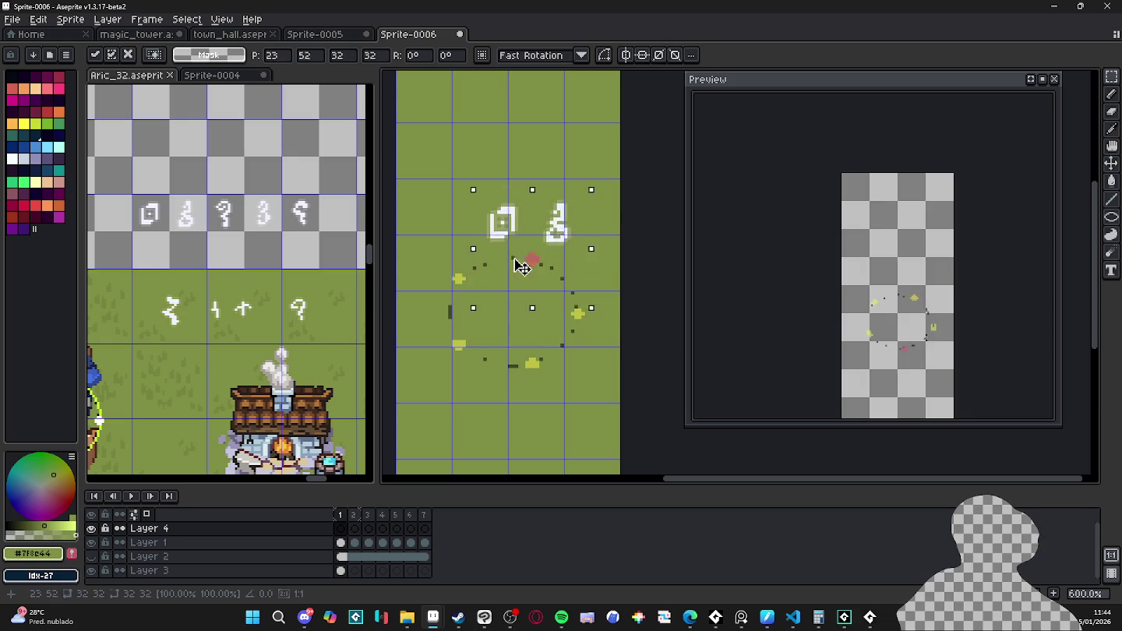
left_click_drag(462, 289, 521, 220)
key("Return")
key("ctrl+z")
key("ctrl+z")
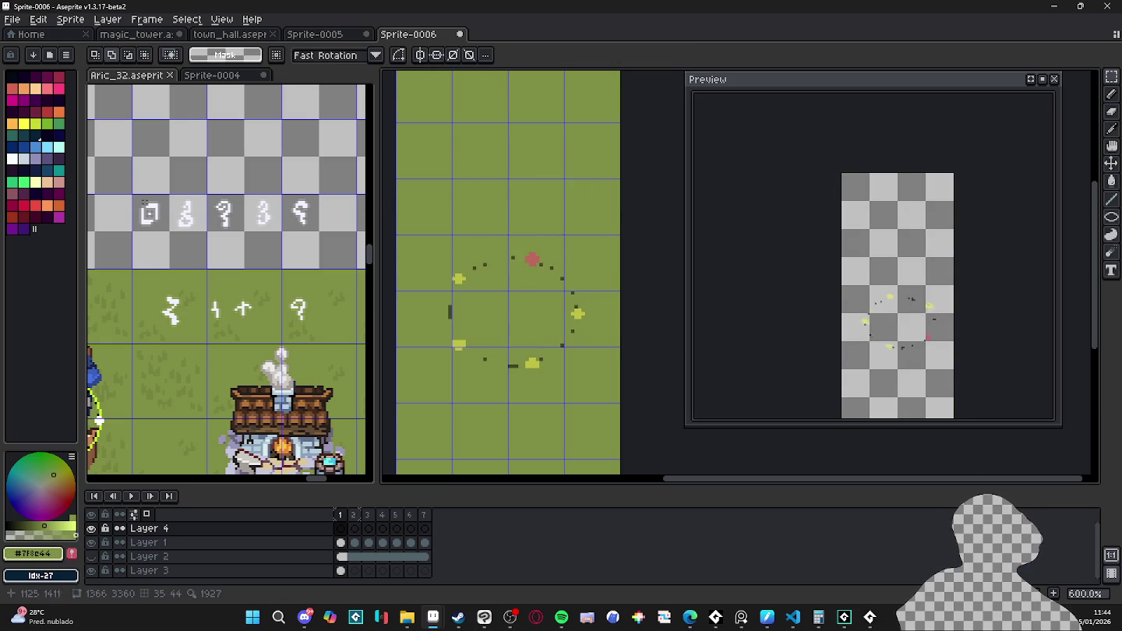
- Paste the rune row at the canvas top, stamp a second row, and delete its extra 3 rune
left_click(137, 198)
left_click(324, 239)
left_click(515, 230)
key("ctrl+v")
mouse_move(588, 243)
left_mouse_down()
mouse_move(601, 146)
mouse_move(639, 261)
mouse_move(397, 198)
left_mouse_up()
key("Return")
key("Delete")
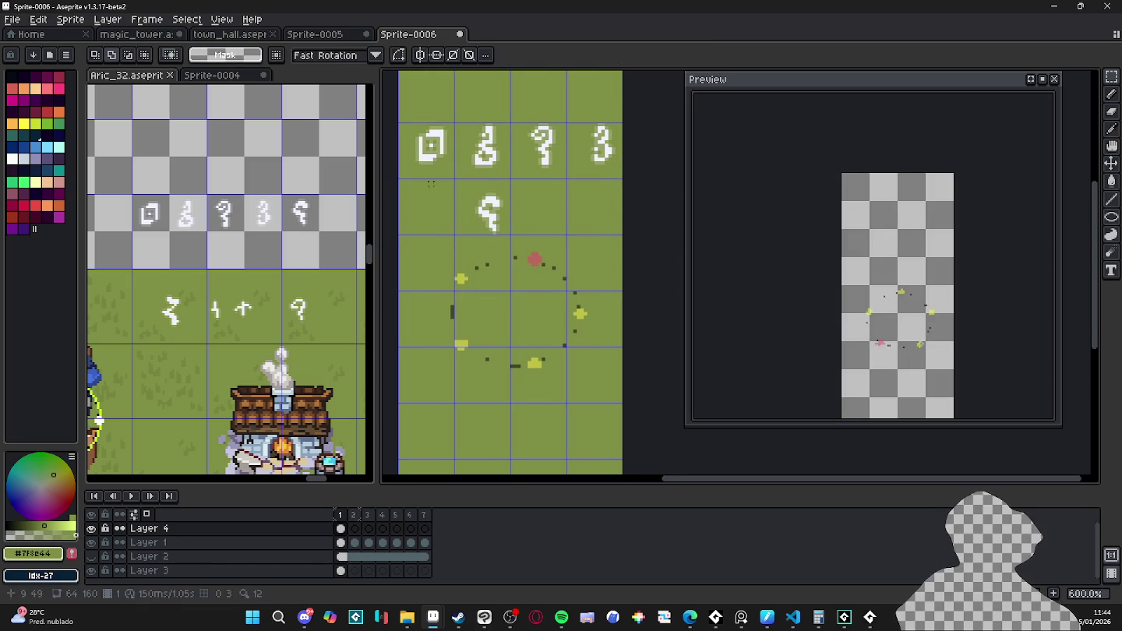
- Move the square, ?, and 3 runes down onto various points of the ring
left_click_drag(451, 148, 536, 257)
mouse_move(452, 113)
left_mouse_down()
mouse_move(512, 176)
mouse_move(579, 310)
left_mouse_up()
mouse_move(523, 109)
left_mouse_down()
mouse_move(567, 179)
mouse_move(544, 360)
left_mouse_up()
mouse_move(570, 92)
left_mouse_down()
mouse_move(619, 165)
mouse_move(625, 209)
left_mouse_up()
mouse_move(614, 158)
left_mouse_down()
mouse_move(474, 333)
mouse_move(473, 361)
left_mouse_up()
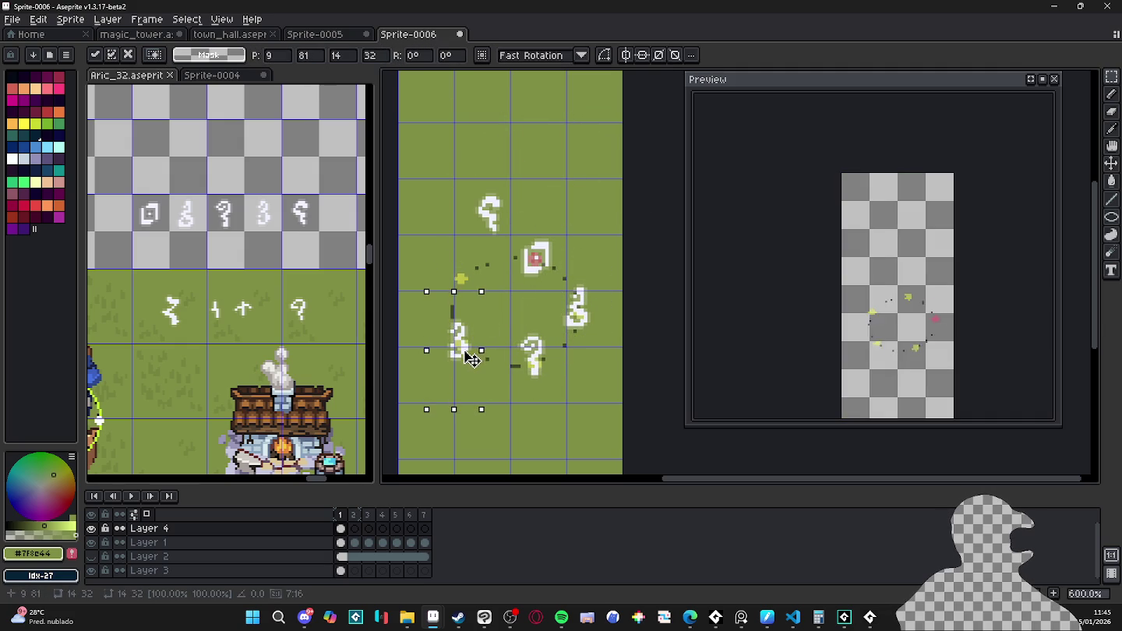
mouse_move(459, 165)
left_mouse_down()
mouse_move(508, 244)
mouse_move(477, 282)
mouse_move(483, 275)
left_mouse_up()
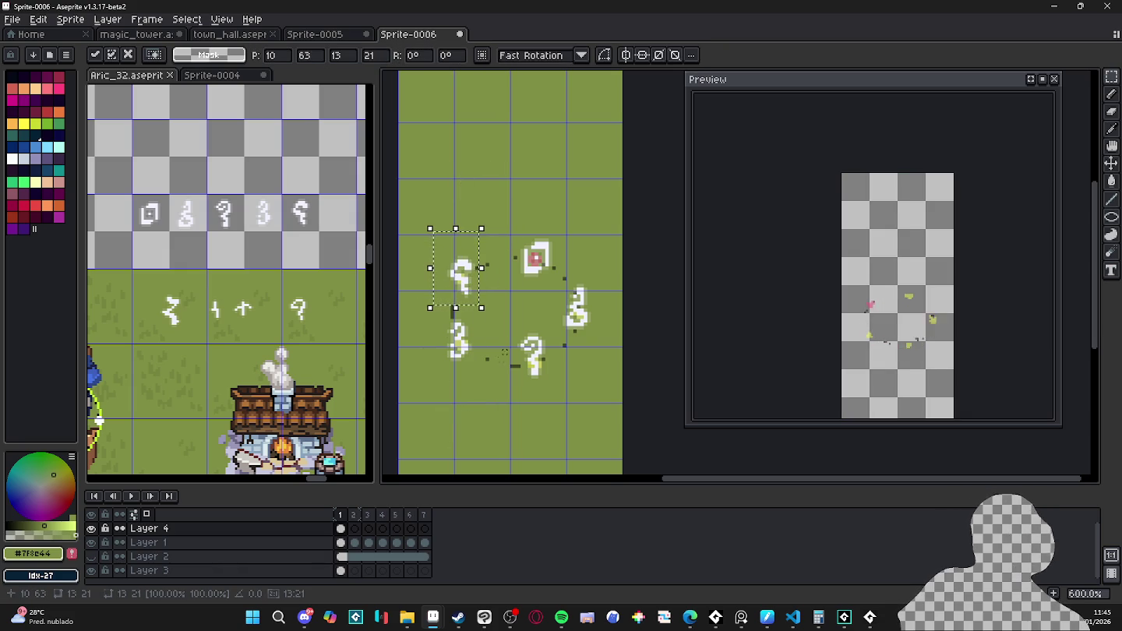
key("ctrl+d")
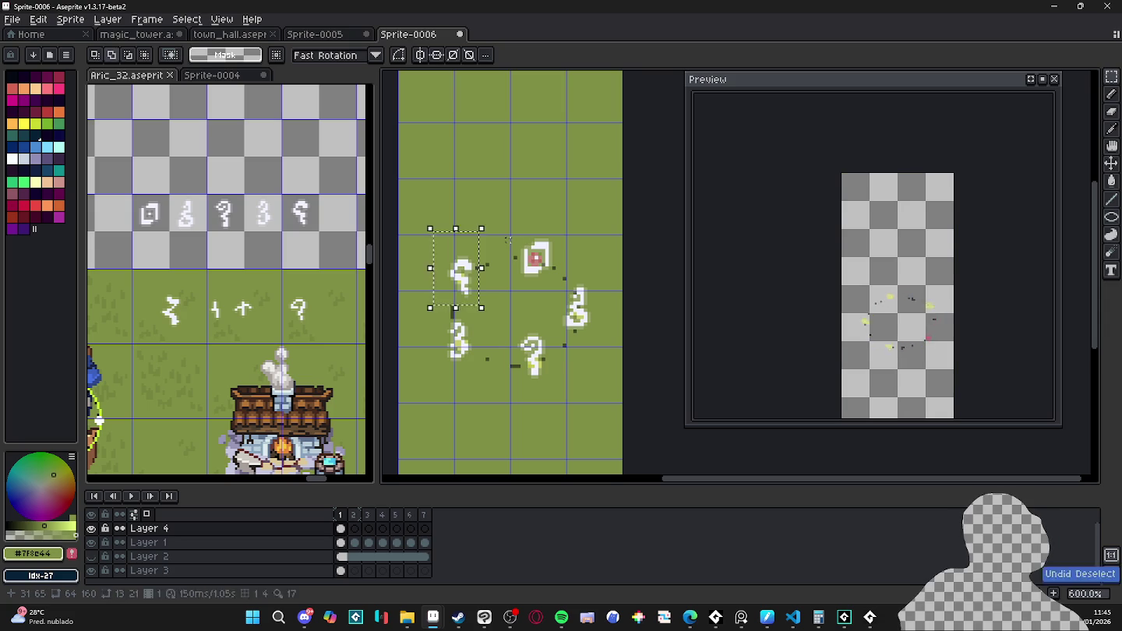
- Undo the last rune moves and set the square rune on the ring's top
key("ctrl+z")
key("ctrl+z")
key("ctrl+z")
key("ctrl+z")
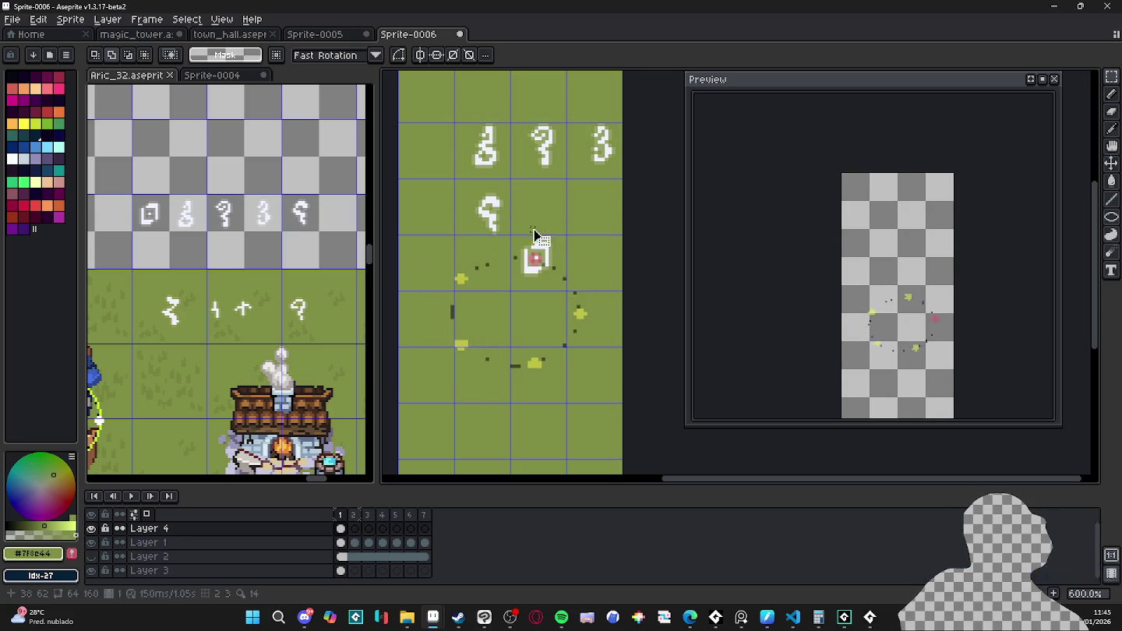
key("ctrl+z")
key("ctrl+z")
key("ctrl+z")
key("ctrl+z")
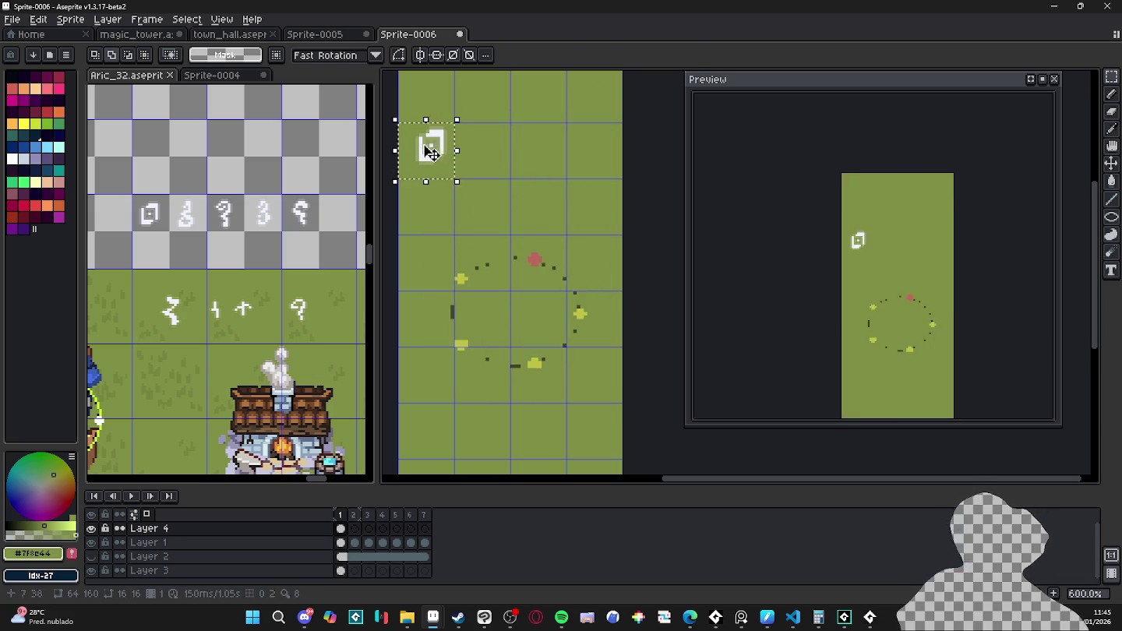
left_click_drag(434, 152, 538, 263)
key("ctrl+d")
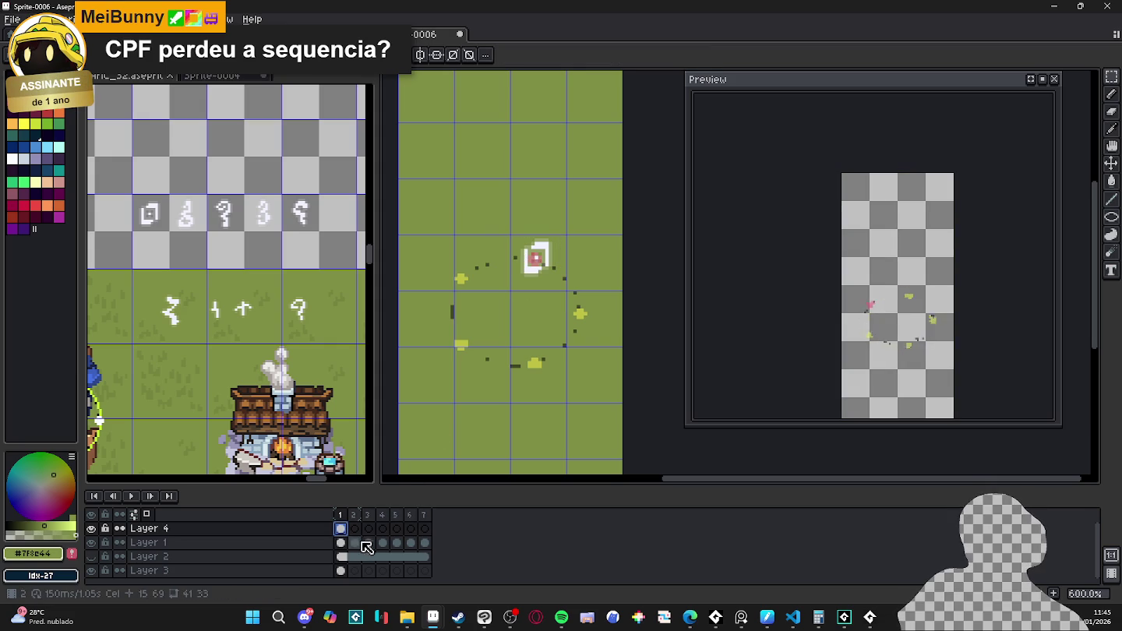
- Link all seven Layer 3 cels together
left_click(354, 529)
left_click_drag(341, 571, 424, 571)
right_click(430, 579)
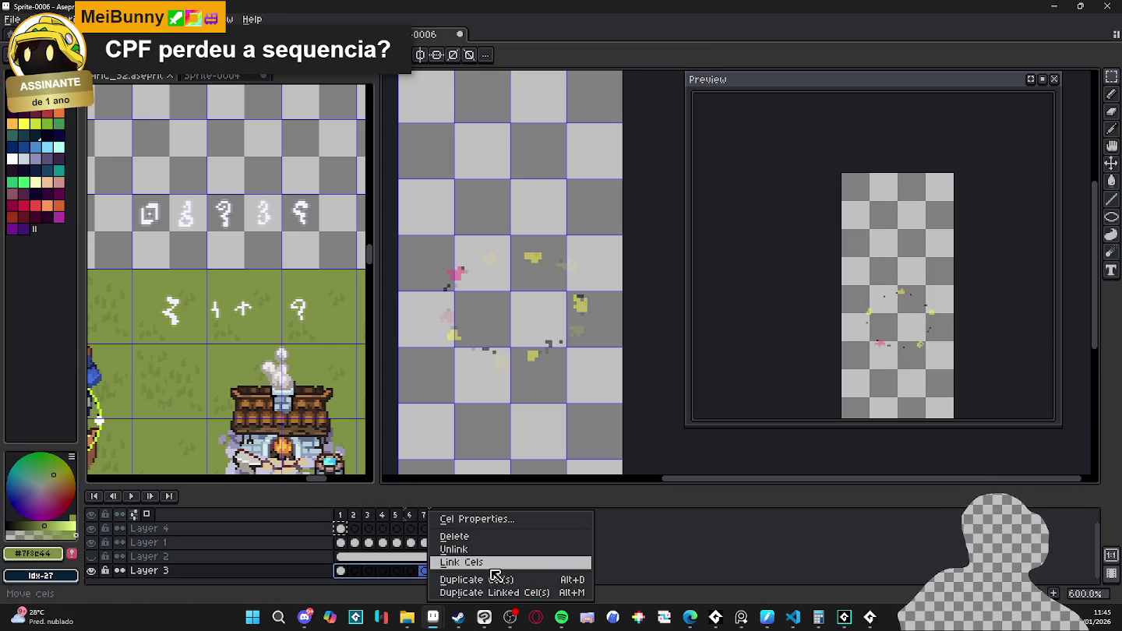
left_click(466, 562)
left_click(340, 529)
- Shift the square rune along the ring in frames 3 and 4, ending at its bottom
left_click(357, 533)
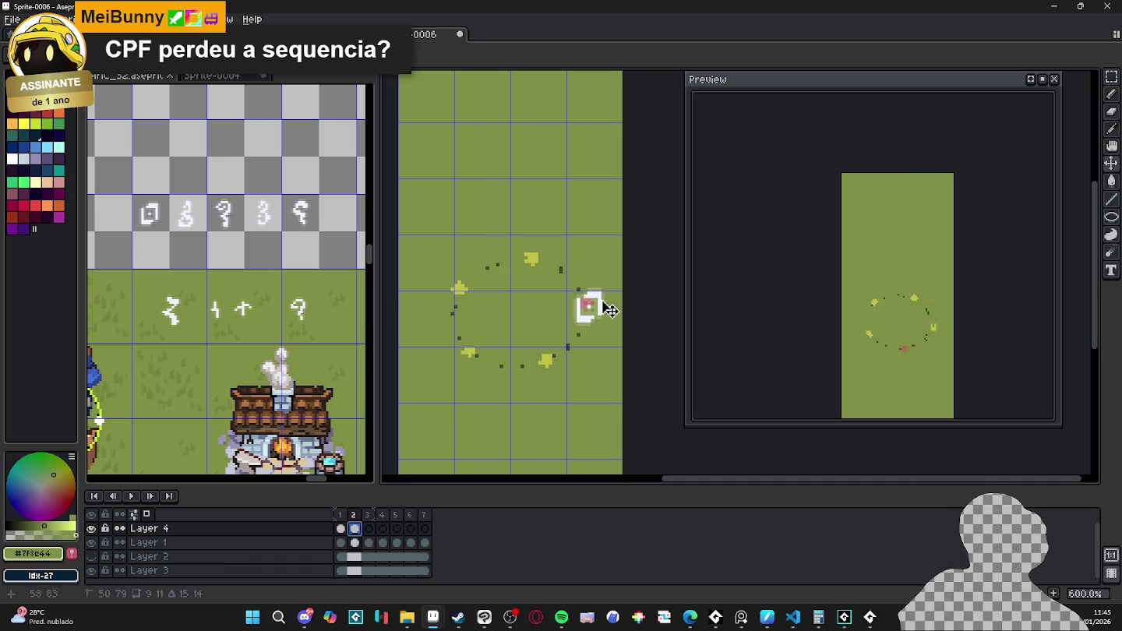
key("Right")
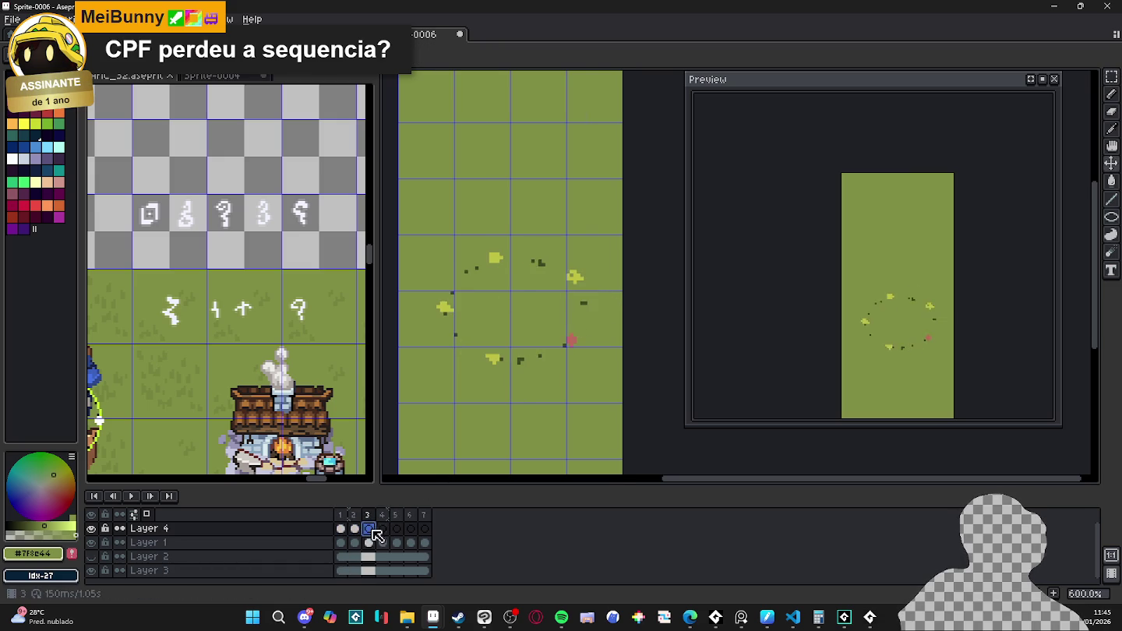
left_click_drag(582, 353, 588, 361)
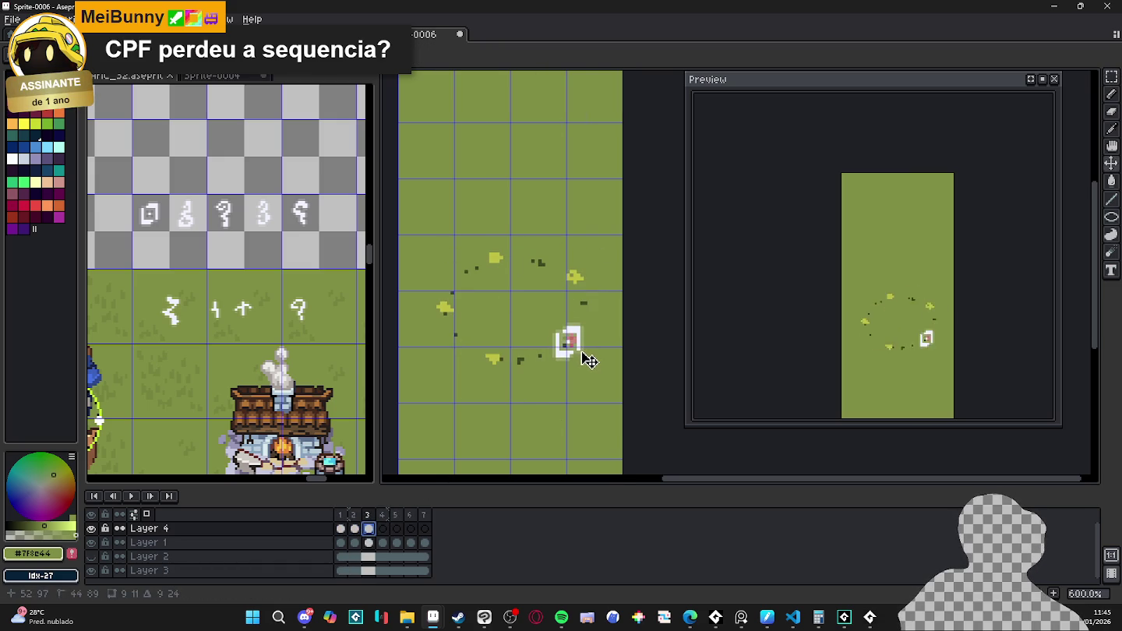
key("Right")
left_click_drag(562, 285, 549, 382)
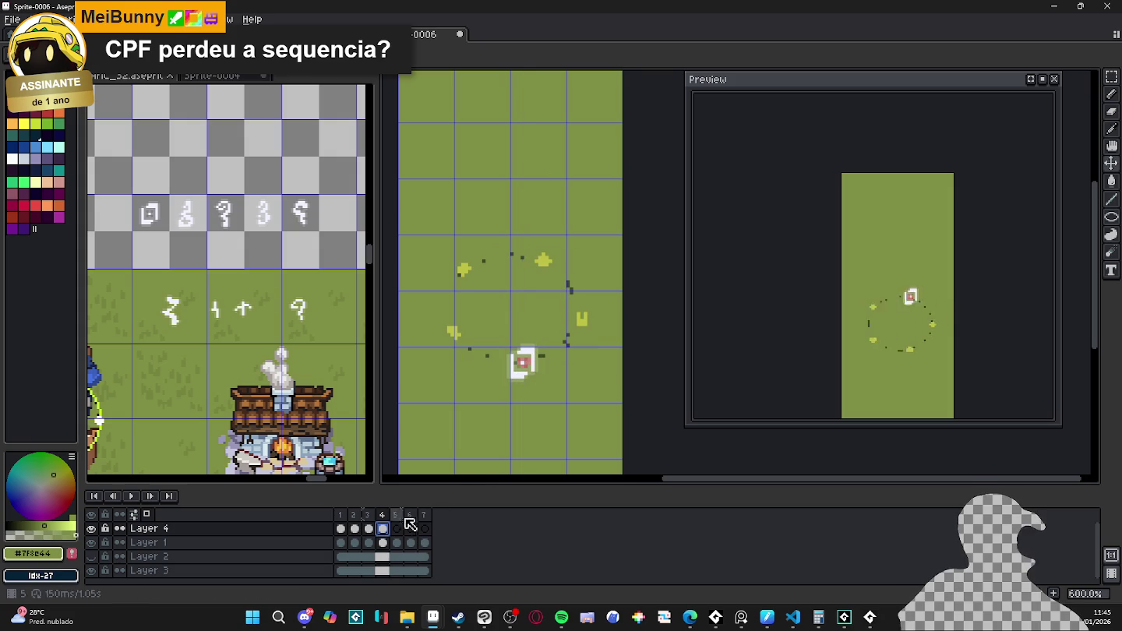
- Paste the square rune at the ring's lower left, left, and upper left in frames 5–7
key("Right")
key("ctrl+v")
left_click_drag(550, 283, 483, 370)
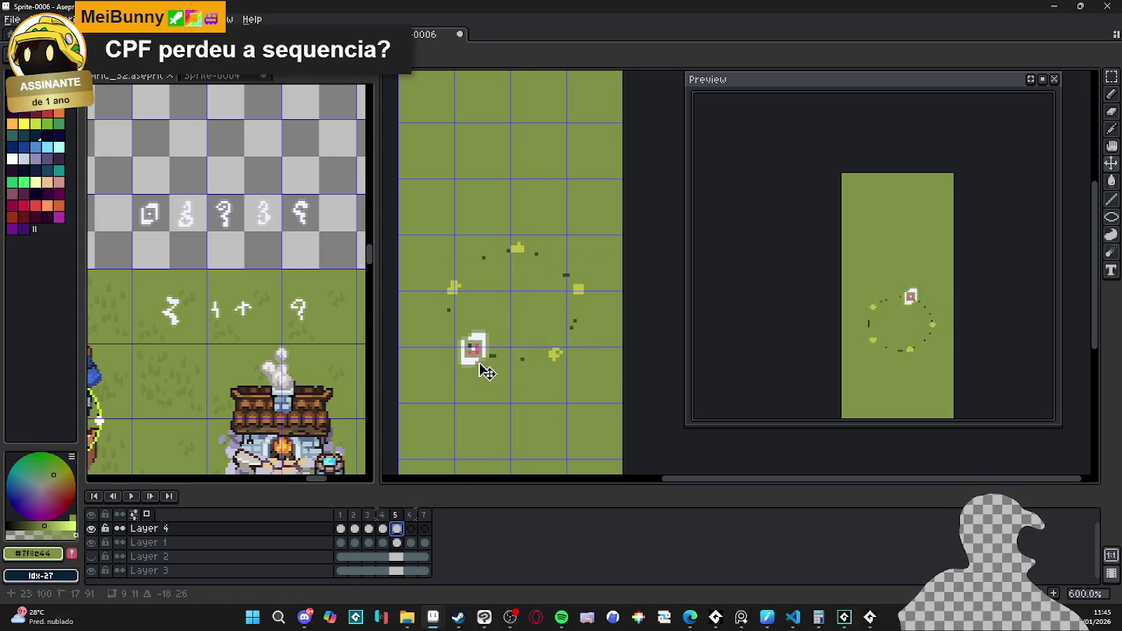
key("Right")
key("ctrl+v")
left_click_drag(557, 283, 495, 337)
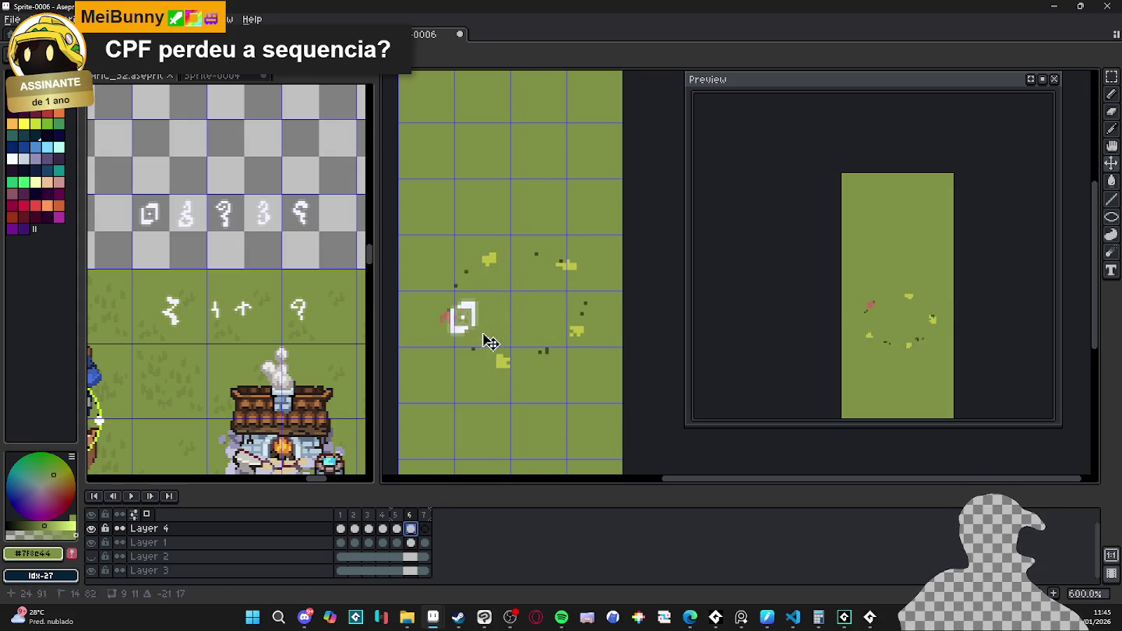
key("Right")
key("ctrl+v")
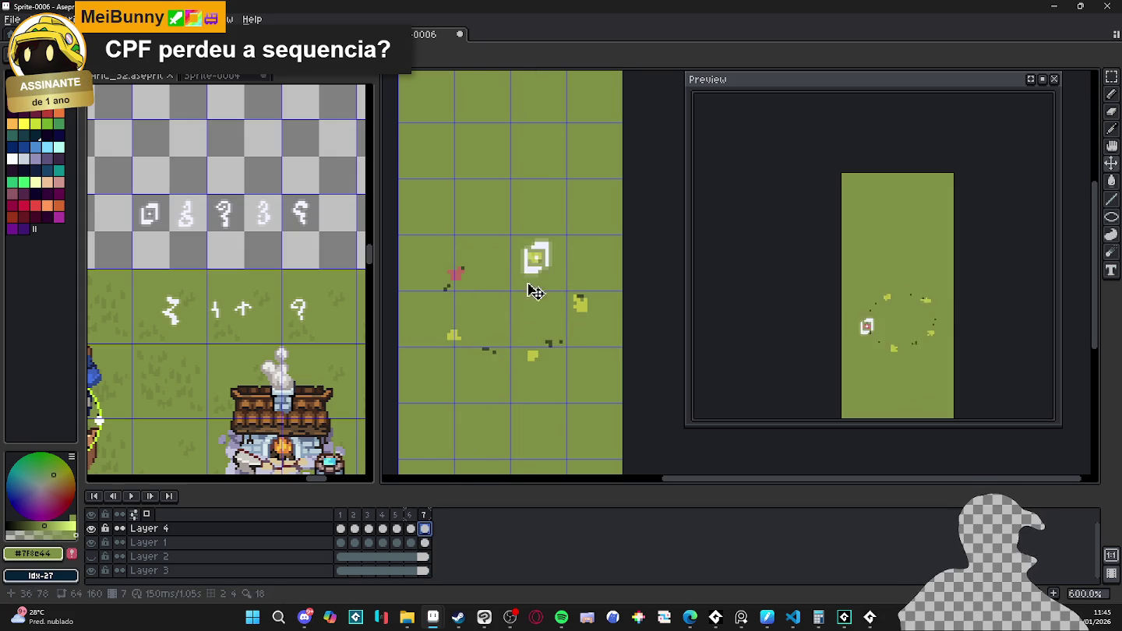
left_click_drag(529, 302, 463, 283)
key("ctrl+d")
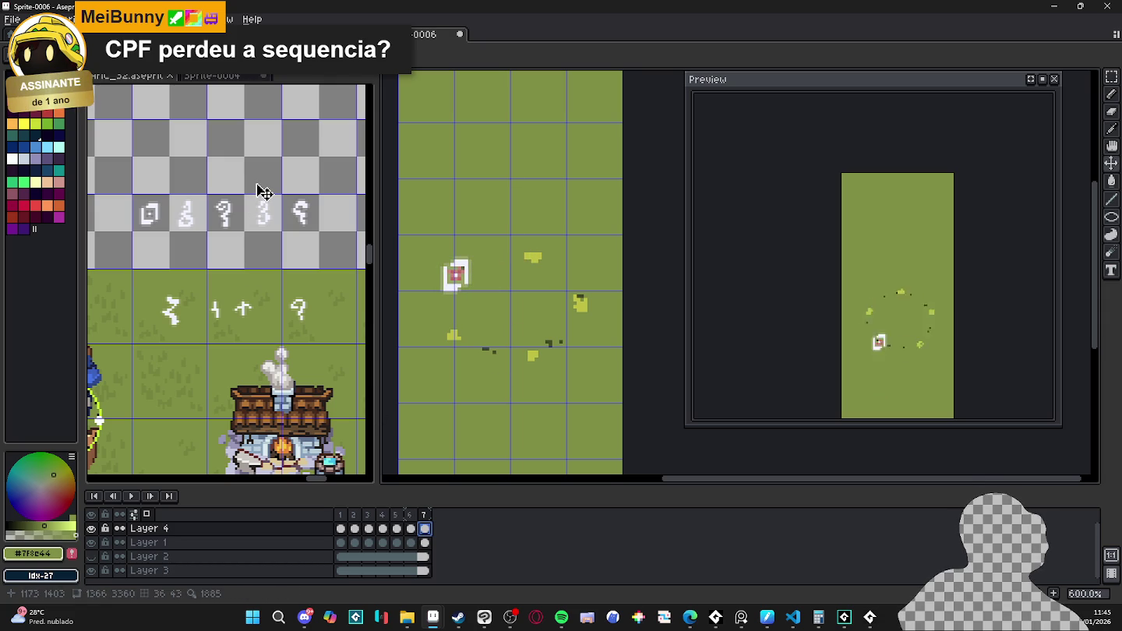
left_click(187, 221)
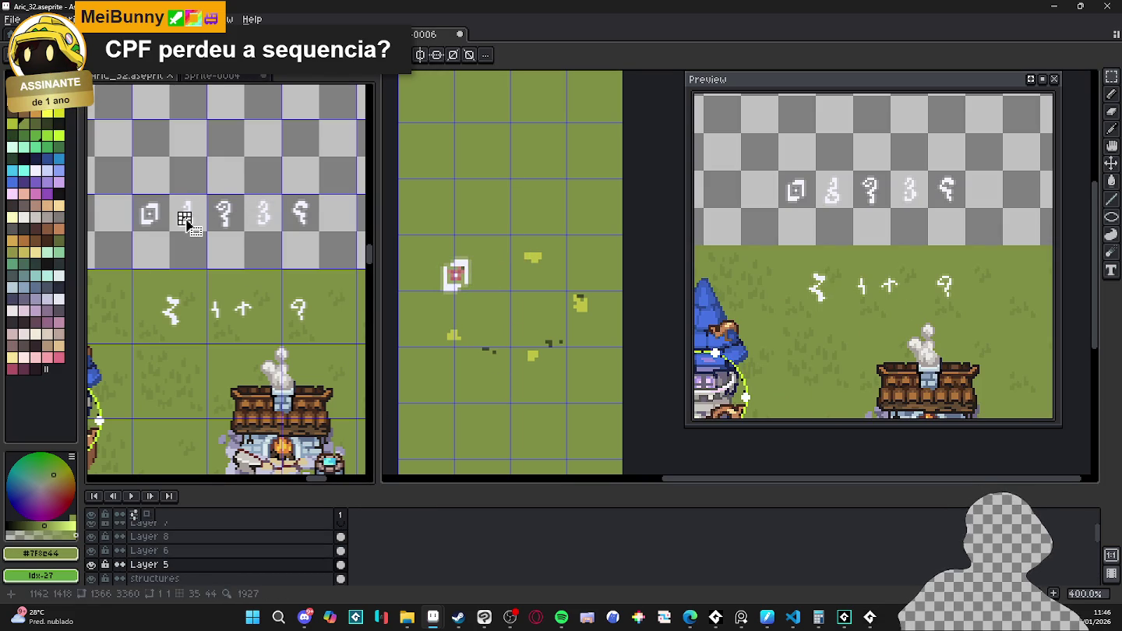
- Pick the swirl rune from the sheet and paste it on the ring's right in frame 1
scroll(184, 219, "up", 2)
left_click(186, 221)
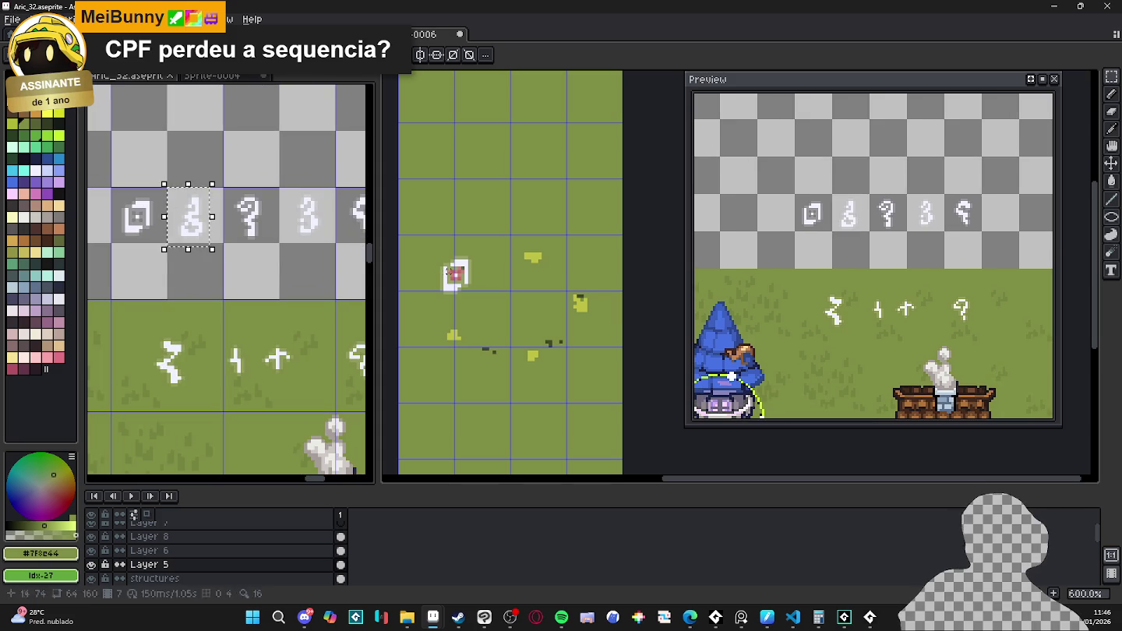
left_click(474, 274)
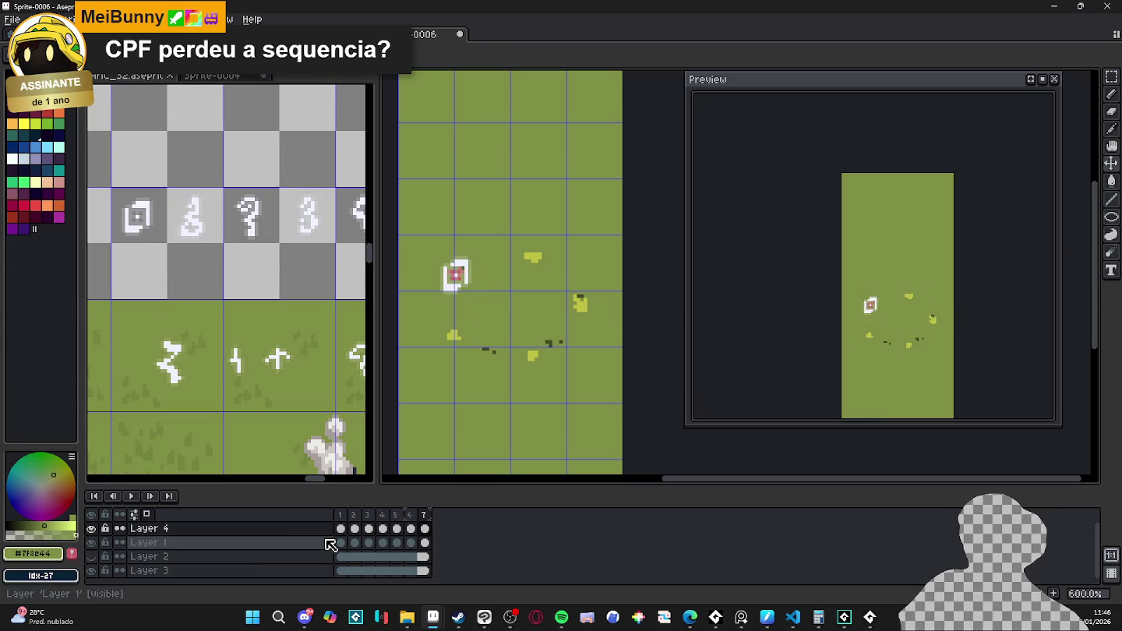
left_click(344, 522)
key("ctrl+v")
left_click_drag(641, 291, 580, 343)
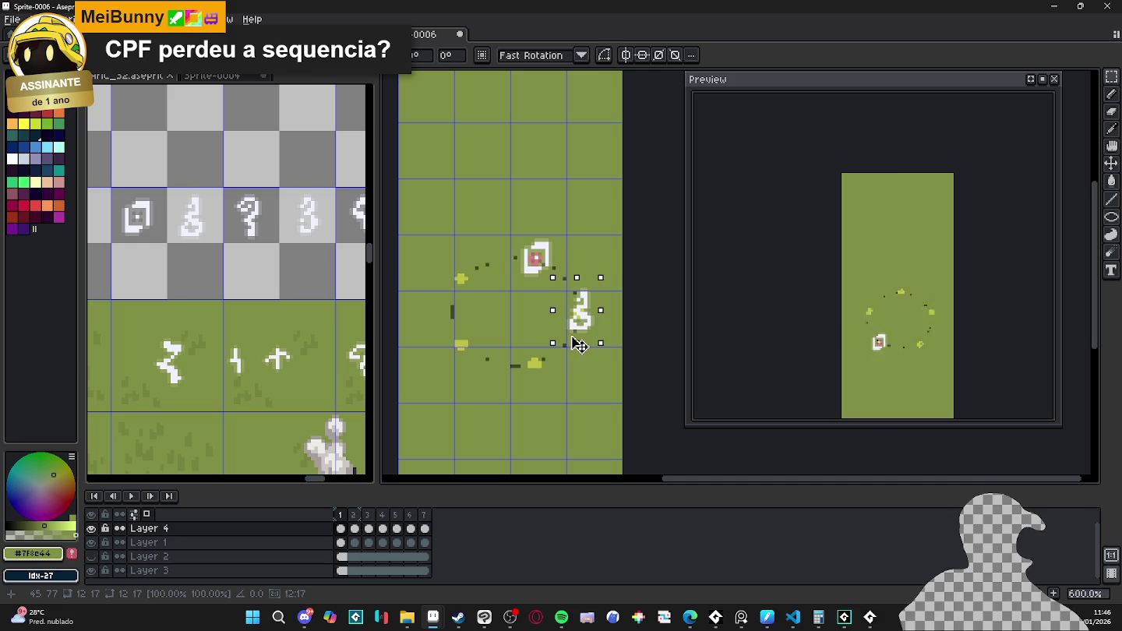
key("Return")
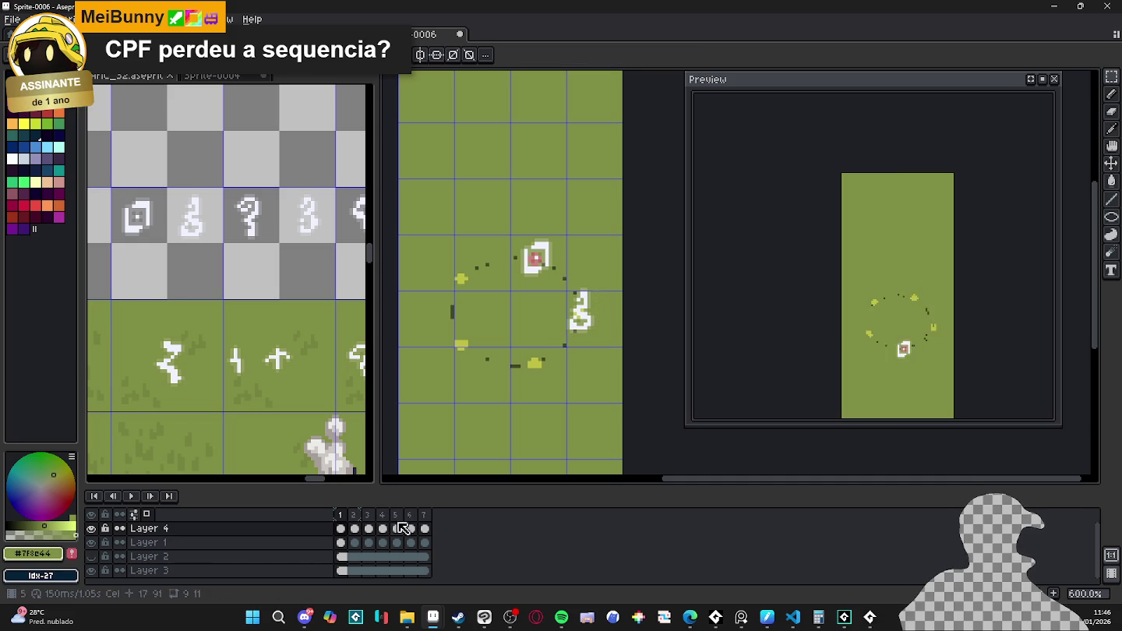
- Place the swirl rune further around the ring in frame 2 and at its lower left in frame 3
left_click(366, 542)
key("ctrl+v")
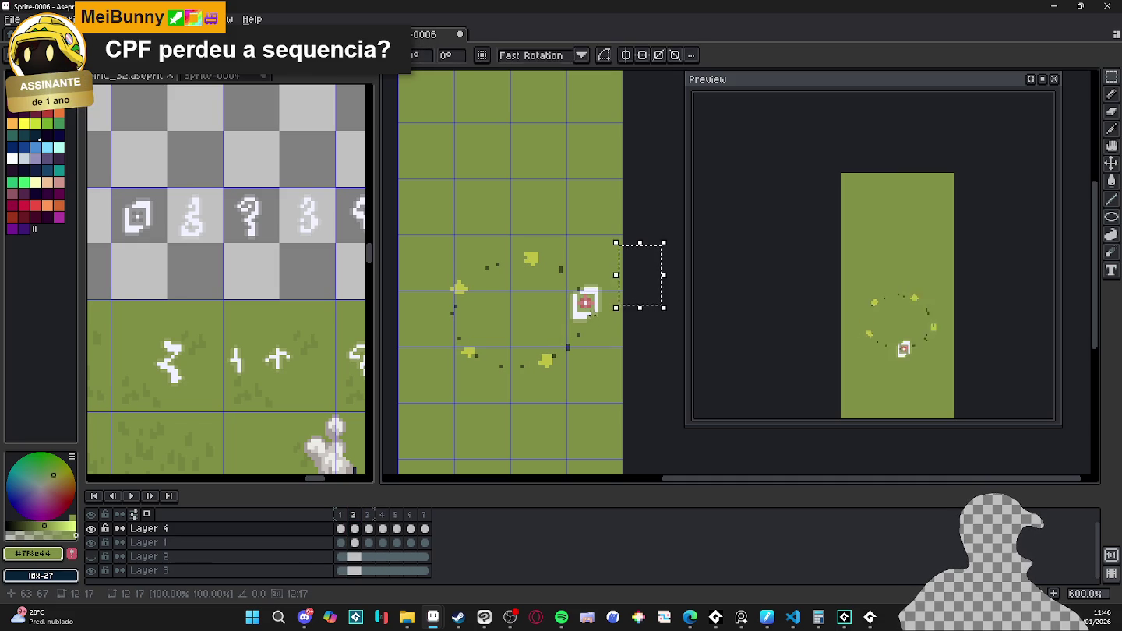
mouse_move(657, 282)
left_mouse_down()
mouse_move(567, 369)
mouse_move(658, 286)
left_mouse_up()
key("ctrl+z")
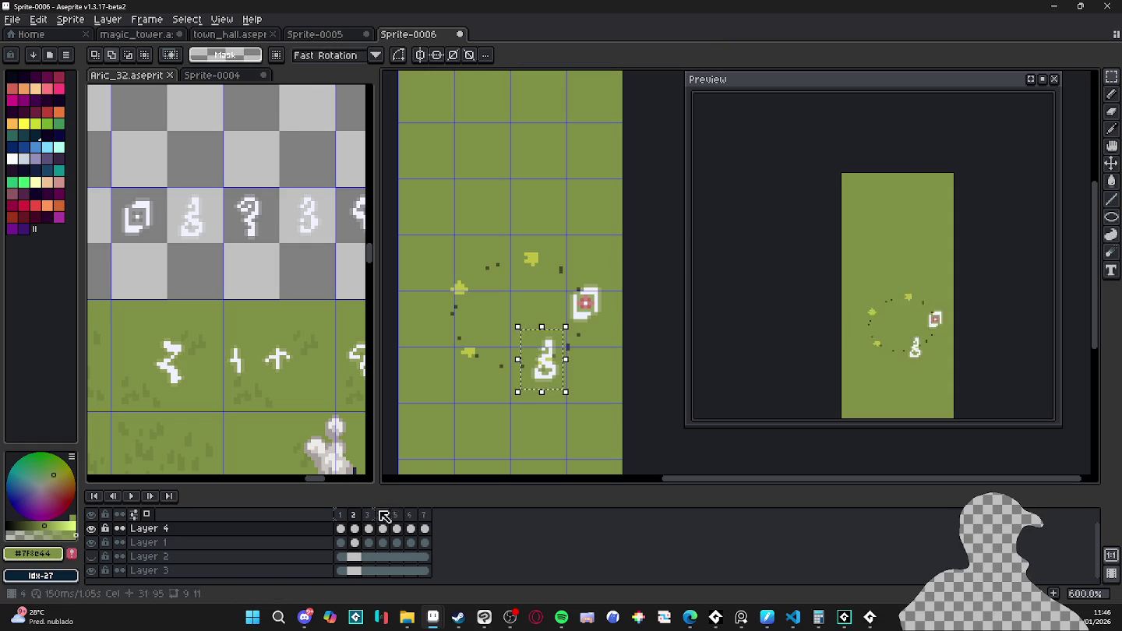
left_click(371, 514)
key("ctrl+v")
left_click_drag(654, 300, 503, 380)
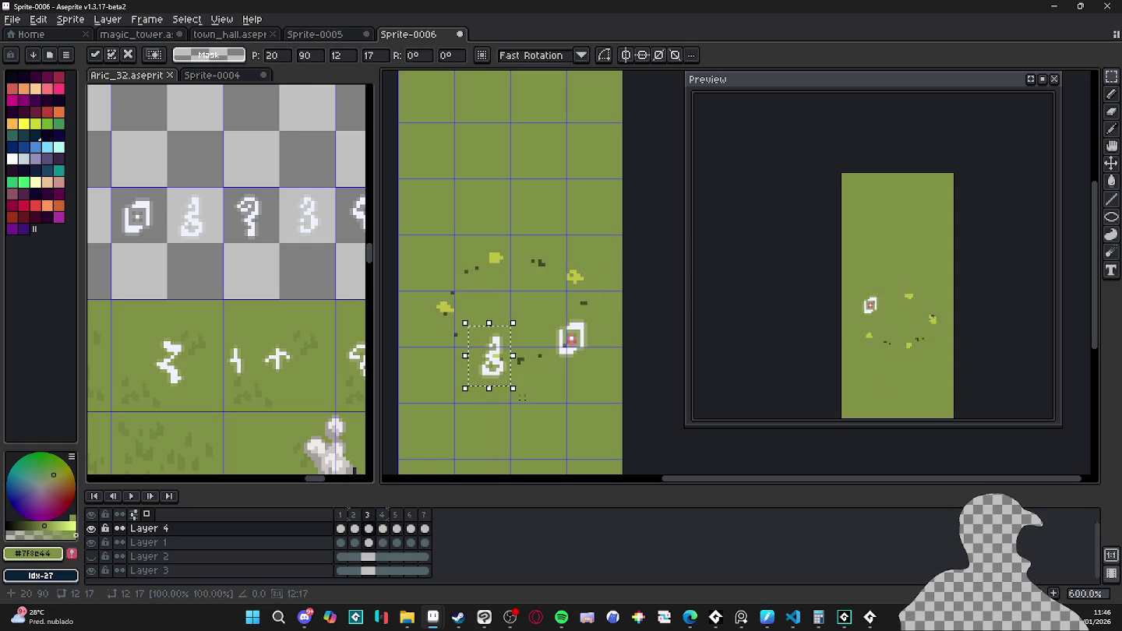
key("Return")
- Place the swirl rune on the ring's left side in frame 4, nudged slightly down
key("Right")
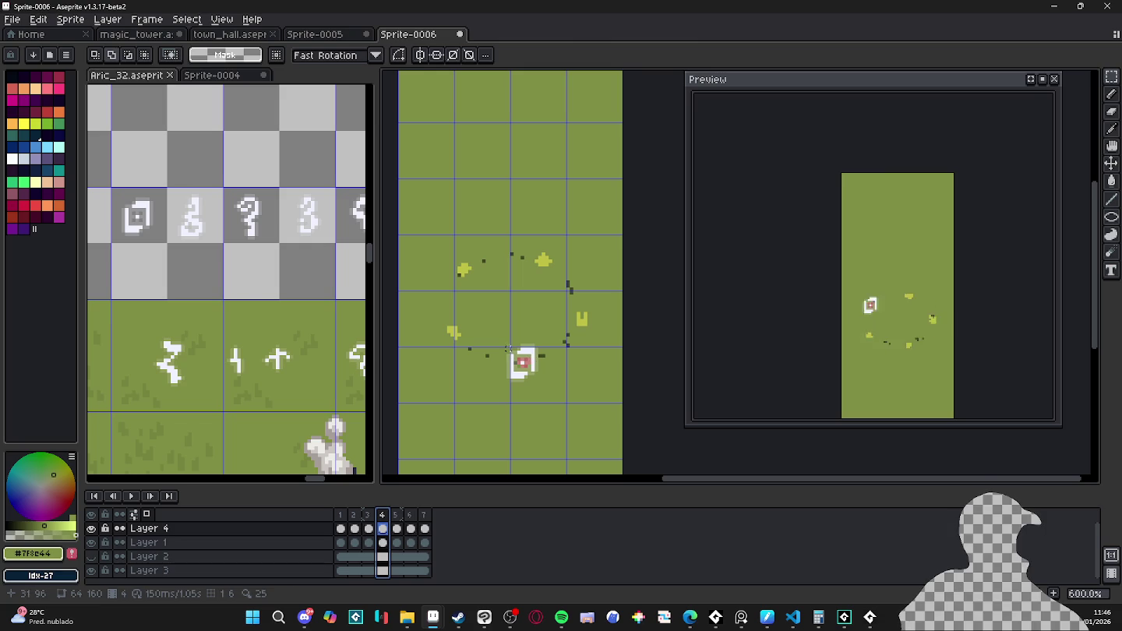
key("ctrl+v")
left_click_drag(650, 281, 458, 340)
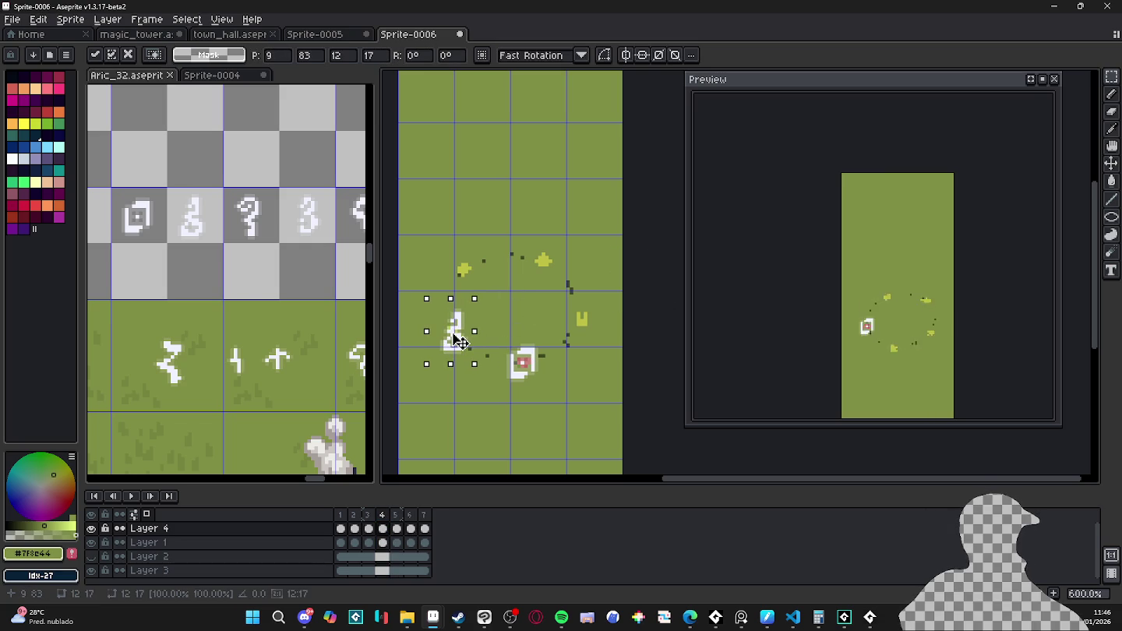
key("Return")
key("ctrl+v")
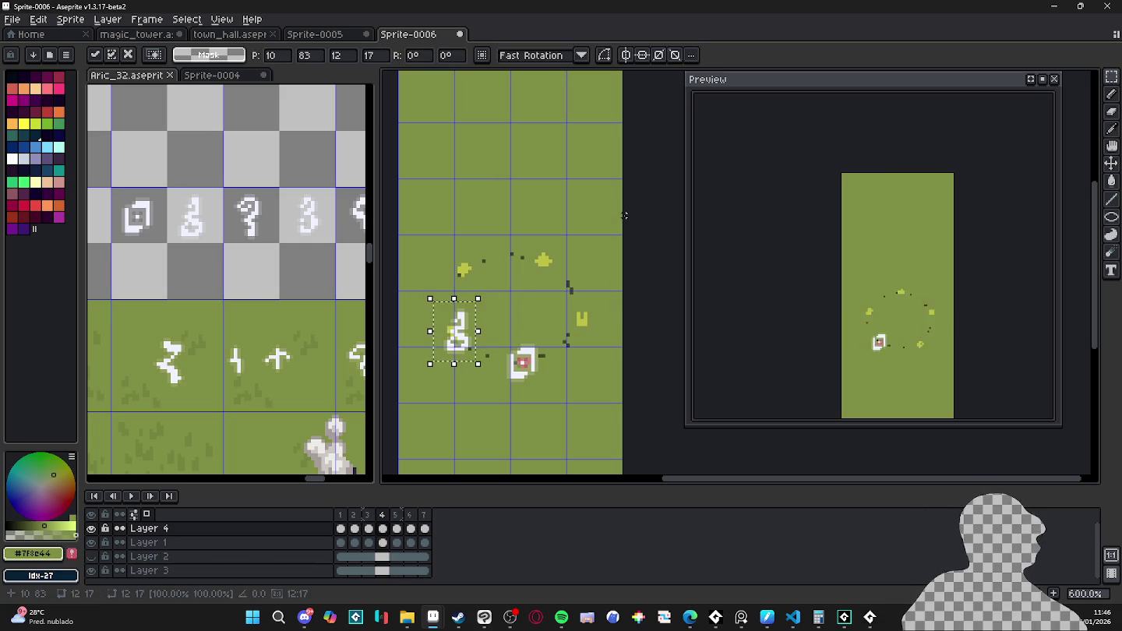
key("Down")
key("Return")
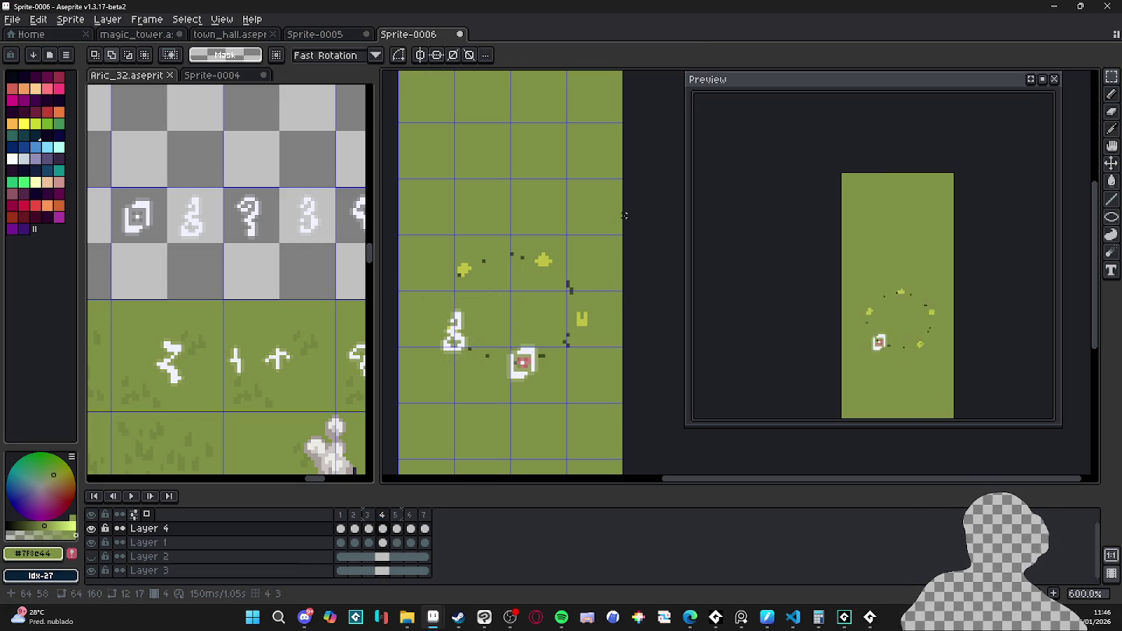
- Place the swirl rune at the ring's upper left in frame 5 and top left in frame 6
key("Right")
key("ctrl+v")
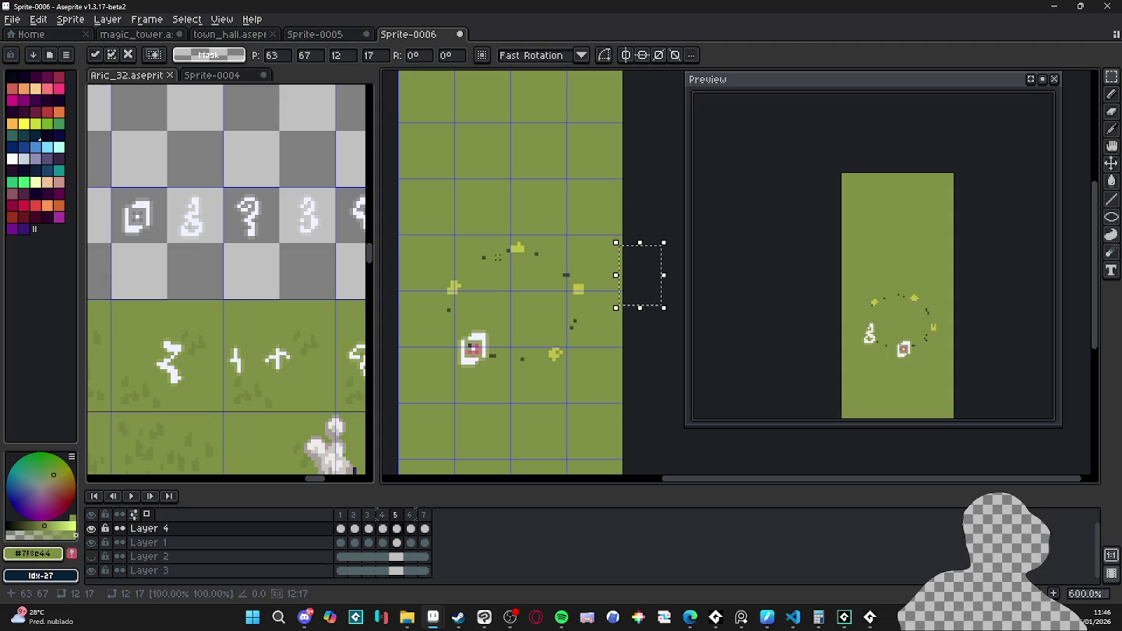
left_click_drag(641, 298, 452, 307)
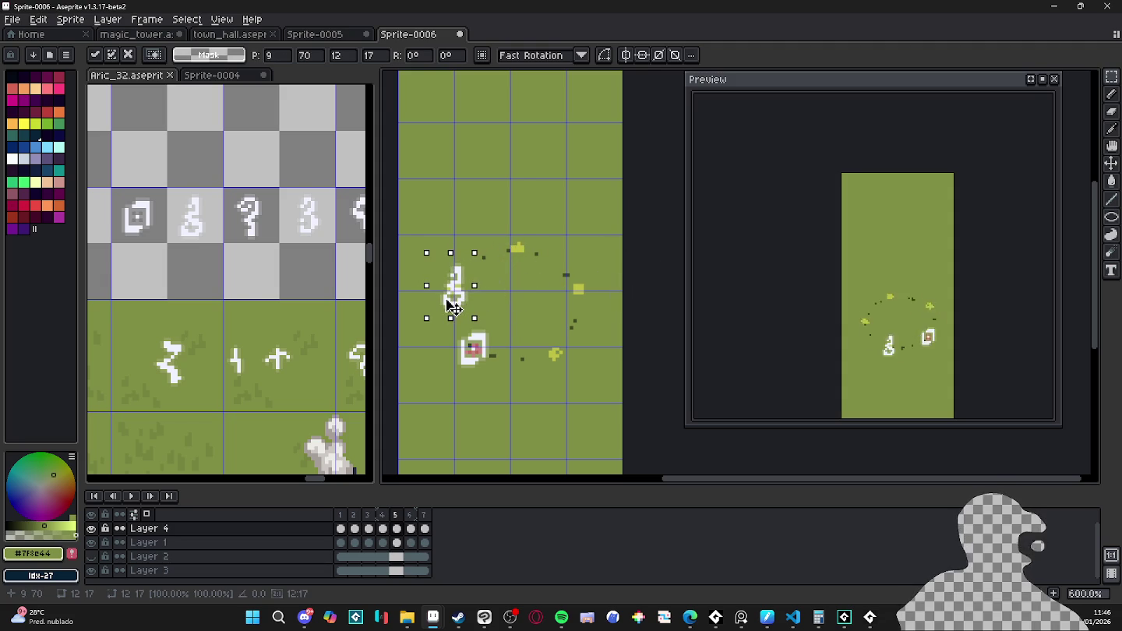
key("Return")
left_click(411, 515)
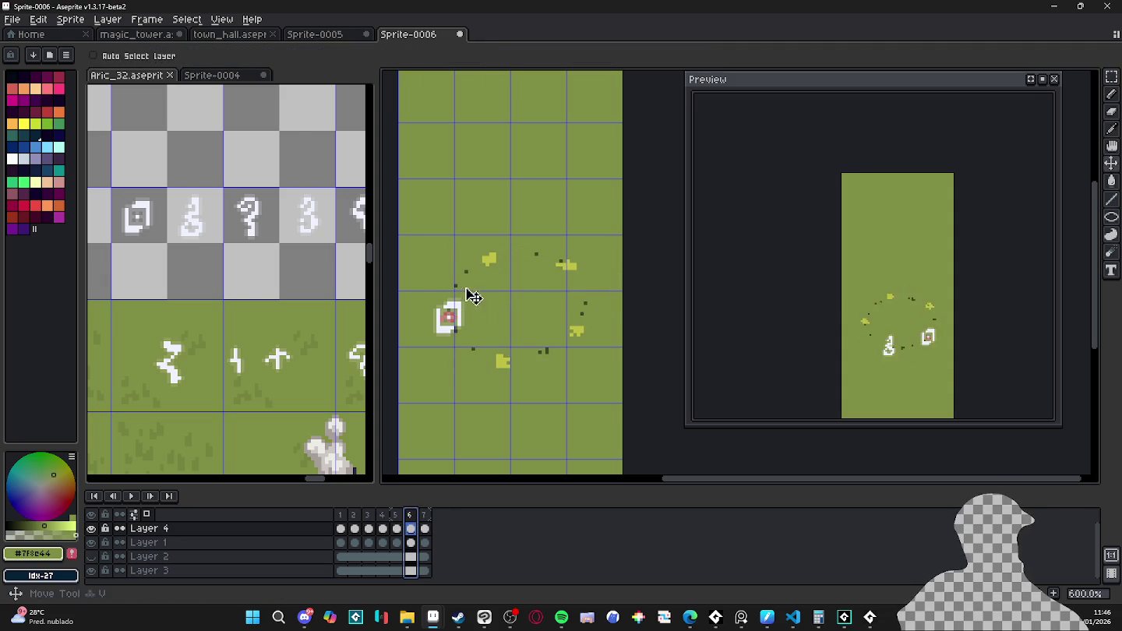
key("ctrl+v")
left_click_drag(639, 298, 487, 278)
key("Return")
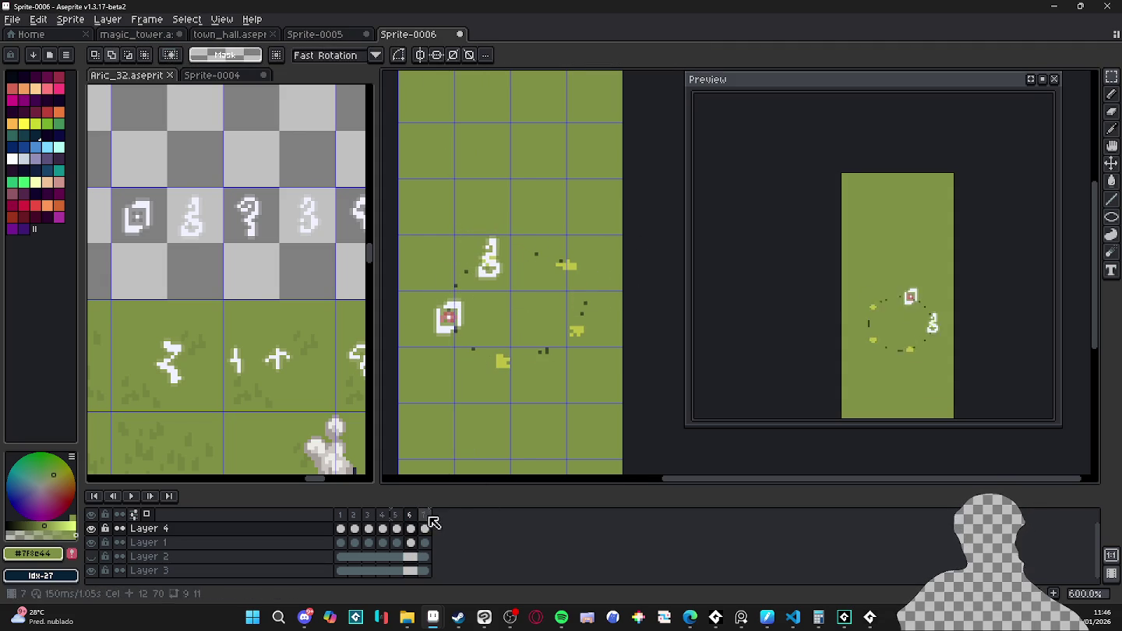
- Place the swirl rune at the ring's top in frame 7
left_click(423, 515)
key("ctrl+v")
left_click_drag(639, 297, 537, 267)
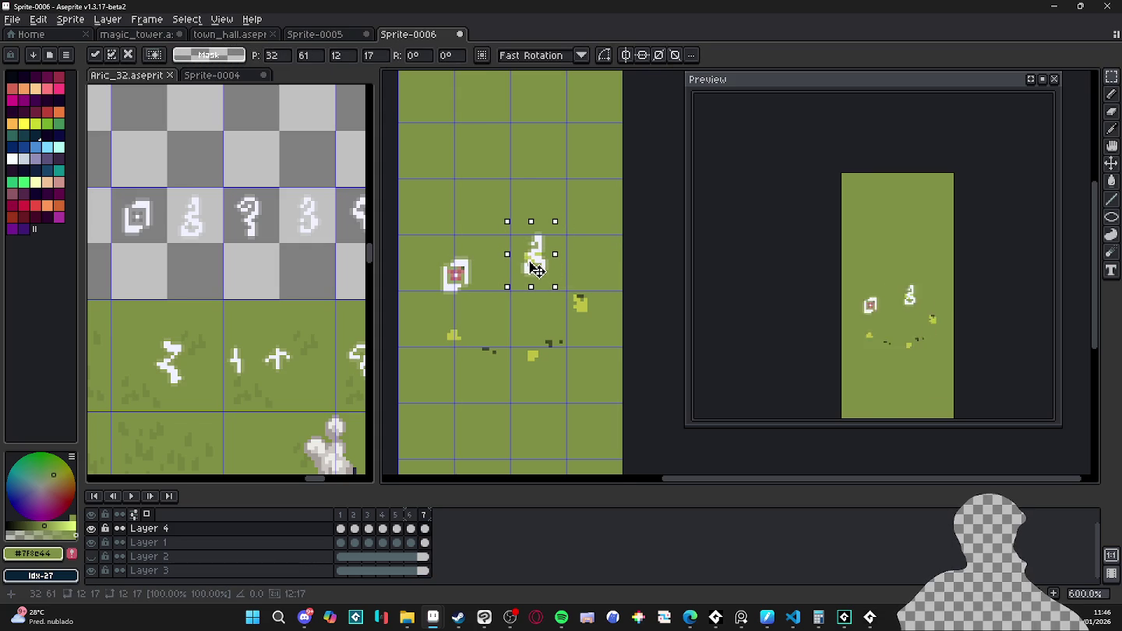
key("Return")
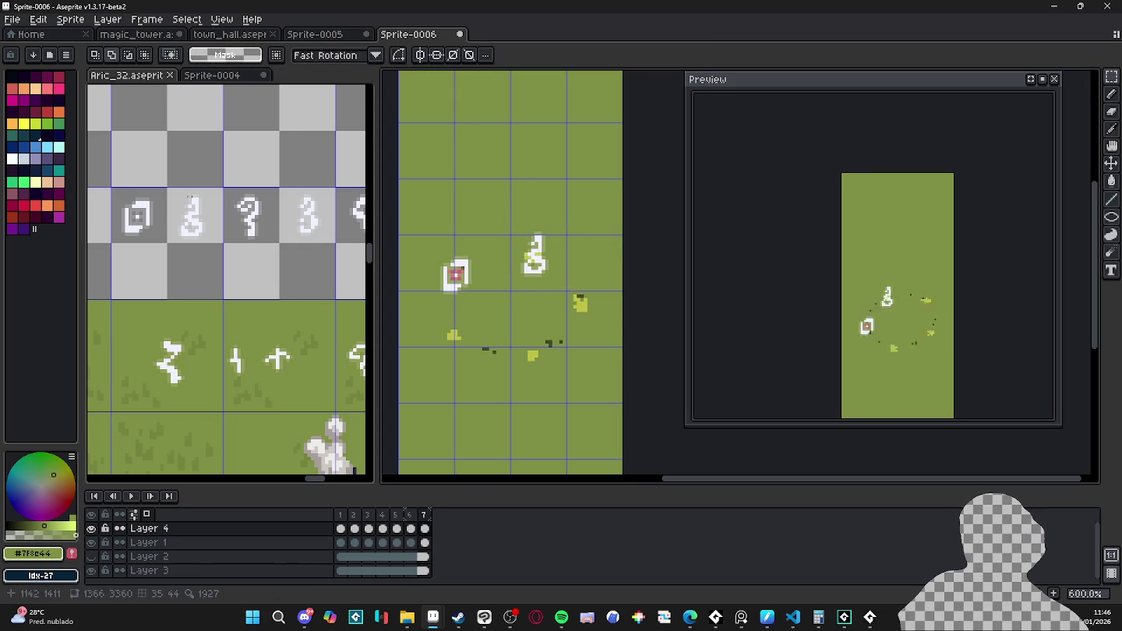
left_click(233, 212)
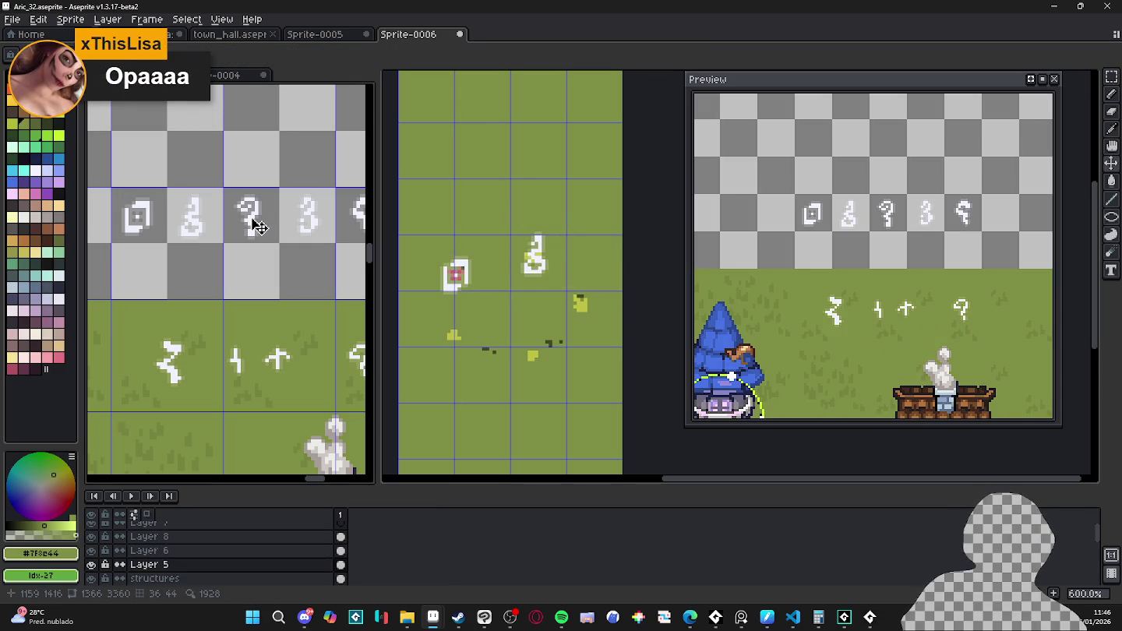
- Copy the question-mark rune tile from Aric_32 and paste it onto the orbit in Sprite-0006
key("m")
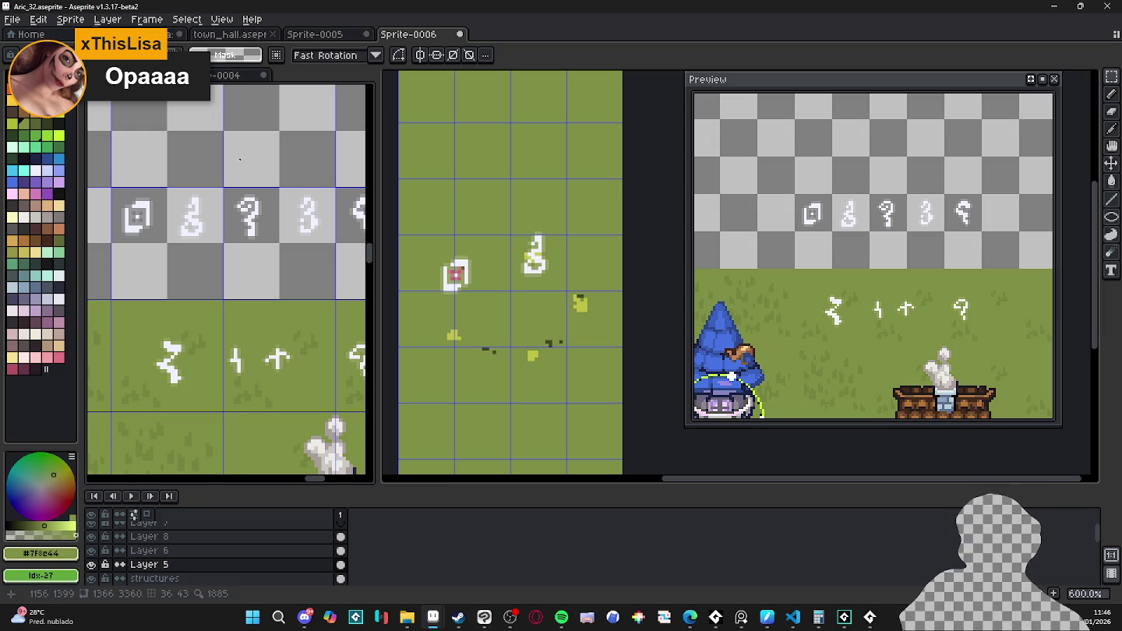
left_click_drag(226, 188, 278, 253)
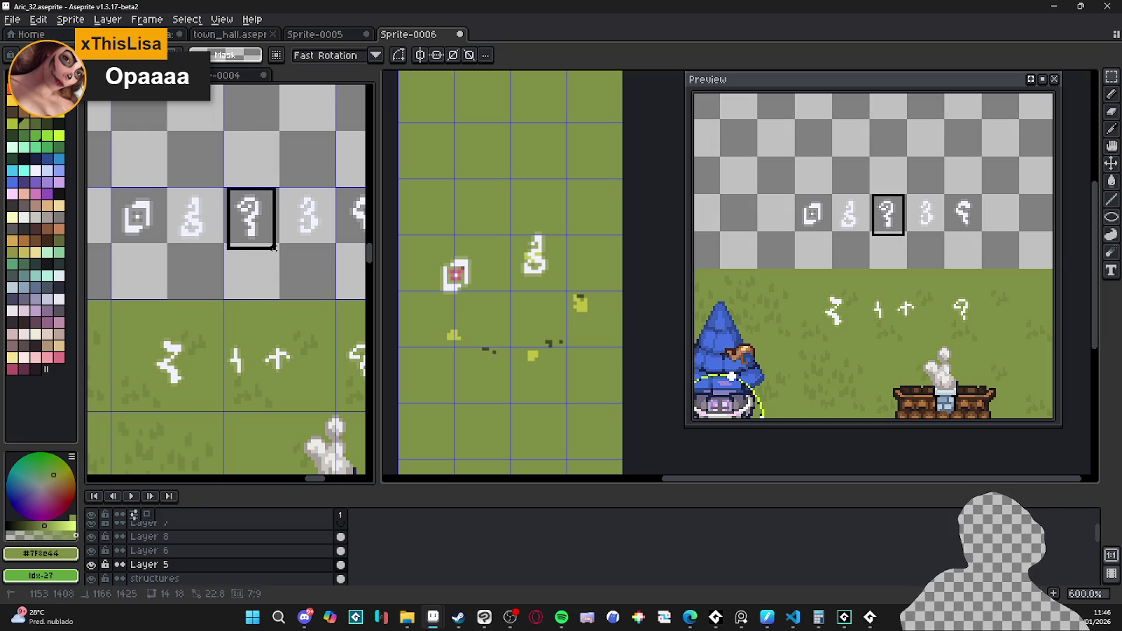
key("ctrl+c")
left_click(411, 242)
key("ctrl+v")
left_click_drag(411, 242, 539, 385)
key("b")
- Move the question-mark rune along the orbit on frames 2 and 3
left_click(388, 530)
left_click(347, 520)
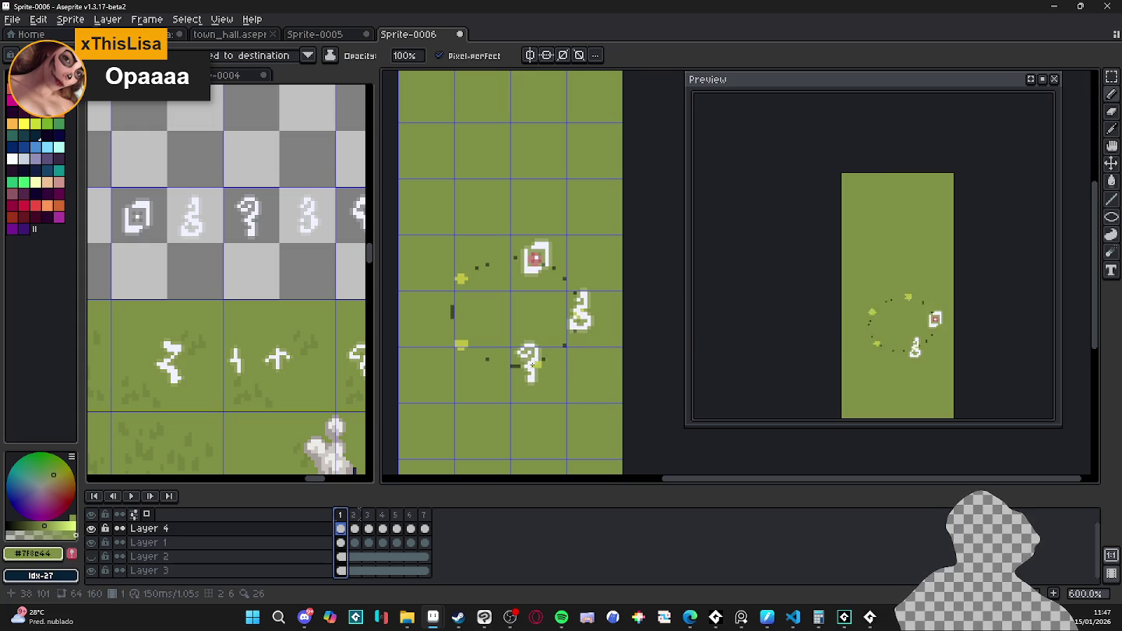
key("Right")
left_click_drag(535, 365, 475, 344)
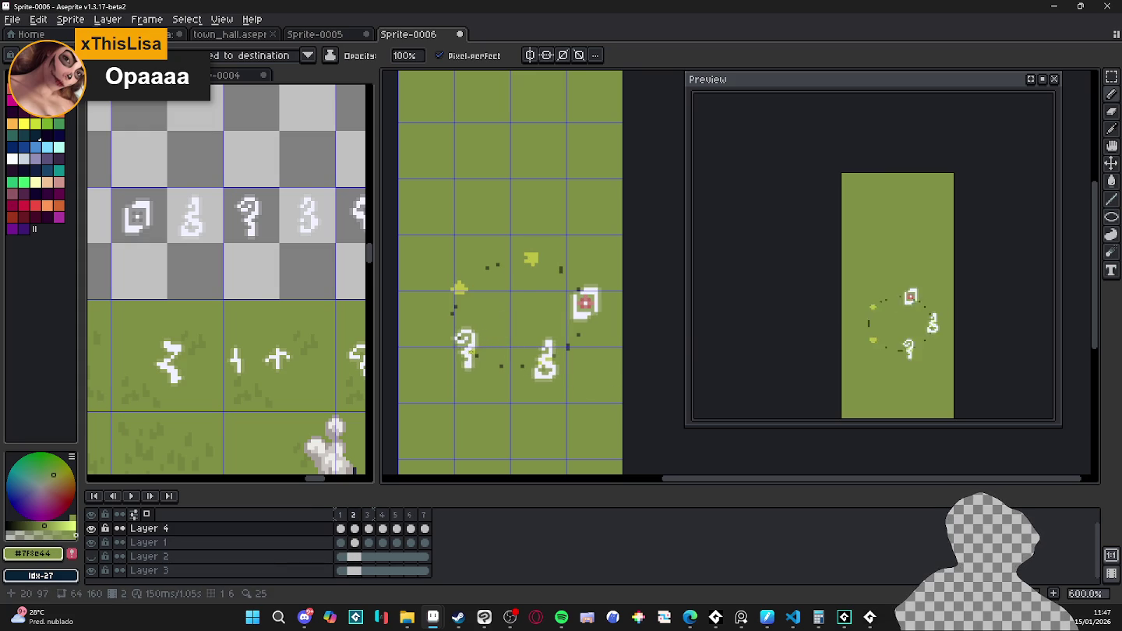
key("Right")
left_click_drag(486, 302, 451, 308)
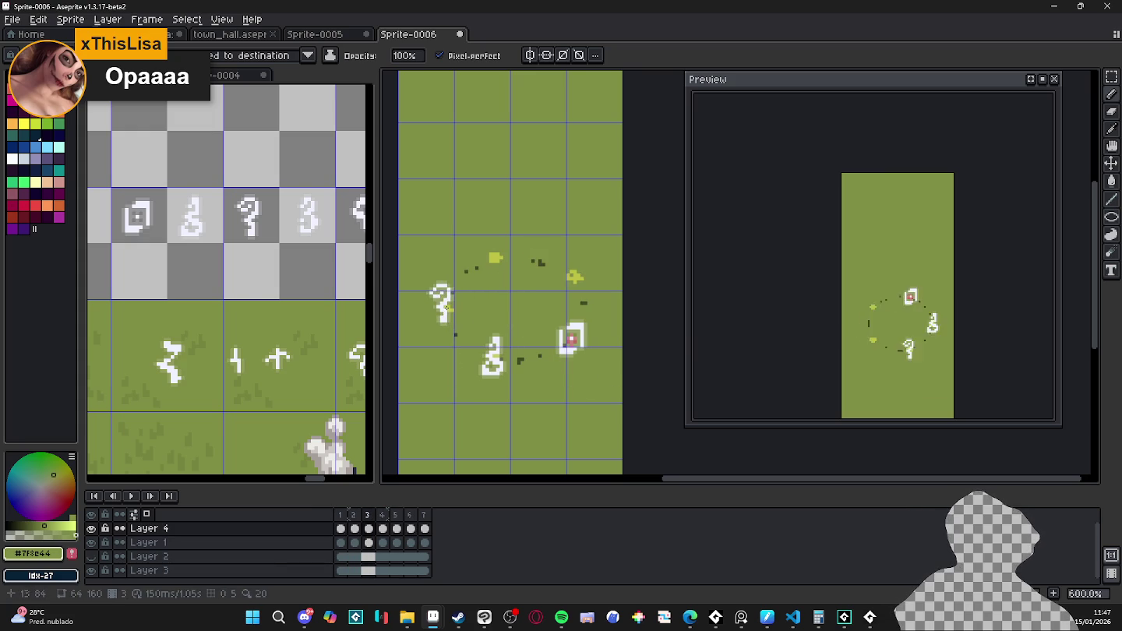
- Continue the question-mark rune around the orbit on frames 4, 5 and 6
key("Right")
left_click_drag(503, 264, 473, 269)
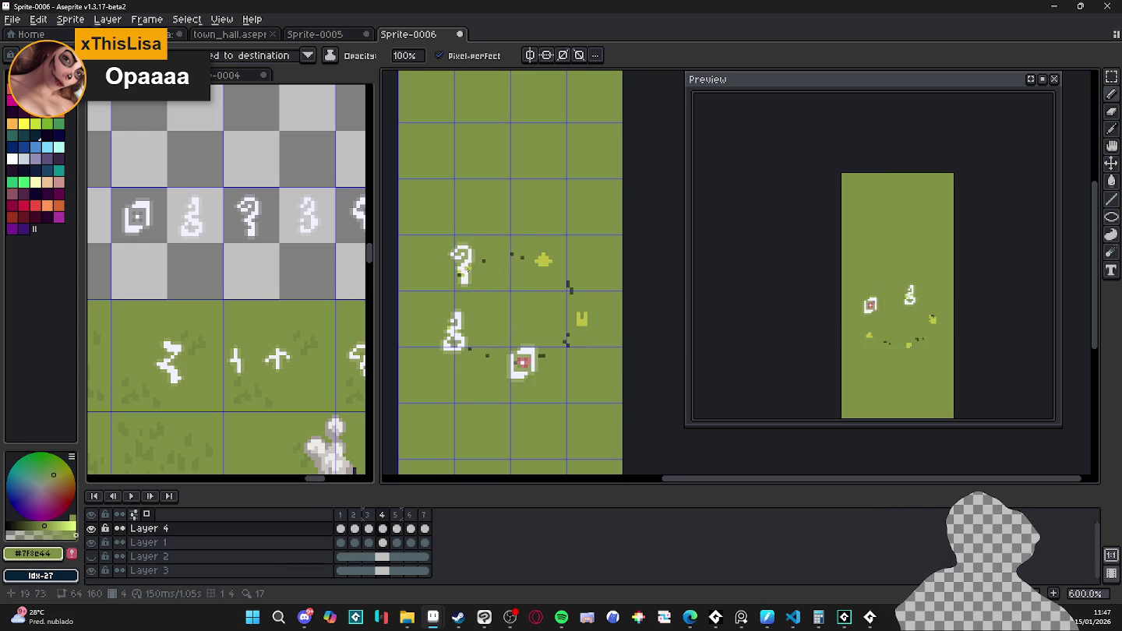
key("Right")
left_click_drag(539, 250, 517, 242)
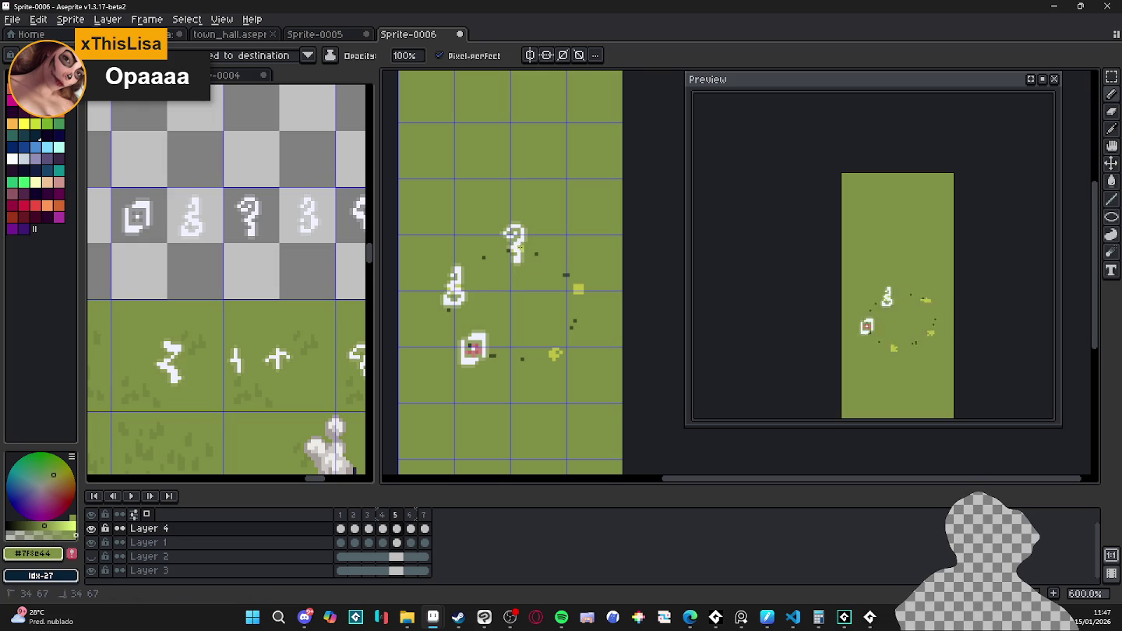
key("Right")
mouse_move(580, 265)
left_mouse_down()
mouse_move(614, 280)
mouse_move(565, 270)
left_mouse_up()
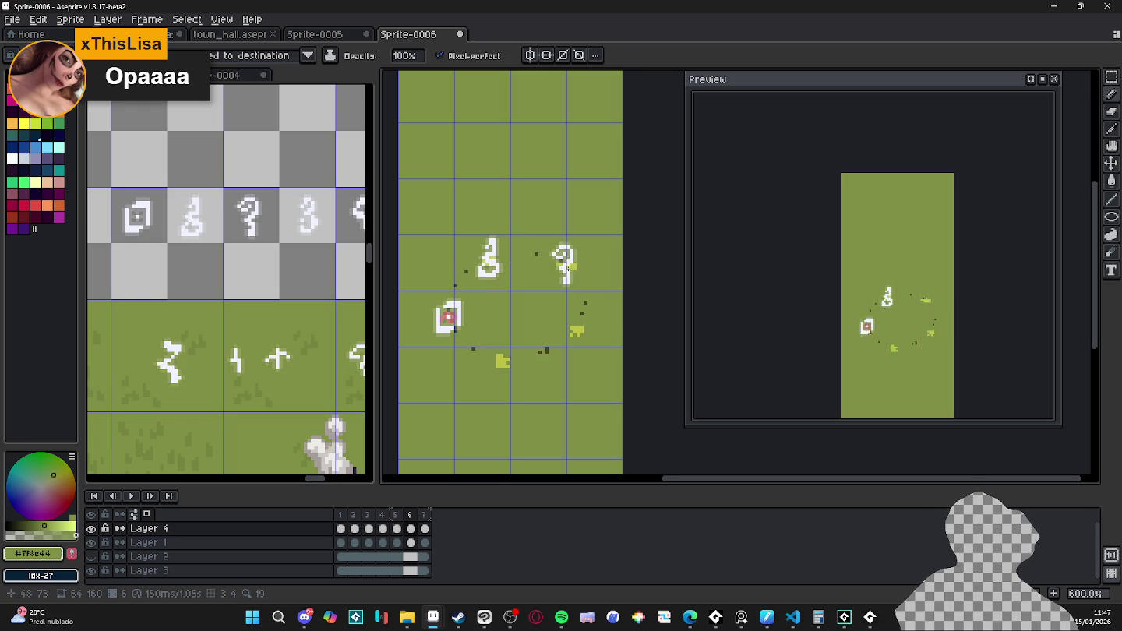
- Play the animation, nudge the question-mark rune about 40 px left, and review the other sprites
key("Return")
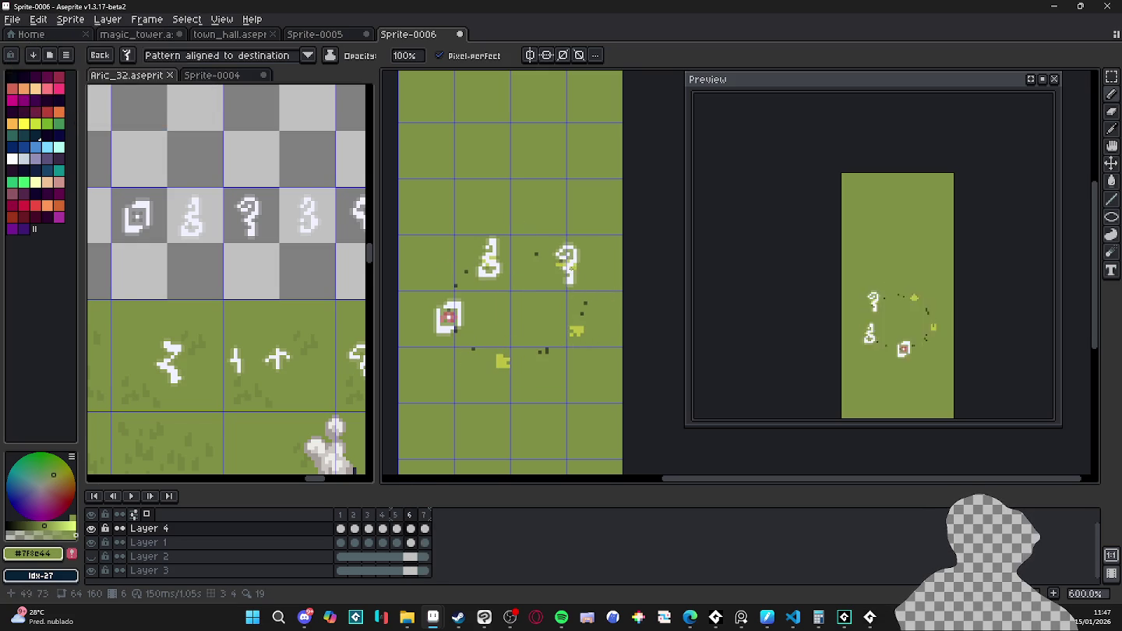
left_click_drag(614, 298, 581, 302)
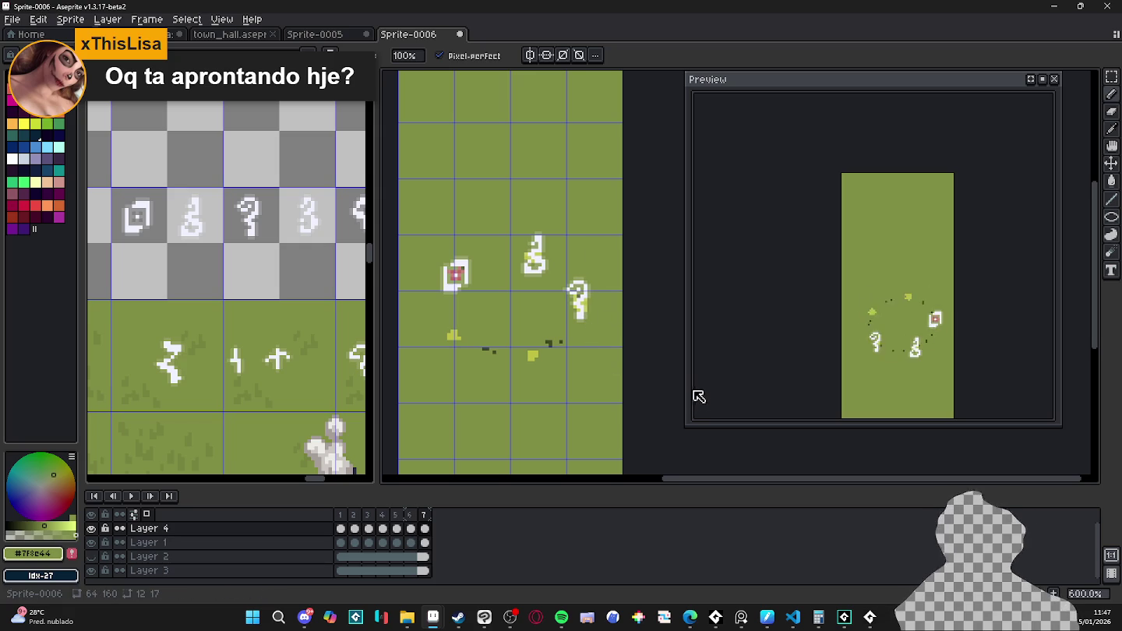
left_click(302, 33)
left_click(231, 34)
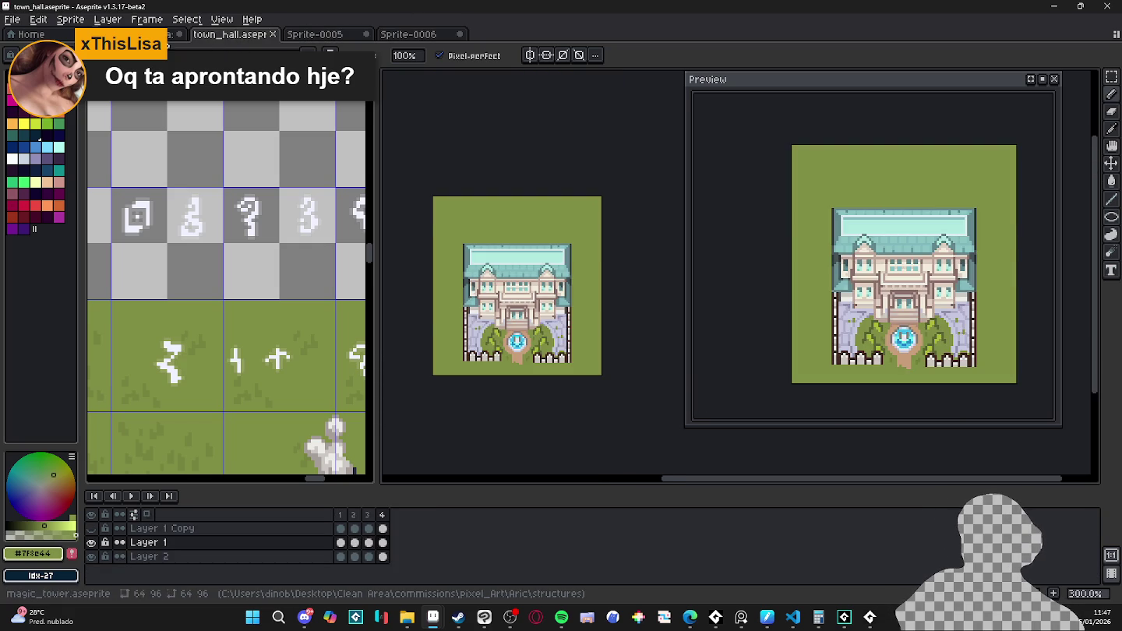
left_click(160, 34)
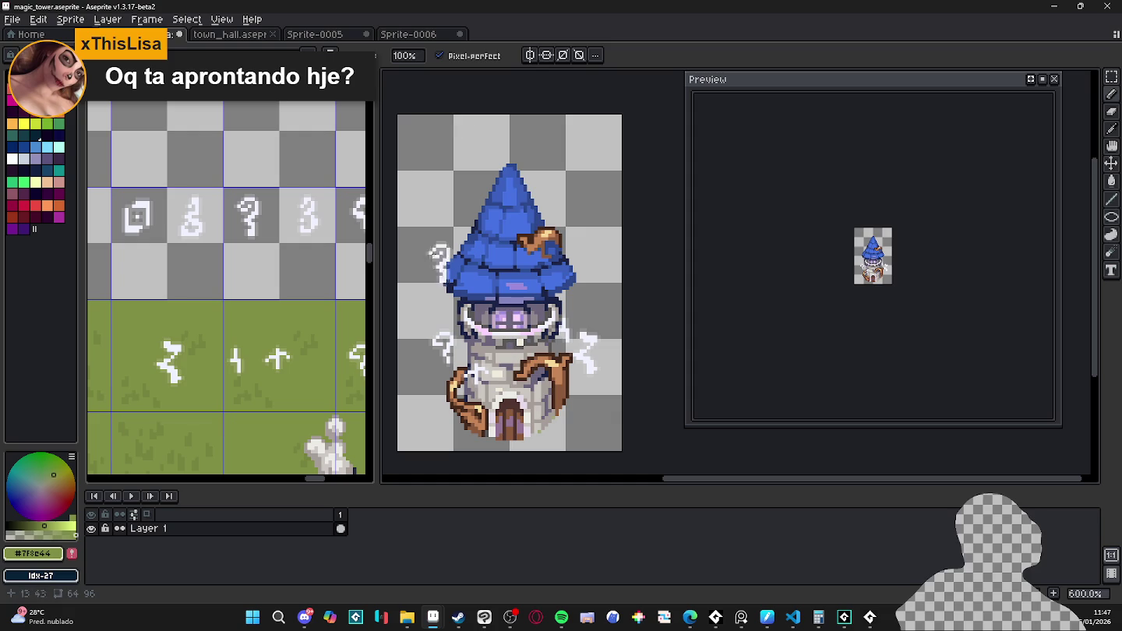
left_click(420, 38)
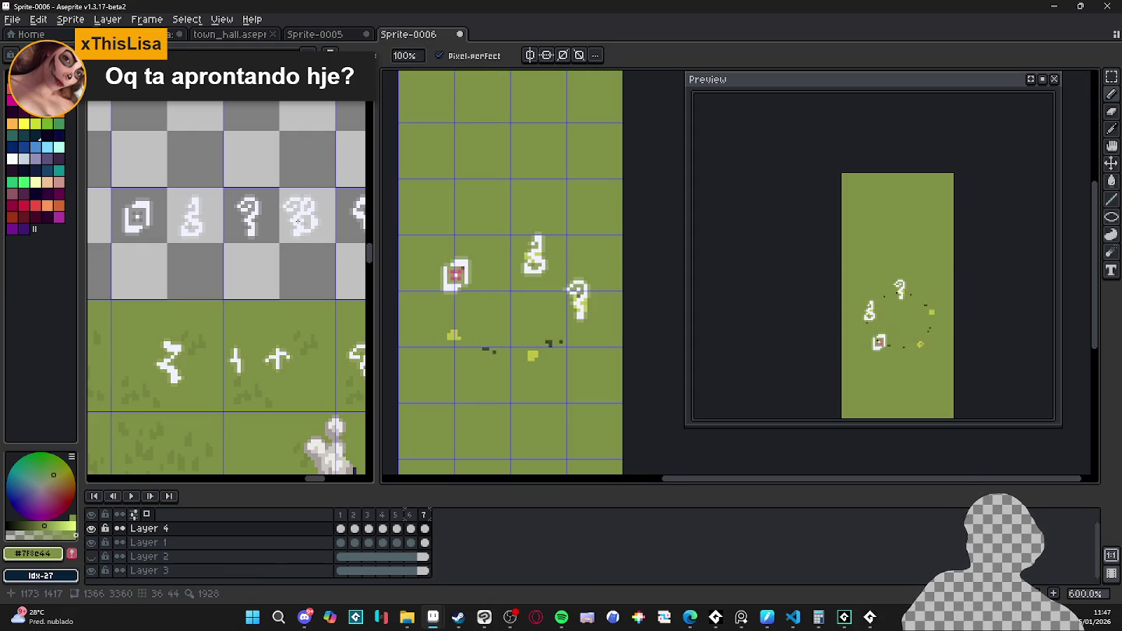
- Select the 3-shaped rune tile in Aric_32 and drag a copy into Sprite-0006
key("m")
scroll(276, 180, "up", 1)
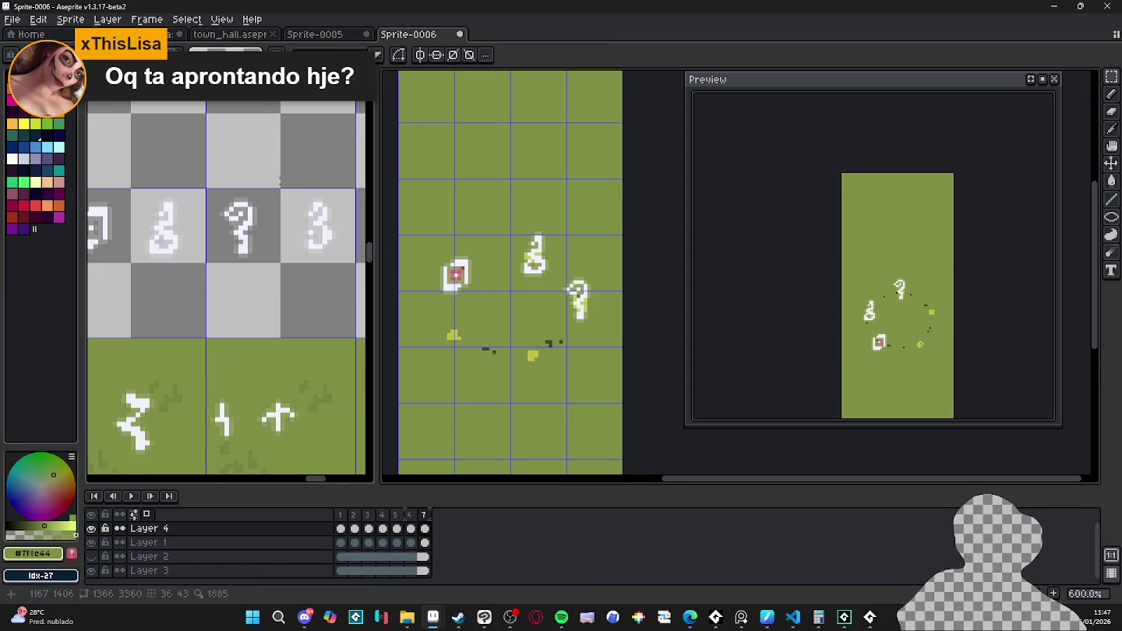
left_click_drag(283, 189, 354, 261)
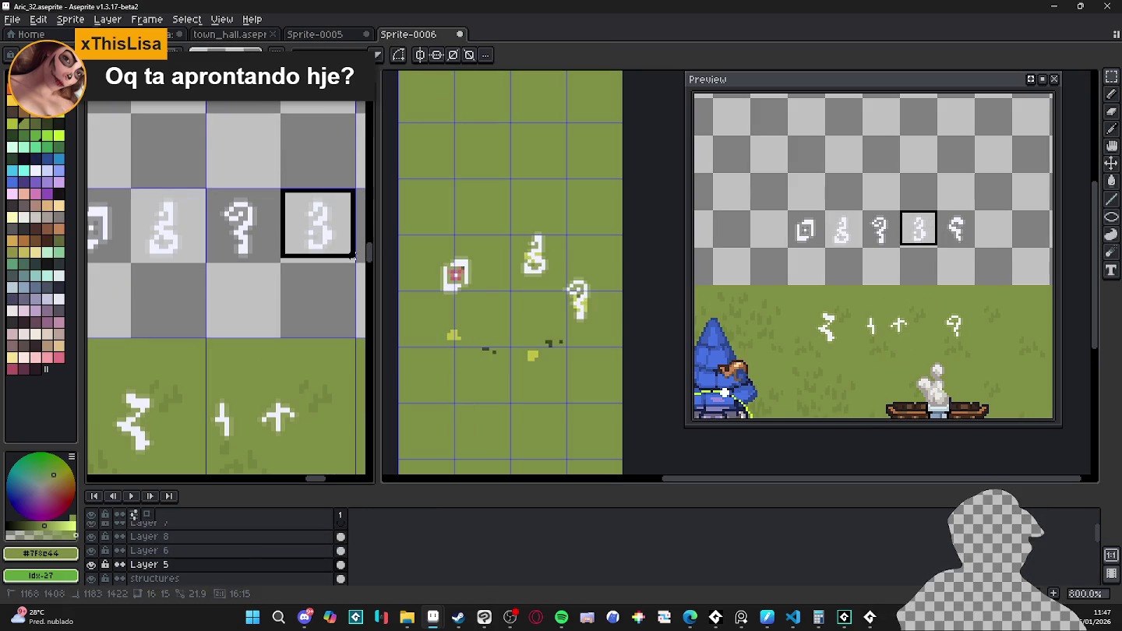
left_click_drag(352, 261, 589, 311)
left_click(589, 312)
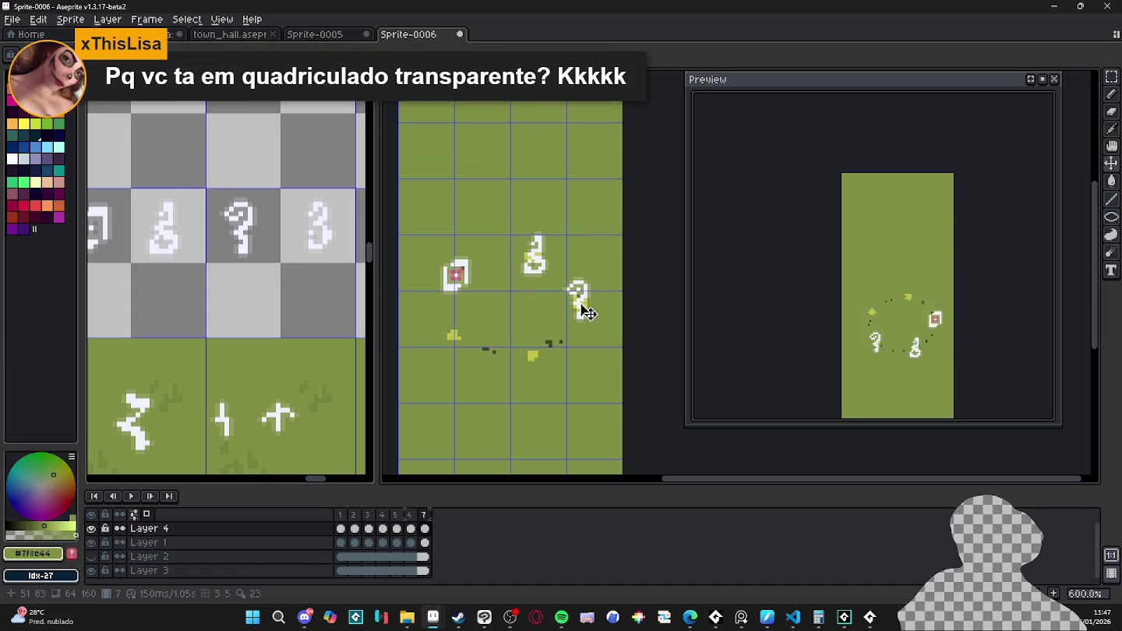
- Place the 3 rune on the orbit in frame 1, then move it up in frame 2
left_click(343, 516)
left_click_drag(451, 378, 472, 349)
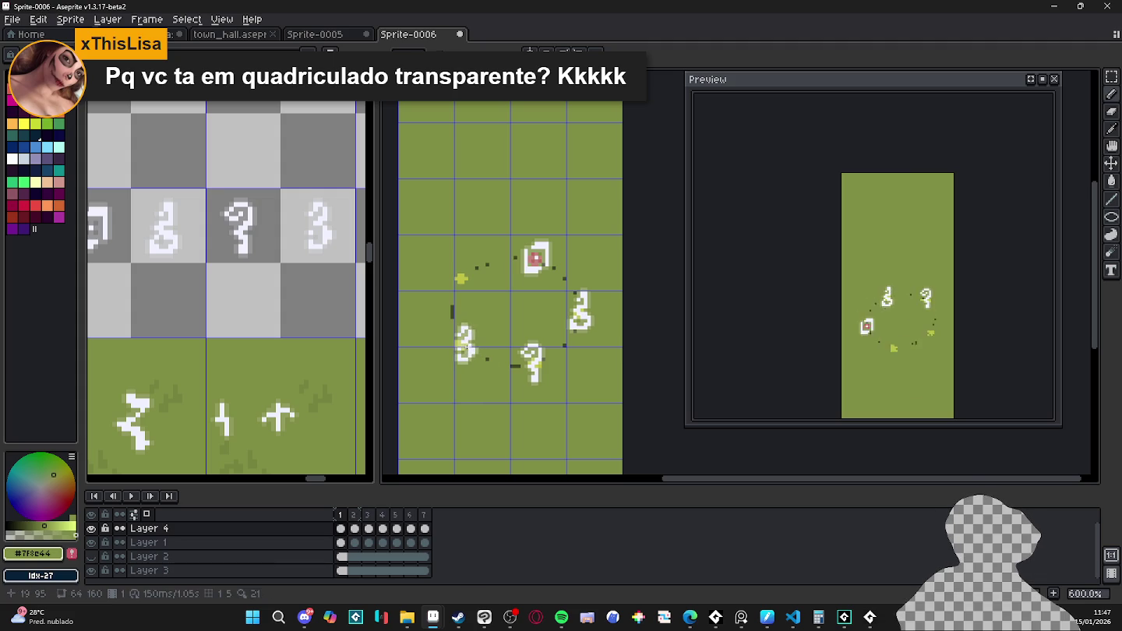
left_click_drag(475, 392, 456, 343)
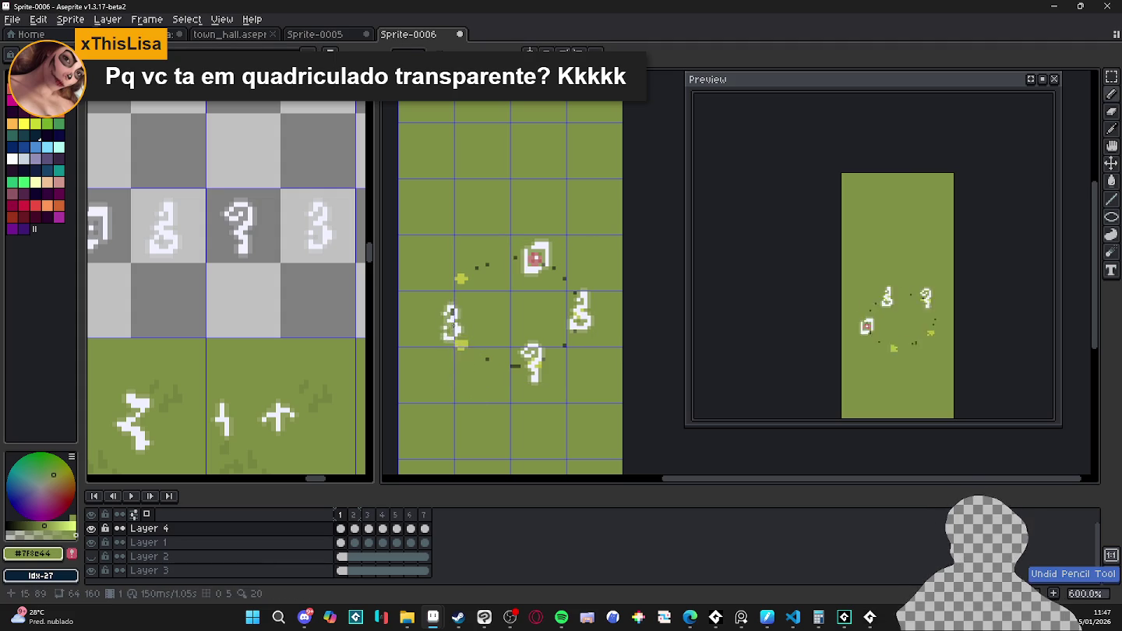
key("Right")
left_click_drag(458, 342, 458, 283)
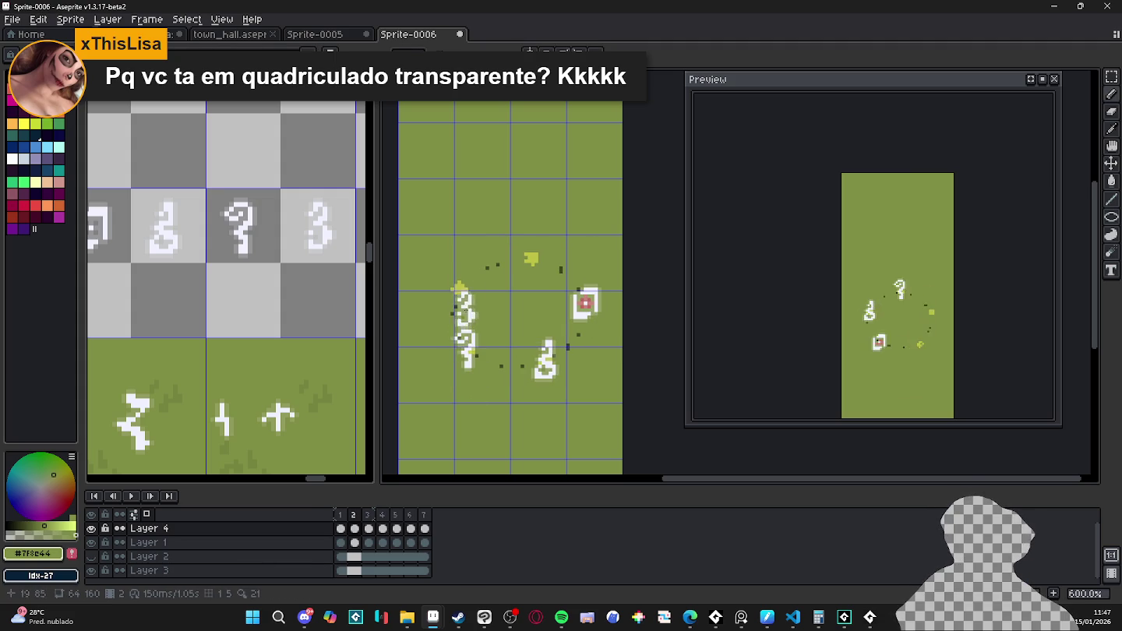
- Step through frames 3 to 7 and play the four-rune orbit animation
key("Right")
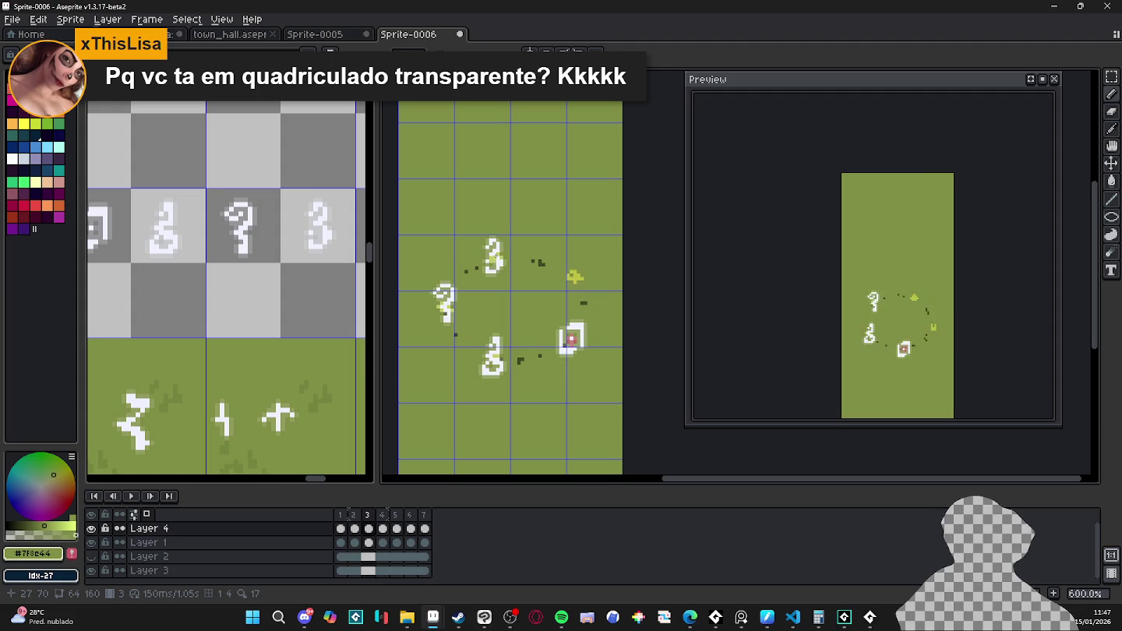
key("Right")
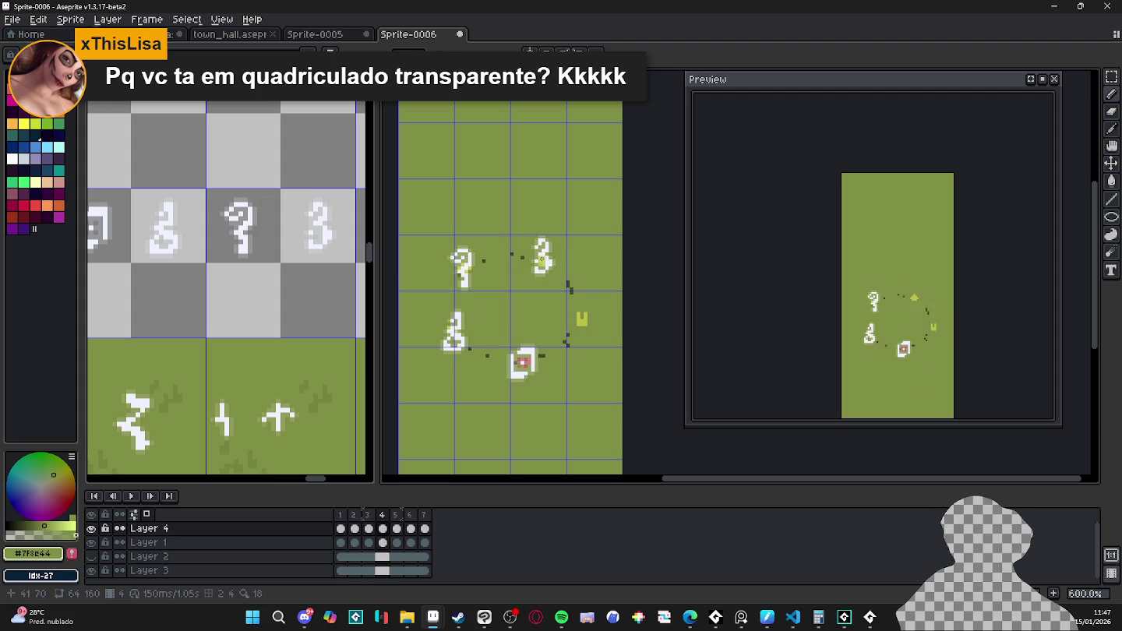
key("Right")
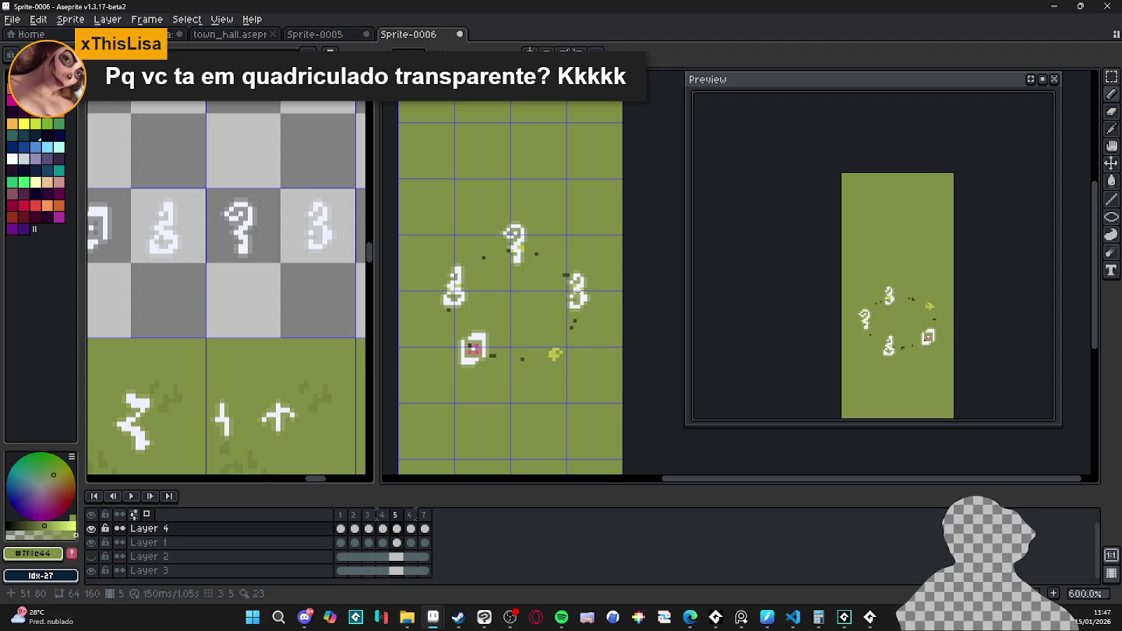
key("Right")
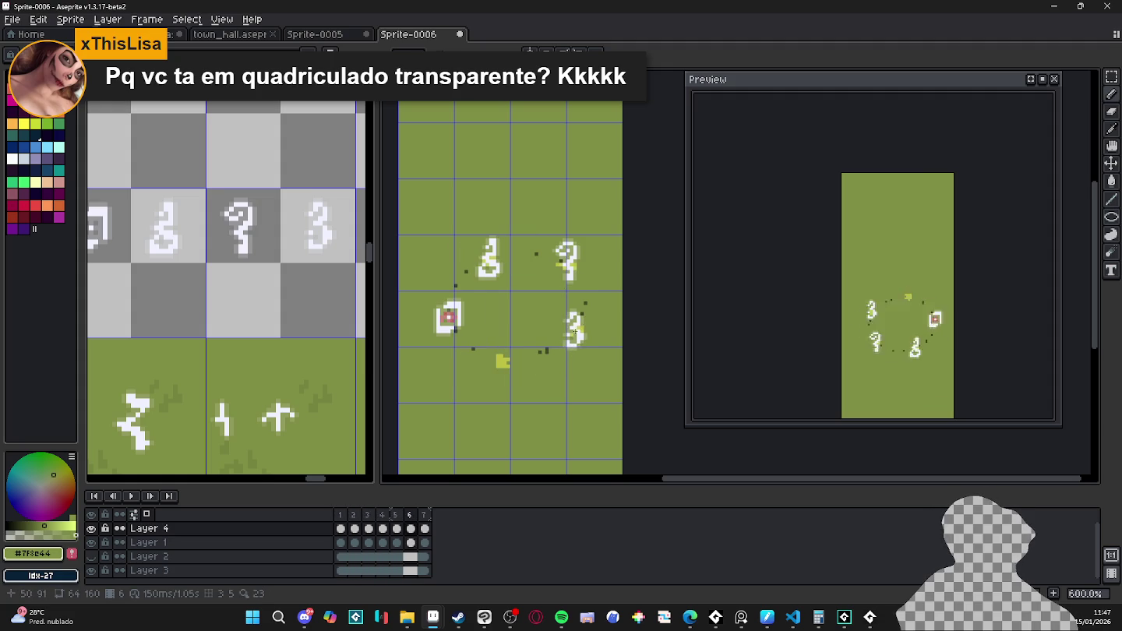
key("Right")
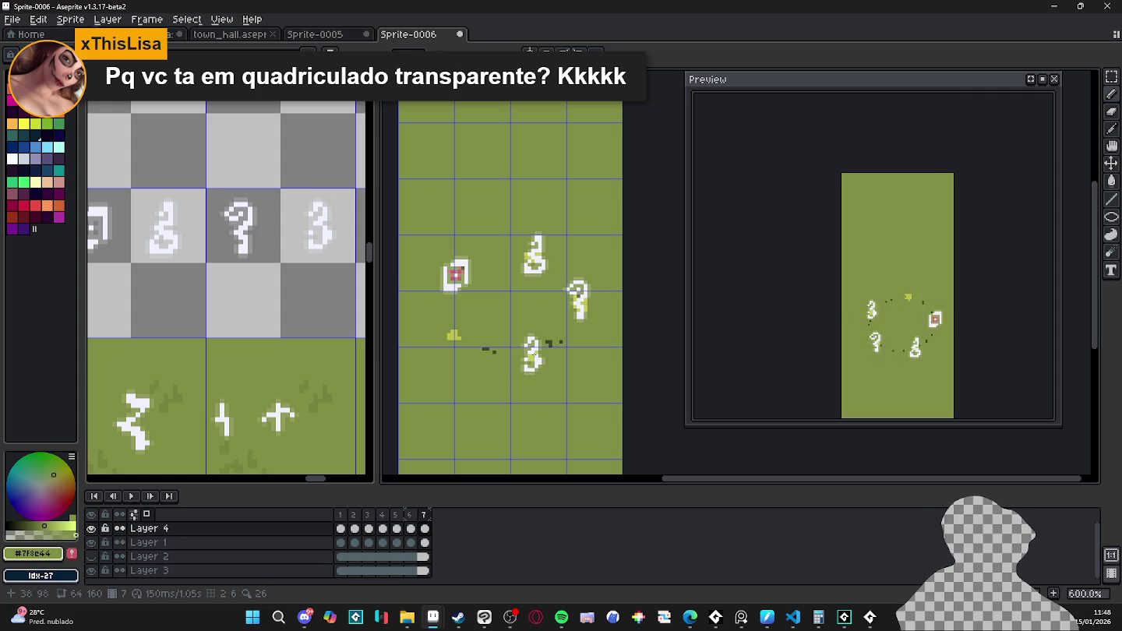
key("Return")
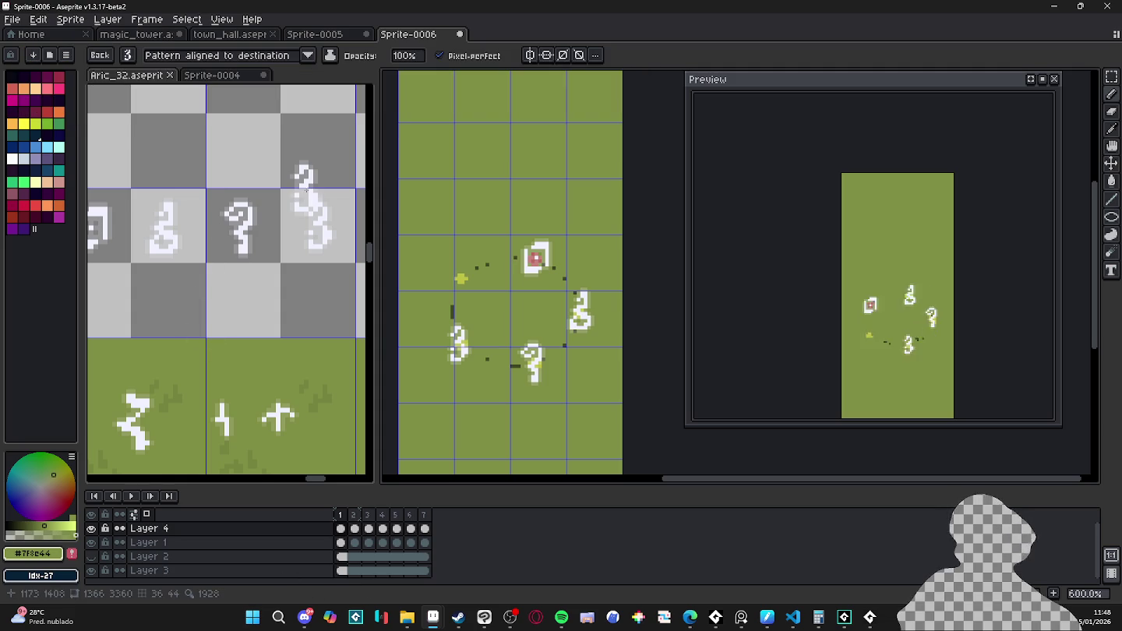
- Turn the question-mark rune from the tileset into a custom brush for the orbit animation
key("m")
scroll(234, 226, "down", 1)
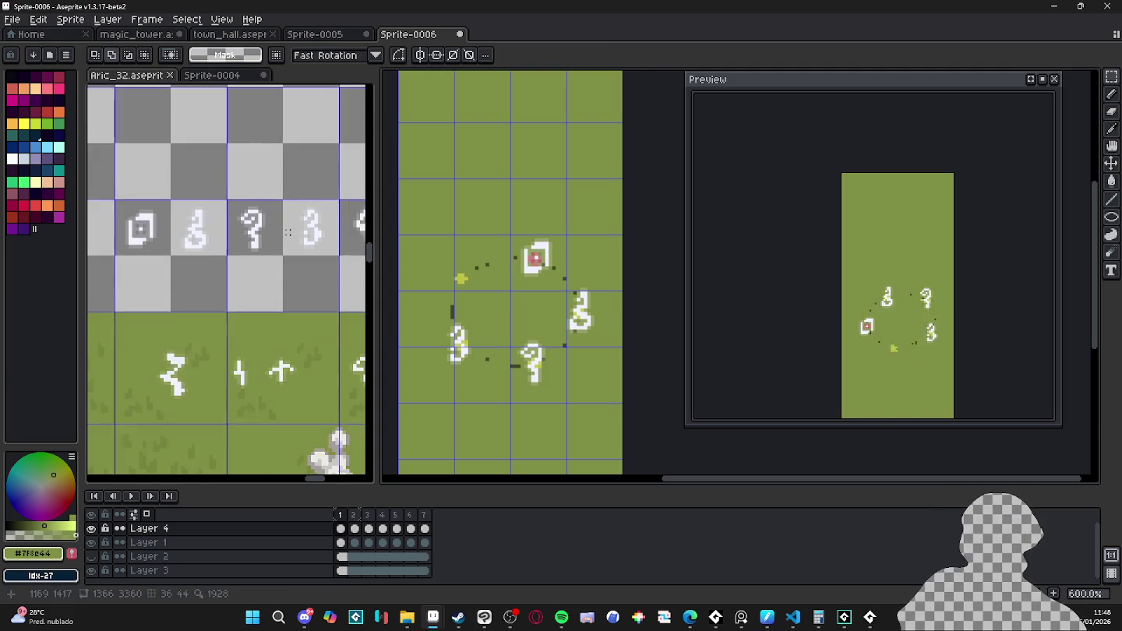
scroll(233, 226, "up", 3)
left_click_drag(233, 226, 333, 330)
key("ctrl+b")
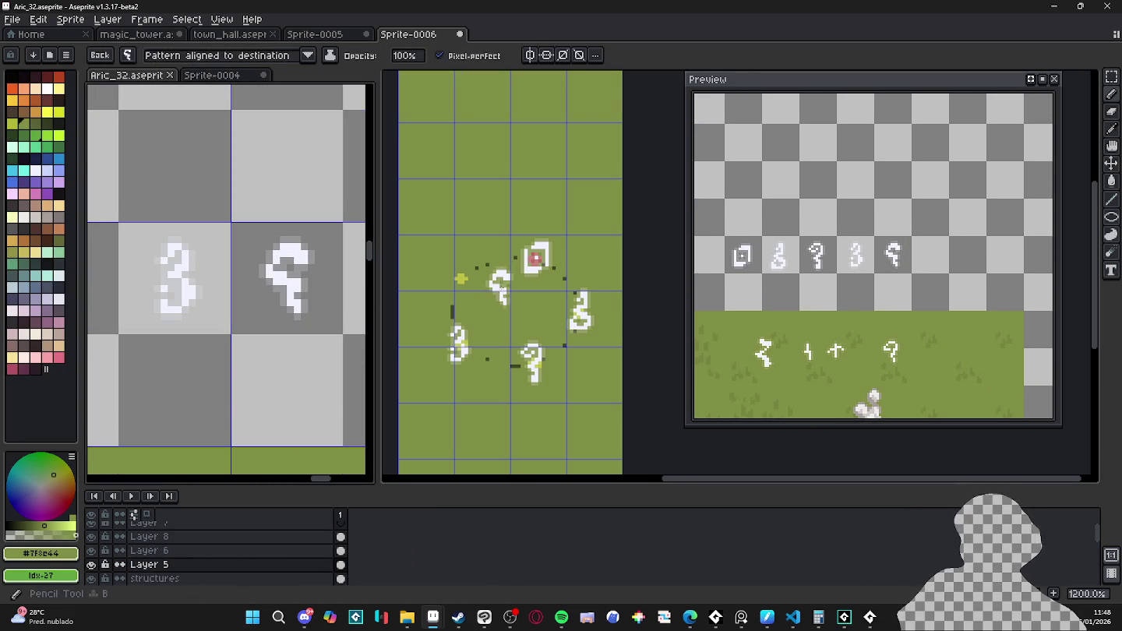
scroll(447, 277, "up", 1)
key("v")
left_click(565, 266)
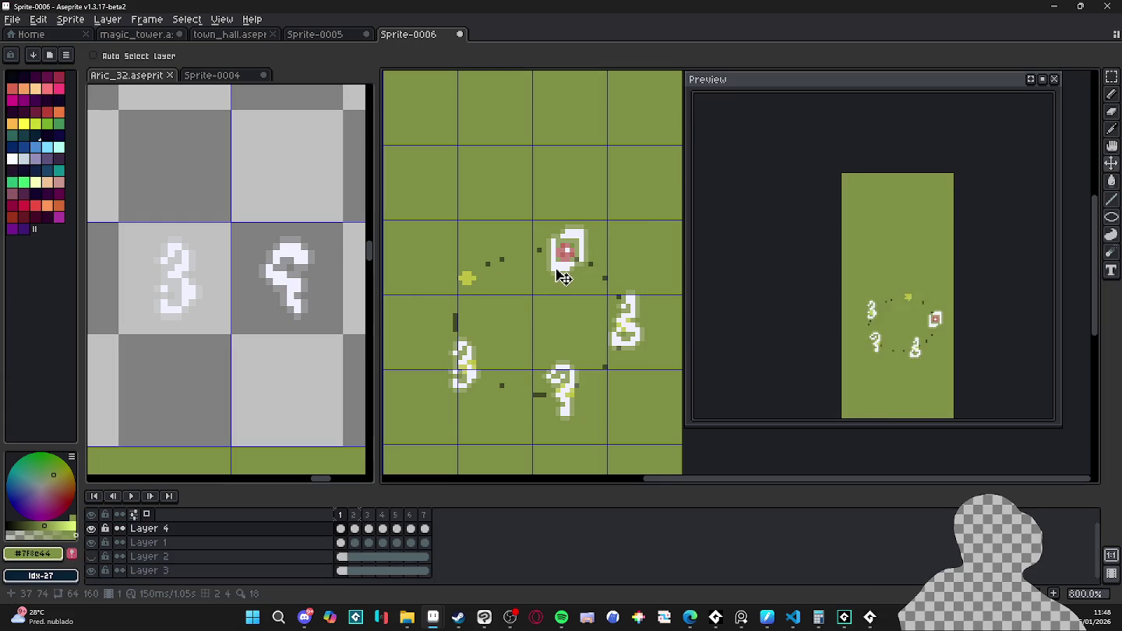
key("b")
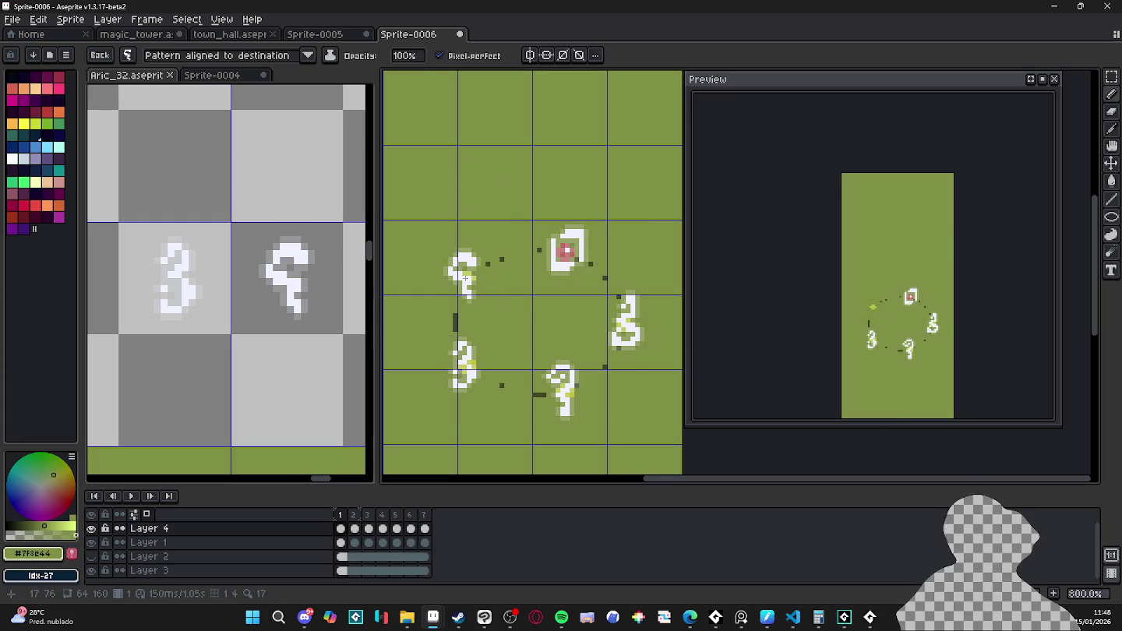
- Shift the question-mark rune along the orbit on frames 6, 7 and 1, deleting the extra copy
key("Right")
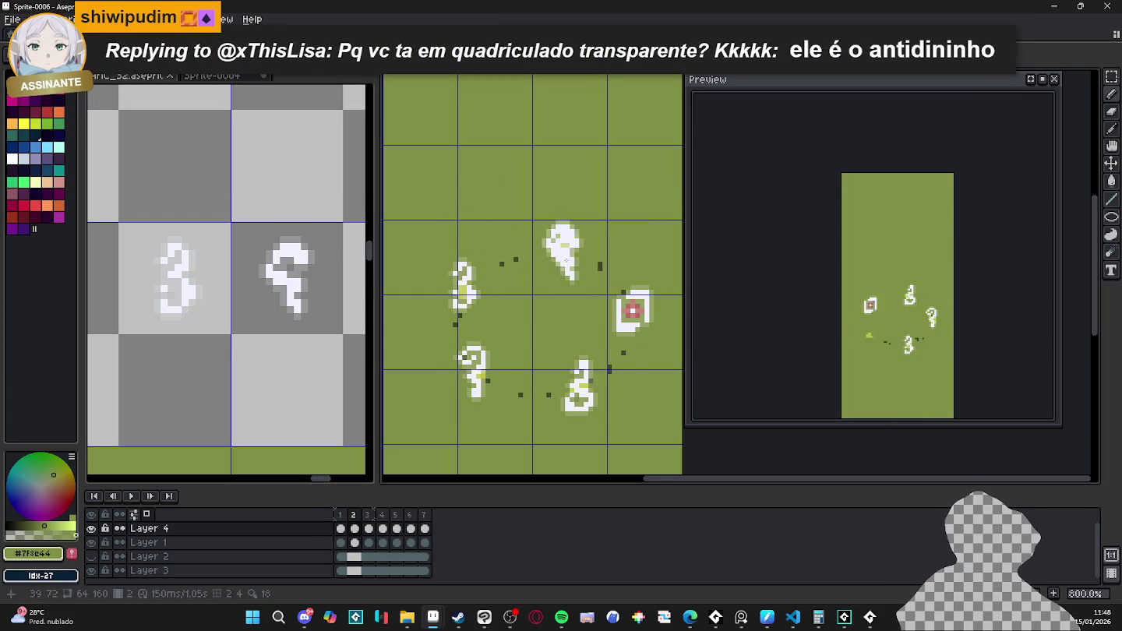
key("Right")
key("Right")
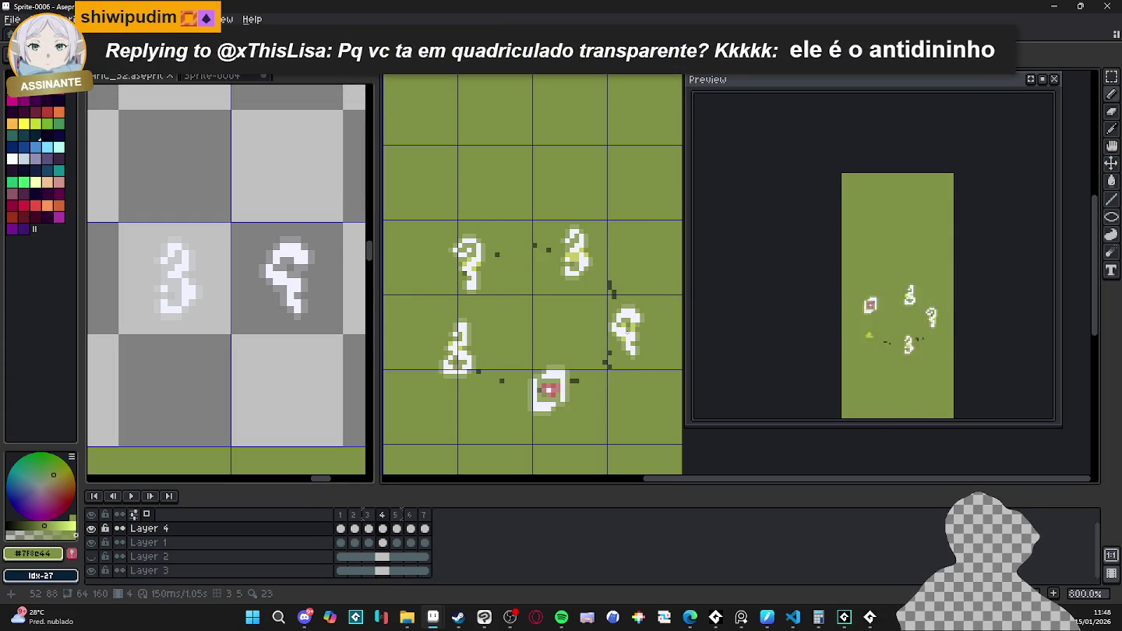
key("Right")
key("Right")
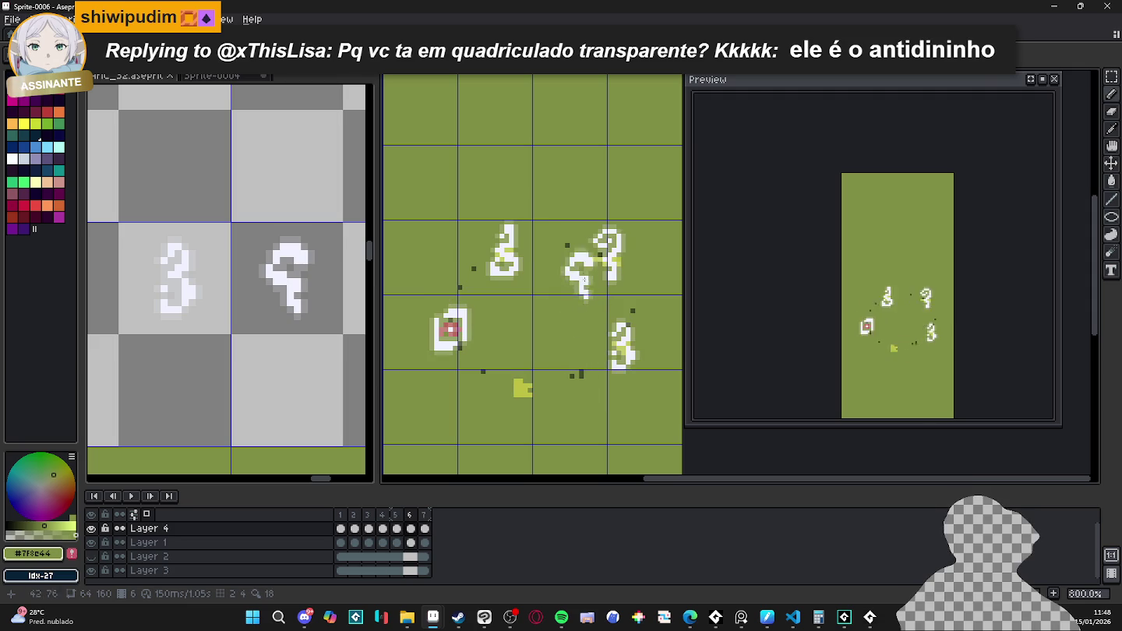
key("Right")
left_click_drag(621, 344, 455, 353)
key("Right")
mouse_move(634, 382)
left_mouse_down()
mouse_move(563, 397)
mouse_move(540, 372)
left_mouse_up()
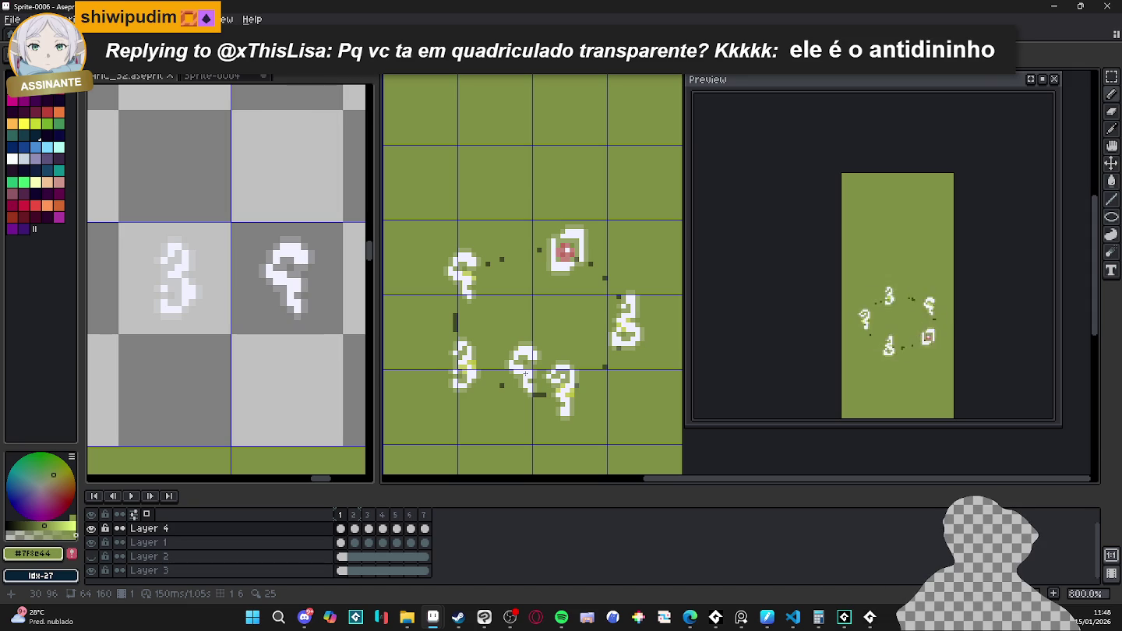
key("Delete")
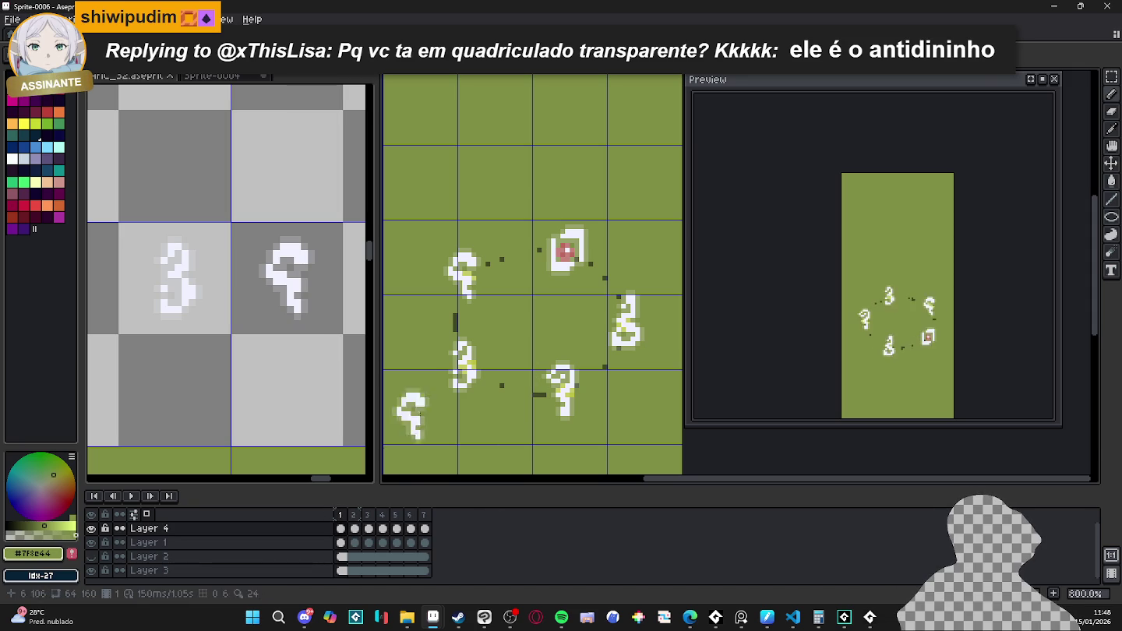
scroll(460, 361, "down", 2)
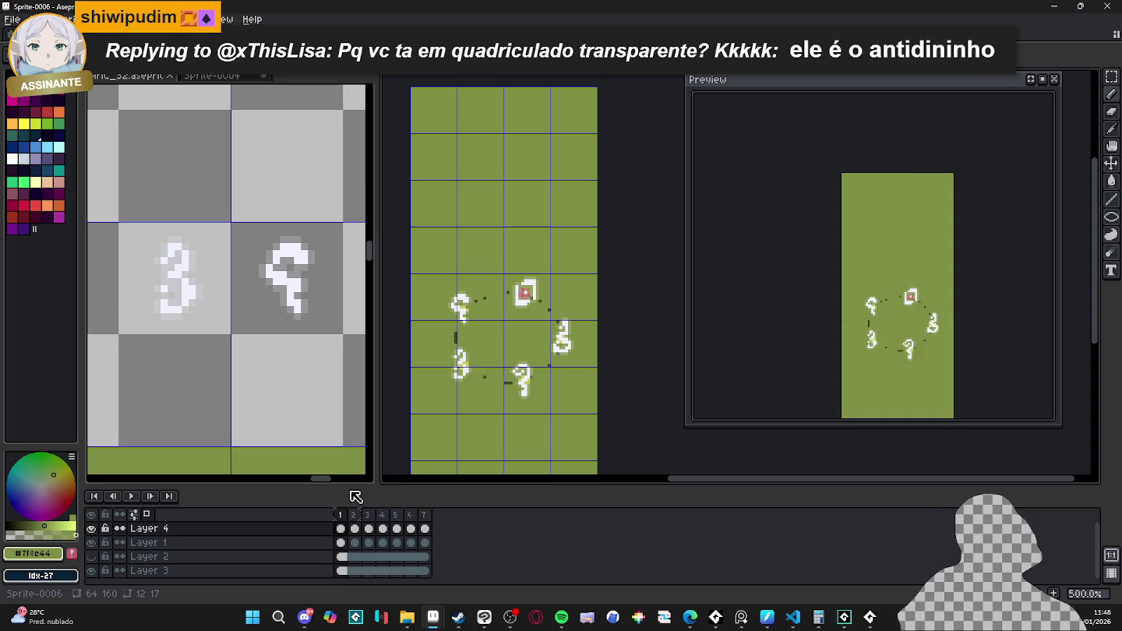
- Undo the pasted rune changes twice in Sprite-0006 and check frame 2
left_click(354, 516)
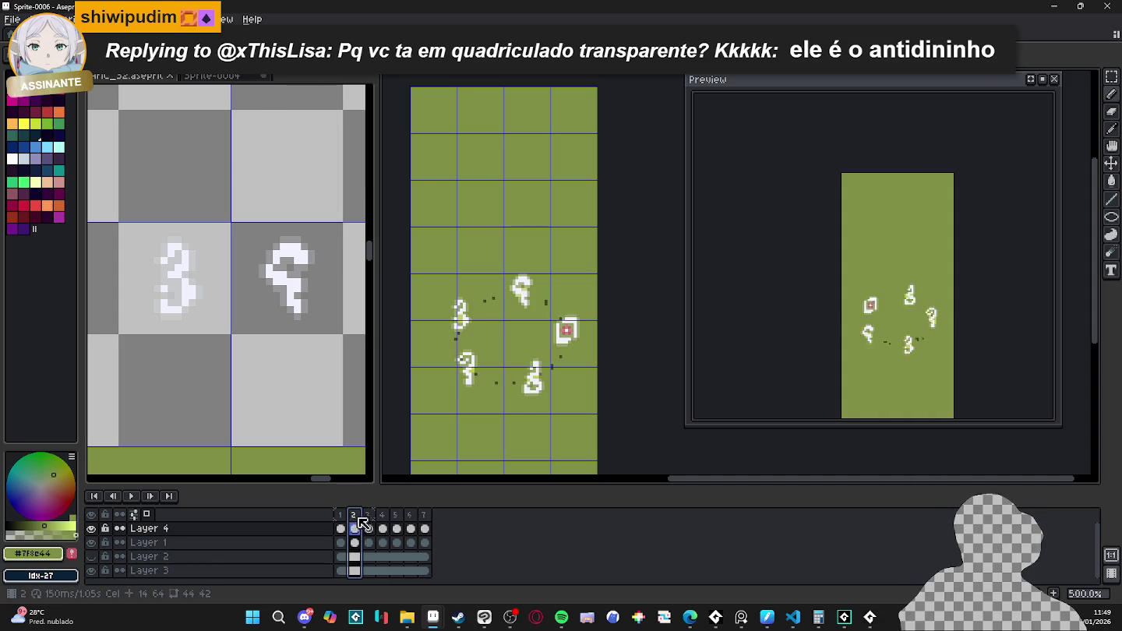
left_click(370, 524)
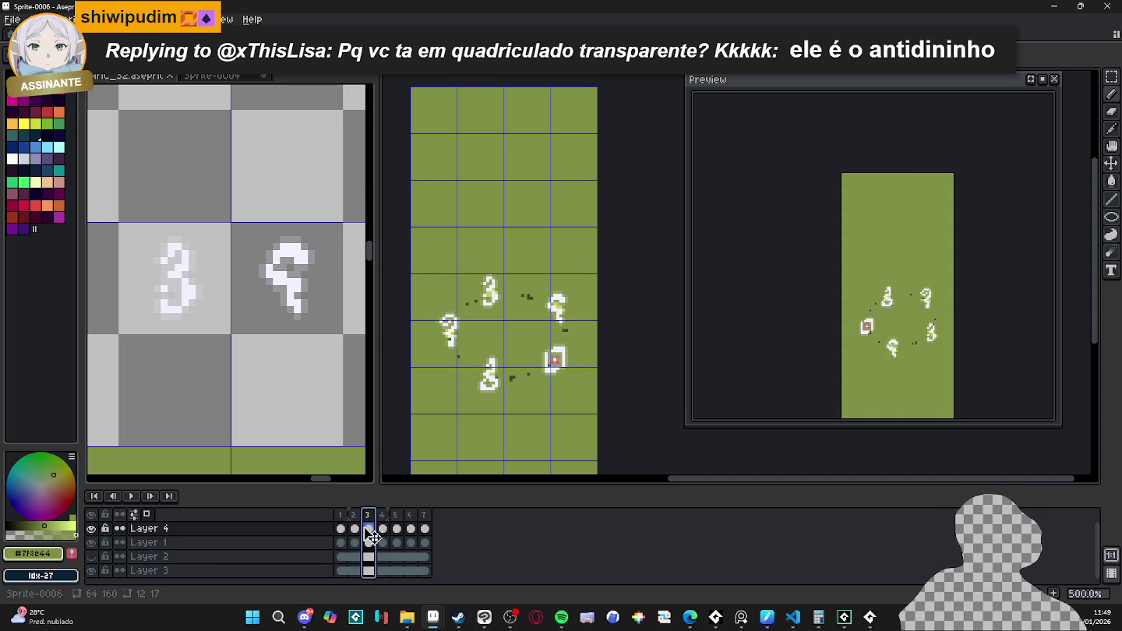
key("ctrl+z")
key("ctrl+z")
key("ctrl+z")
key("ctrl+z")
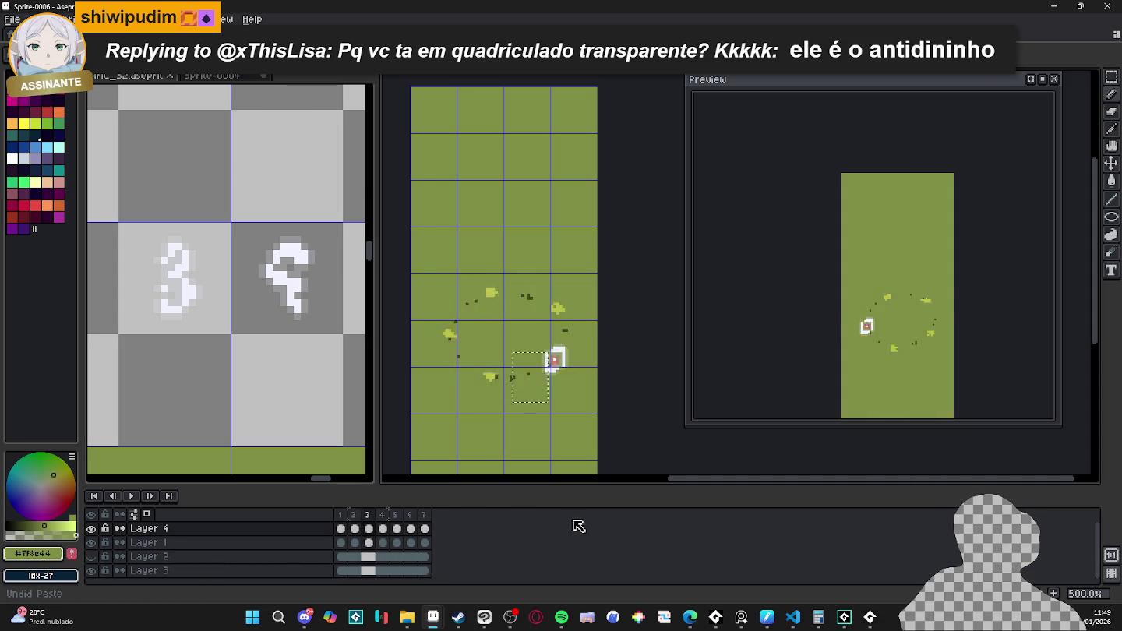
key("ctrl+z")
key("ctrl+z")
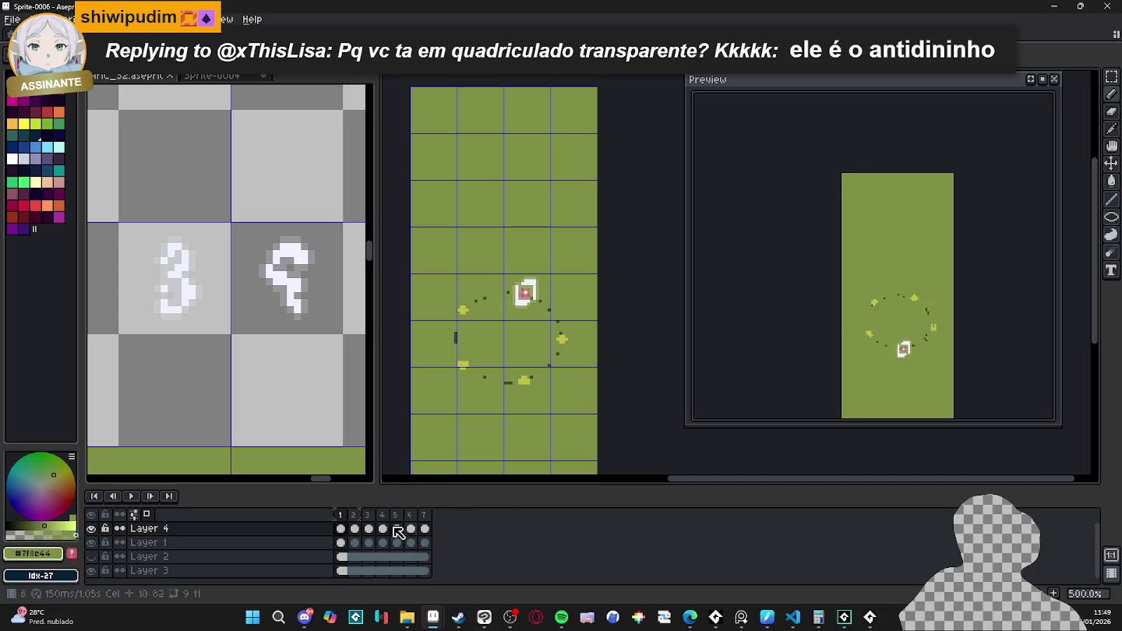
left_click(363, 515)
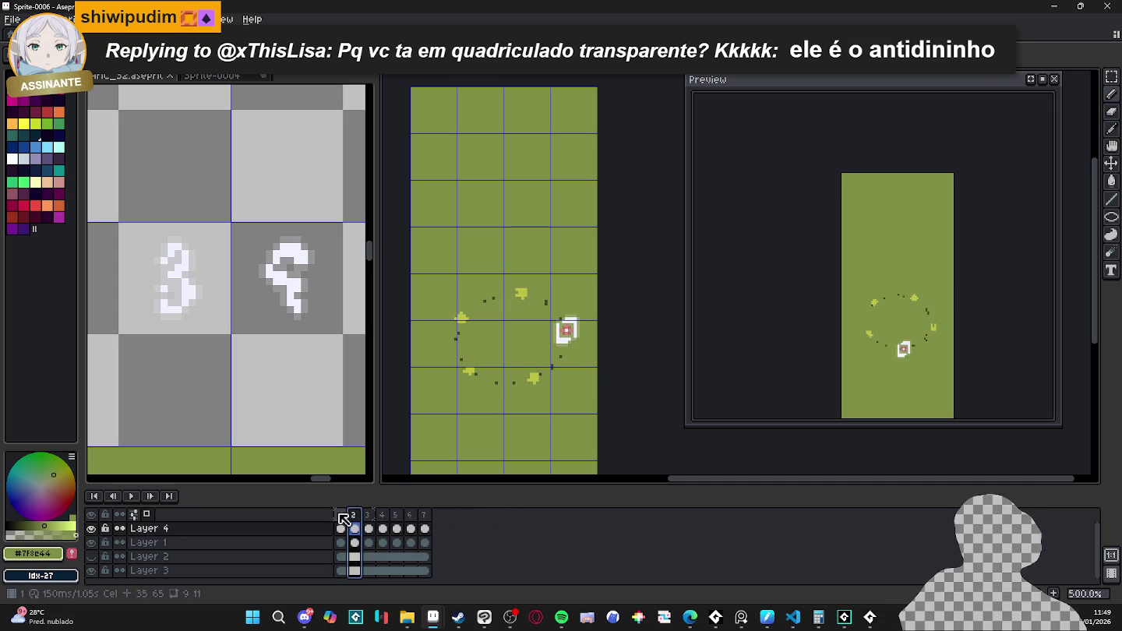
- Go to the Aric_32 rune sheet and marquee-select the 8-shaped rune
left_click(303, 289)
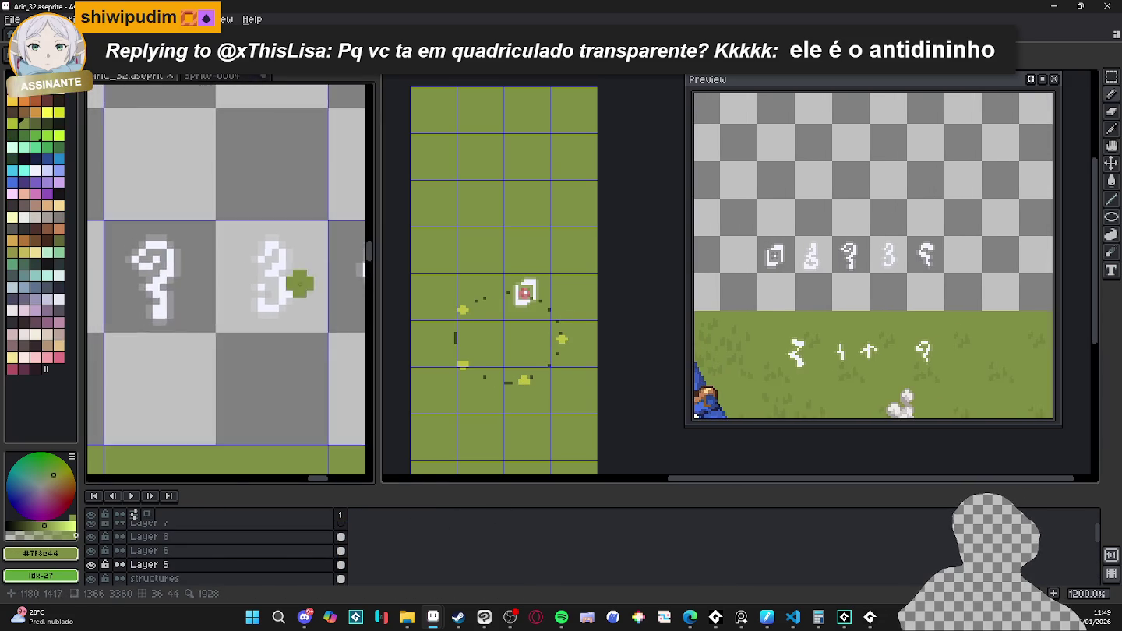
scroll(303, 290, "down", 3)
scroll(224, 312, "down", 1)
key("m")
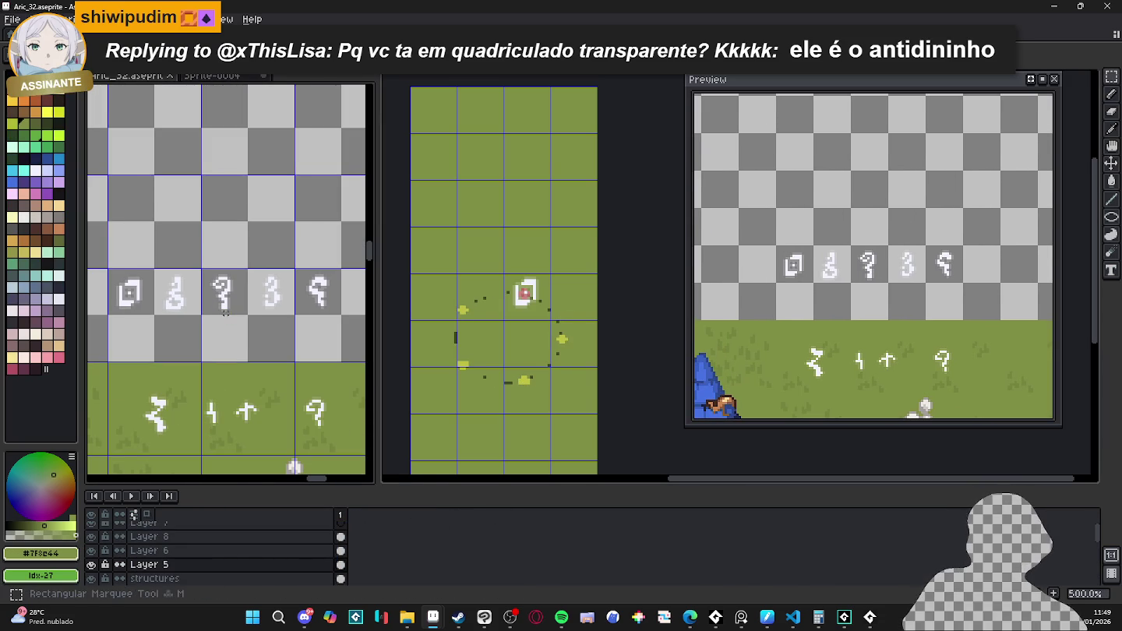
scroll(158, 289, "up", 1)
scroll(149, 278, "up", 1)
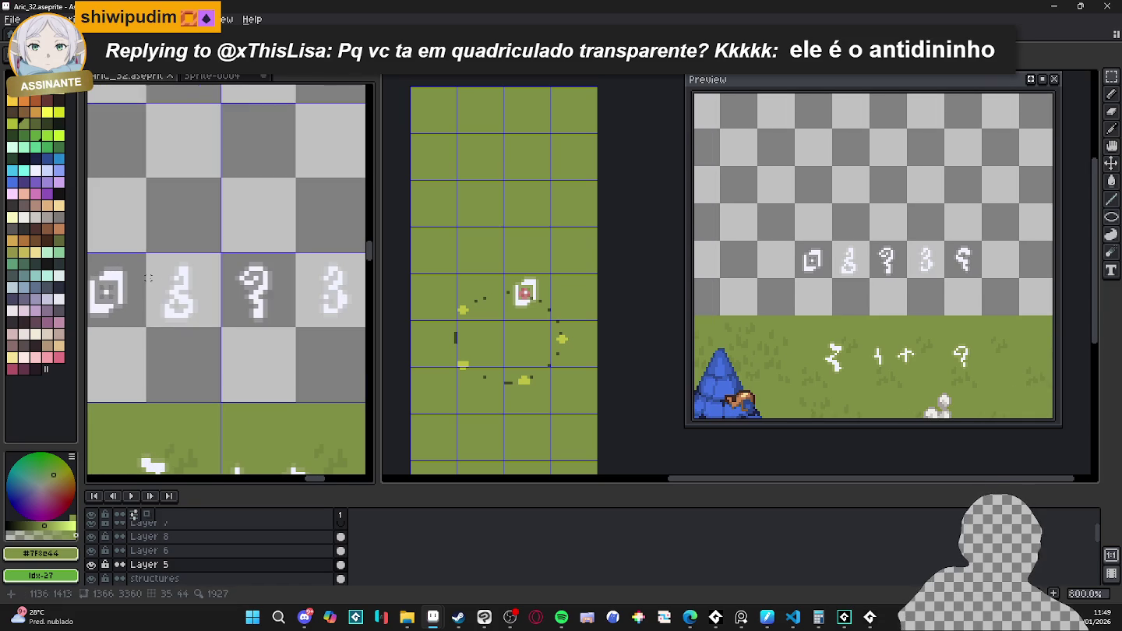
left_click_drag(148, 253, 220, 327)
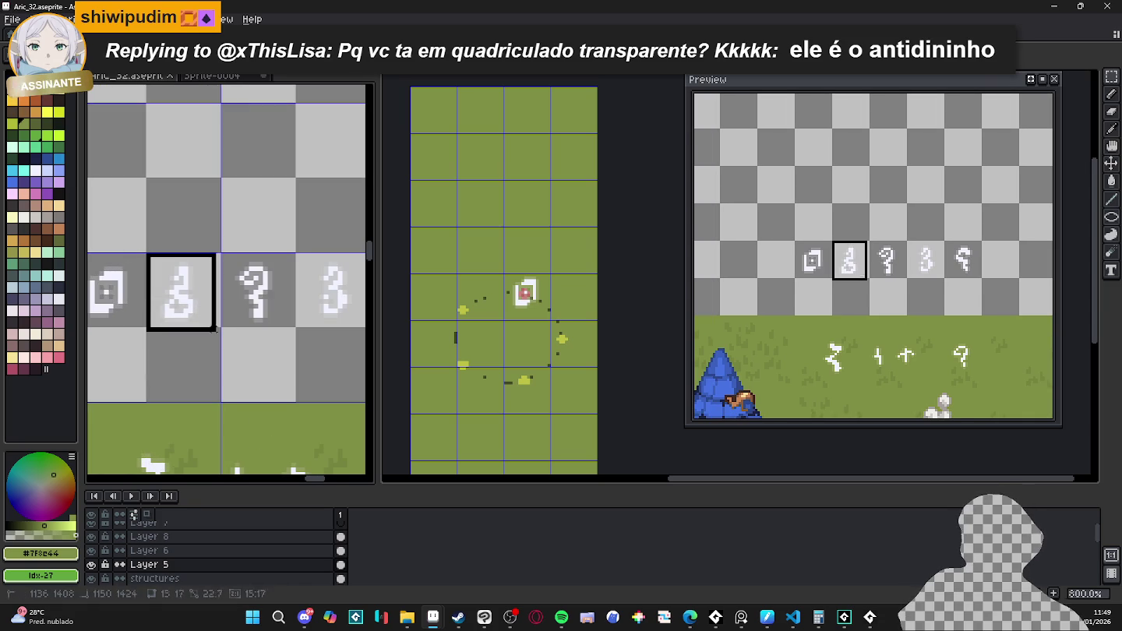
- Copy the 8 rune into Sprite-0006 and position it down-left on the orbit
key("ctrl+c")
key("ctrl+v")
scroll(545, 336, "up", 1)
mouse_move(579, 294)
left_mouse_down()
mouse_move(546, 337)
mouse_move(561, 343)
left_mouse_up()
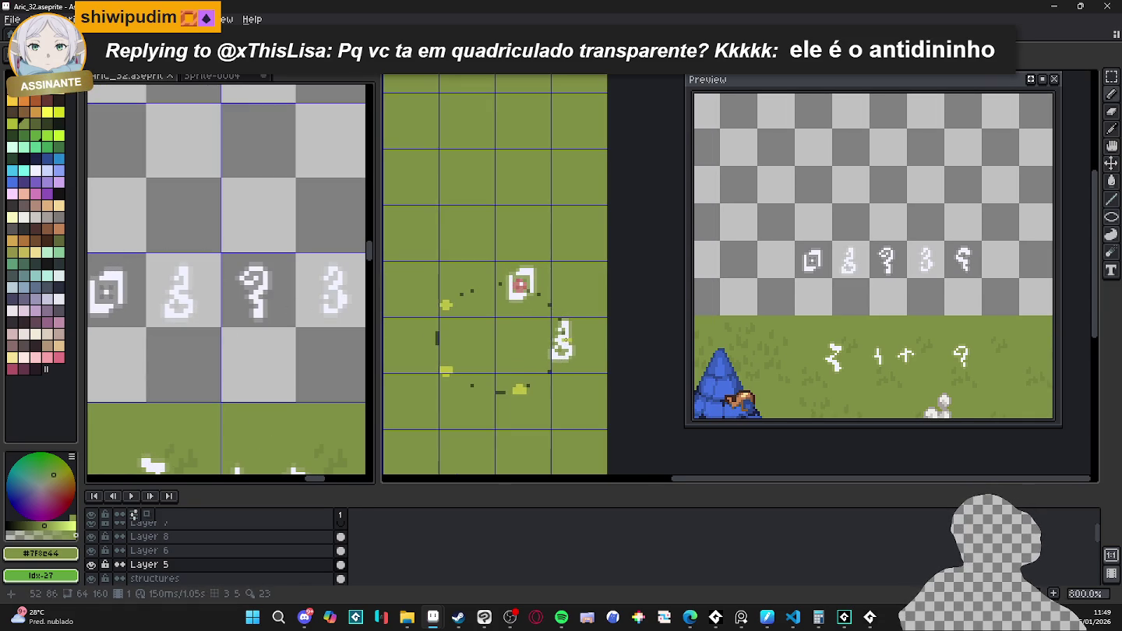
mouse_move(561, 342)
left_mouse_down()
mouse_move(537, 382)
mouse_move(438, 371)
left_mouse_up()
- Reposition the 8 rune along the orbit on the following frames and play the animation
key("period")
key("period")
key("period")
mouse_move(470, 312)
left_mouse_down()
mouse_move(463, 299)
mouse_move(443, 313)
left_mouse_up()
key("period")
mouse_move(518, 278)
left_mouse_down()
mouse_move(488, 273)
mouse_move(521, 284)
left_mouse_up()
key("period")
key("Return")
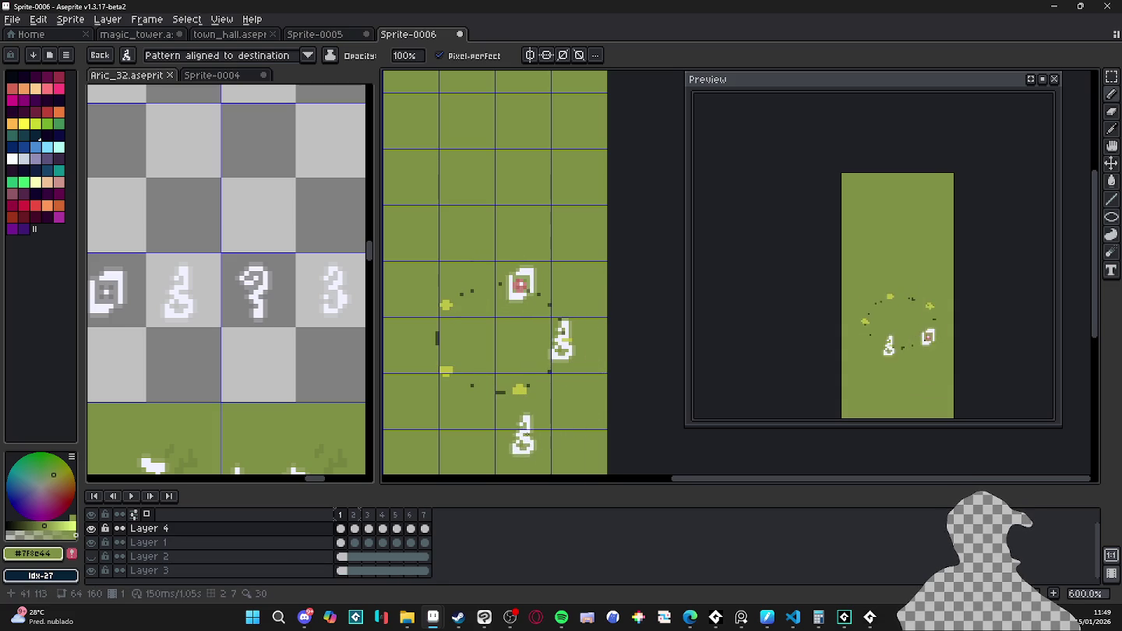
scroll(235, 305, "down", 1)
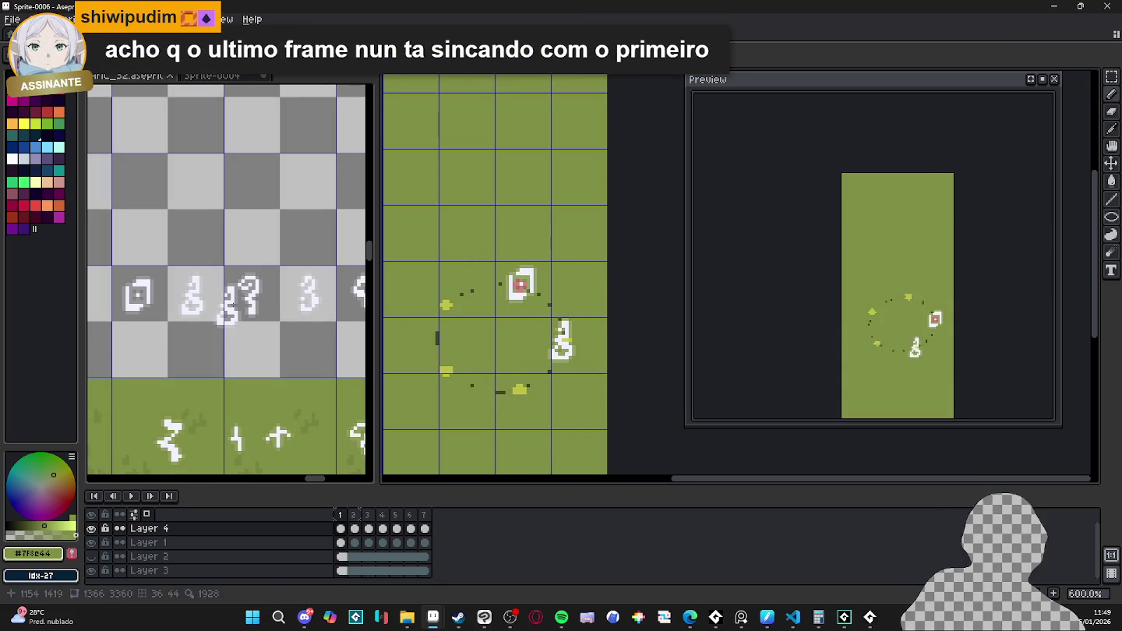
- Drag a copy of the question-mark rune from the sheet into the animation and play it
key("m")
scroll(232, 304, "down", 1)
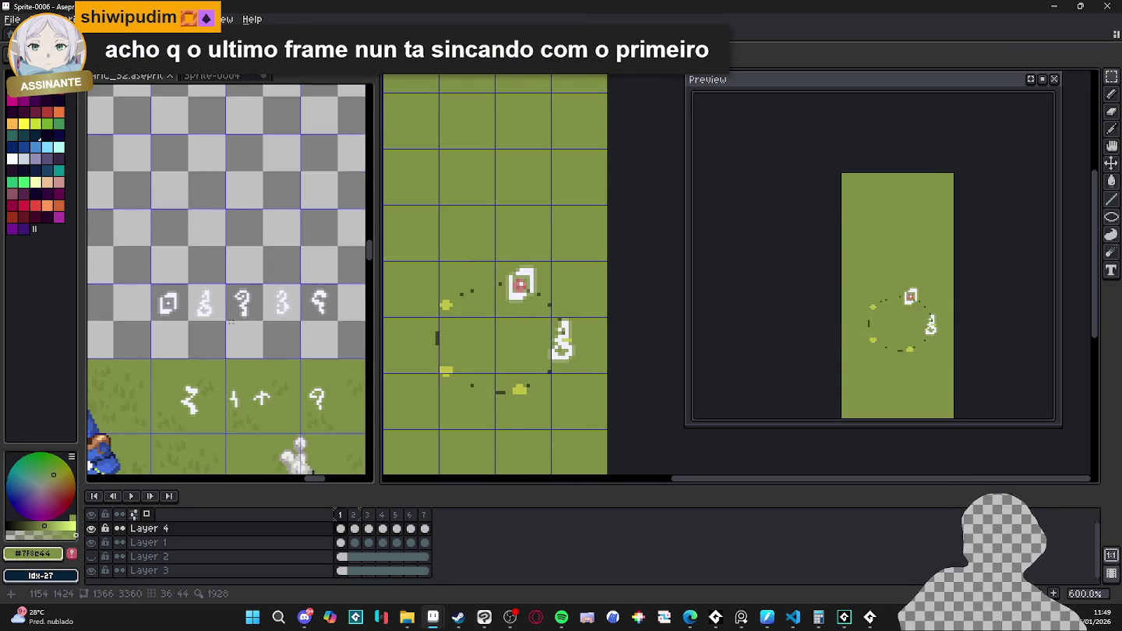
scroll(230, 296, "up", 1)
scroll(229, 289, "up", 1)
scroll(227, 280, "up", 1)
left_click_drag(219, 271, 279, 340)
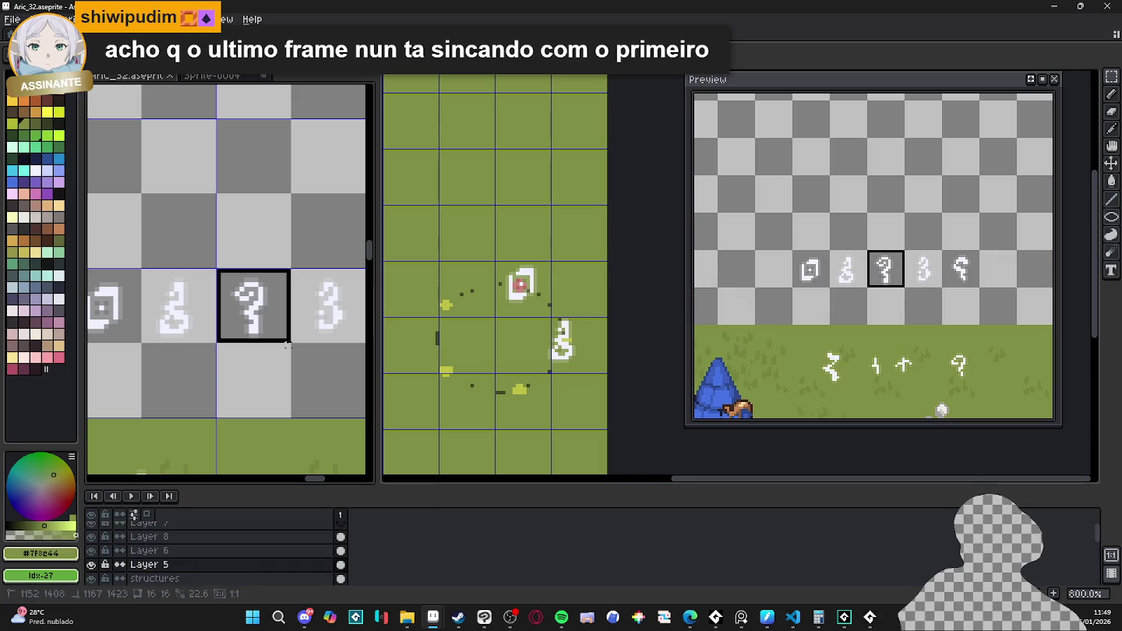
mouse_move(249, 304)
left_mouse_down()
mouse_move(421, 326)
mouse_move(532, 312)
mouse_move(548, 404)
mouse_move(523, 388)
left_mouse_up()
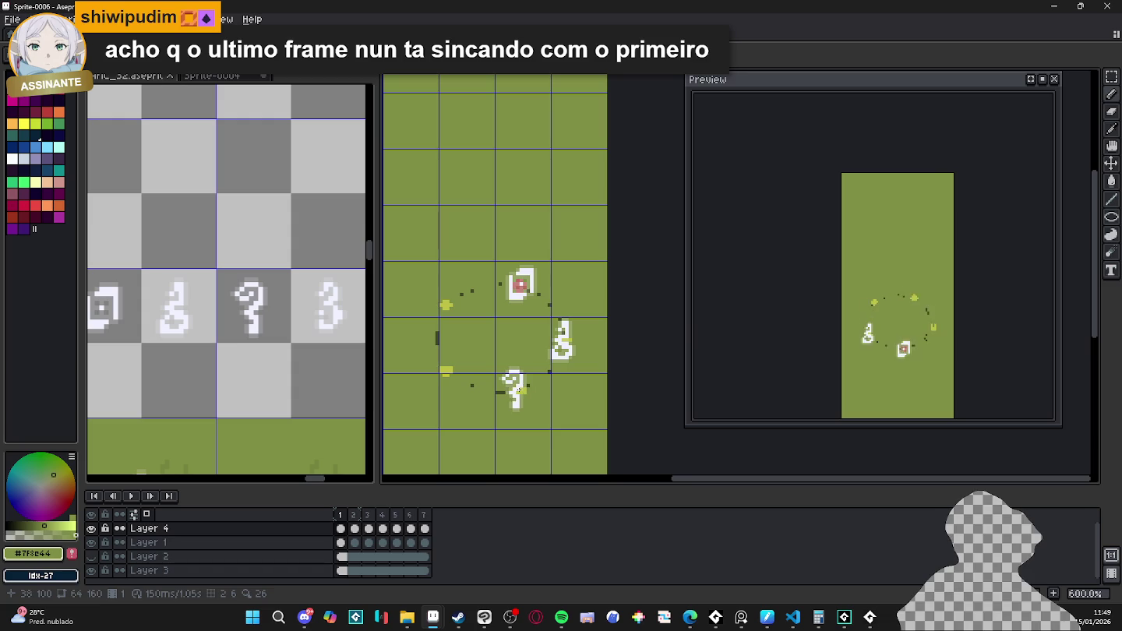
key("Return")
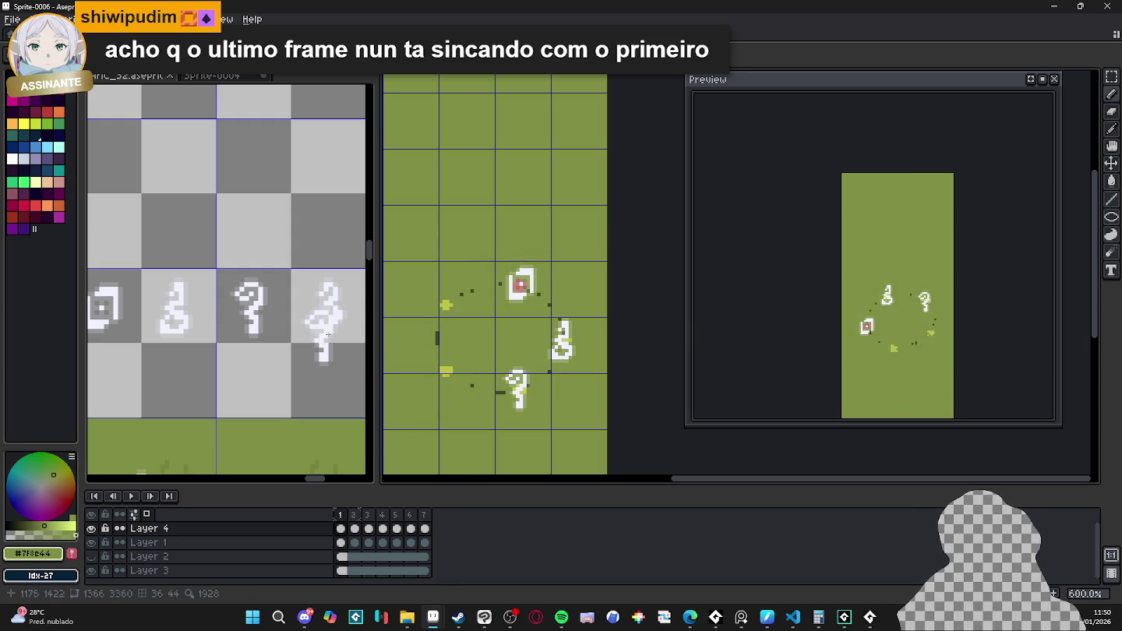
- Select the 3-shaped rune on the sheet and move a copy onto the orbit
scroll(198, 281, "down", 2)
key("m")
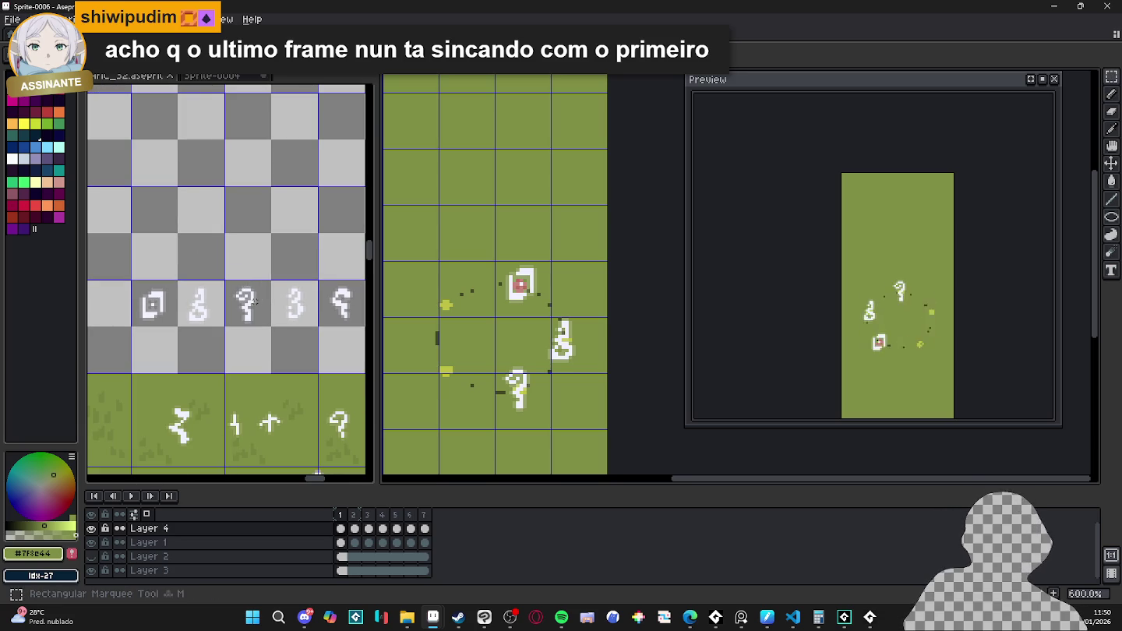
scroll(255, 302, "up", 2)
left_click_drag(270, 266, 348, 336)
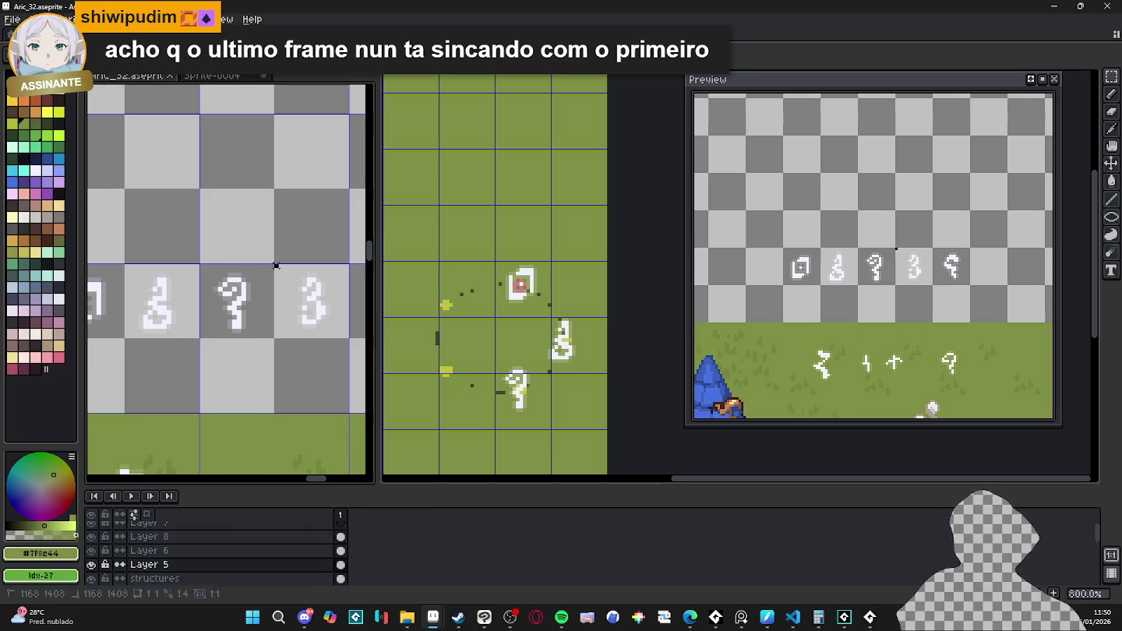
key("b")
left_click(459, 350)
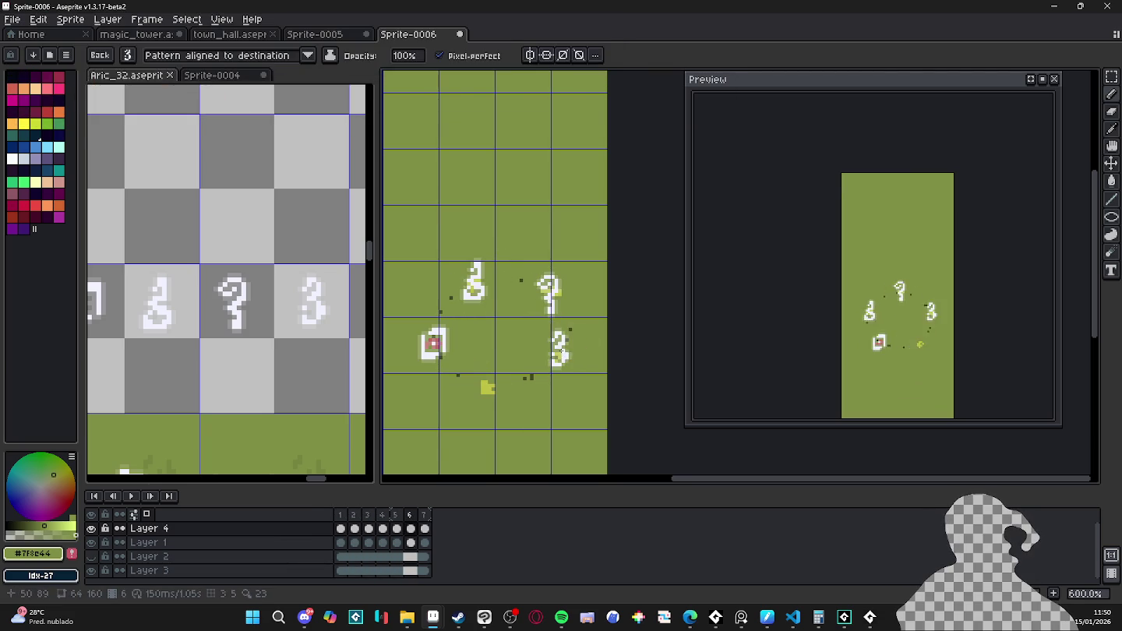
mouse_move(561, 353)
left_mouse_down()
mouse_move(541, 419)
mouse_move(518, 382)
left_mouse_up()
- Move the floating 3 rune on frame 7, then drag it away and discard it
key("period")
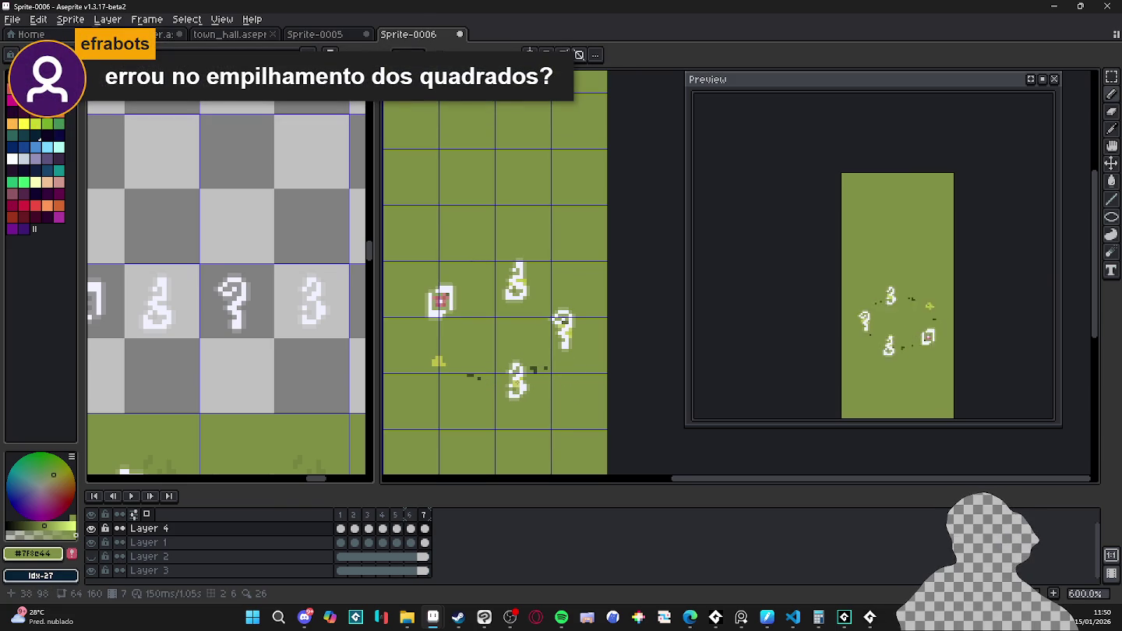
left_click_drag(485, 431, 543, 383)
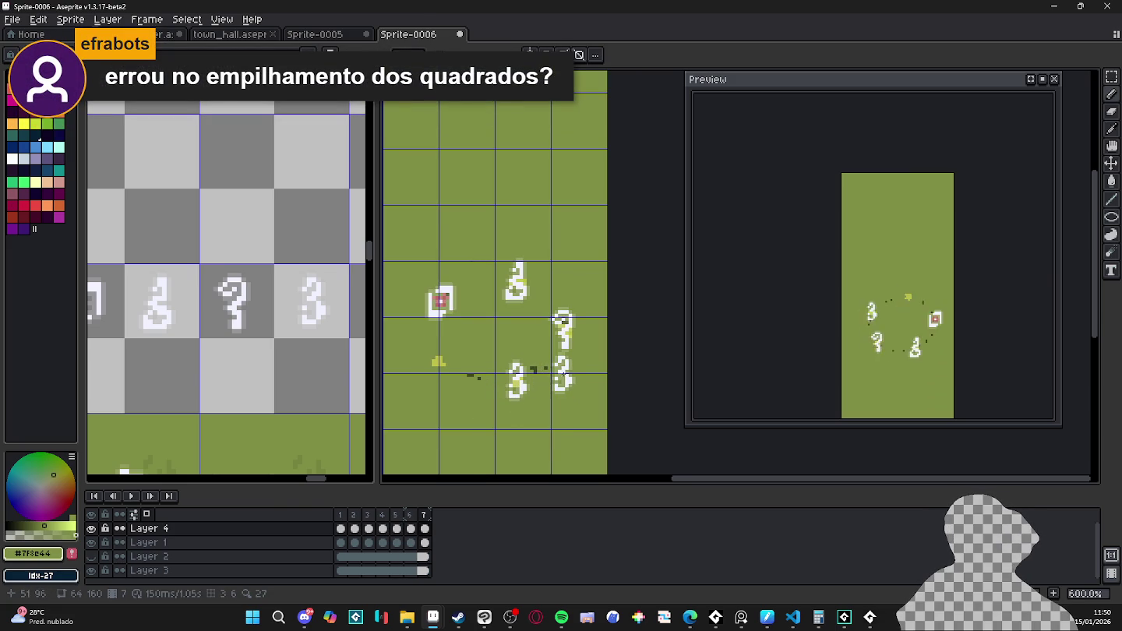
mouse_move(572, 365)
left_mouse_down()
mouse_move(565, 435)
mouse_move(516, 397)
mouse_move(305, 366)
mouse_move(276, 344)
mouse_move(192, 347)
left_mouse_up()
scroll(194, 347, "down", 1)
key("m")
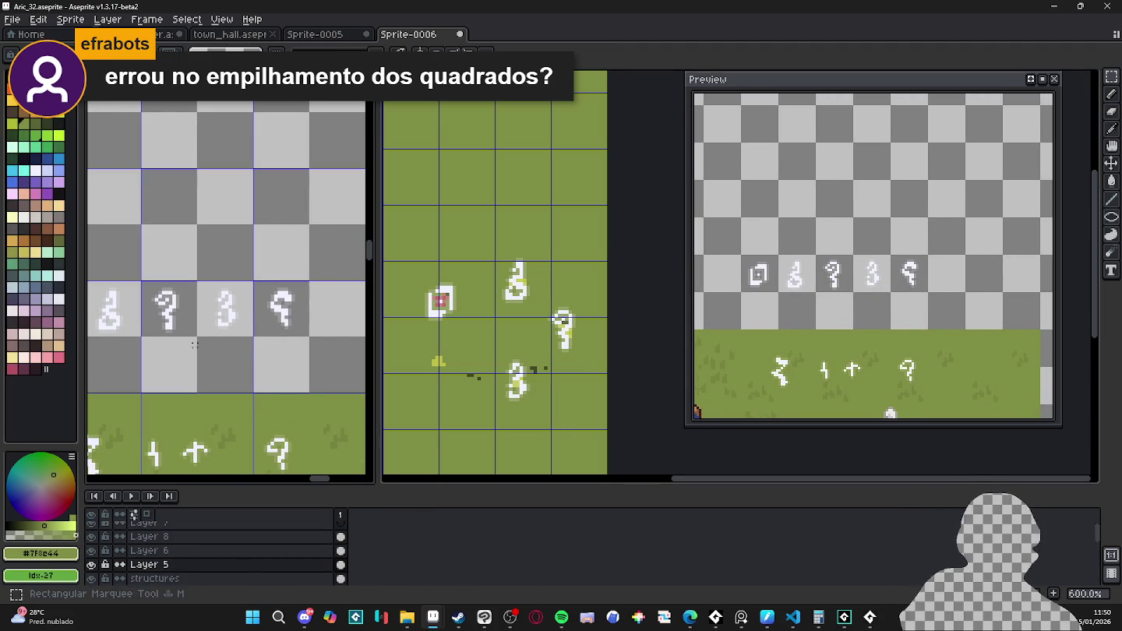
- Copy the question-mark rune from the sheet and paste it into Sprite-0006
scroll(268, 290, "up", 1)
left_click_drag(264, 277, 338, 349)
key("ctrl+c")
left_click(446, 308)
key("ctrl+v")
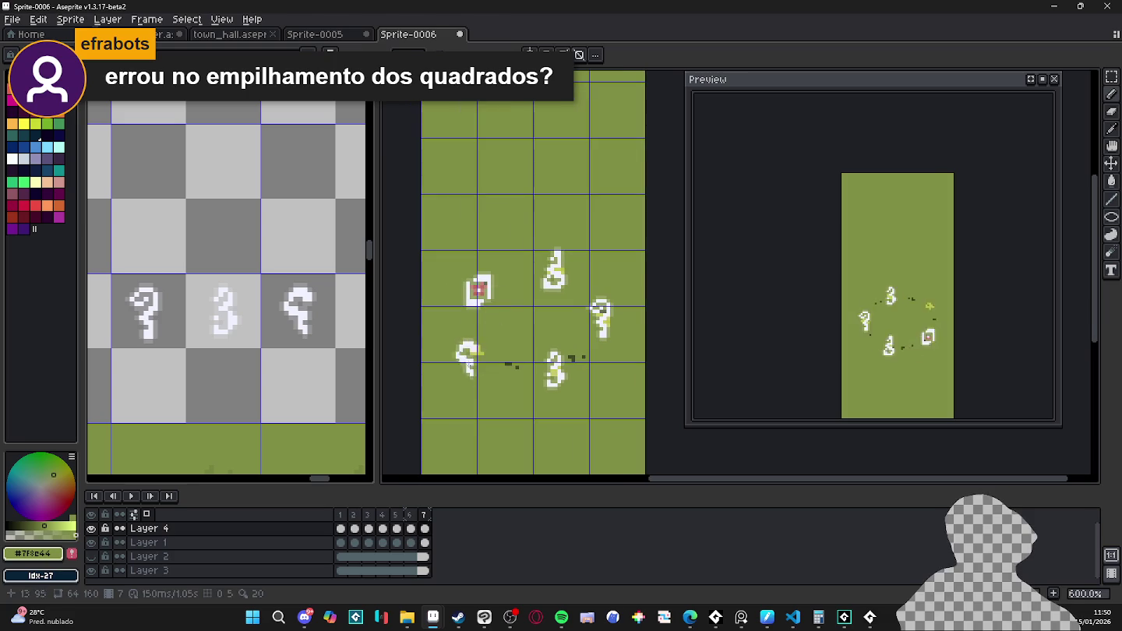